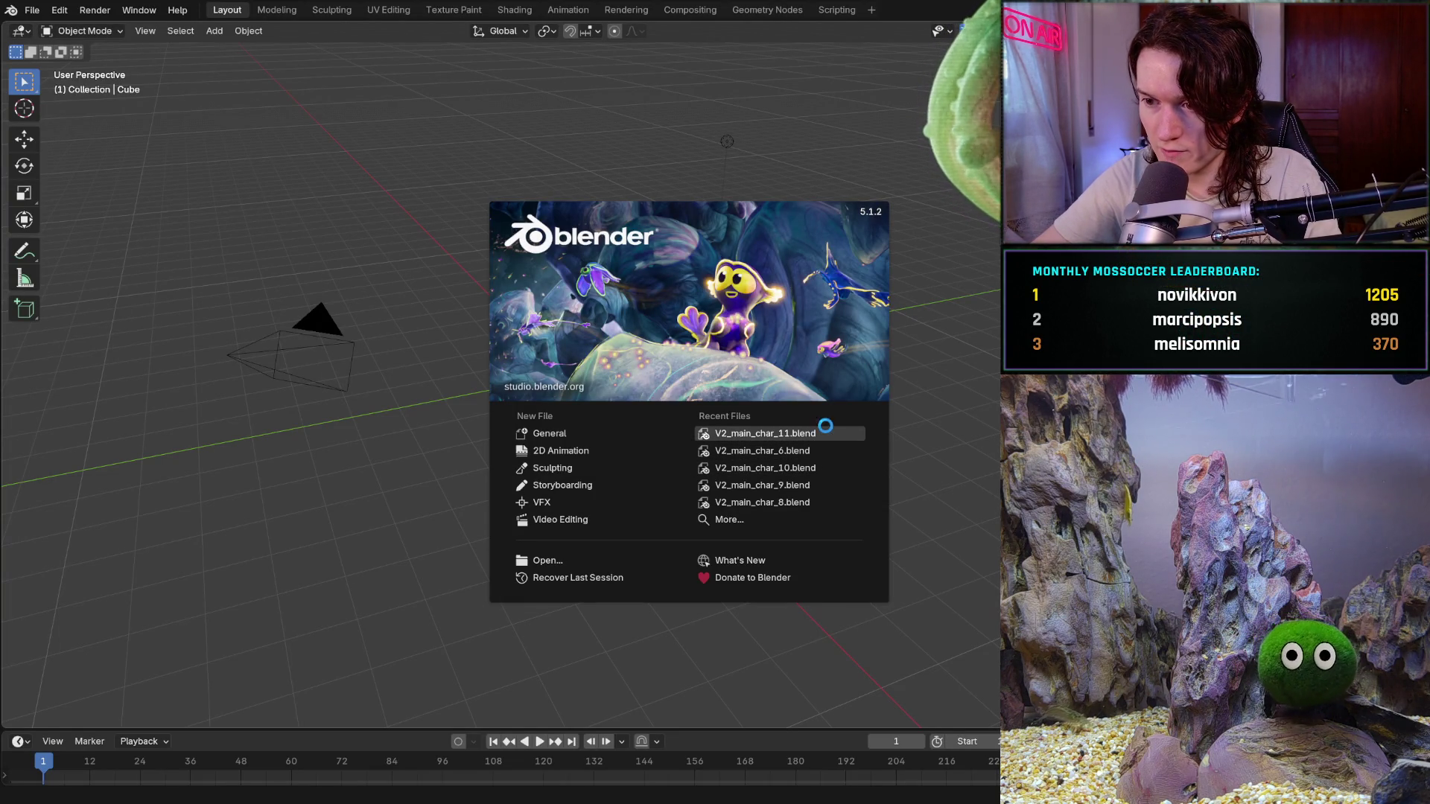
scroll(914, 415, "down", 2)
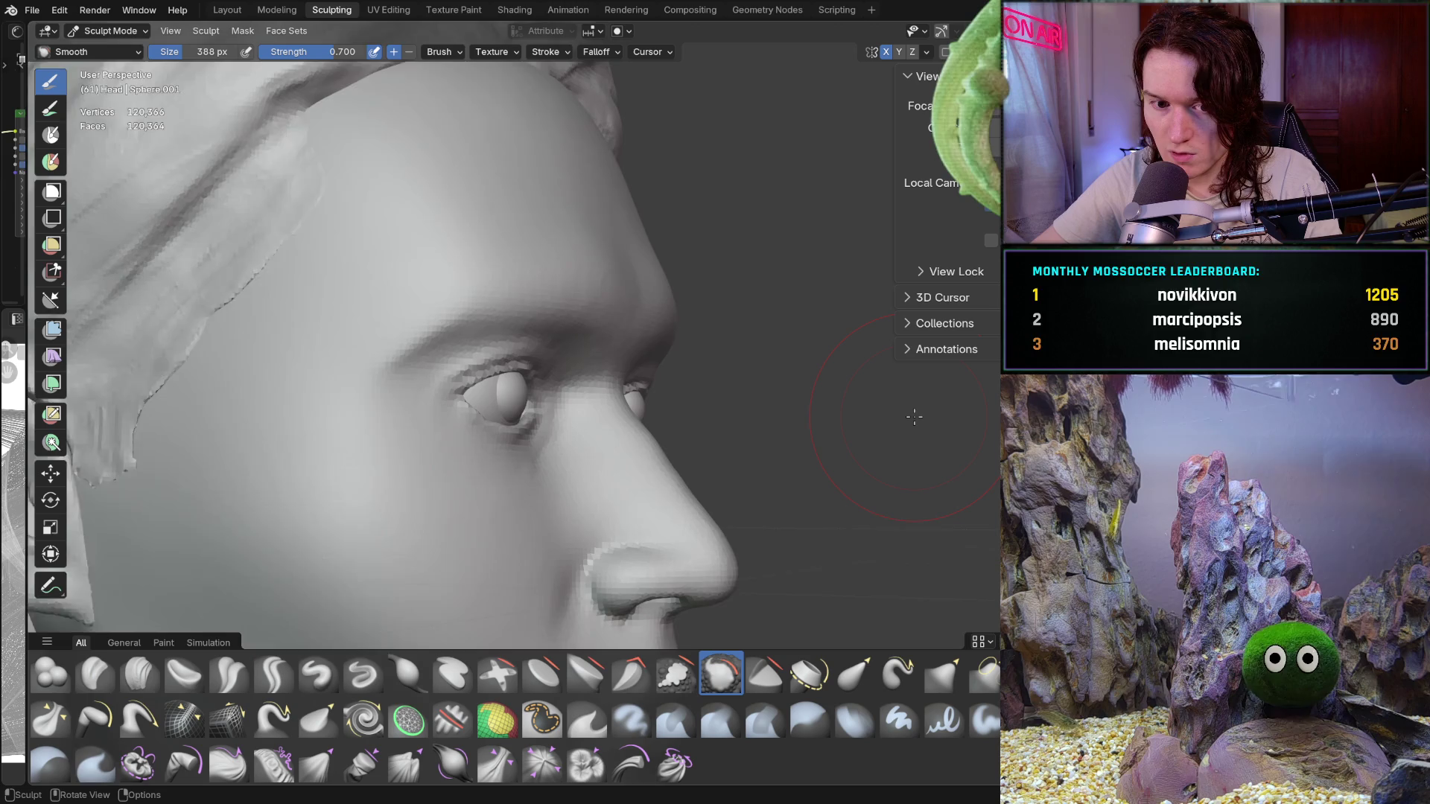
scroll(914, 416, "down", 2)
Bring the head to a straight-on orthographic view with Ctrl+Numpad 1 and frame it
mouse_move(914, 416)
middle_mouse_down()
mouse_move(849, 415)
mouse_move(914, 415)
middle_mouse_up()
scroll(914, 417, "down", 1)
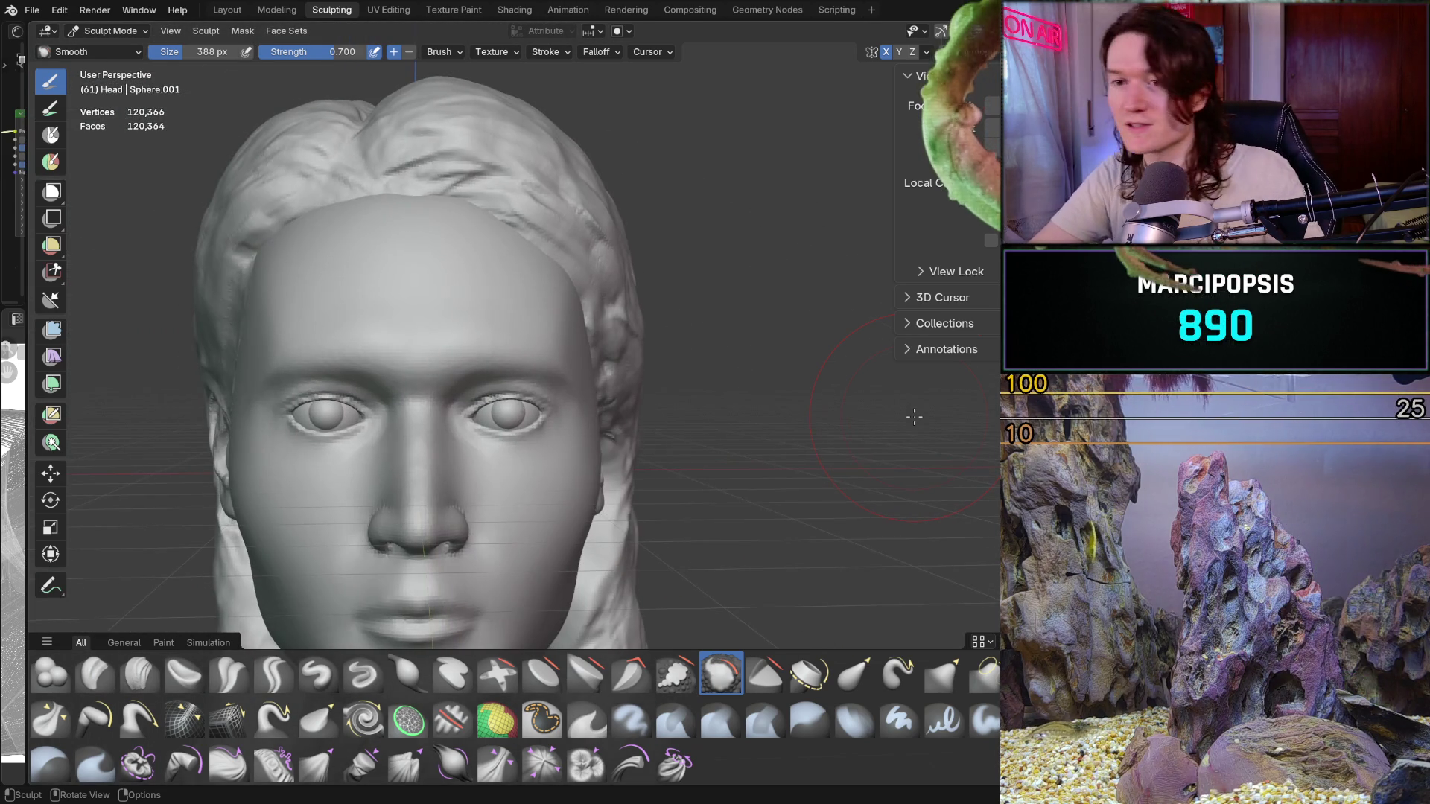
scroll(914, 415, "down", 1)
scroll(914, 416, "down", 1)
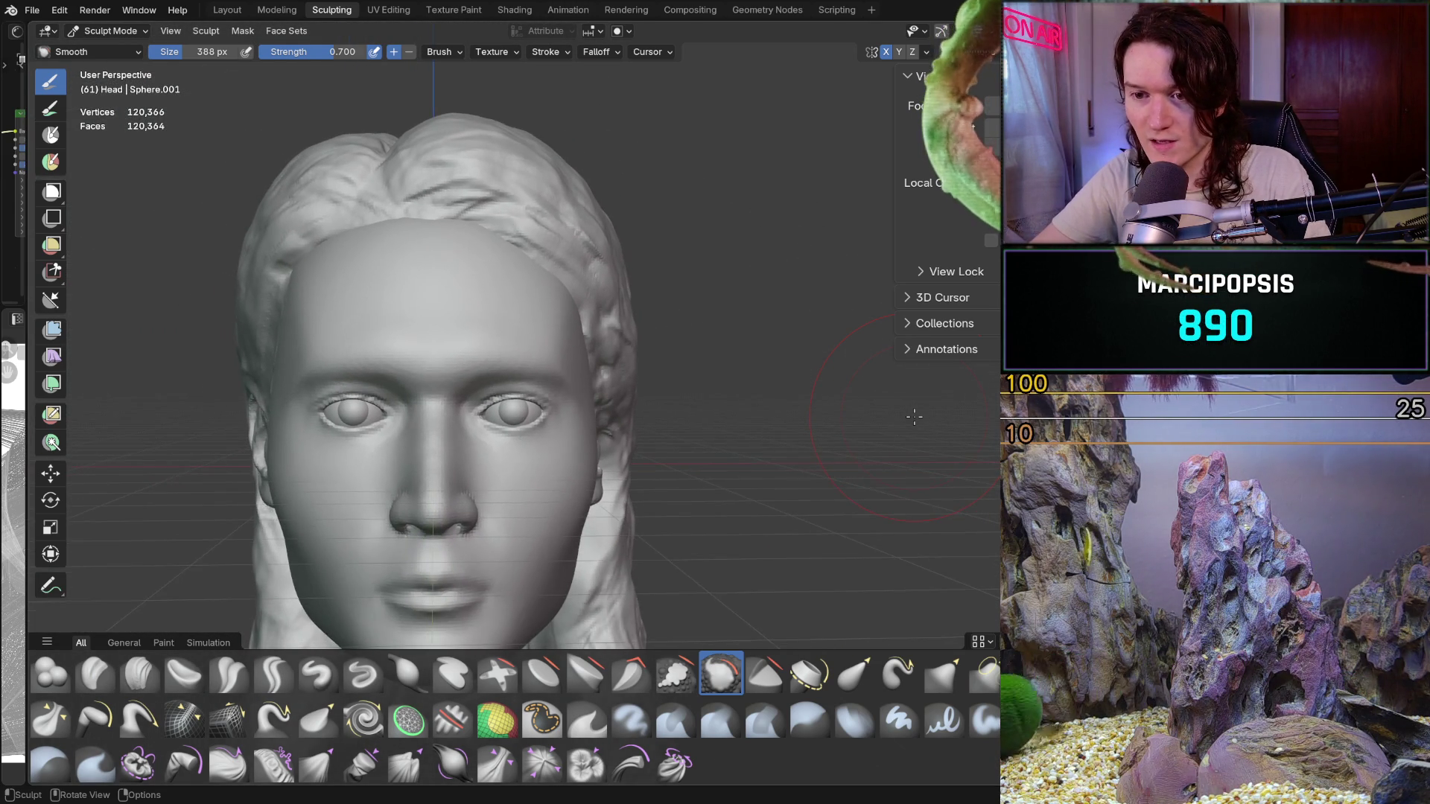
scroll(914, 416, "down", 1)
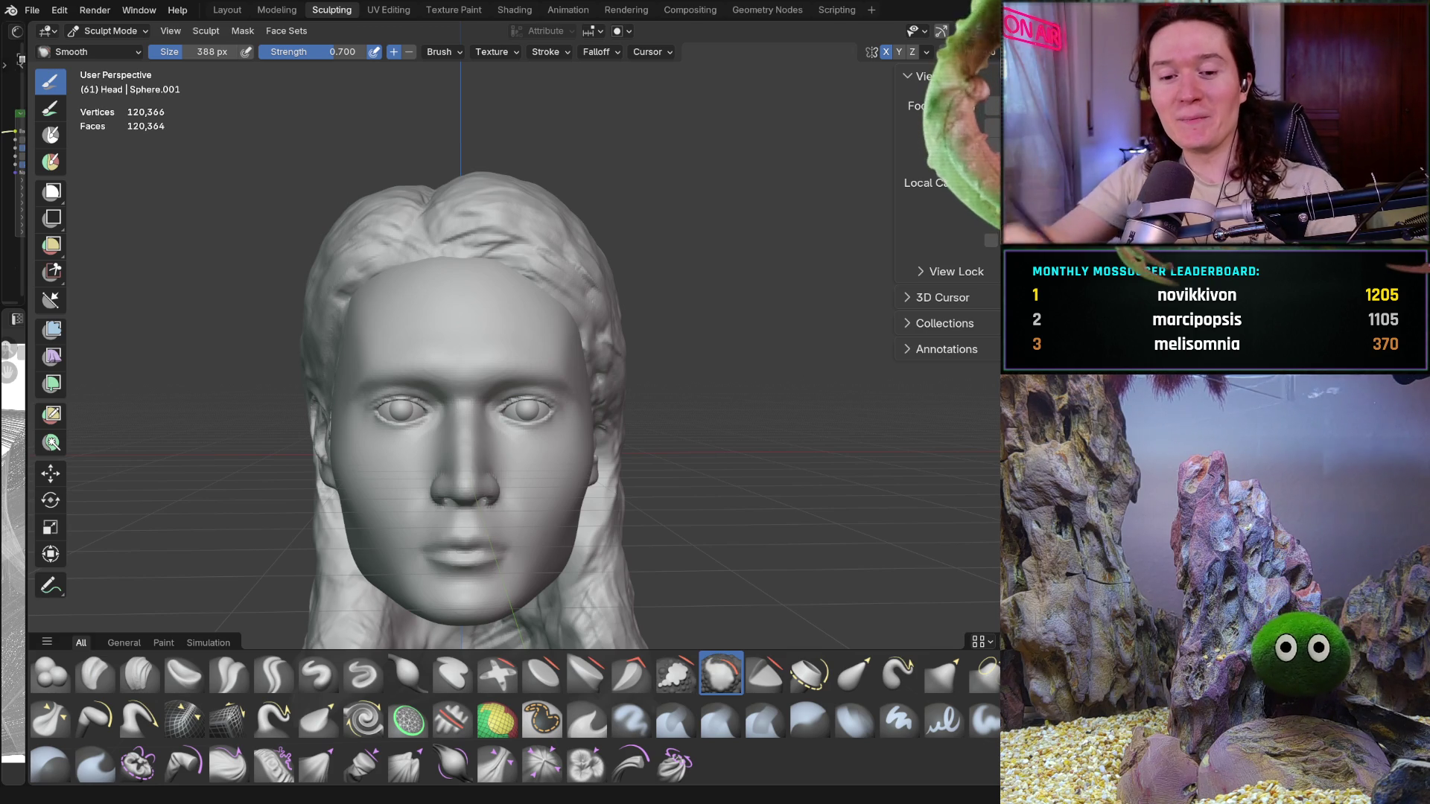
mouse_move(447, 288)
middle_mouse_down()
mouse_move(415, 415)
mouse_move(539, 344)
middle_mouse_up()
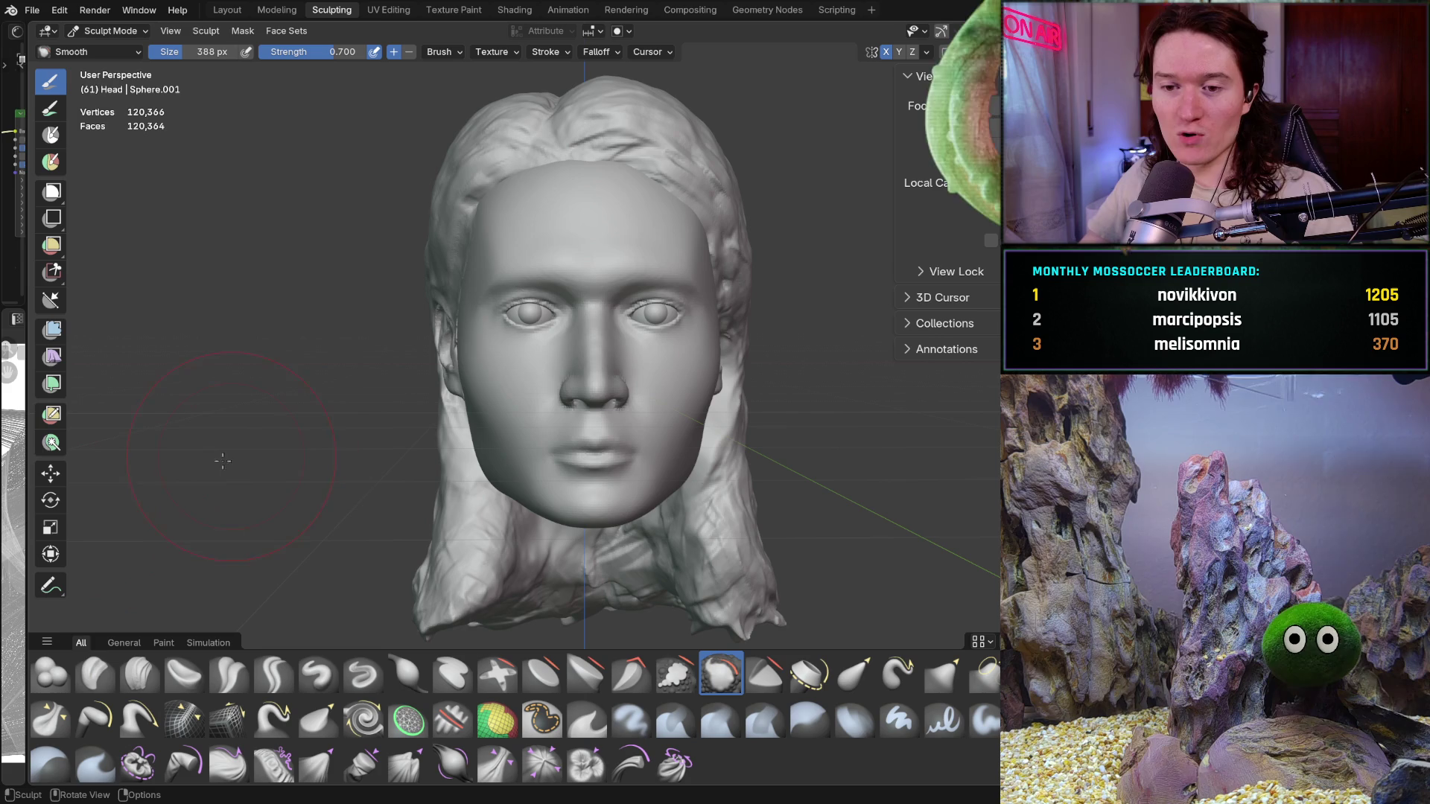
key("ctrl+KP_1")
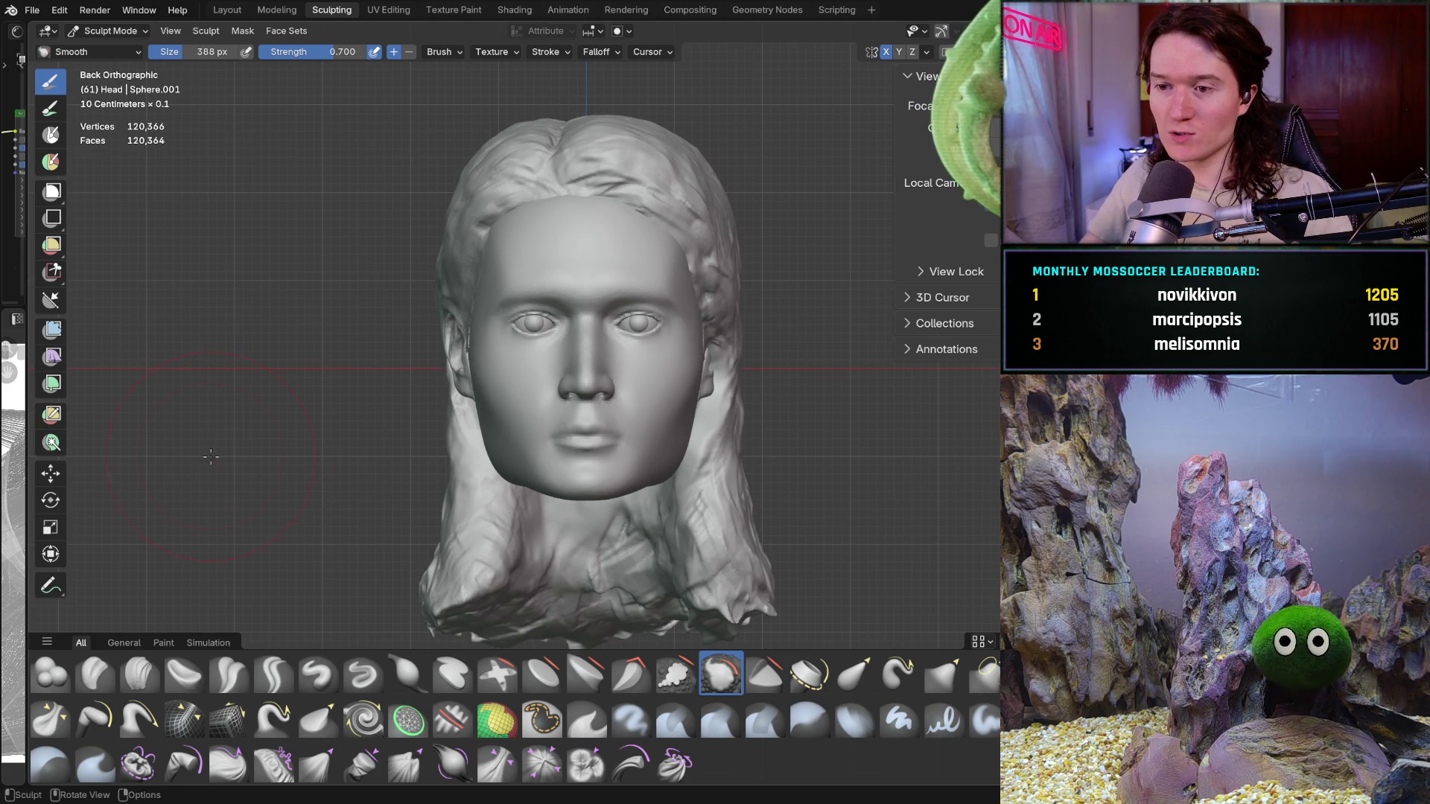
middle_click_drag(183, 531, 223, 465, "ctrl")
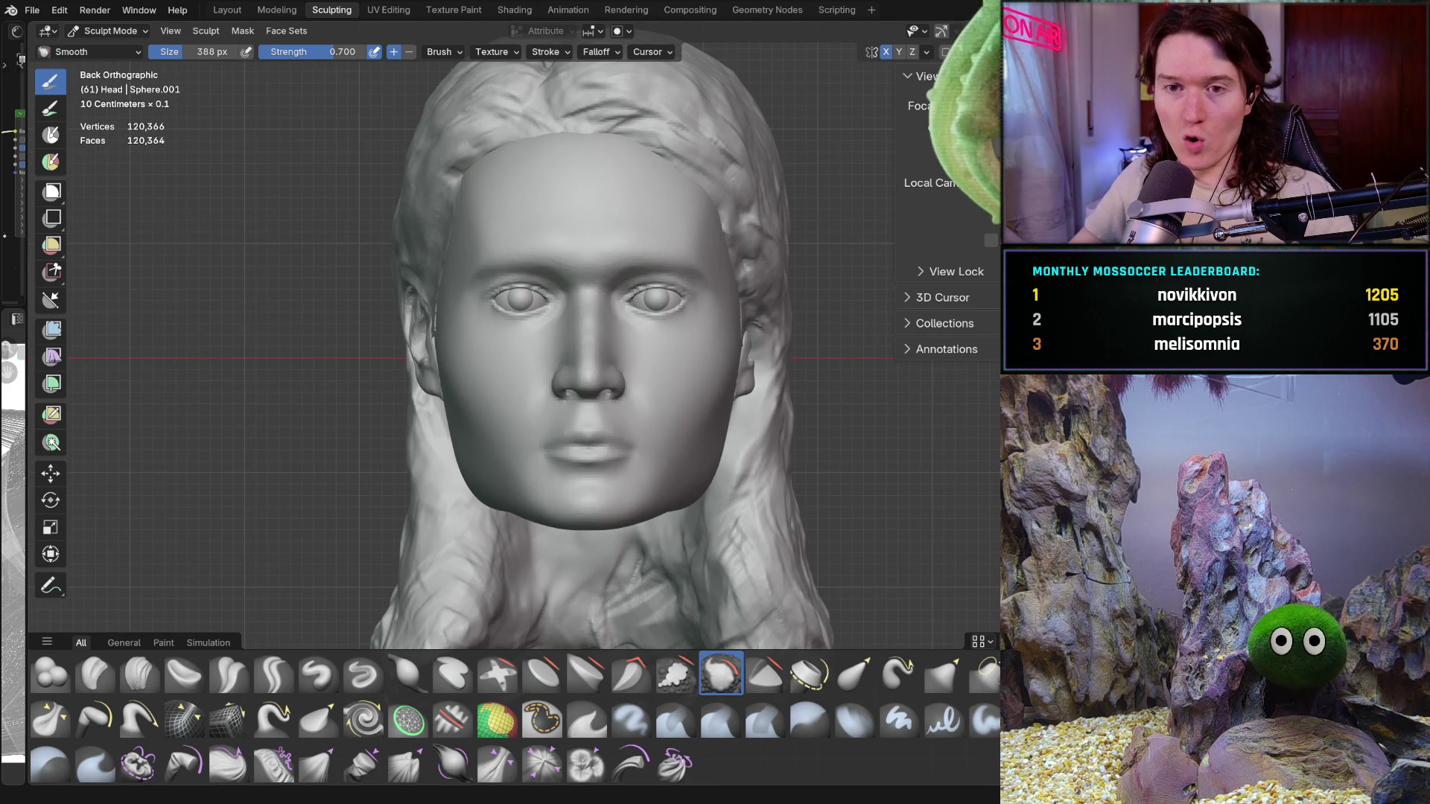
Leave Sculpt Mode for Object Mode and activate the Measure tool on the face
left_click(106, 30)
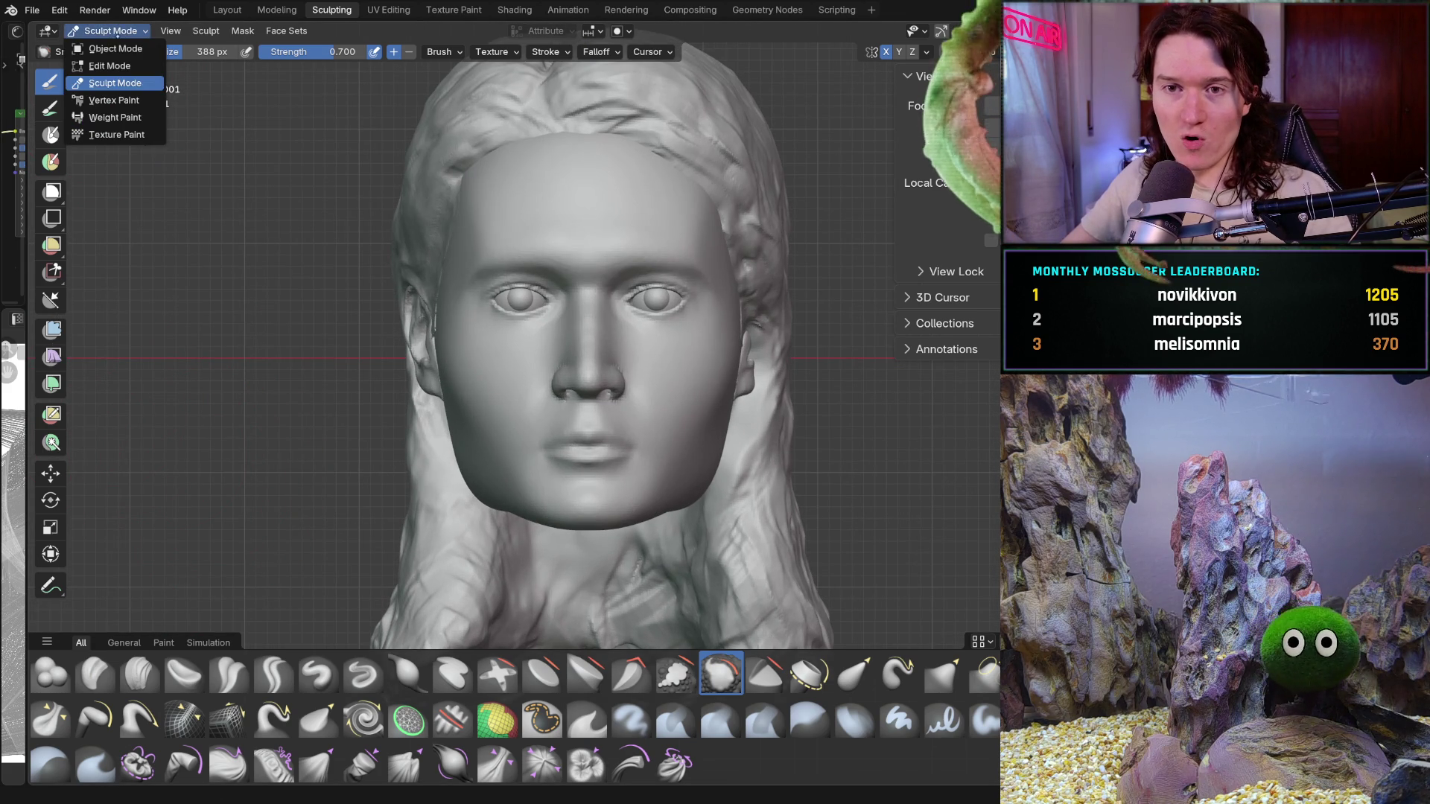
left_click(112, 49)
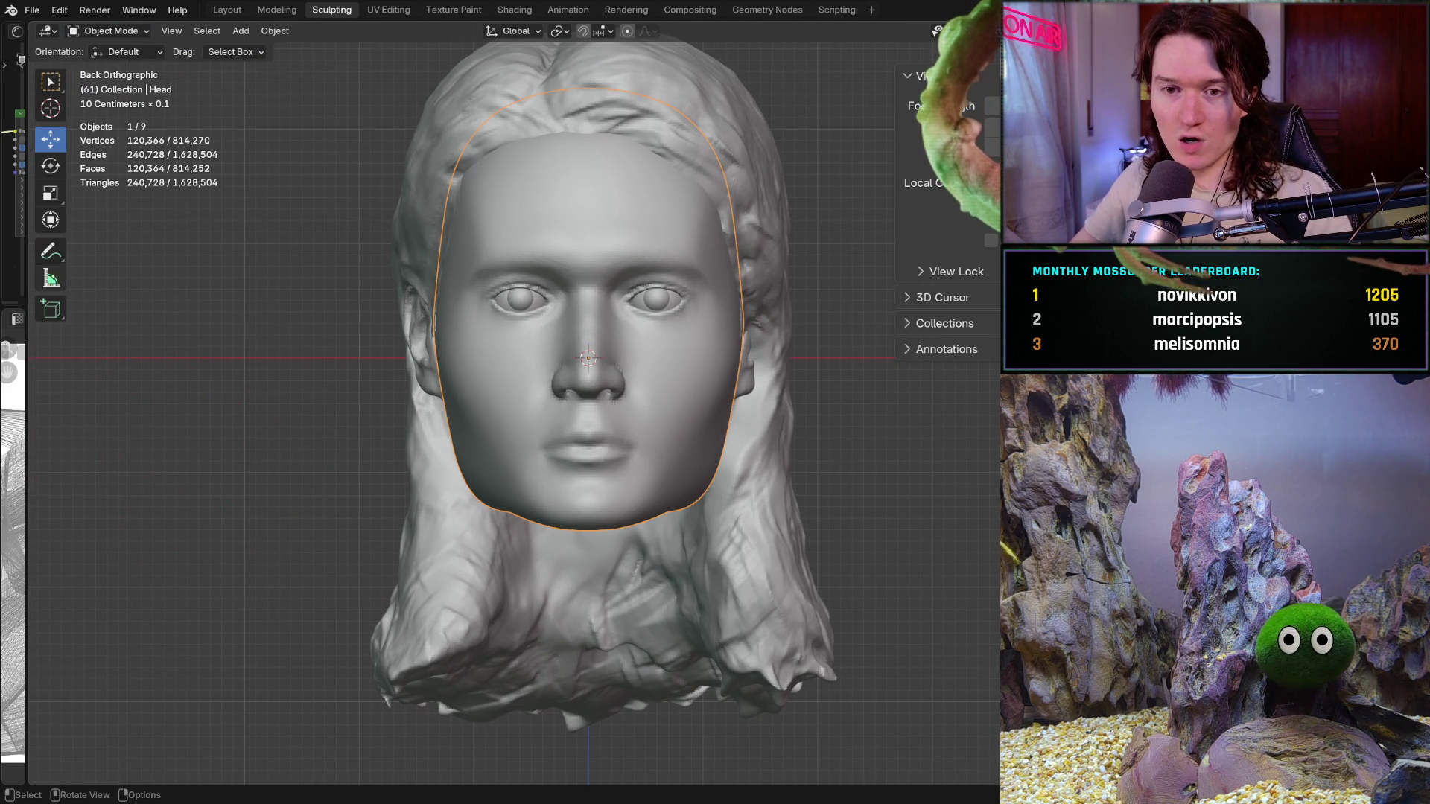
left_click(50, 278)
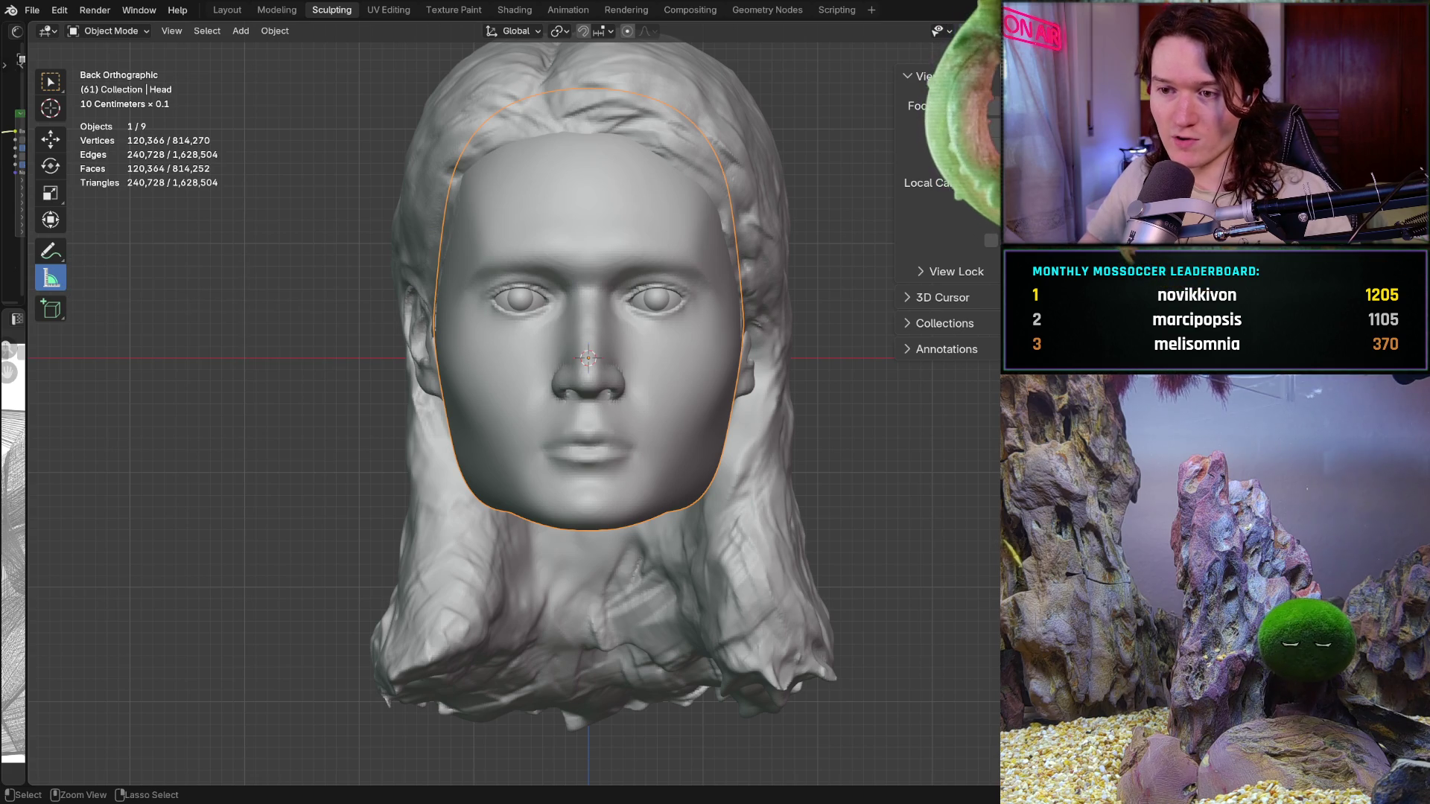
middle_click_drag(520, 469, 521, 394, "ctrl")
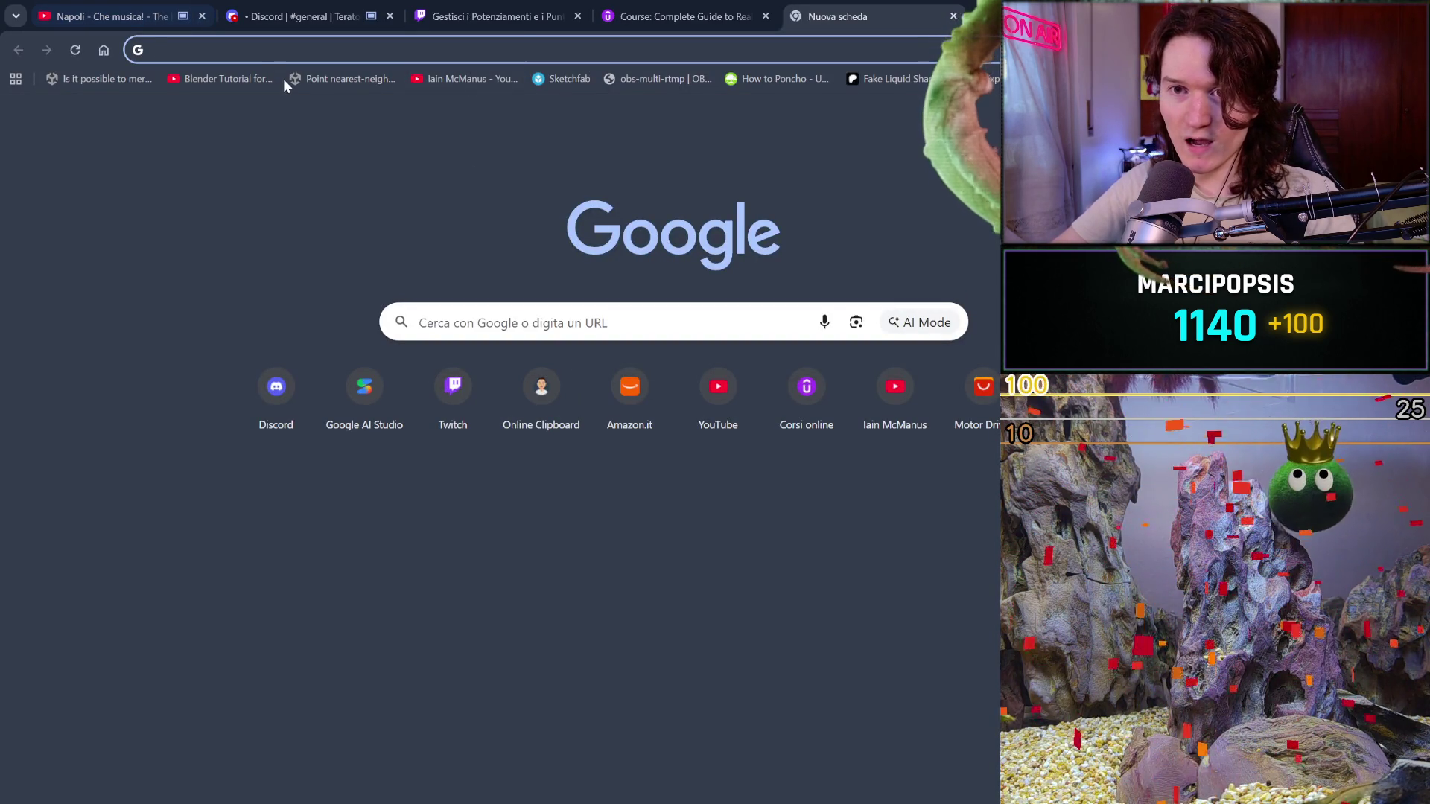
type("me")
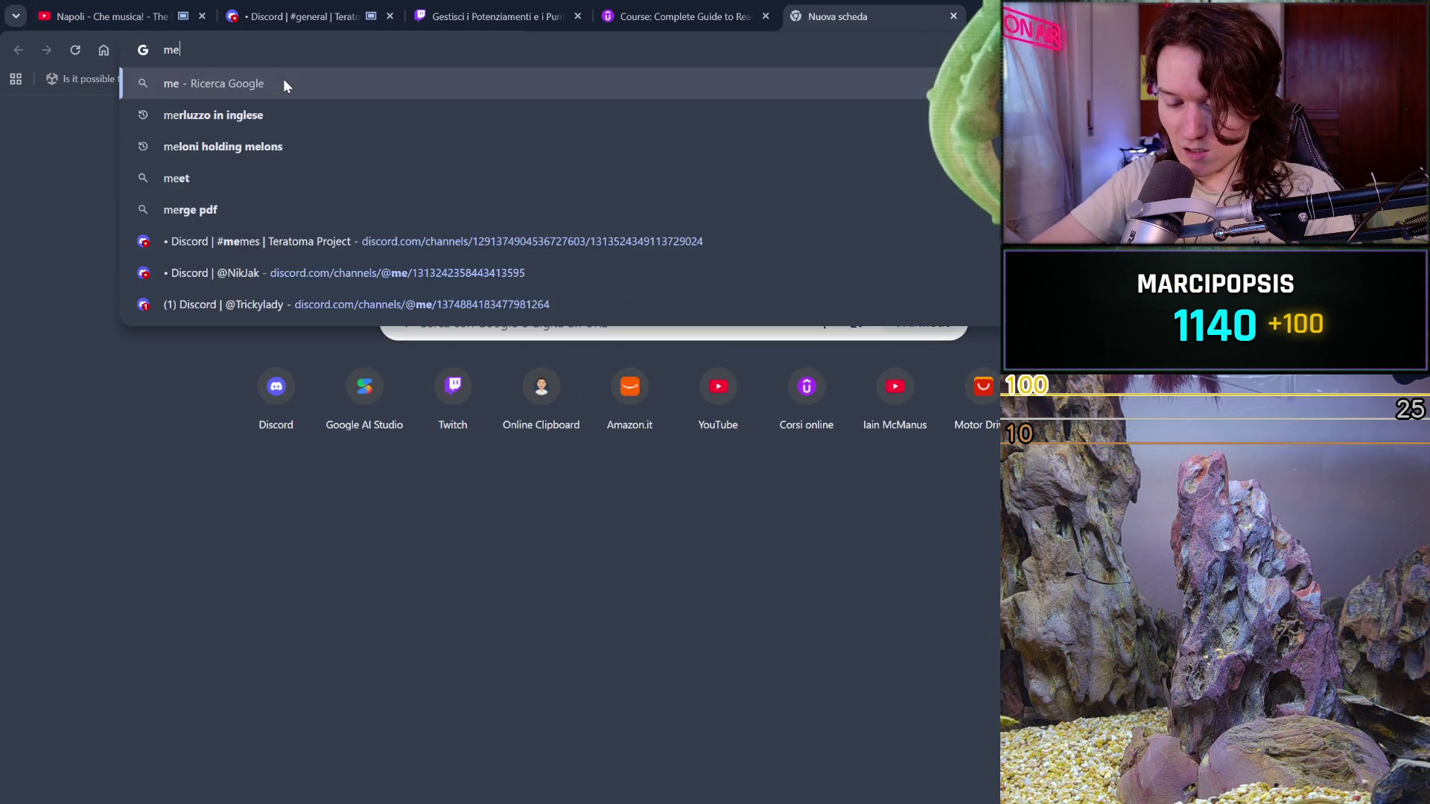
type("asure tool ")
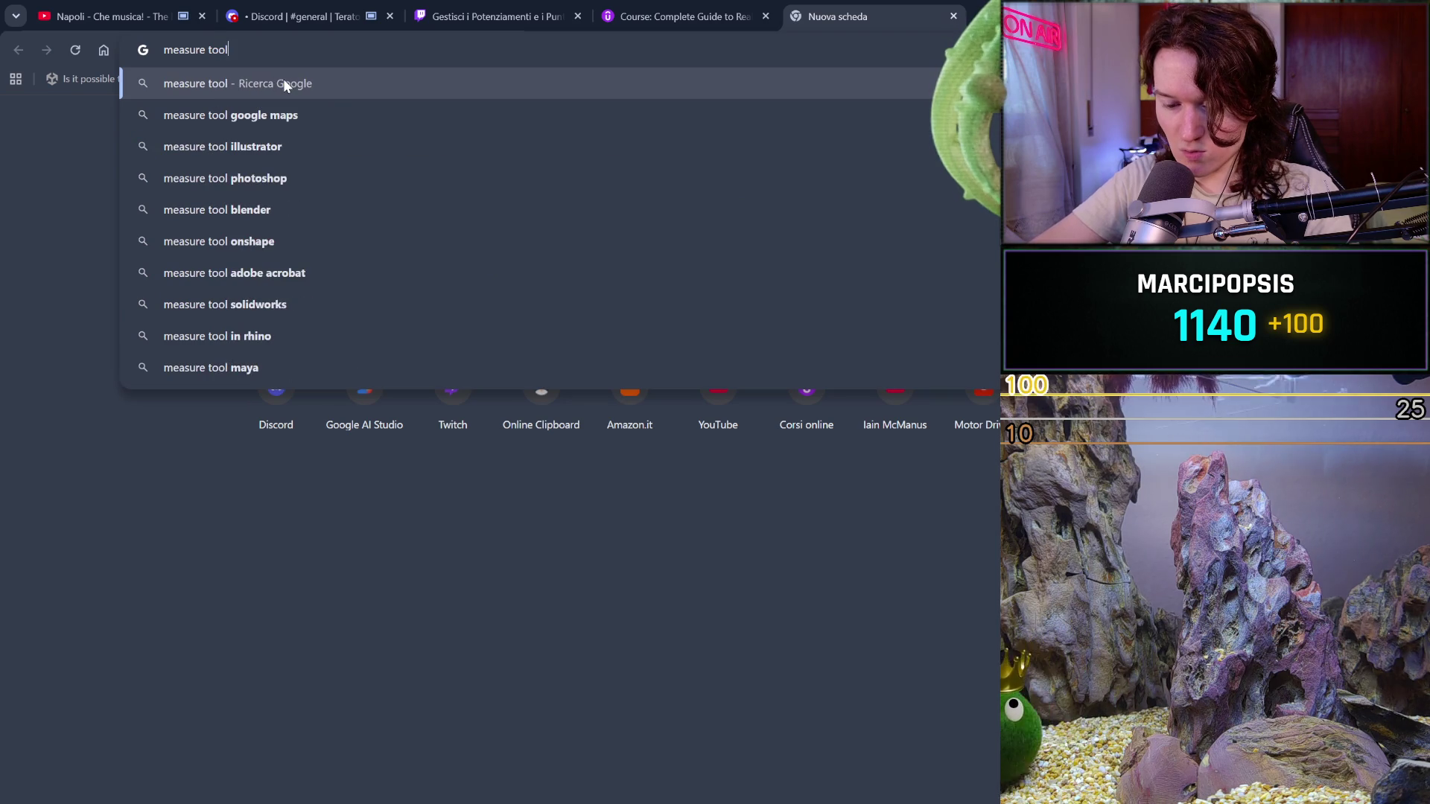
type("blender st")
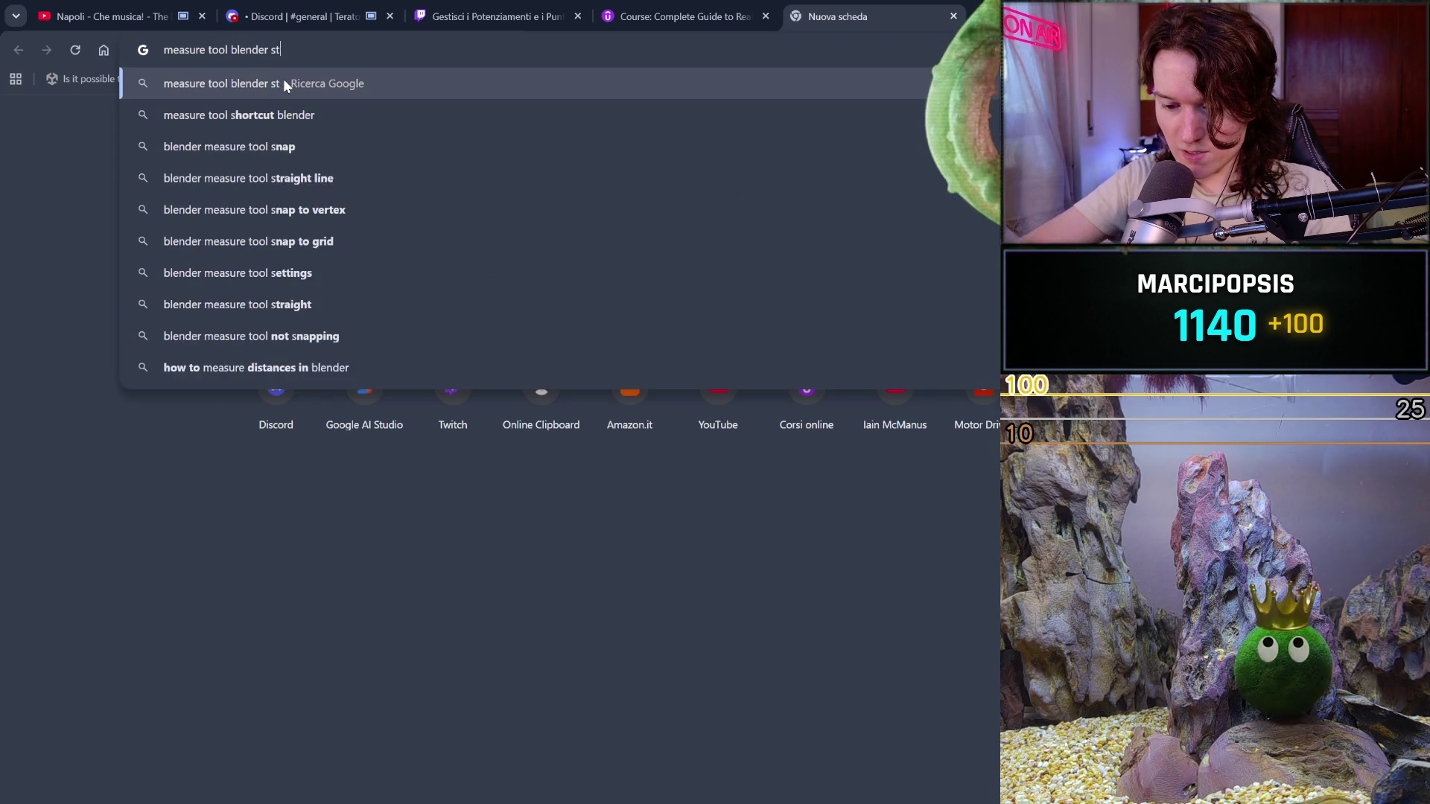
type("raight line")
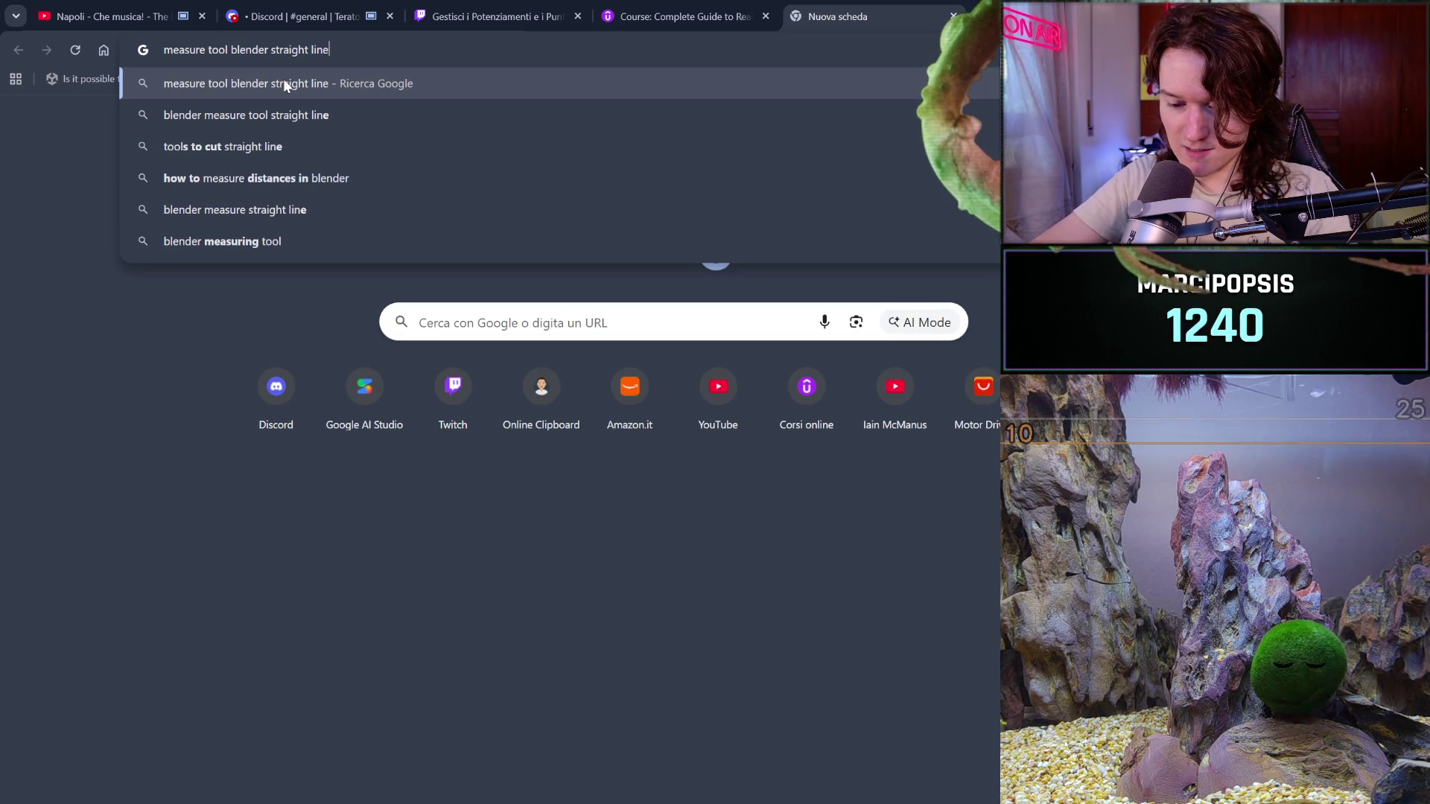
type("s")
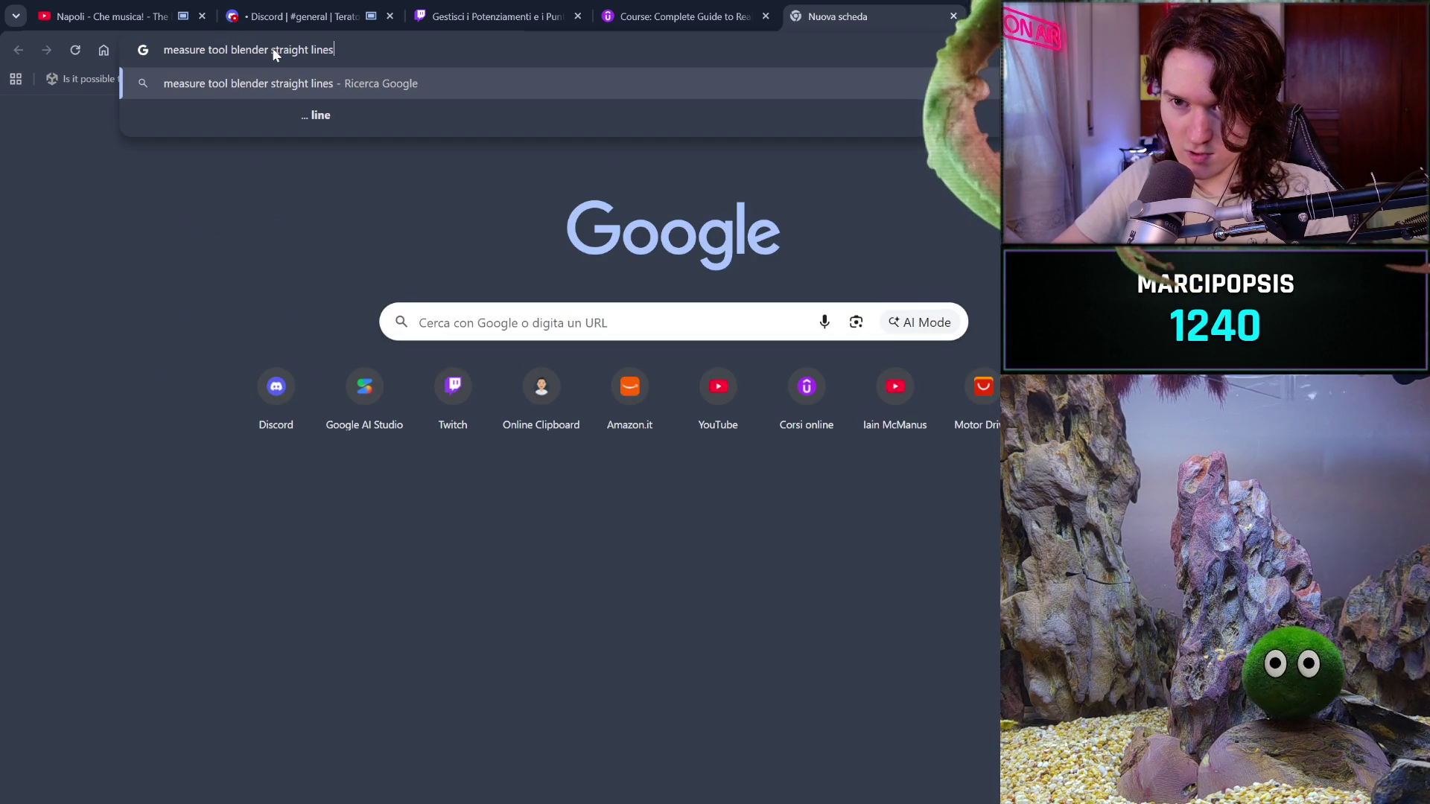
Search Google for making straight lines with Blender's measure tool and expand the AI Overview
left_click(274, 53)
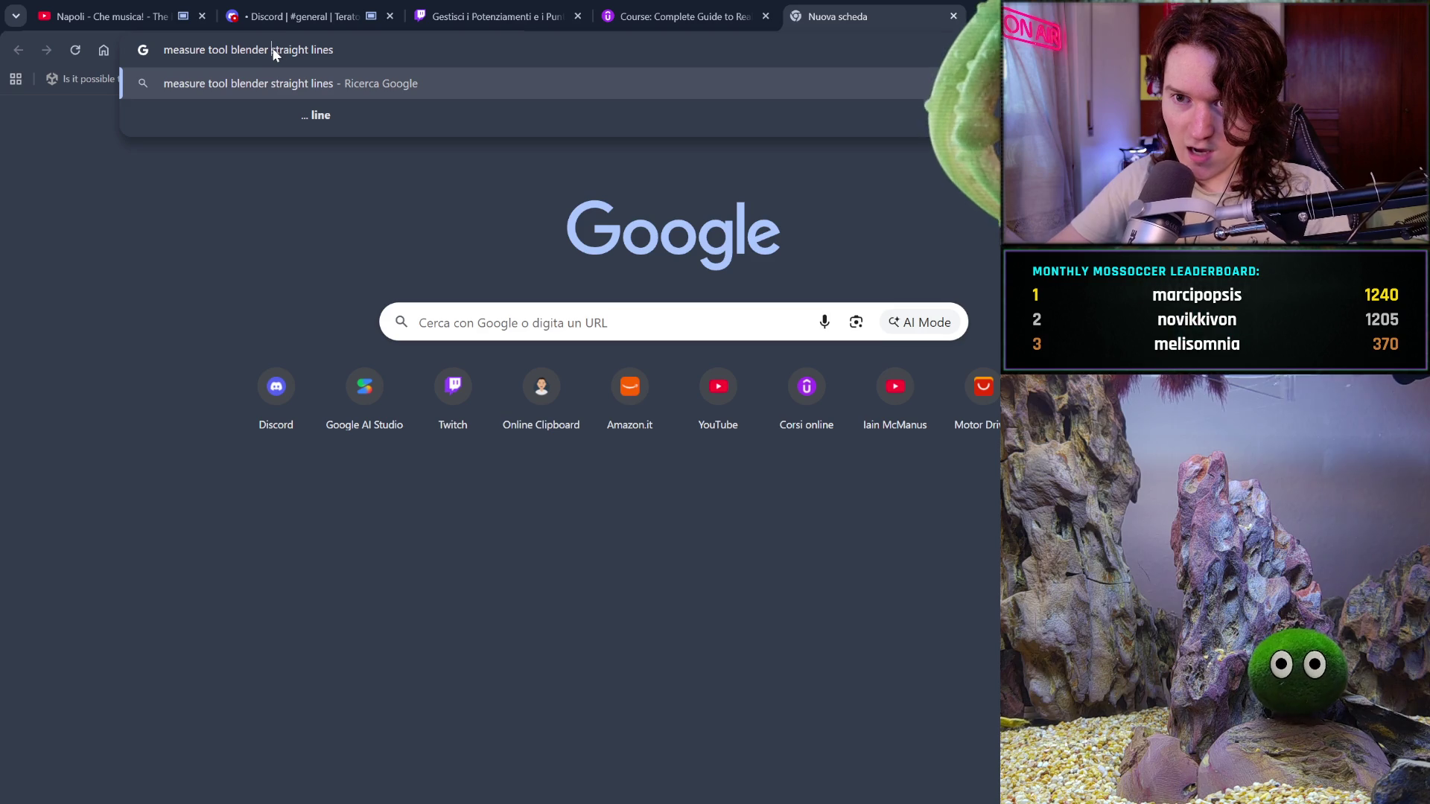
type("how to ")
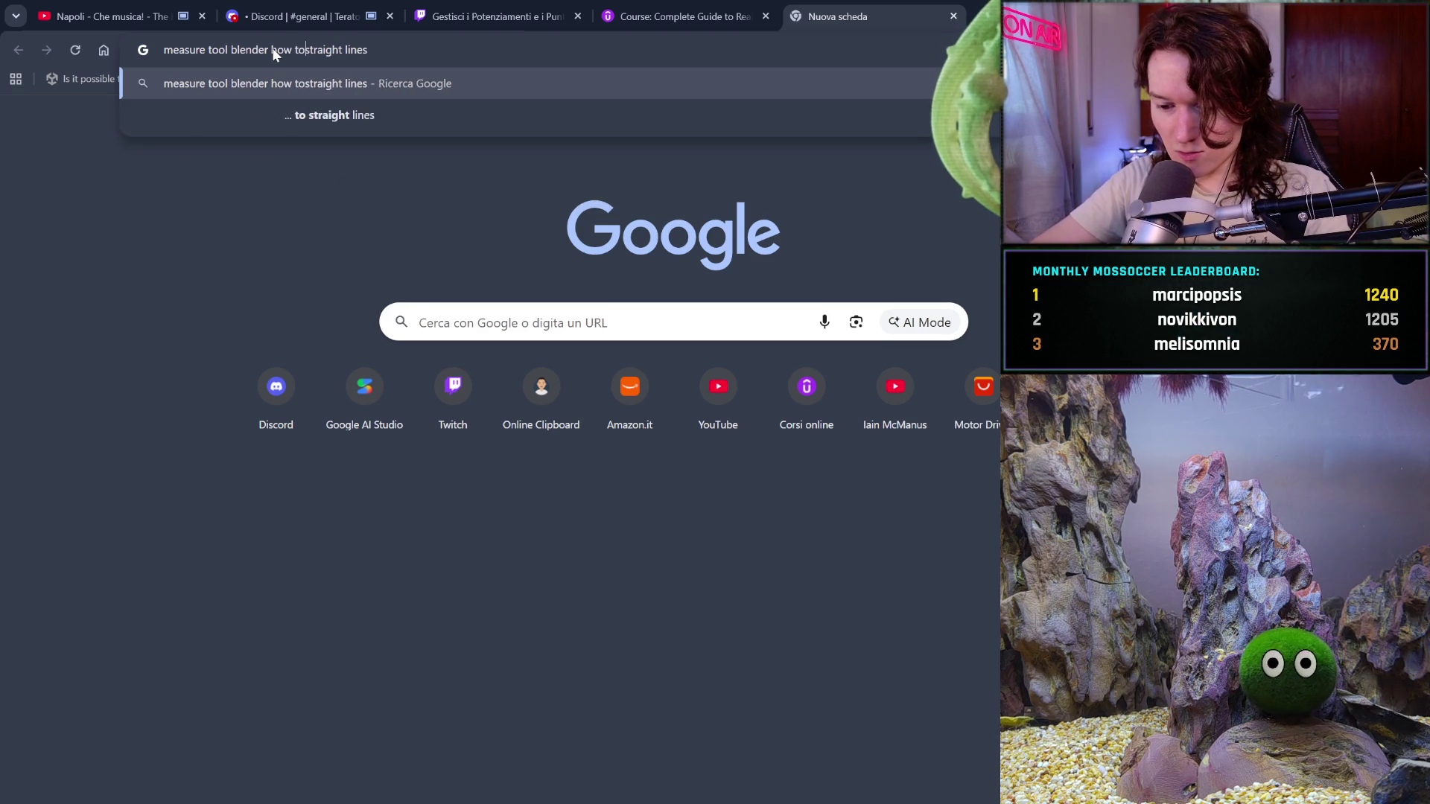
type("make")
key("Return")
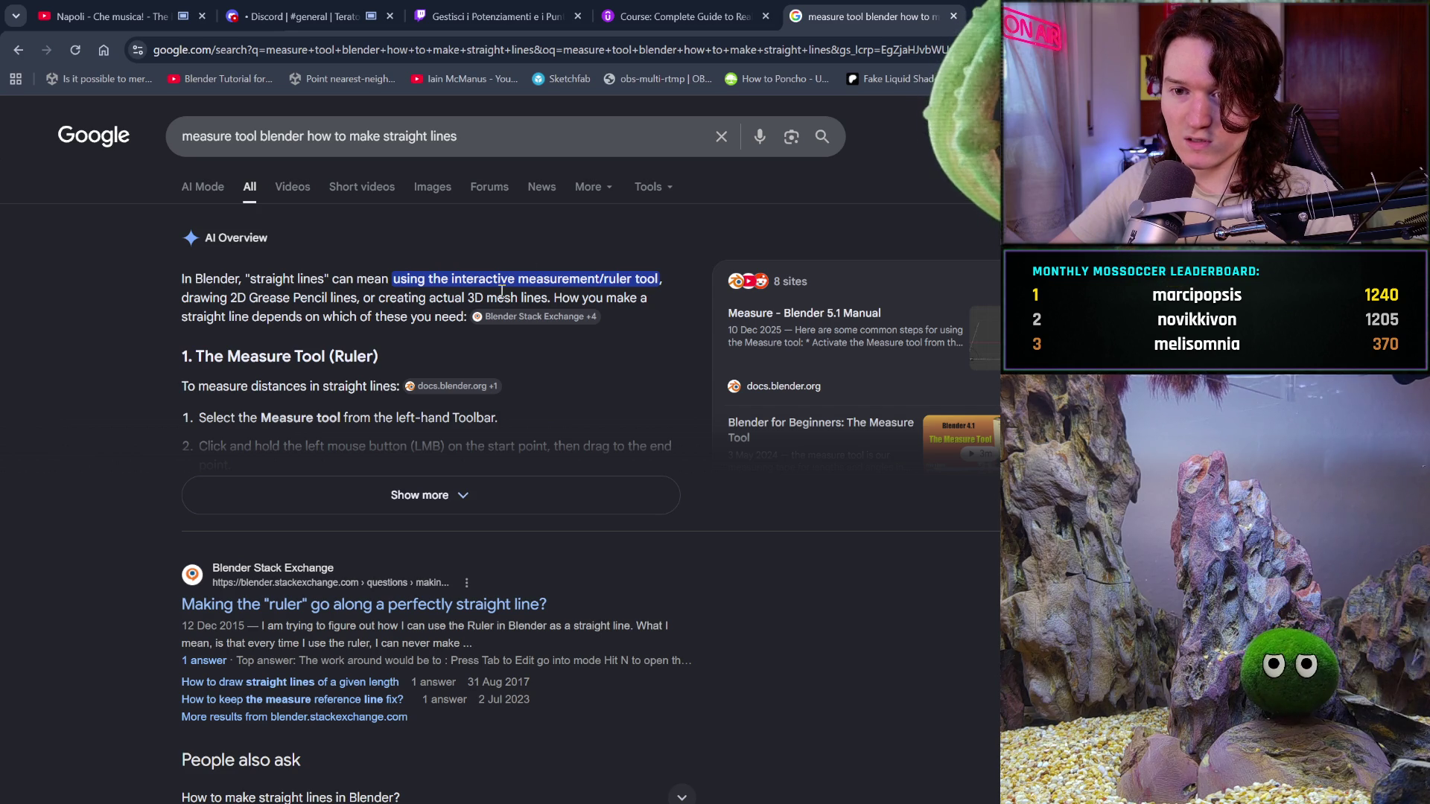
left_click(626, 506)
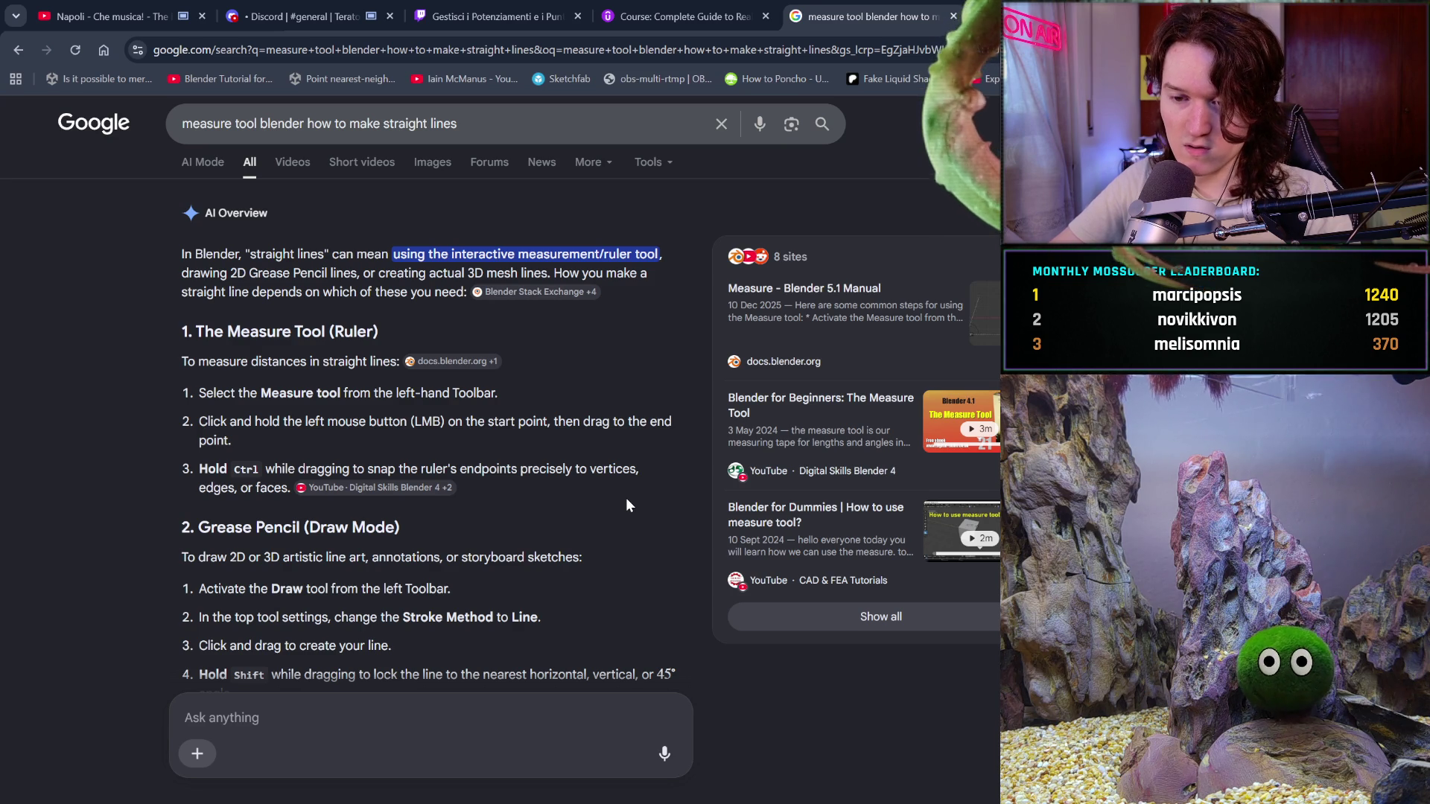
scroll(625, 506, "down", 2)
scroll(626, 507, "down", 3)
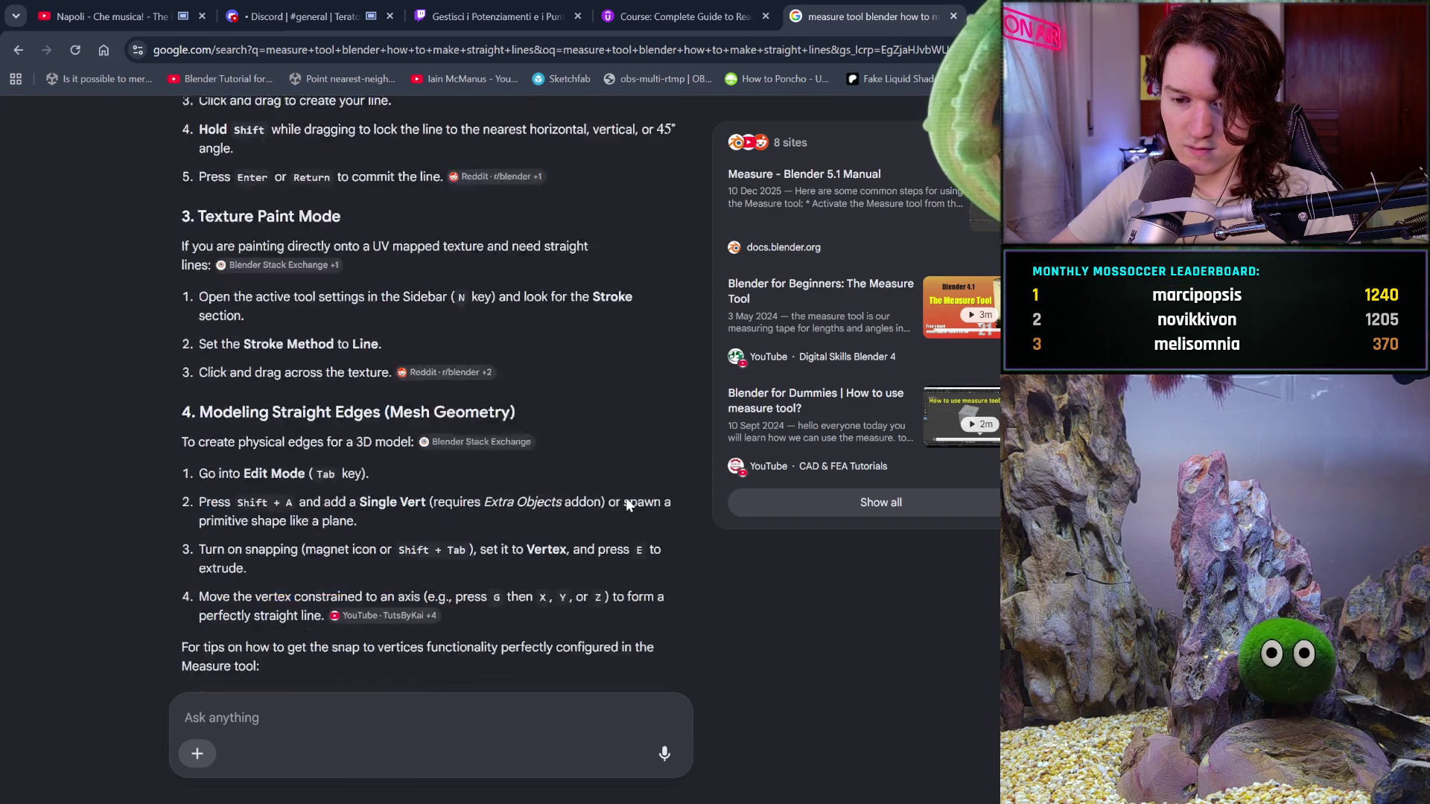
scroll(625, 507, "down", 2)
scroll(625, 506, "down", 2)
scroll(625, 506, "down", 2)
scroll(626, 506, "down", 1)
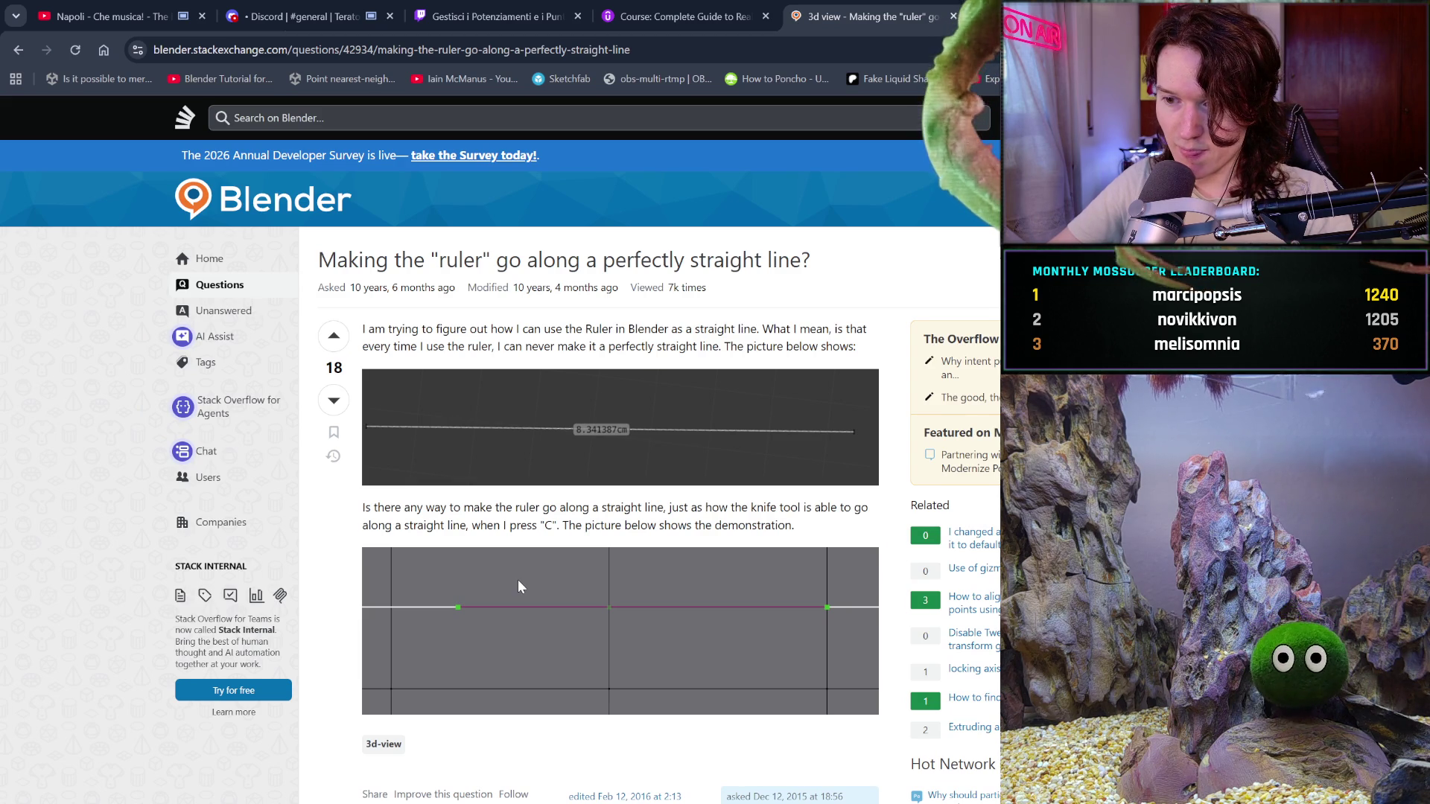
scroll(518, 581, "down", 1)
scroll(517, 582, "down", 1)
scroll(517, 581, "down", 1)
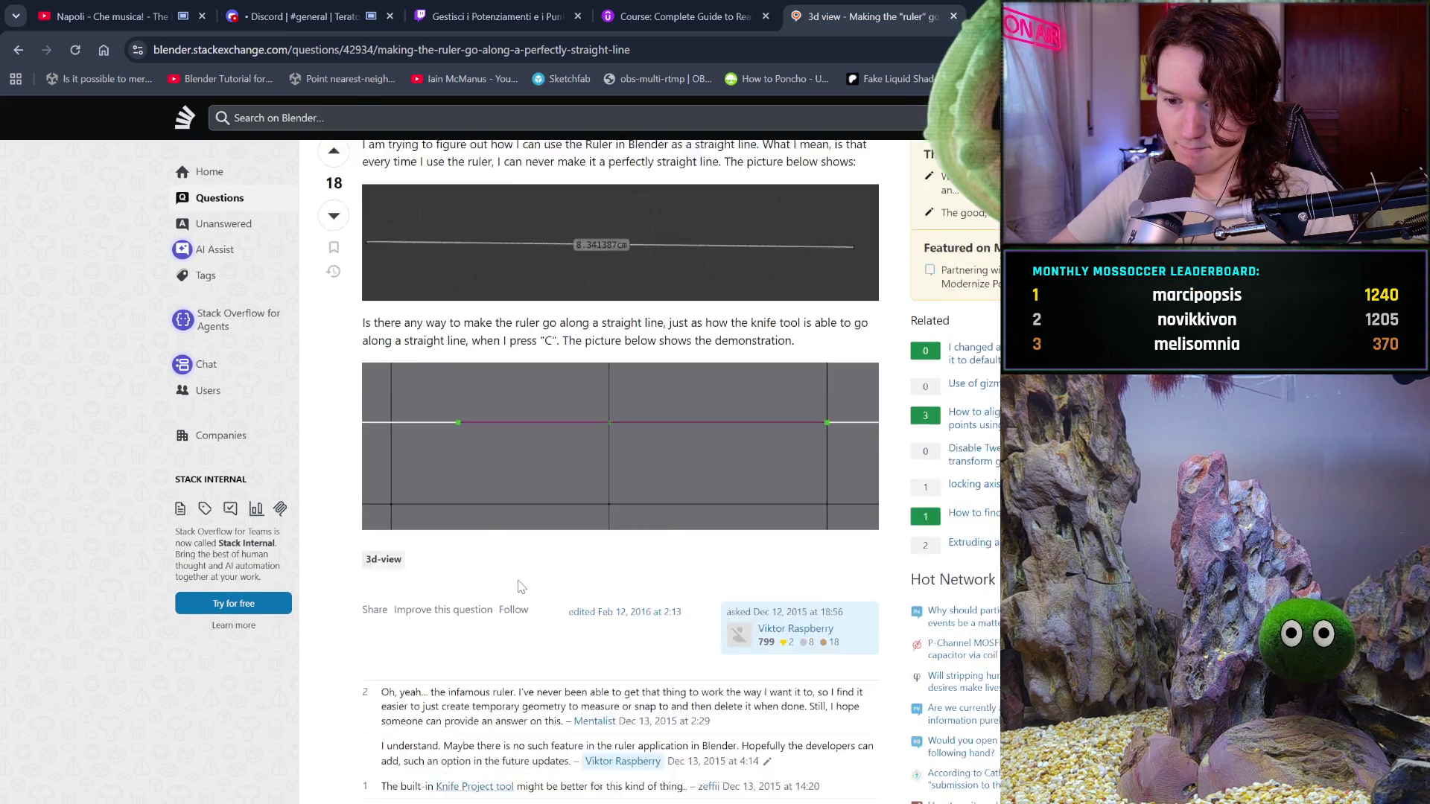
scroll(517, 587, "down", 1)
scroll(517, 585, "down", 1)
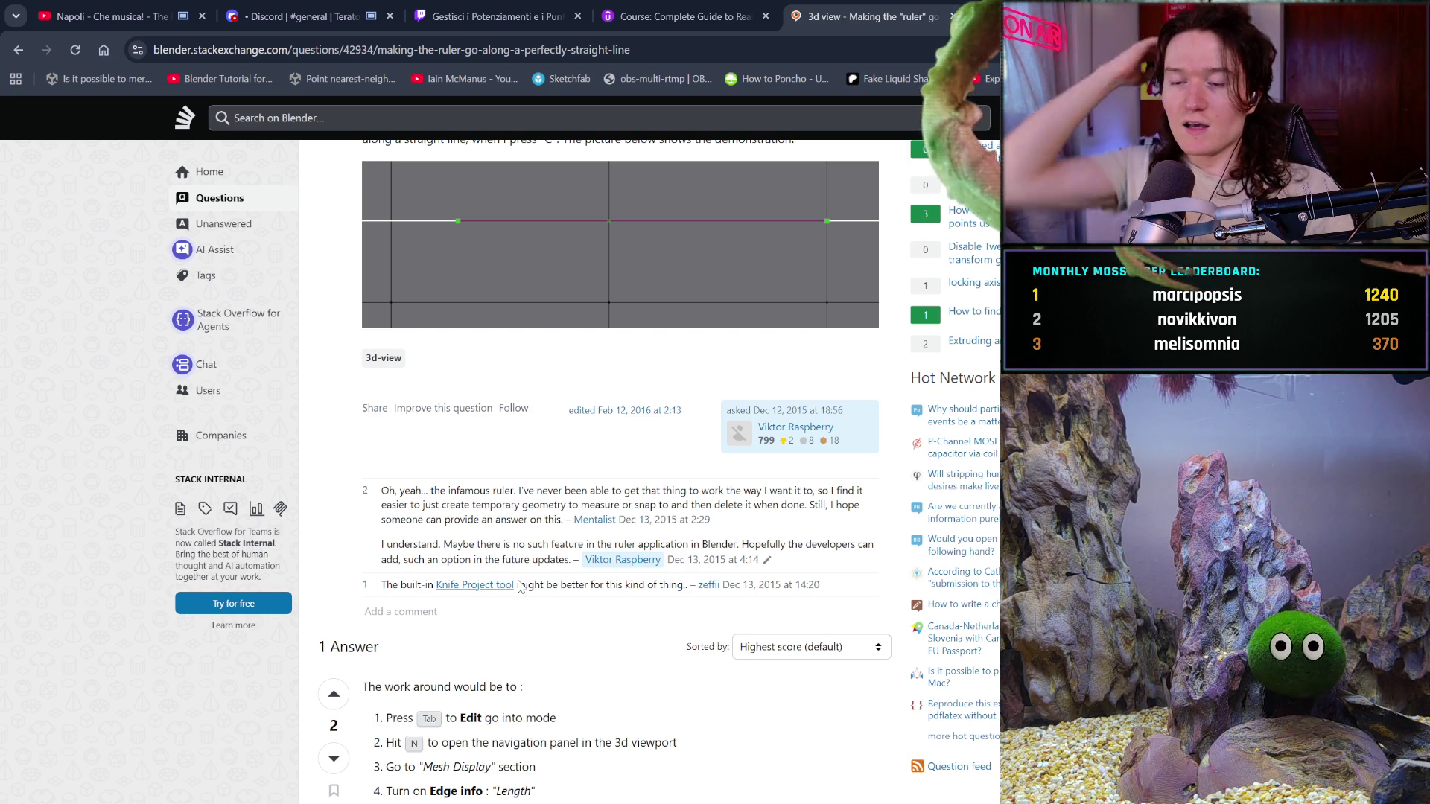
scroll(631, 566, "down", 3)
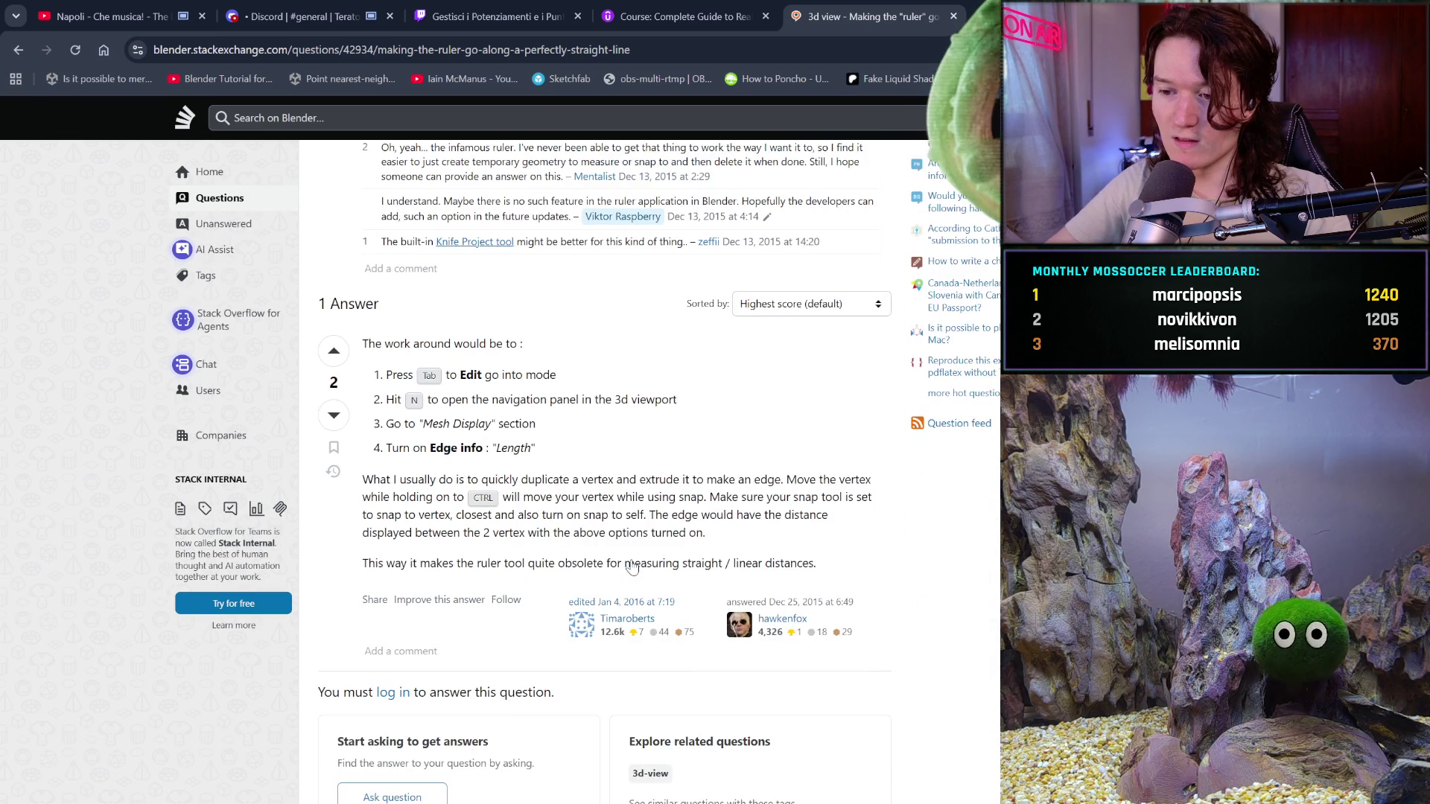
Go back to the Google search results for the measure tool query
left_click(18, 51)
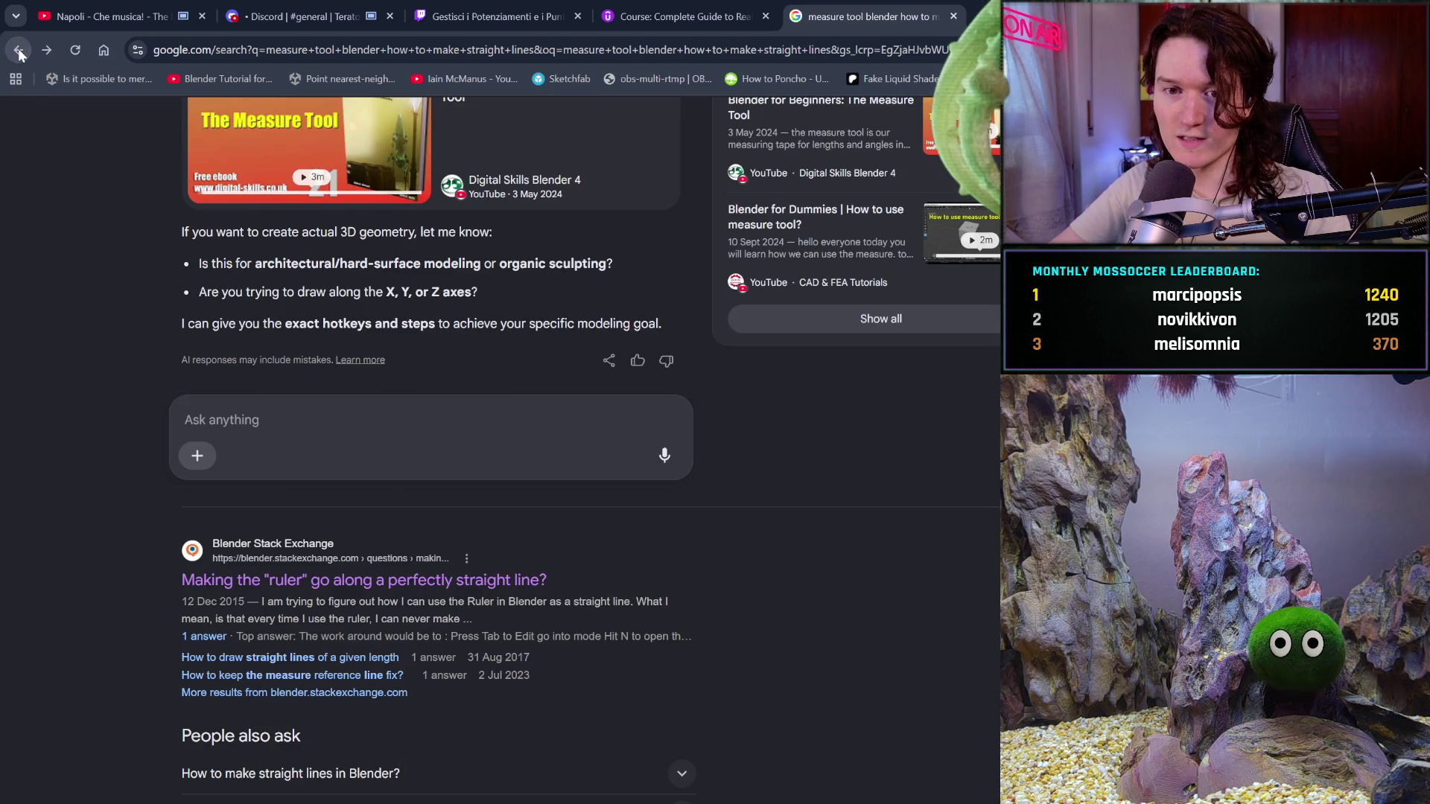
scroll(394, 489, "down", 2)
scroll(394, 492, "down", 1)
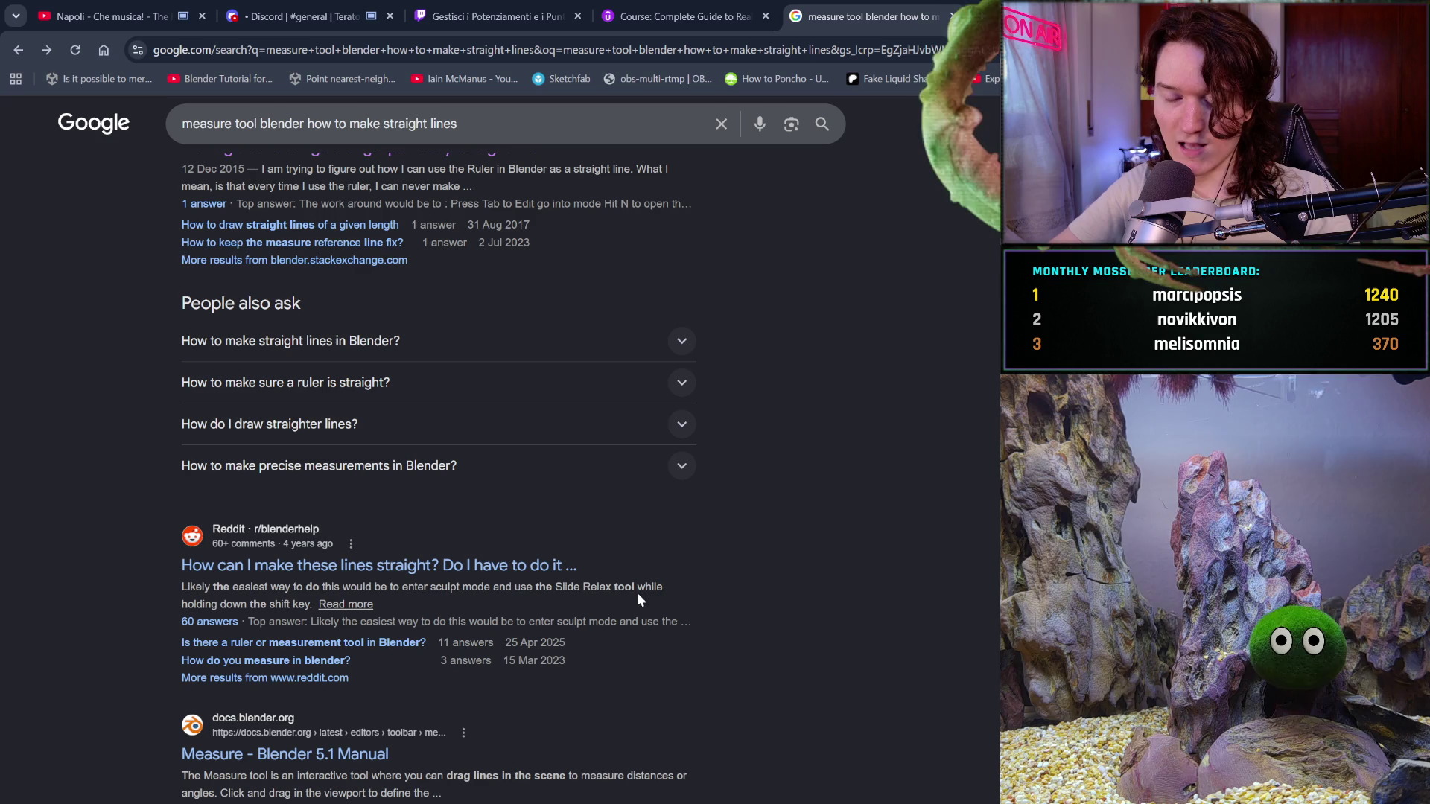
scroll(520, 495, "down", 1)
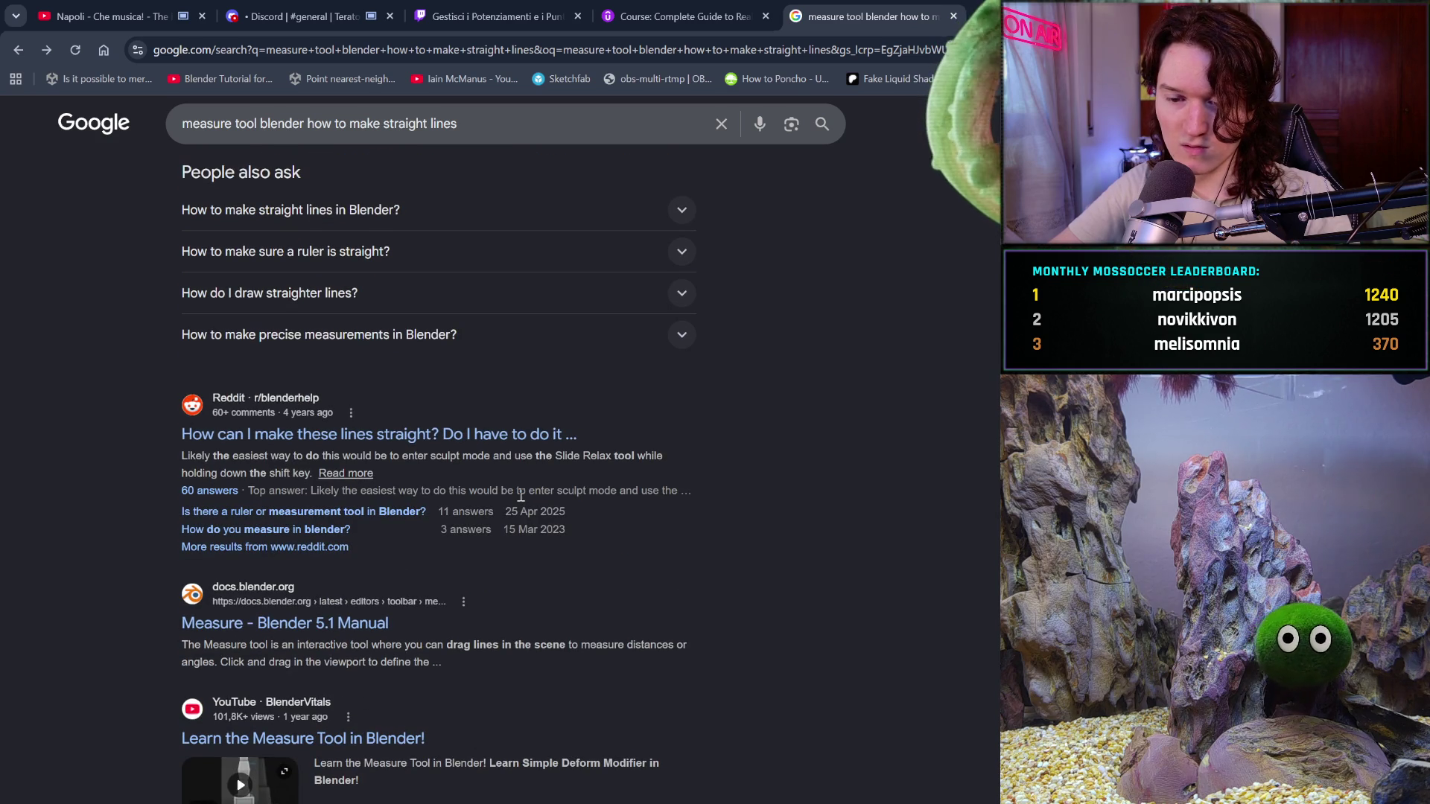
scroll(520, 495, "down", 1)
Read the Blender 5.1 Manual's Measure tool page, then return to the Google results
left_click(312, 583)
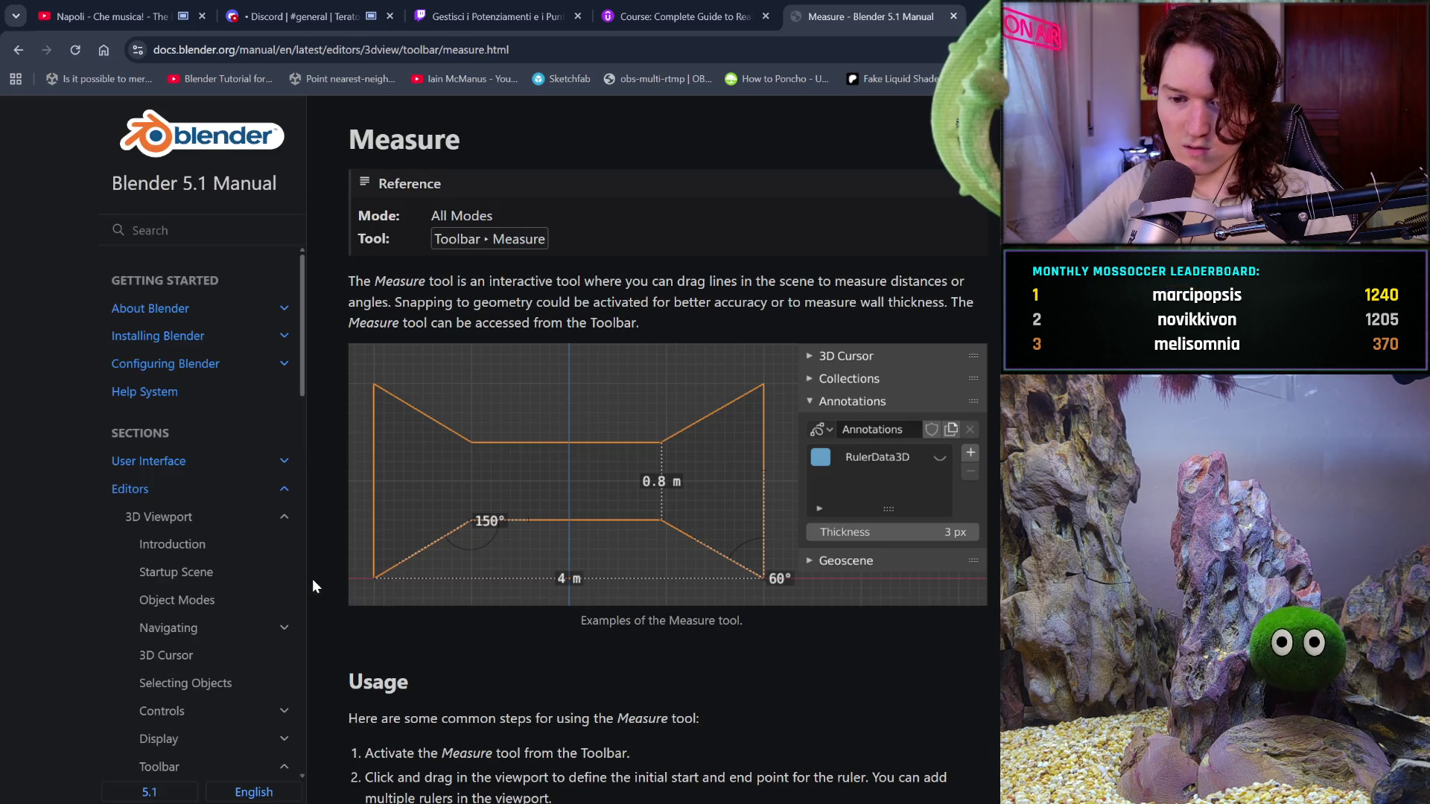
scroll(654, 719, "down", 1)
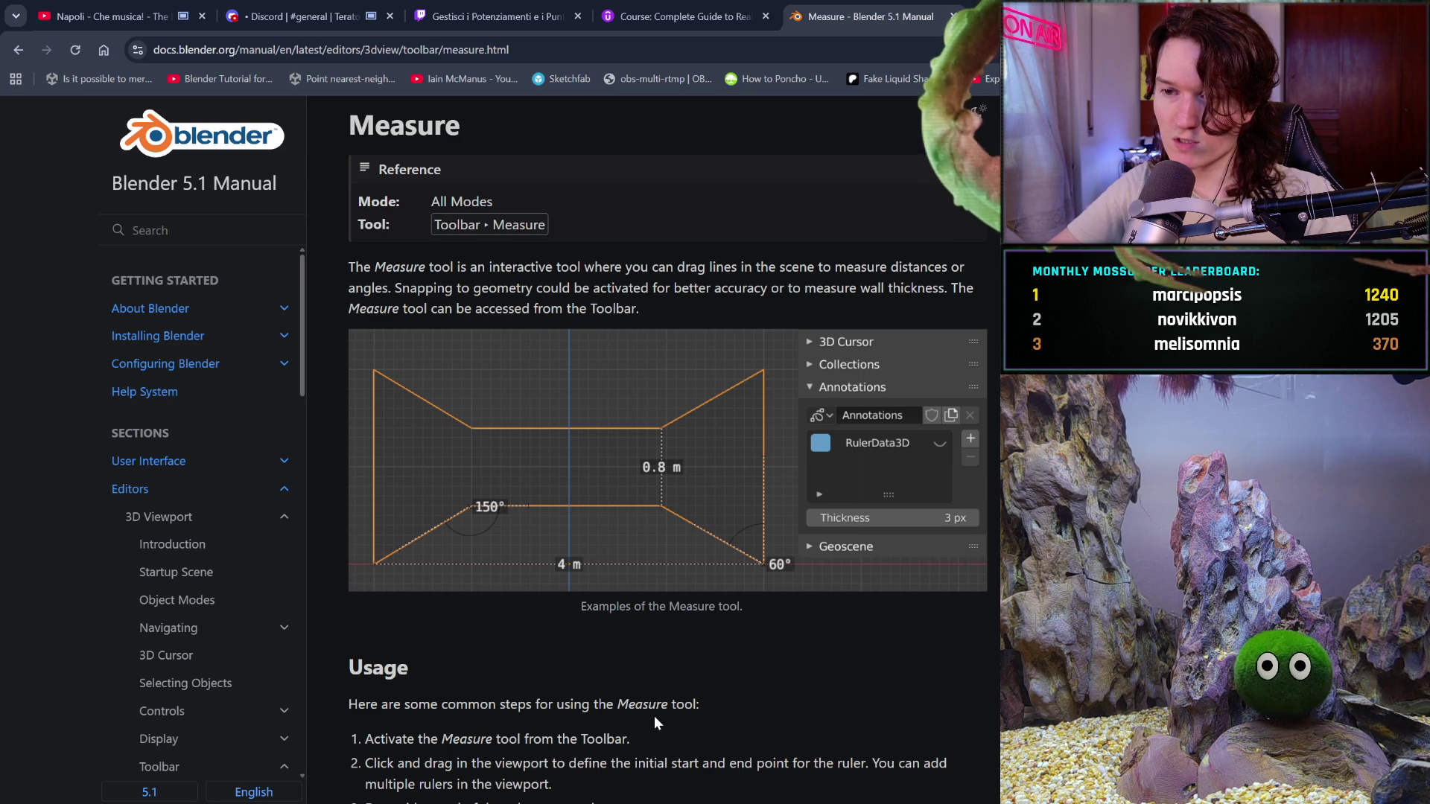
scroll(654, 716, "down", 1)
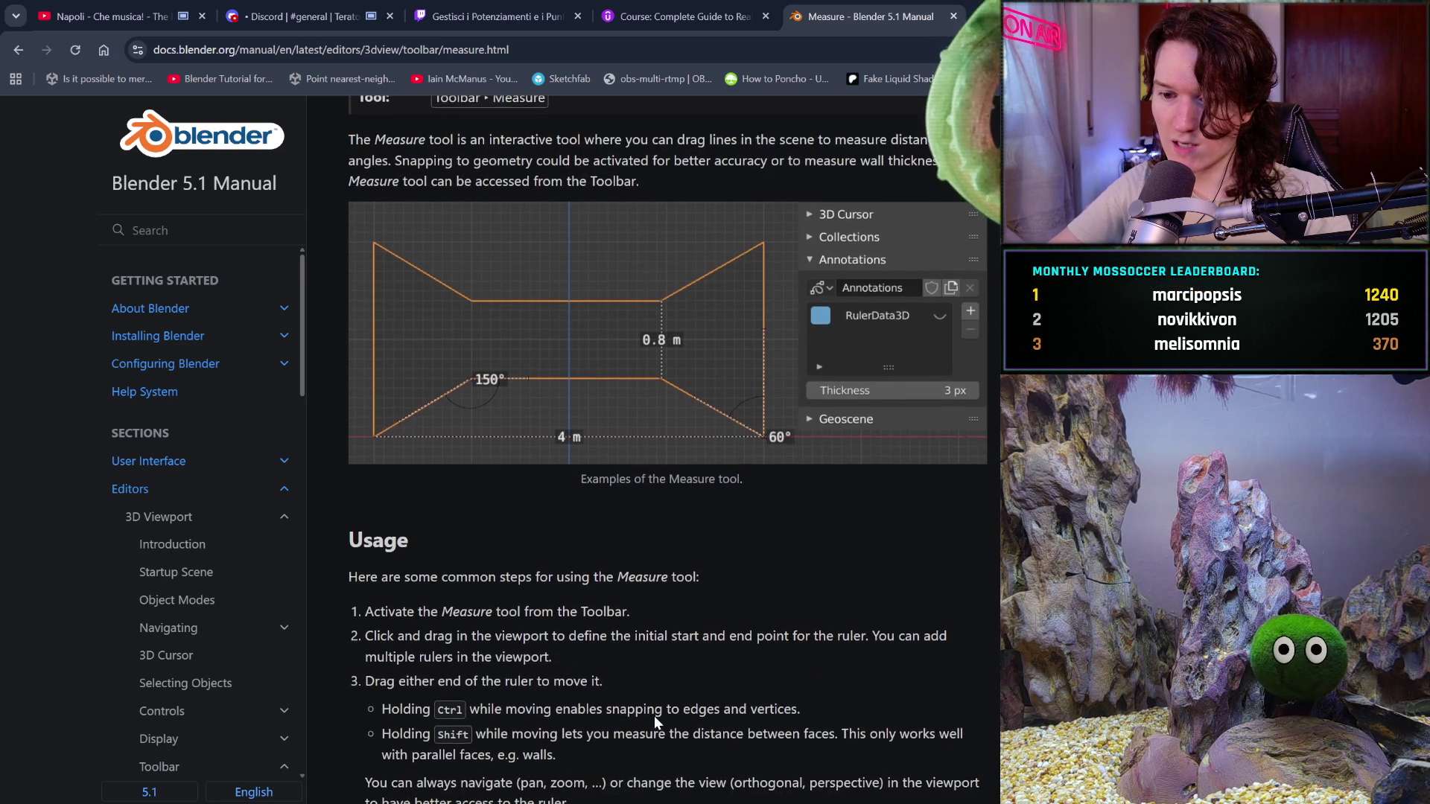
scroll(655, 718, "down", 1)
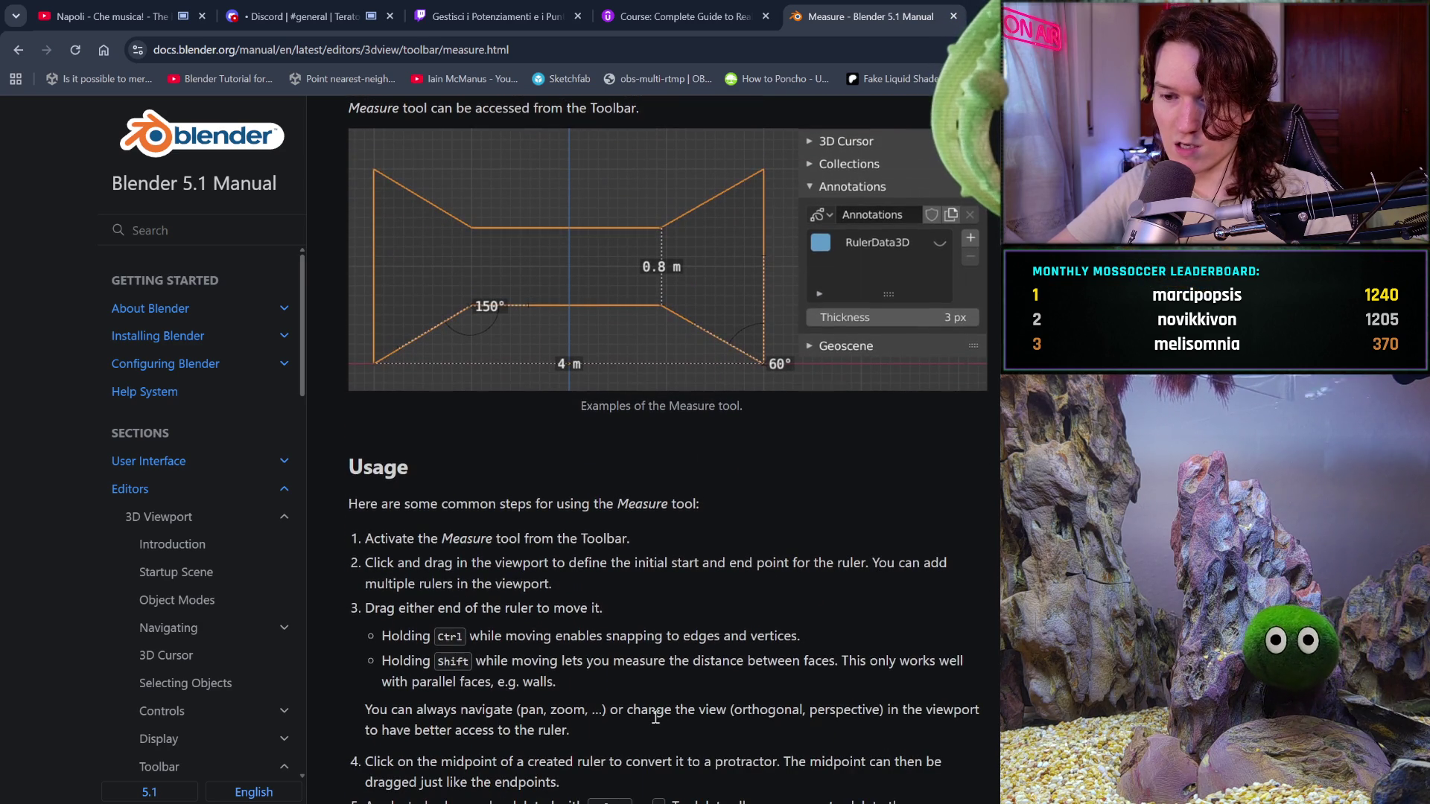
scroll(654, 717, "down", 1)
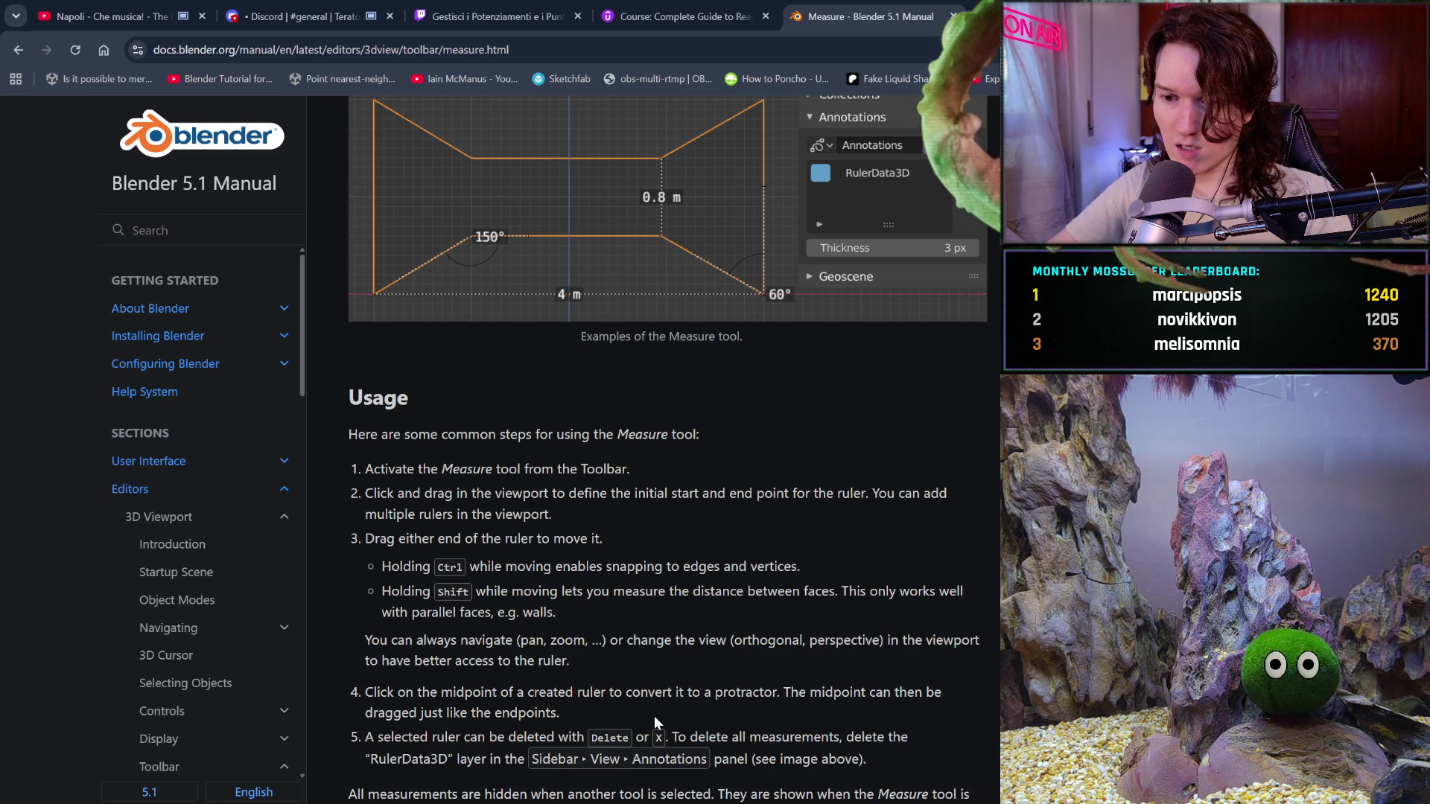
scroll(654, 716, "down", 1)
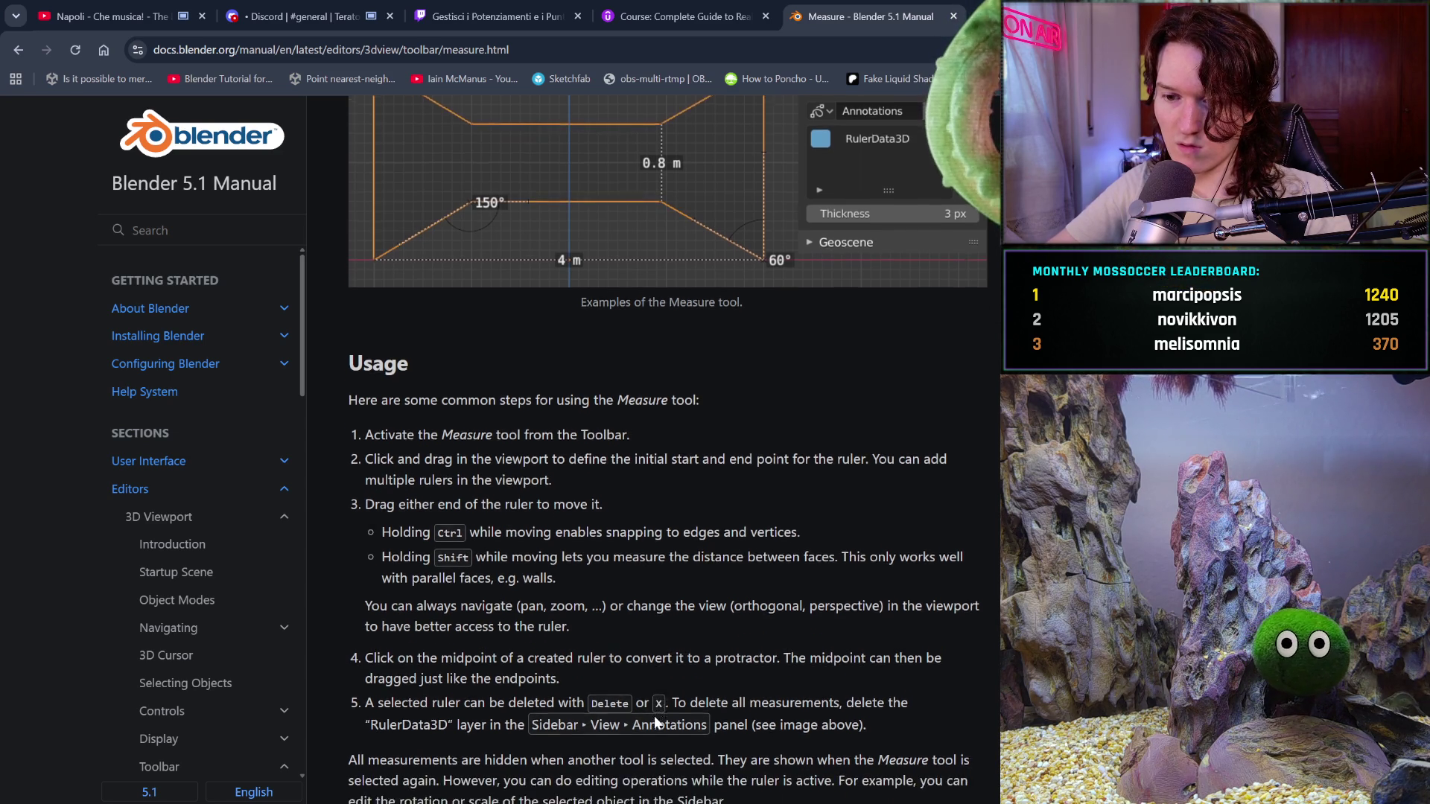
scroll(654, 716, "down", 1)
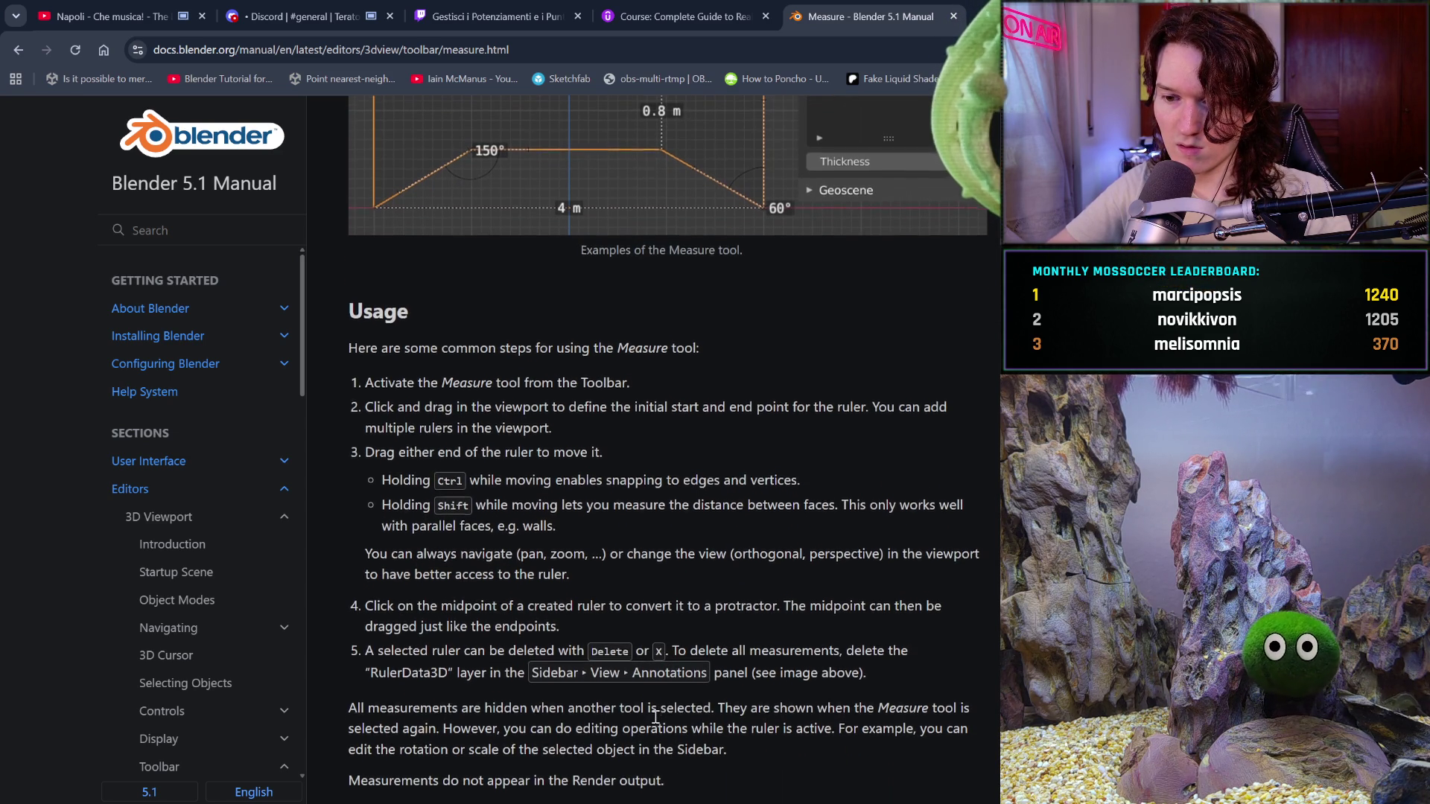
scroll(654, 716, "down", 2)
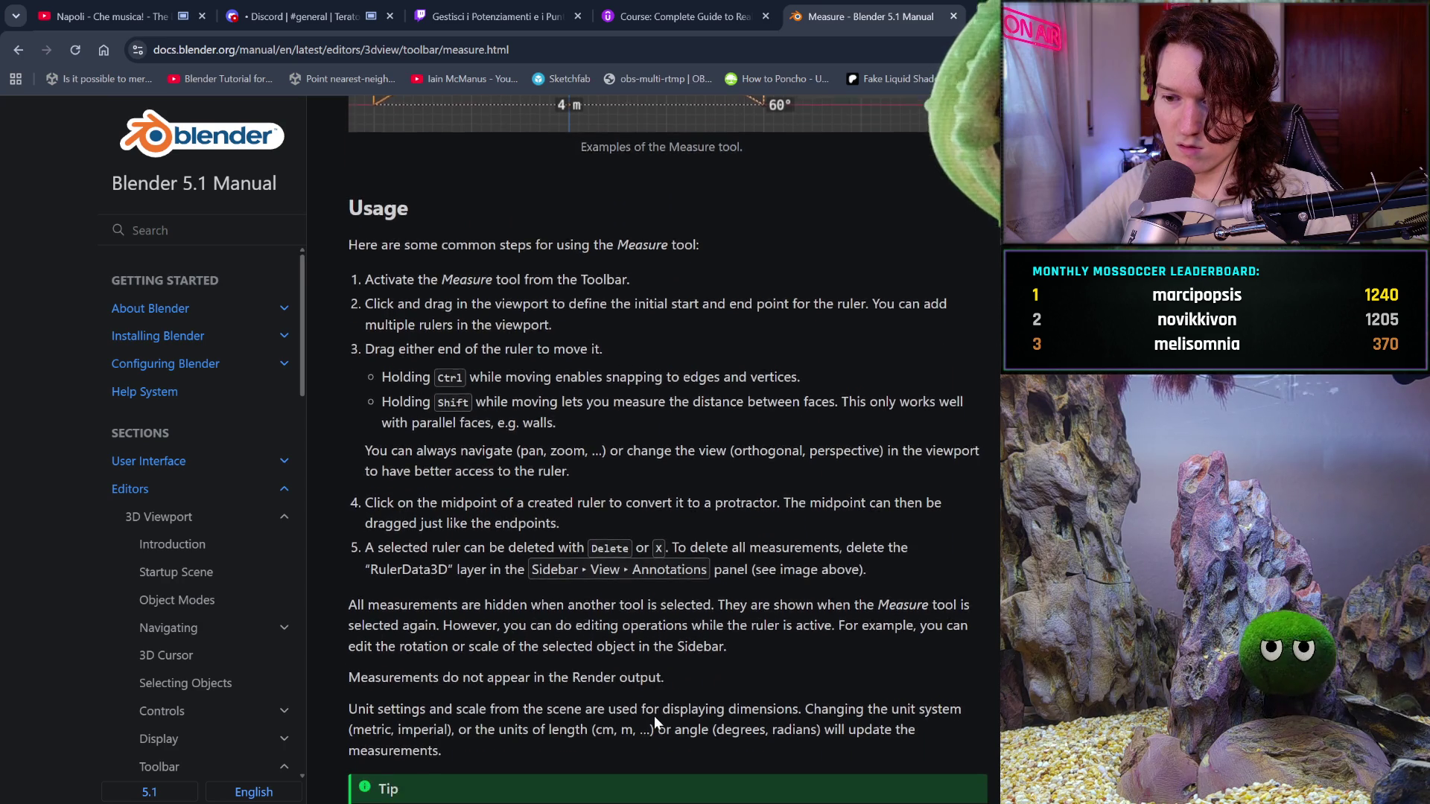
scroll(653, 716, "down", 2)
scroll(654, 716, "down", 1)
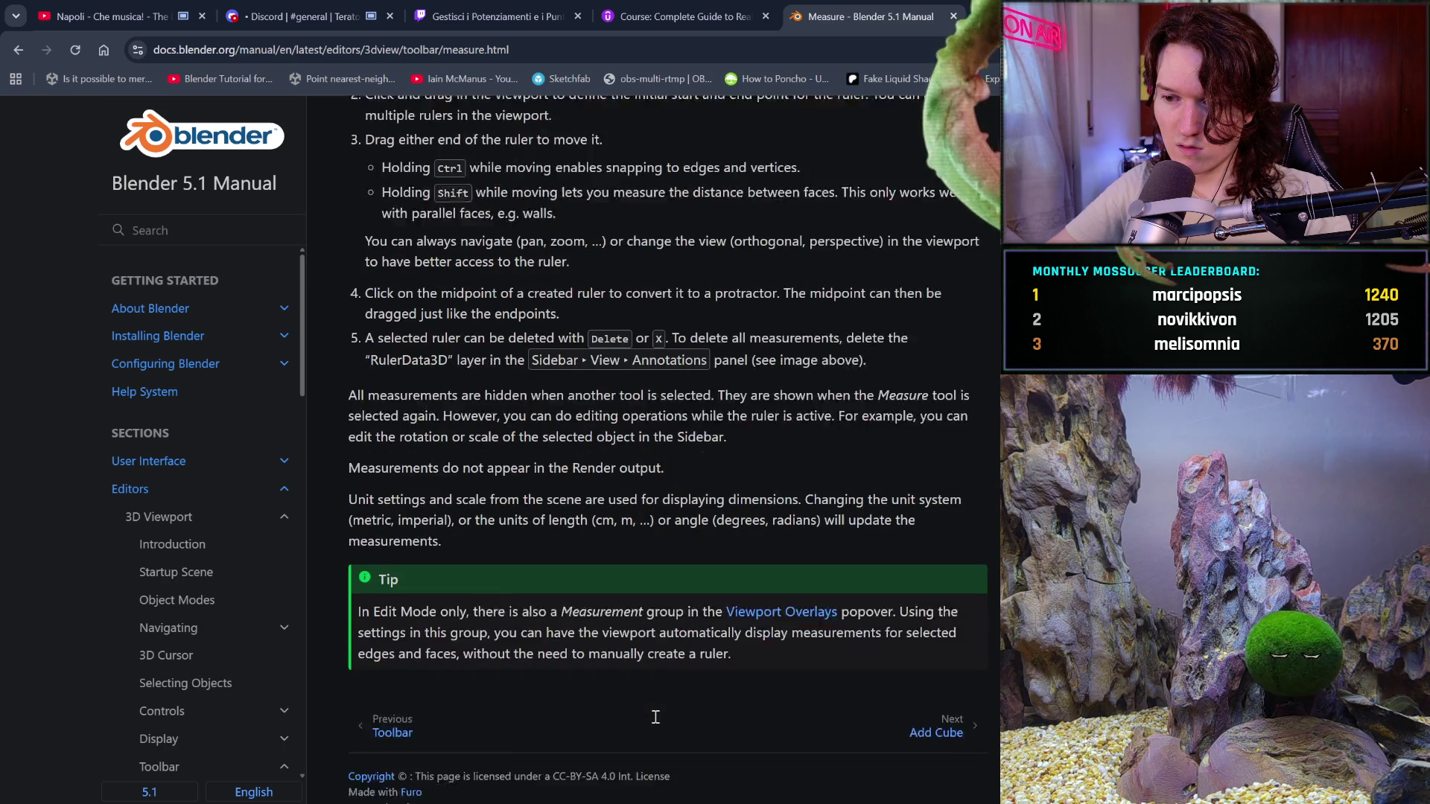
scroll(654, 715, "up", 1)
scroll(653, 717, "up", 3)
scroll(653, 716, "up", 3)
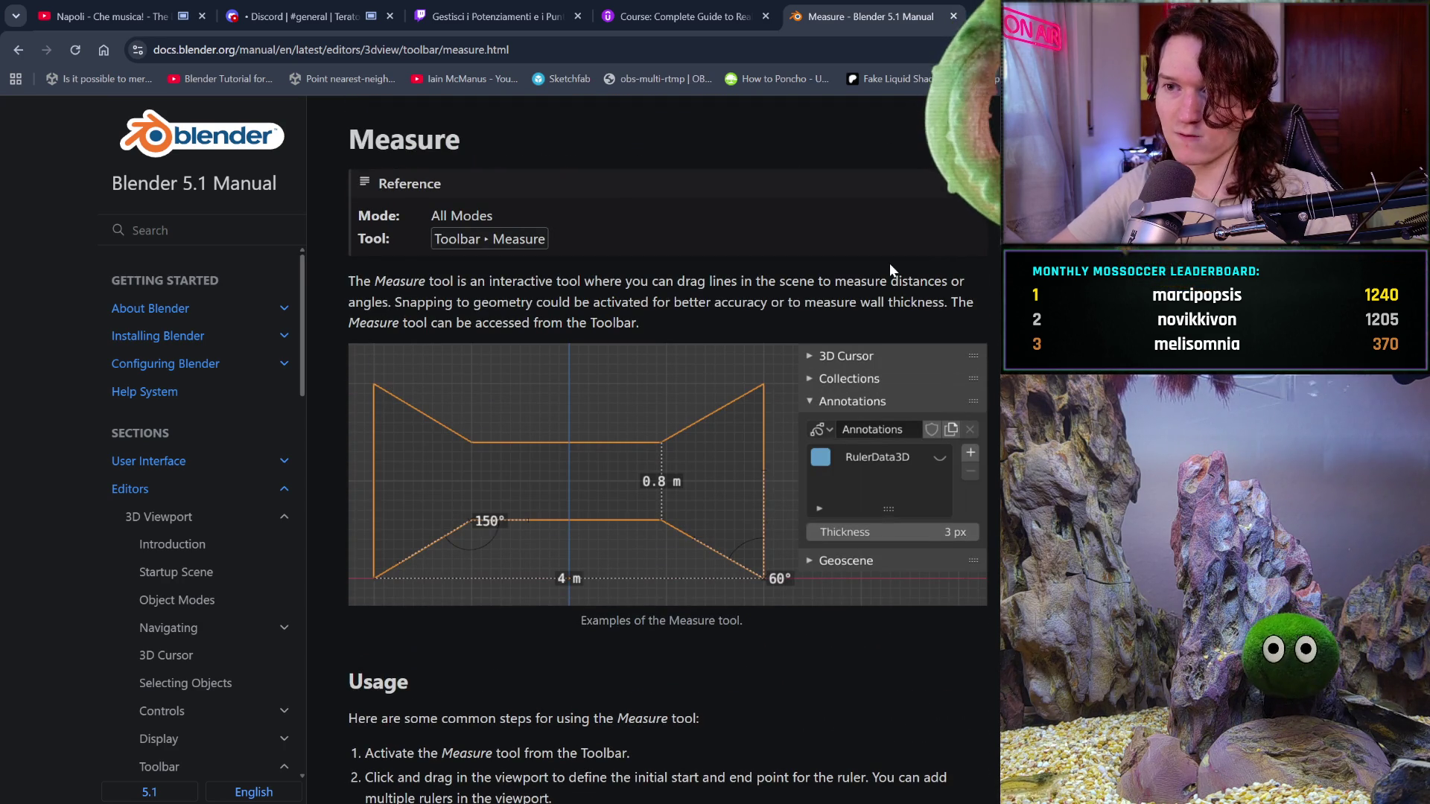
left_click(17, 53)
scroll(393, 443, "down", 3)
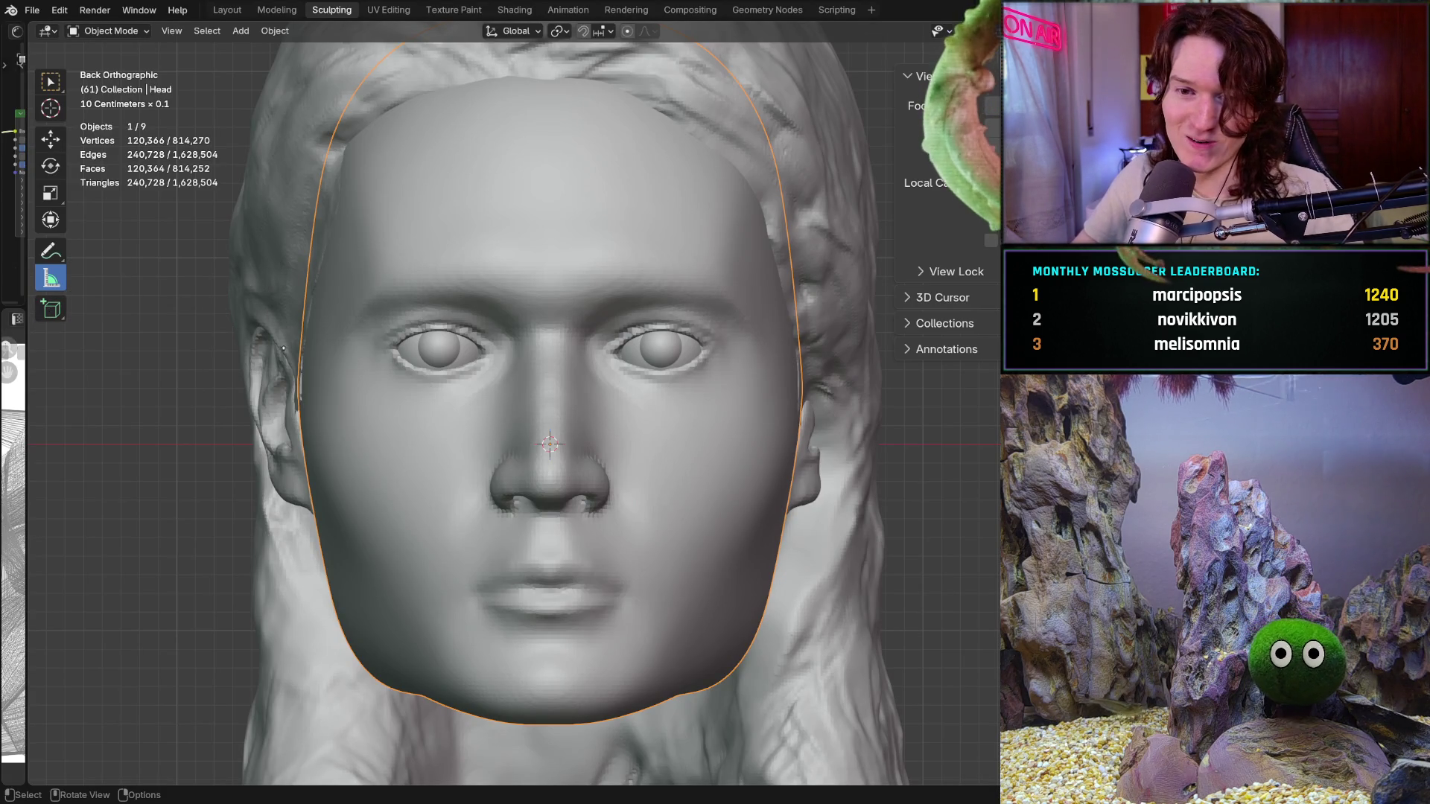
Choose Add Cube from the toolbar flyout for interactive cube drawing
left_click(51, 309)
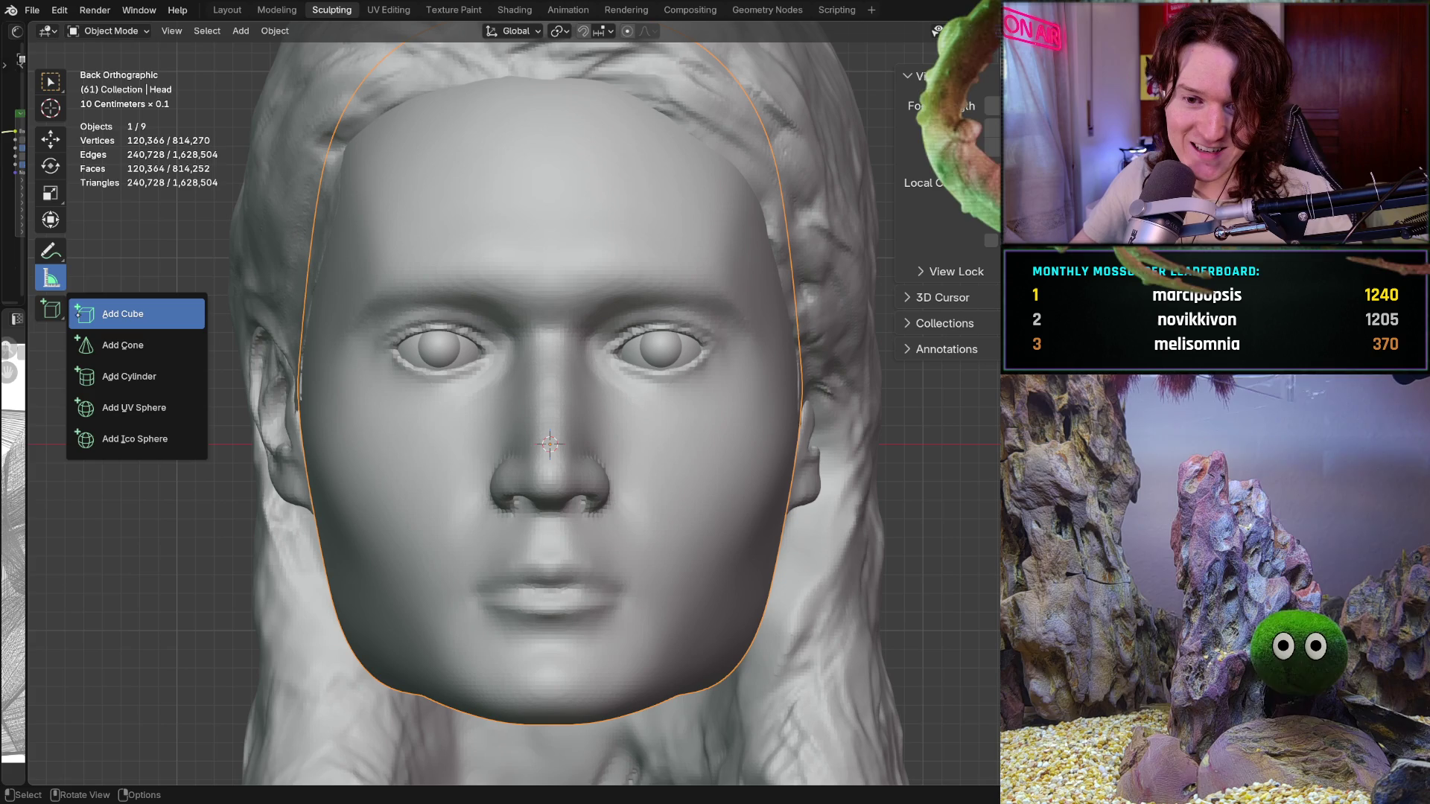
left_click(123, 314)
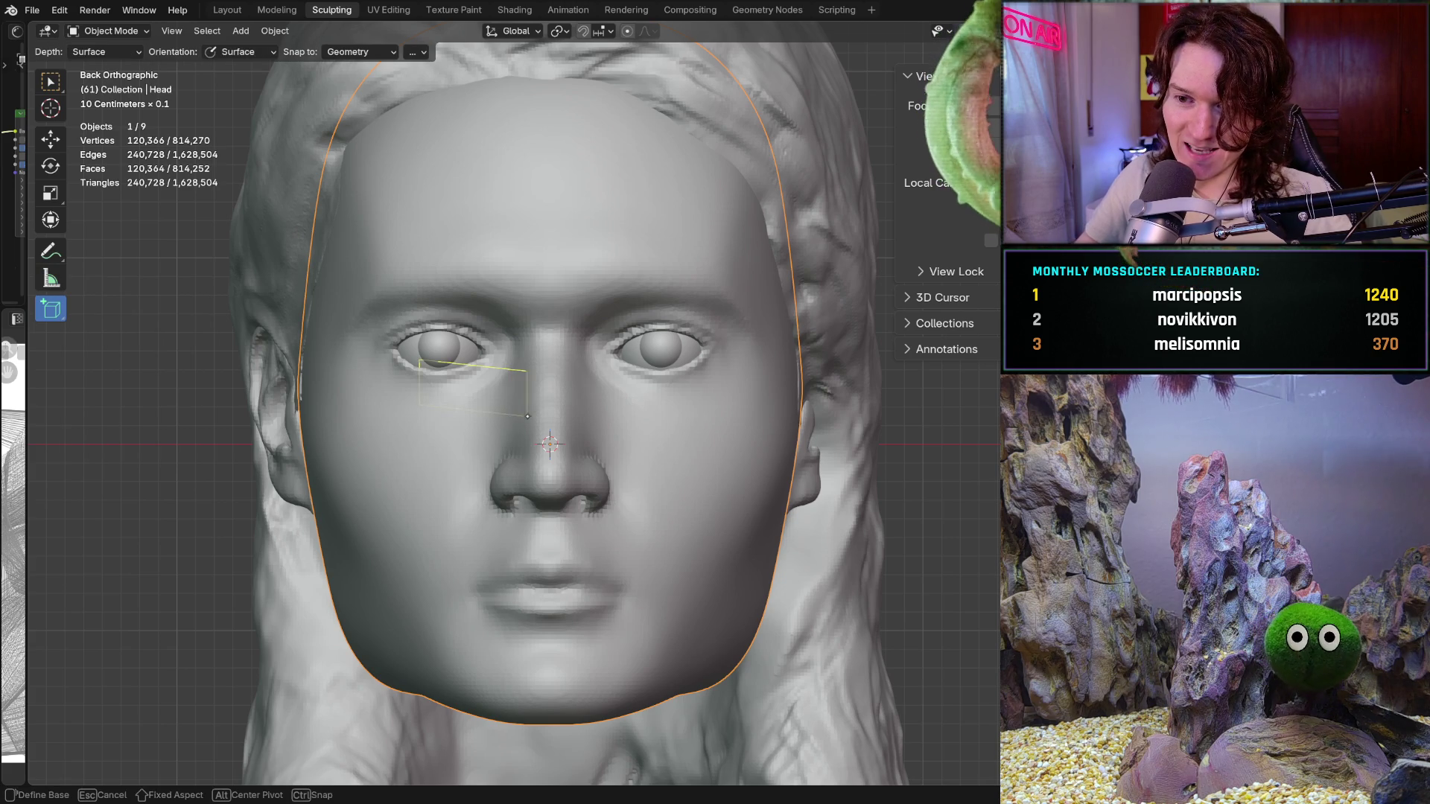
left_click_drag(630, 334, 582, 335)
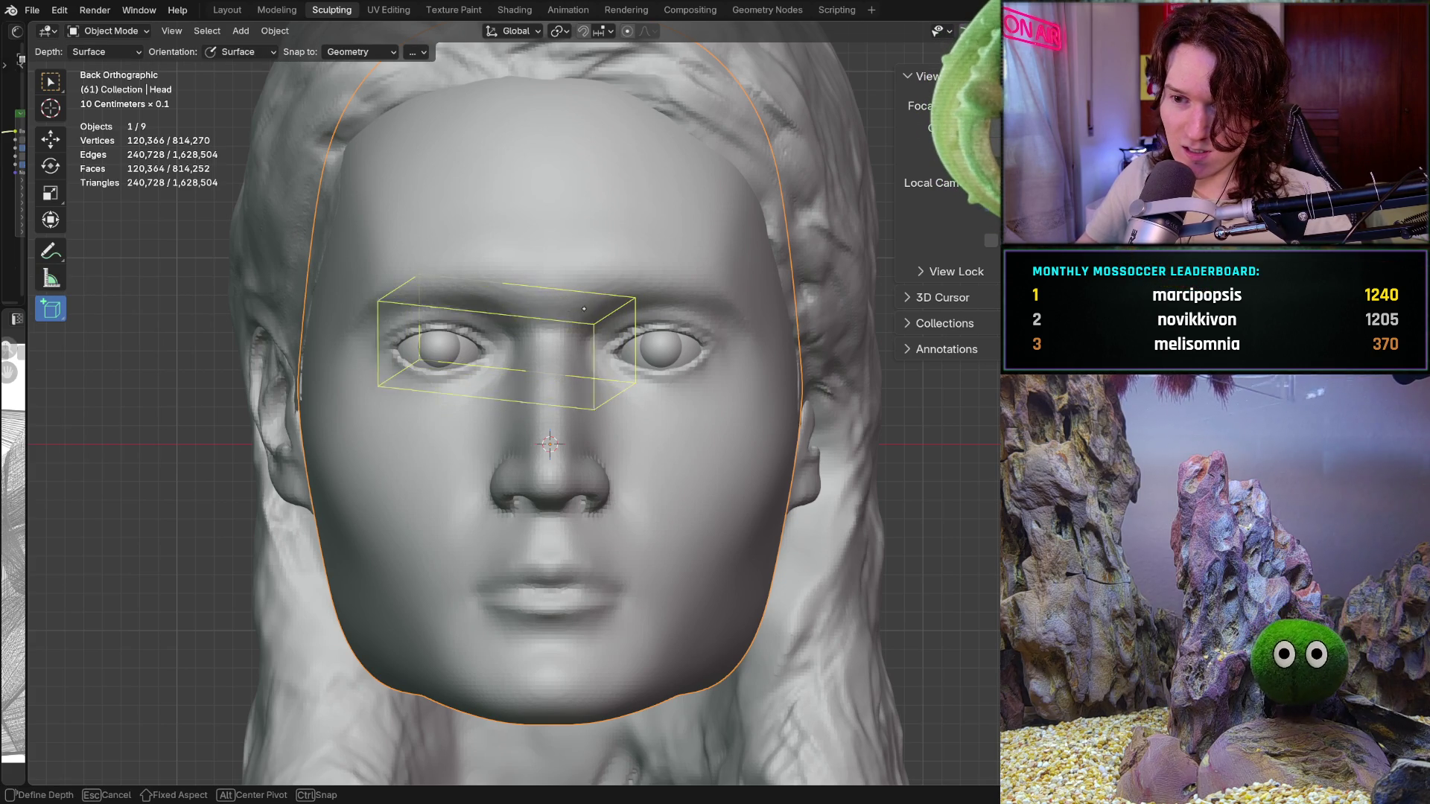
left_click(566, 312)
middle_click_drag(566, 312, 572, 298)
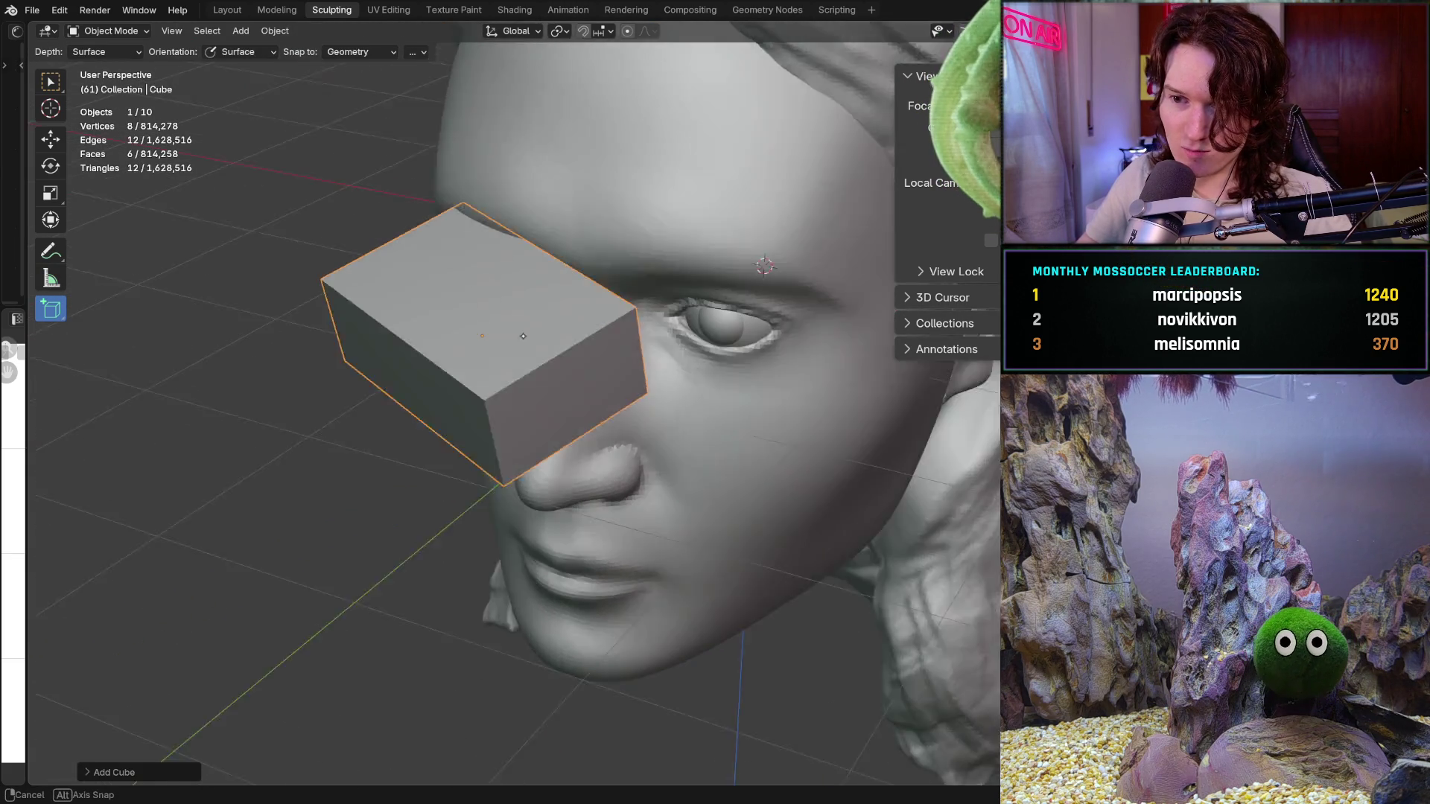
key("ctrl+z")
key("ctrl+KP_1")
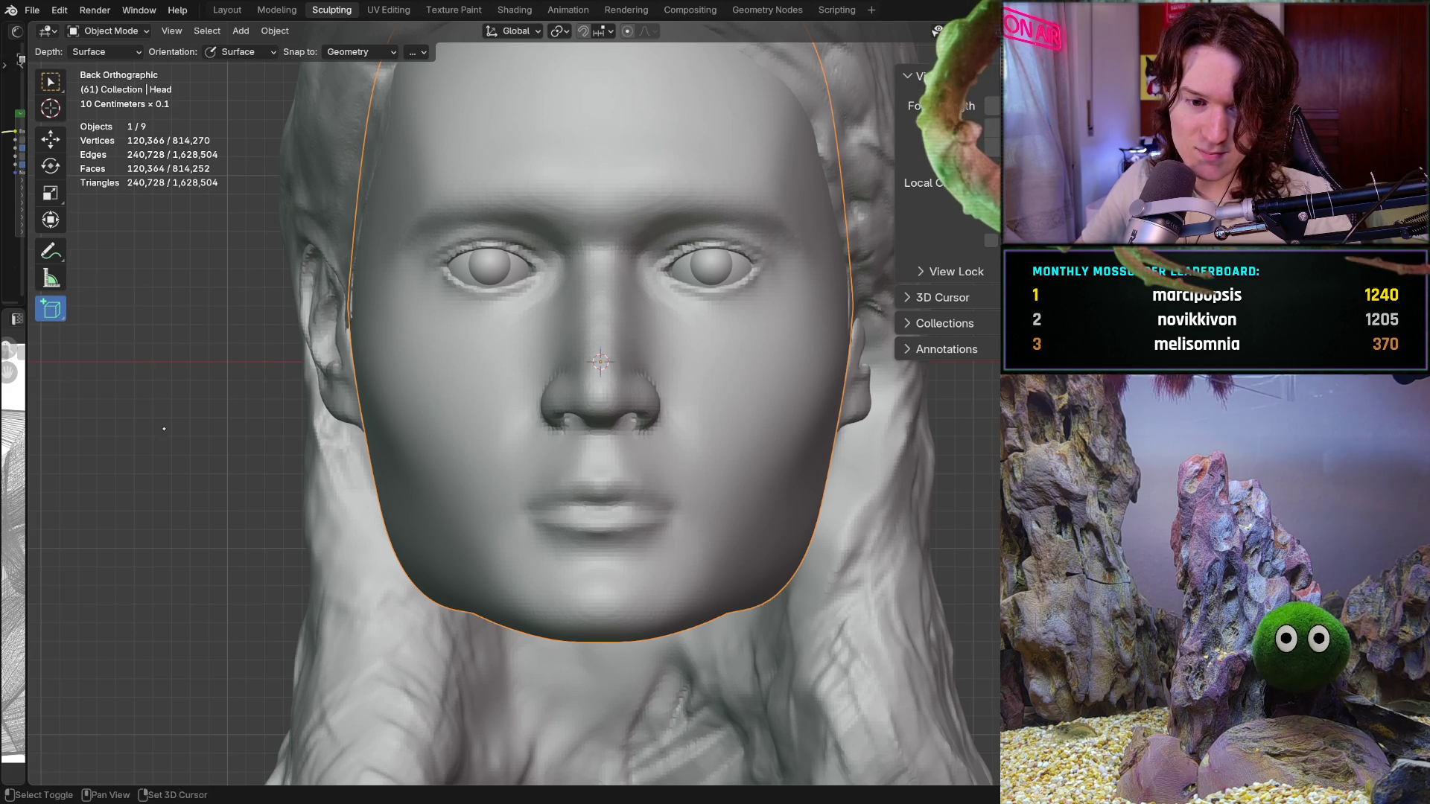
Draw a first cube in the space left of the head, check it, and undo it
middle_click_drag(158, 432, 422, 424, "shift")
mouse_move(201, 447)
left_mouse_down()
mouse_move(295, 418)
mouse_move(383, 250)
left_mouse_up()
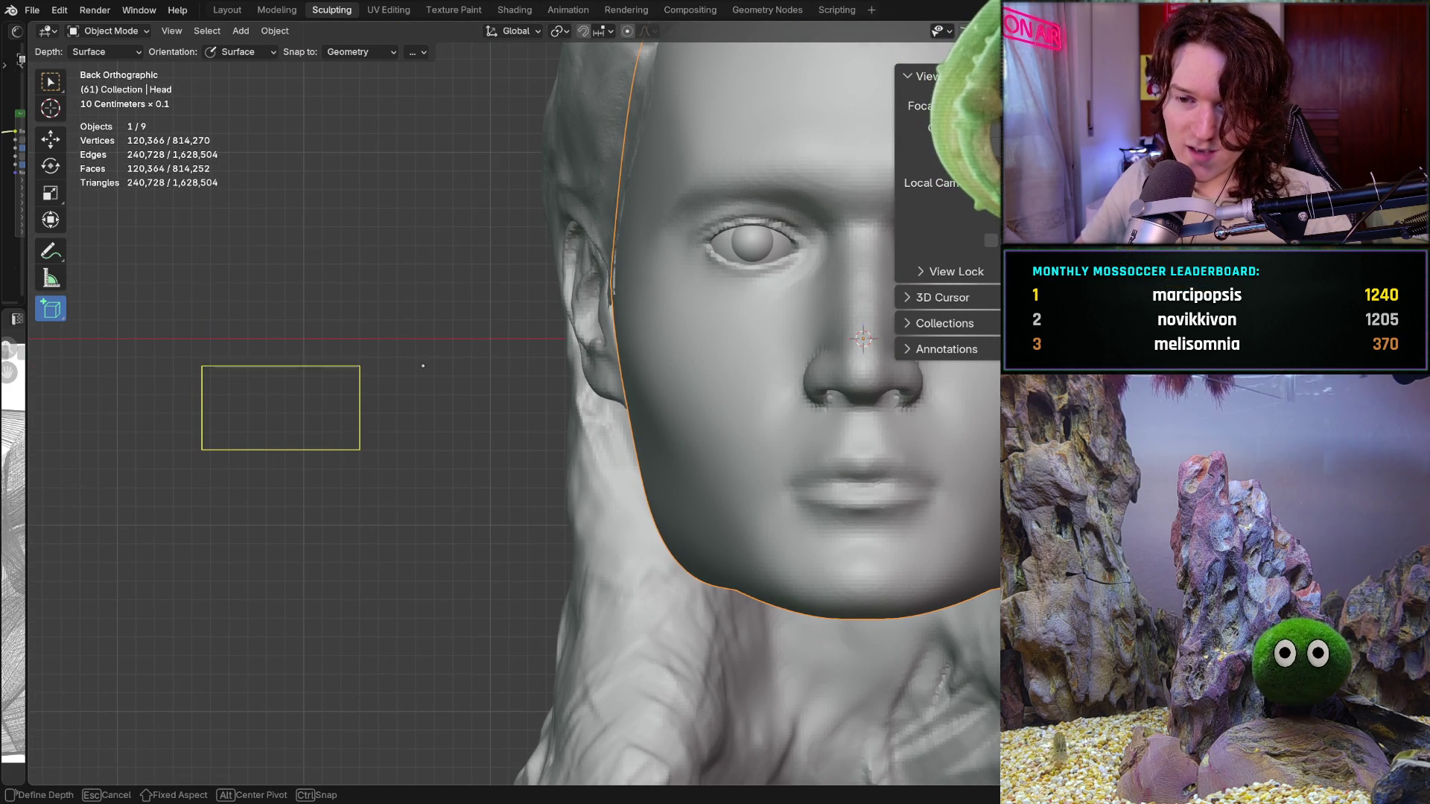
left_click(436, 393)
mouse_move(438, 392)
middle_mouse_down()
mouse_move(340, 374)
mouse_move(369, 380)
middle_mouse_up()
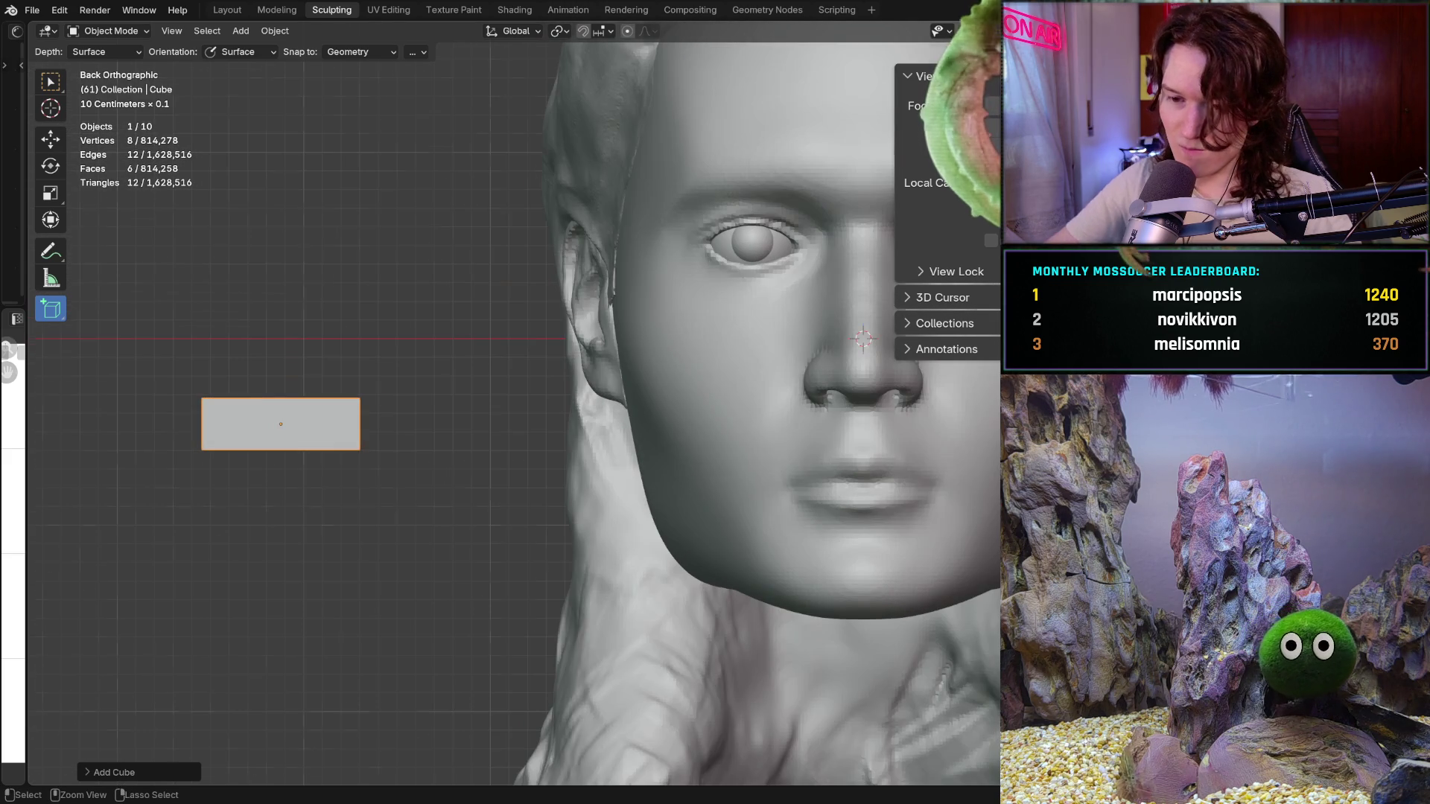
key("ctrl+z")
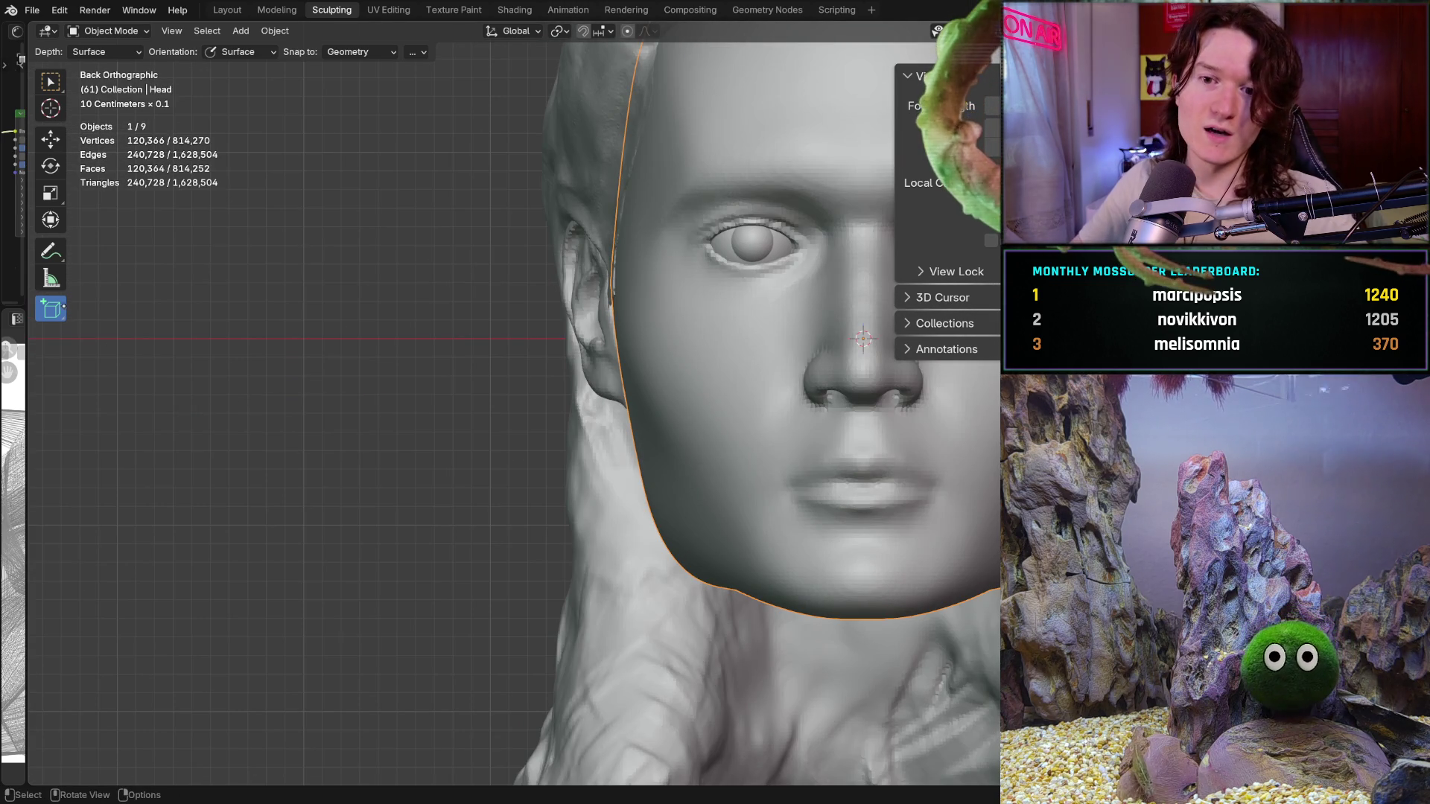
Draw a wider, thin rectangular box left of the head and confirm its thickness
mouse_move(215, 430)
left_mouse_down()
mouse_move(396, 408)
mouse_move(312, 543)
mouse_move(417, 520)
mouse_move(423, 388)
left_mouse_up()
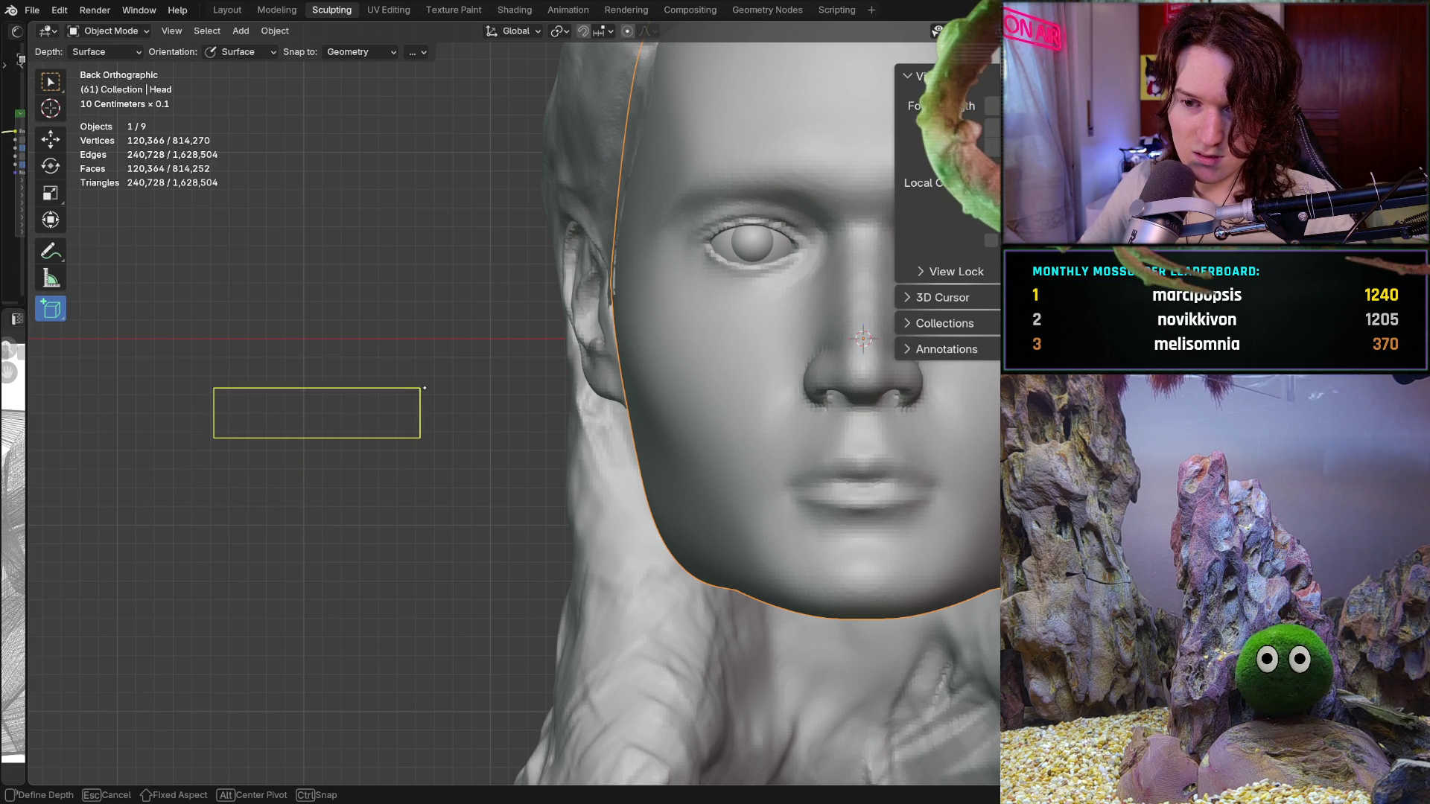
left_click(424, 387)
mouse_move(376, 324)
middle_mouse_down()
mouse_move(340, 356)
mouse_move(380, 346)
middle_mouse_up()
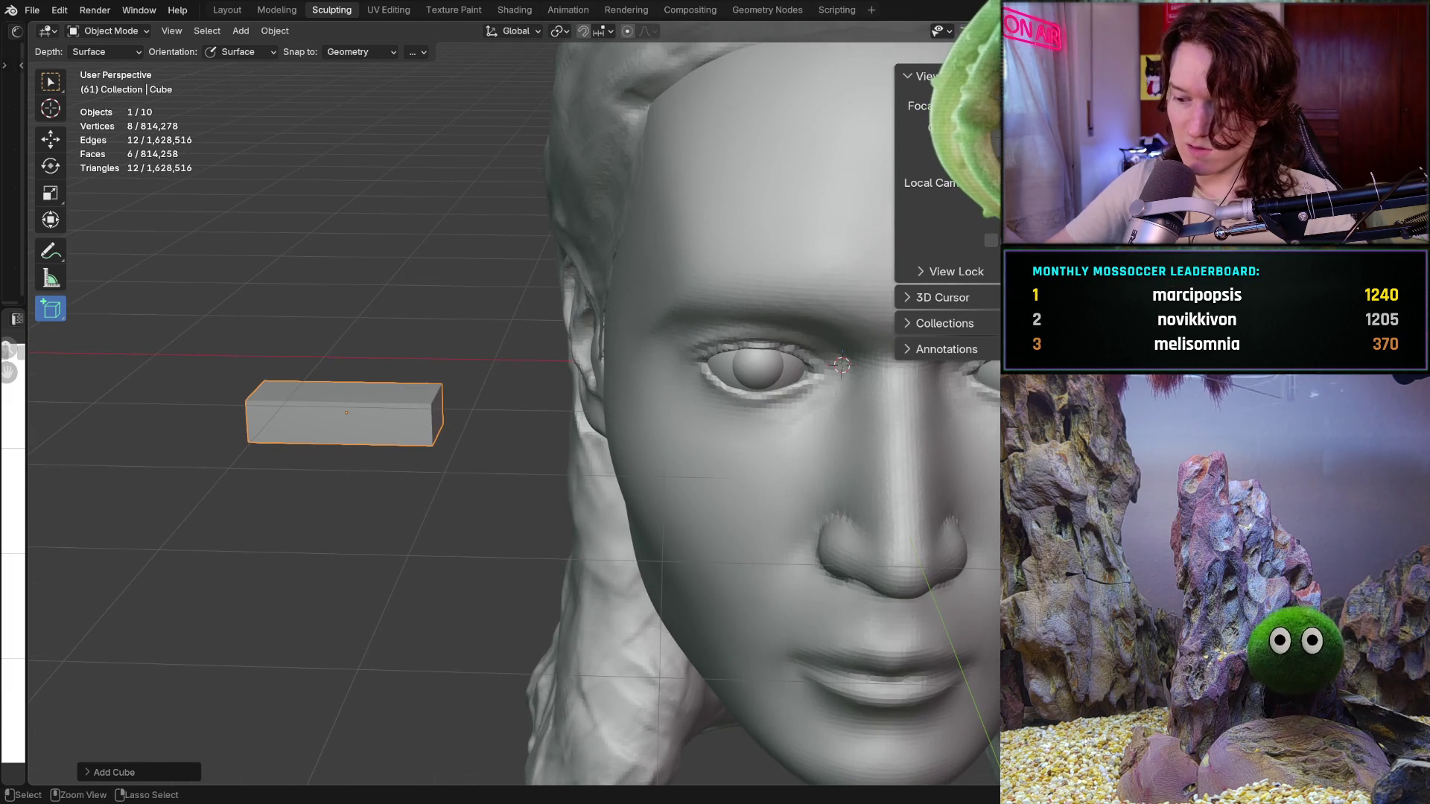
key("ctrl+KP_1")
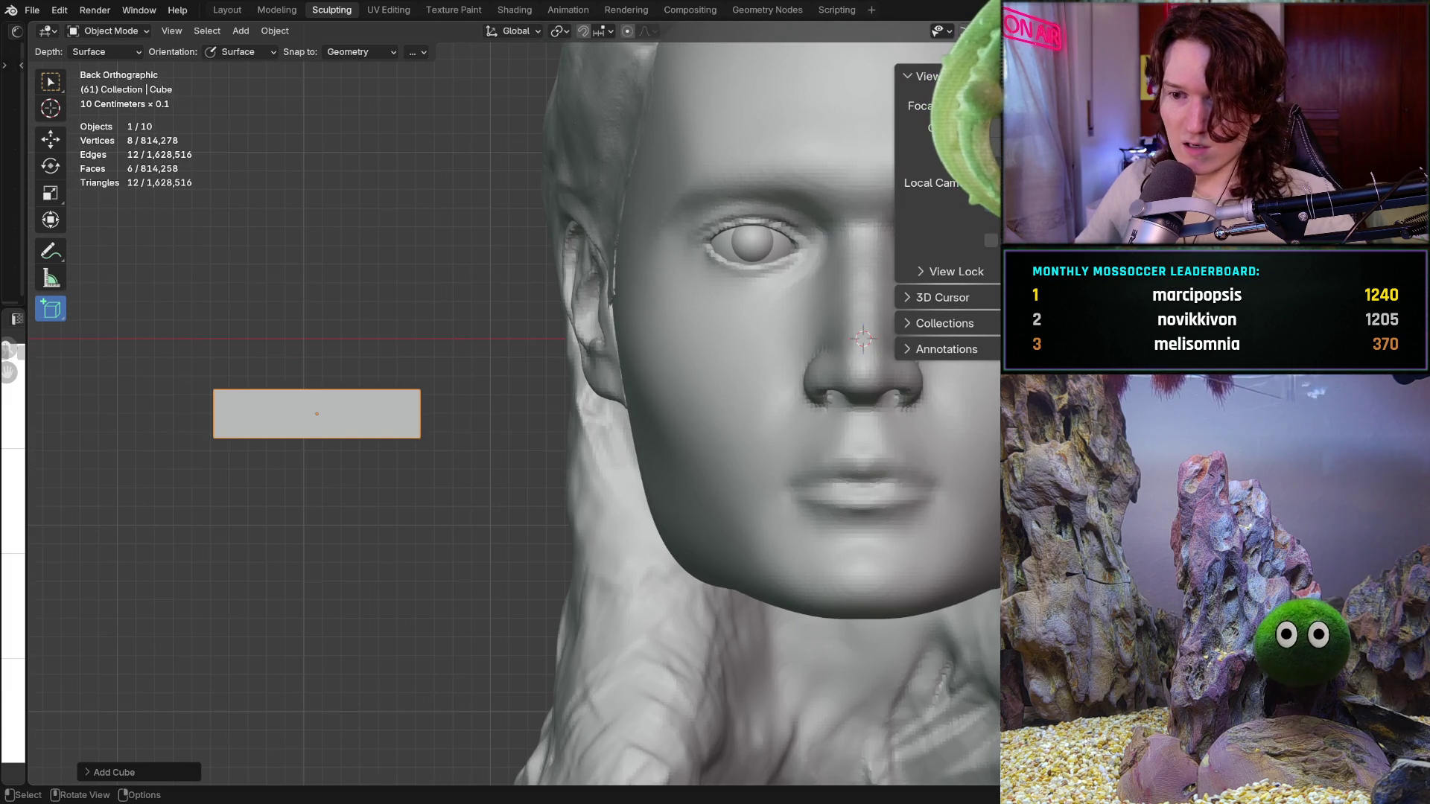
Cancel a stray cube base, return to the back view and switch to the Measure tool
middle_click_drag(311, 481, 376, 472, "shift")
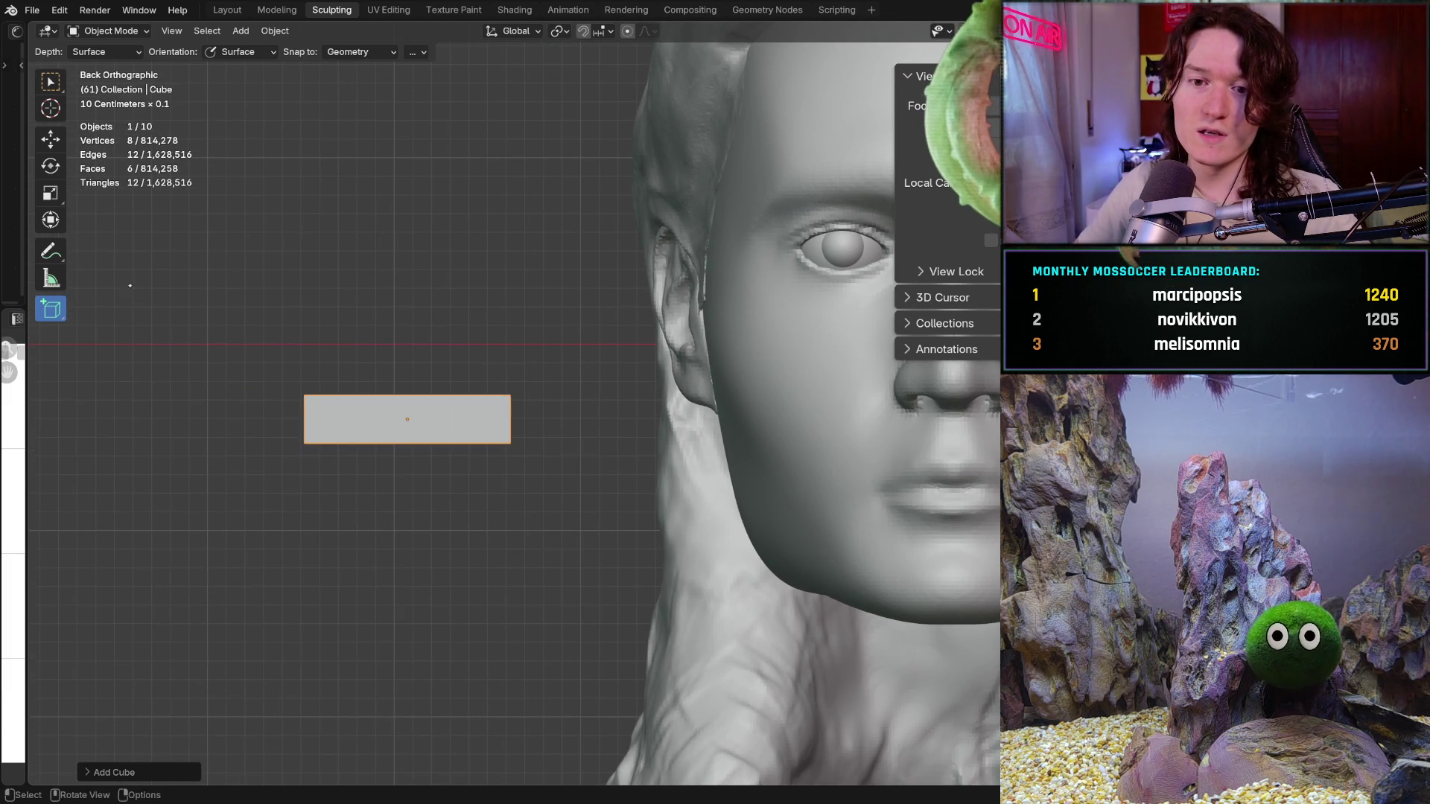
left_click_drag(87, 272, 114, 279)
key("Escape")
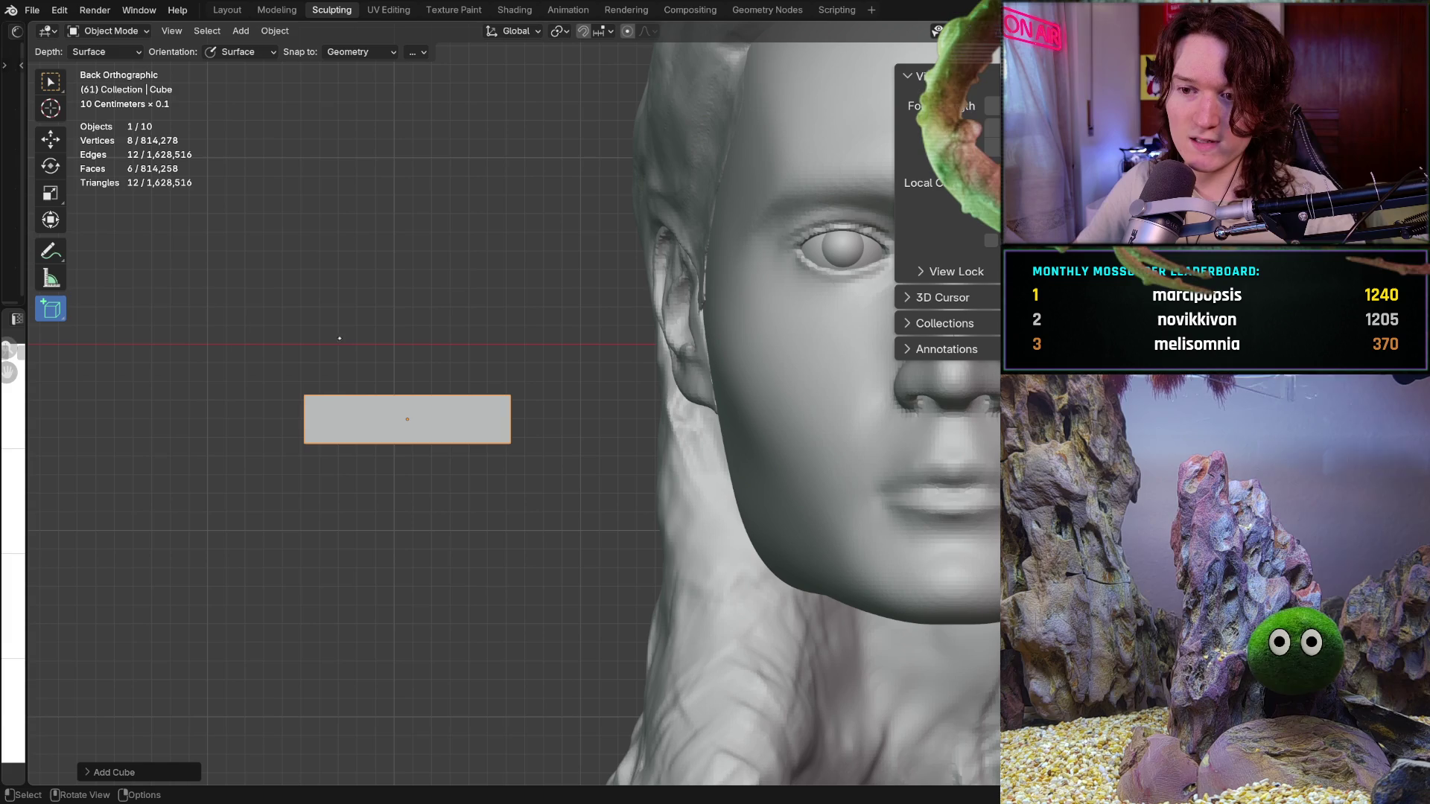
middle_click_drag(409, 514, 416, 521)
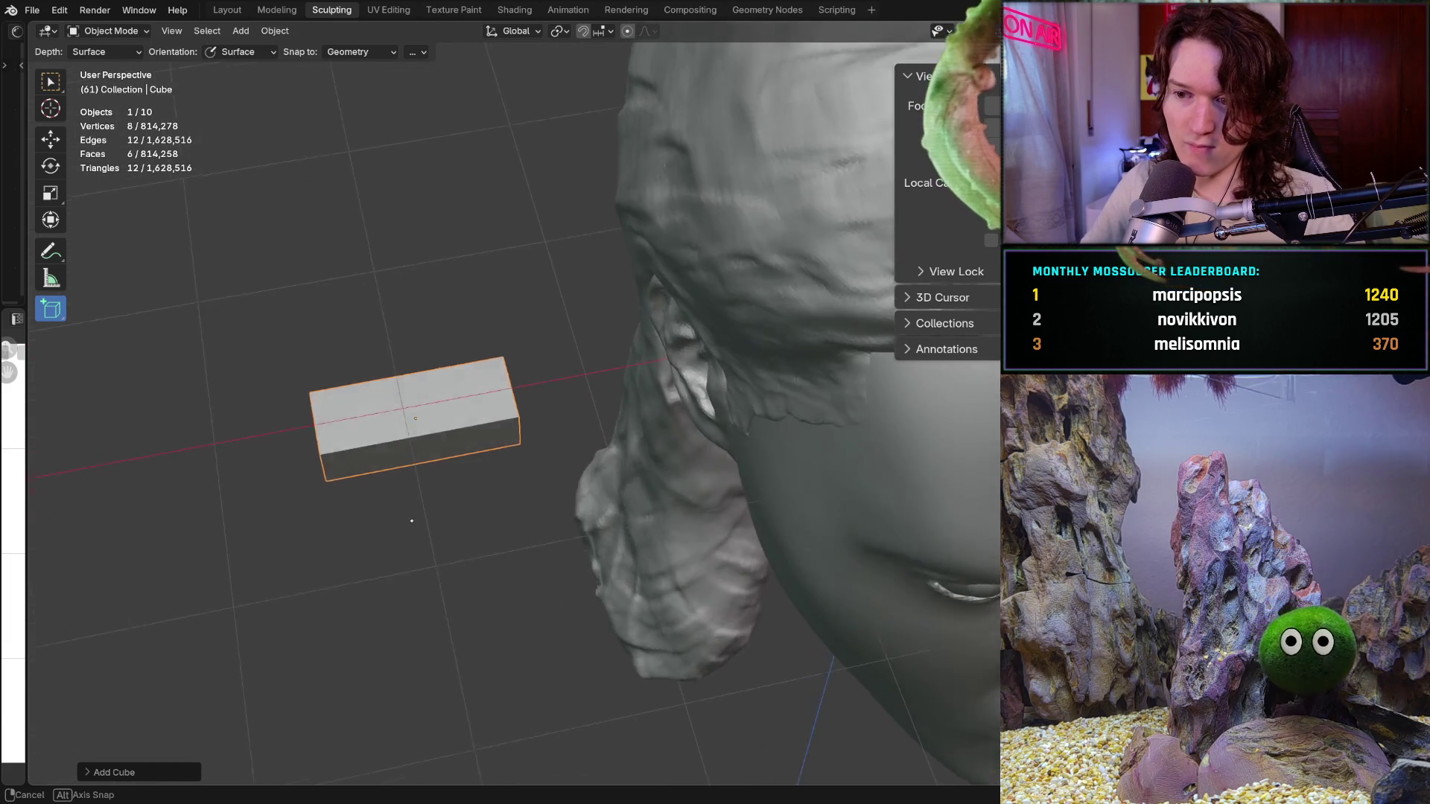
key("ctrl+KP_1")
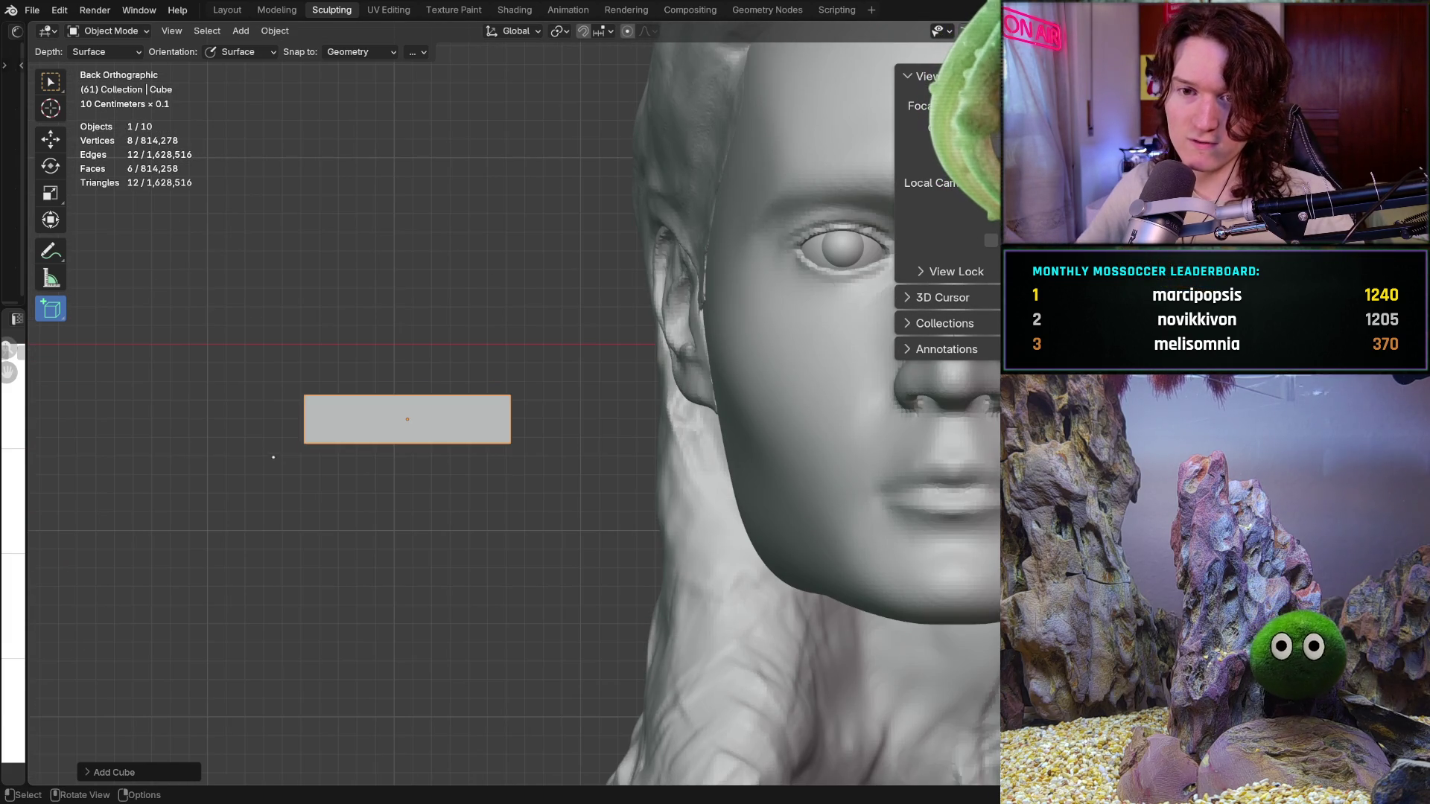
key("shift+space")
key("m")
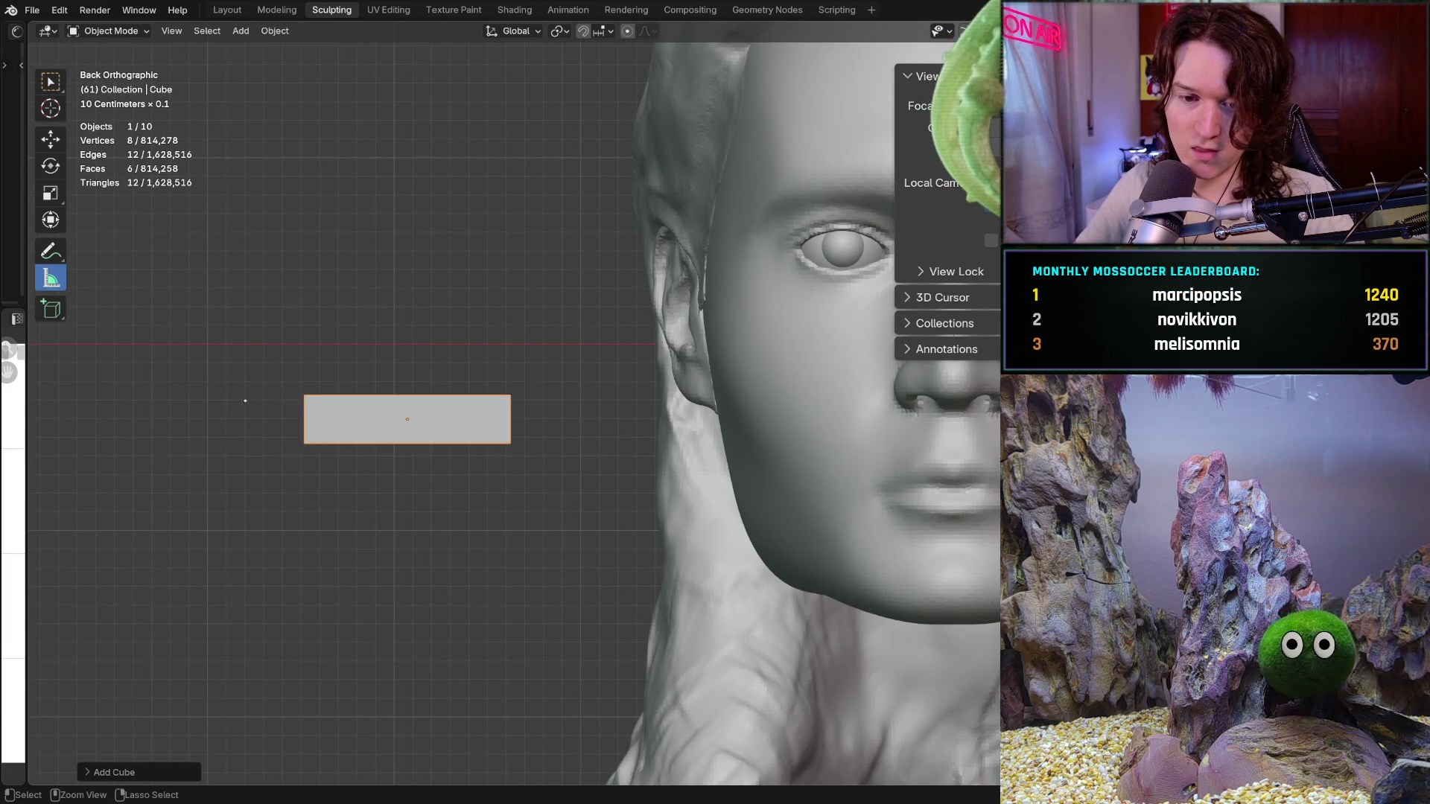
Deselect the box, take a trial ruler measurement across it and delete the ruler
middle_click_drag(245, 400, 253, 386, "ctrl")
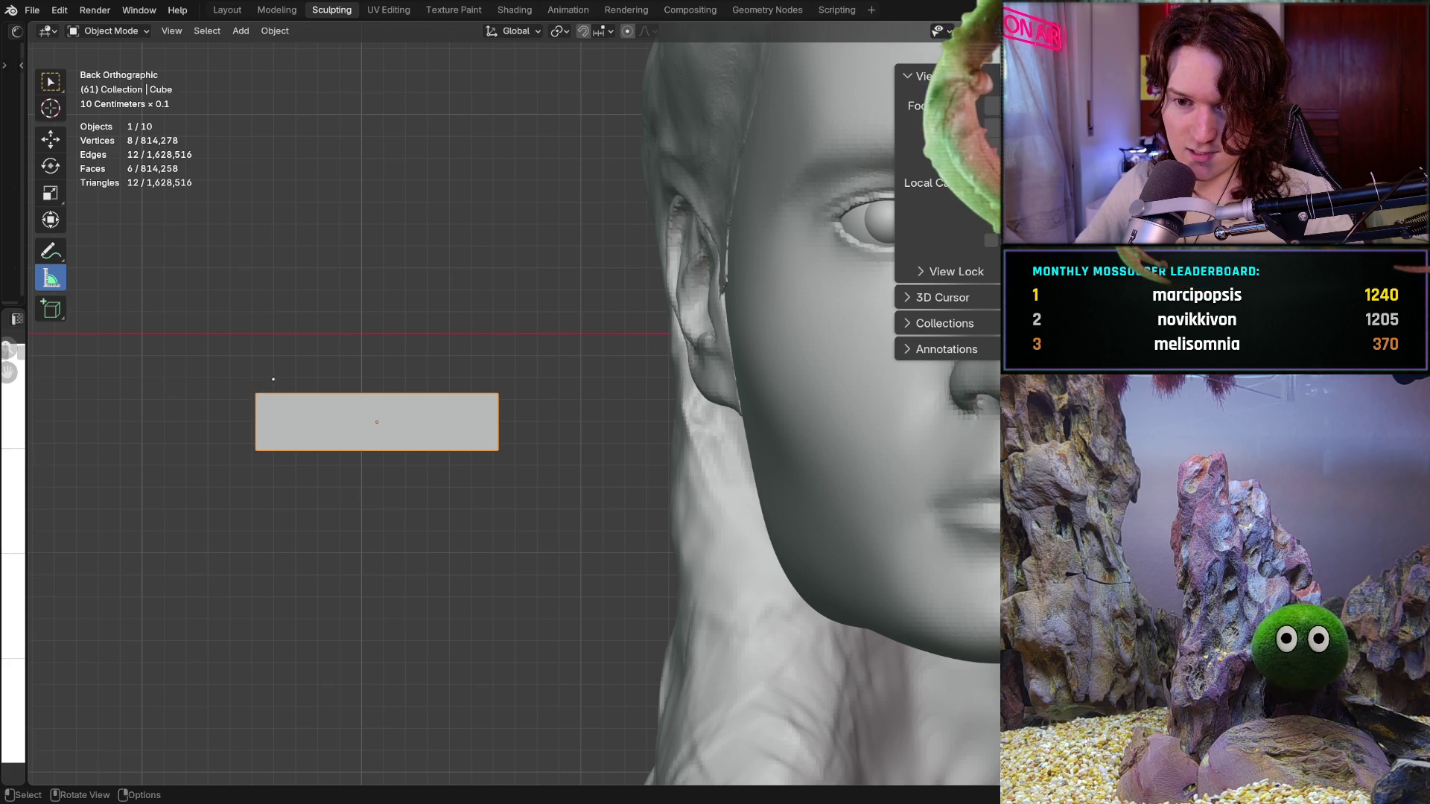
left_click_drag(280, 395, 279, 404)
left_click(125, 309)
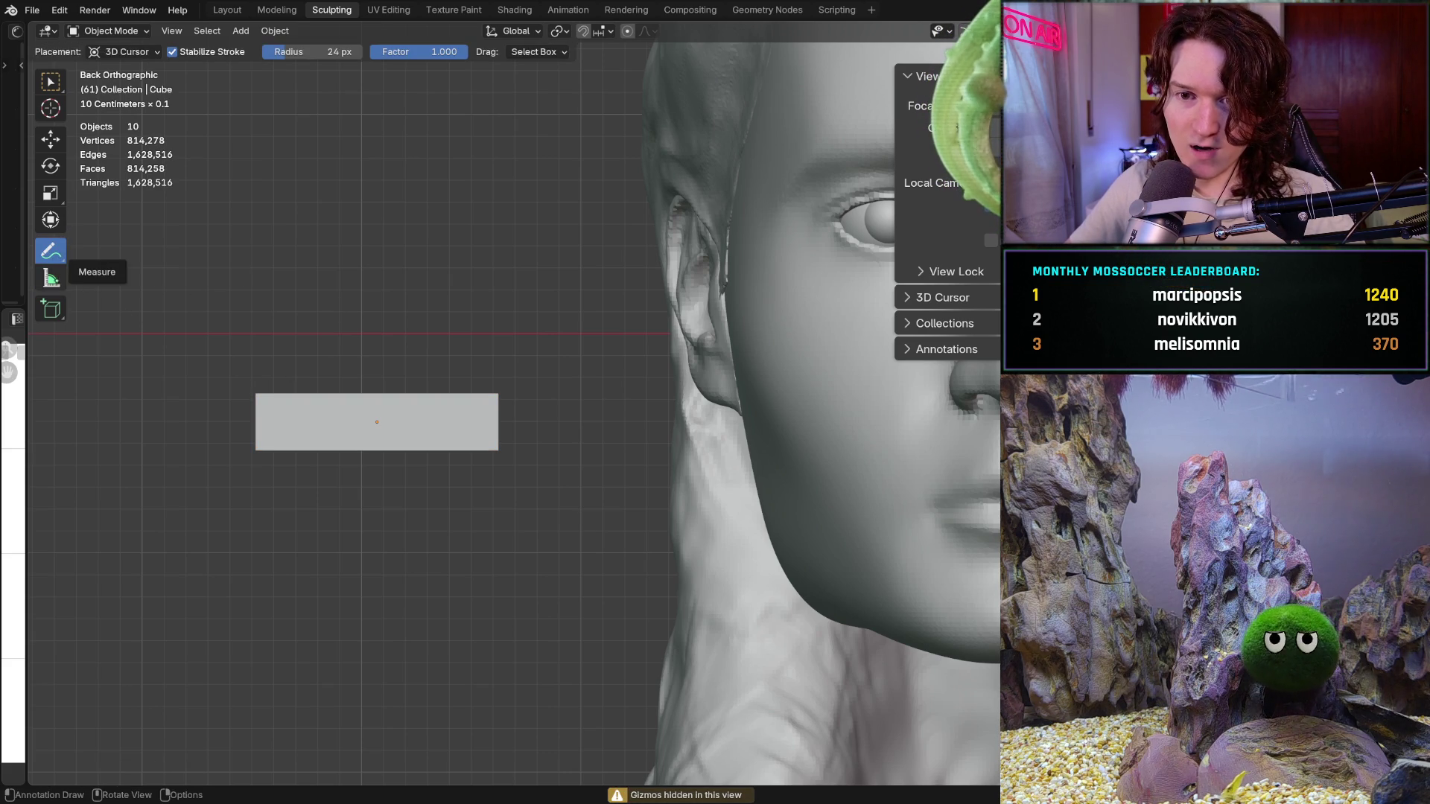
left_click_drag(259, 394, 314, 385)
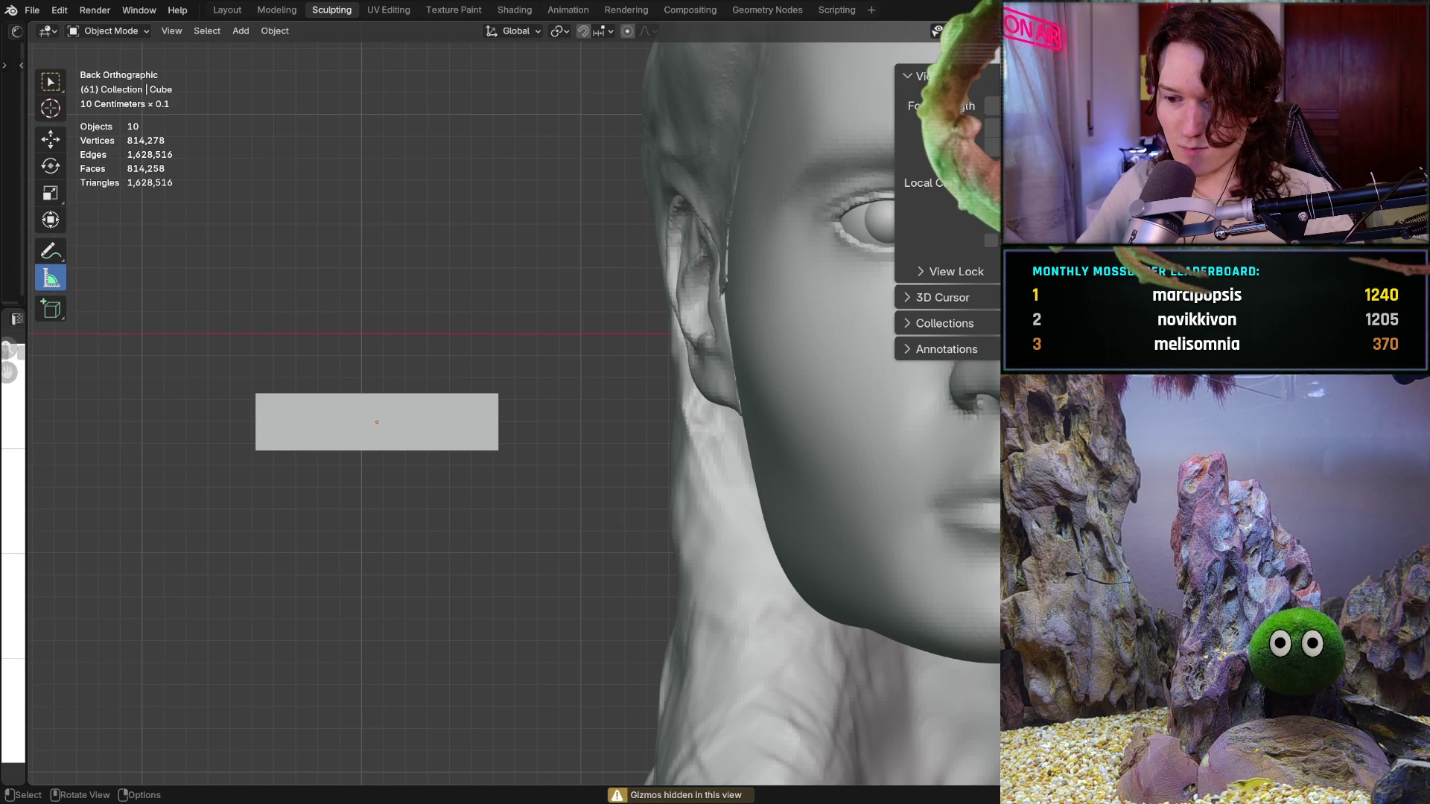
key("shift")
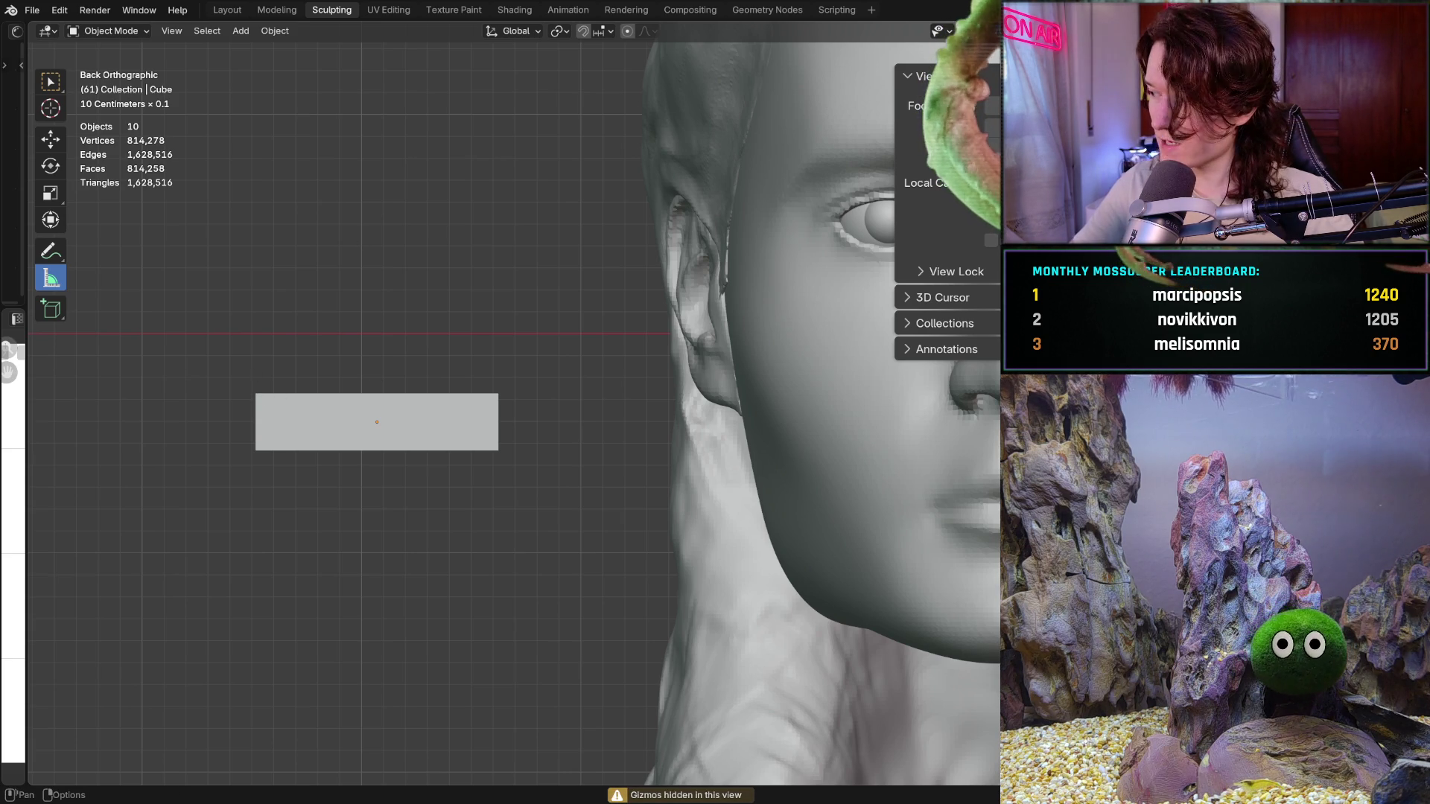
key("ctrl+grave")
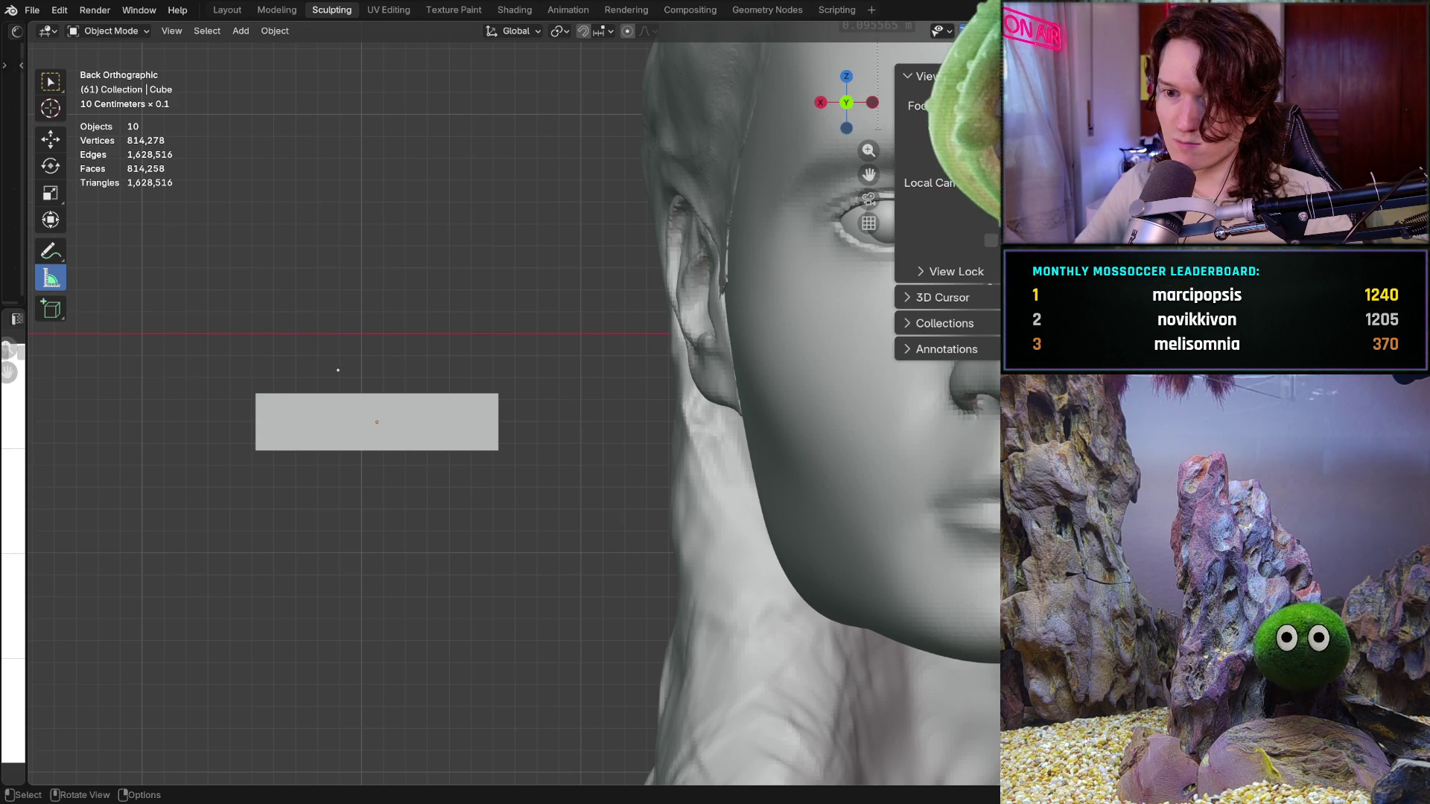
left_click_drag(311, 415, 428, 416)
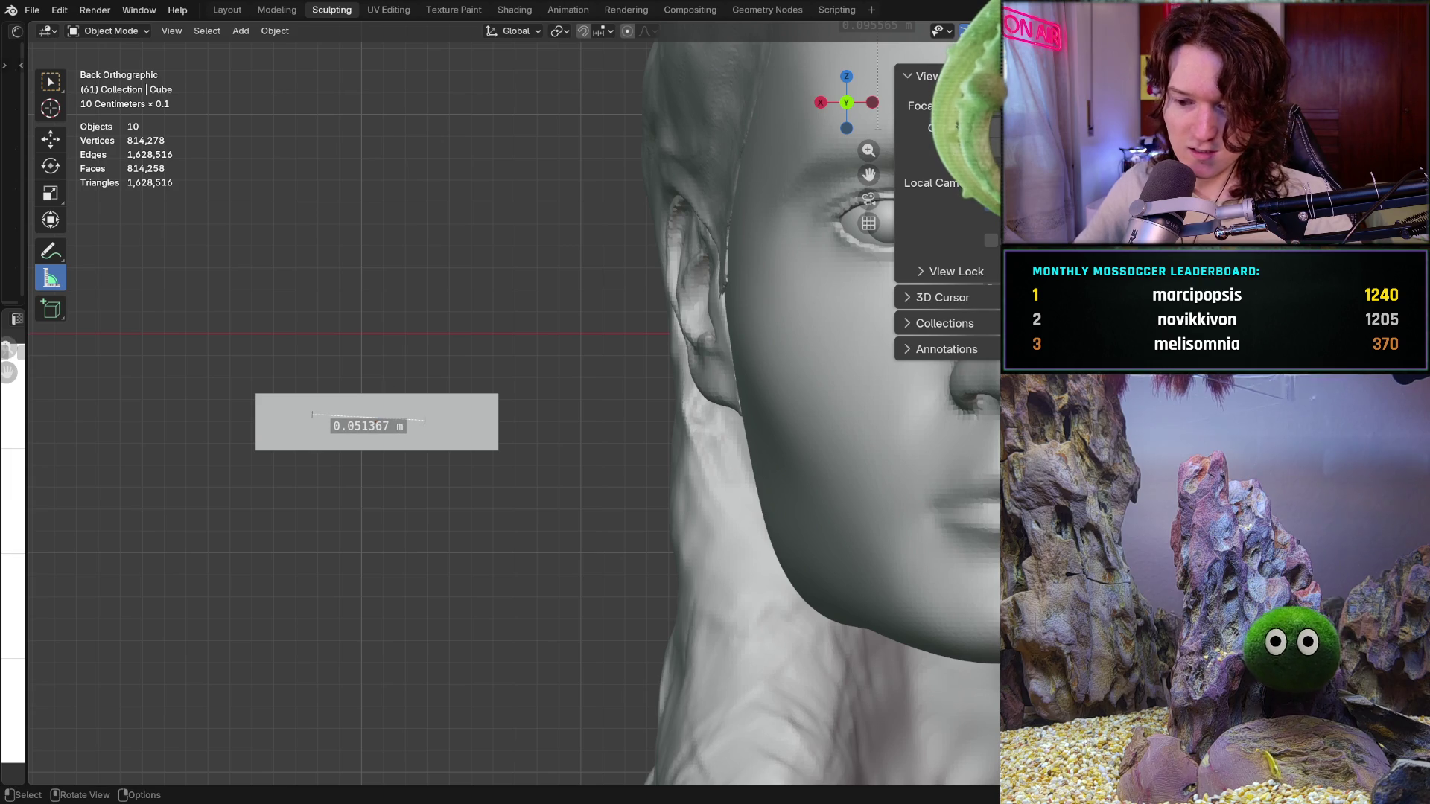
key("Delete")
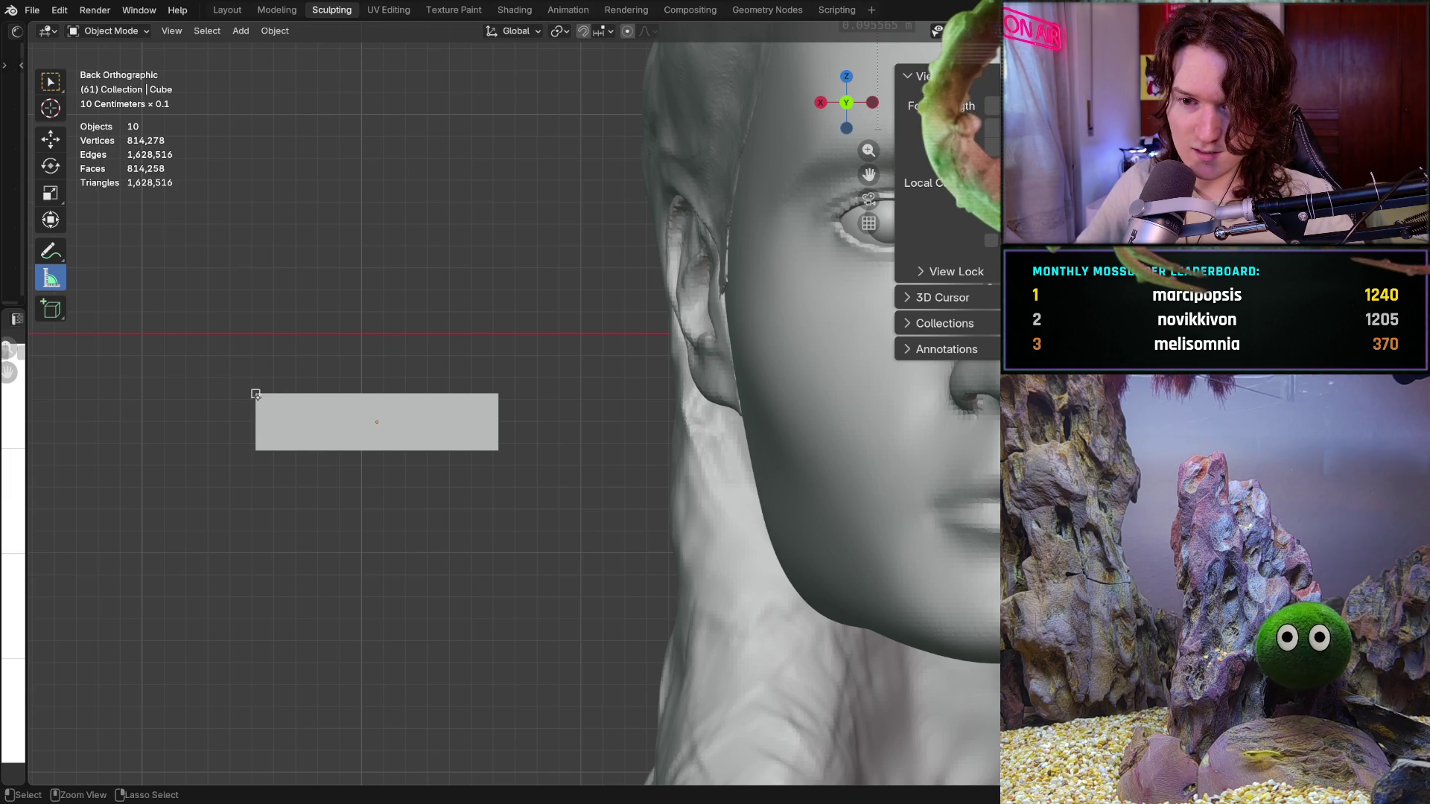
Measure the gray bar's width at about 0.110583 m, then leave the Measure tool
left_click_drag(255, 394, 498, 394)
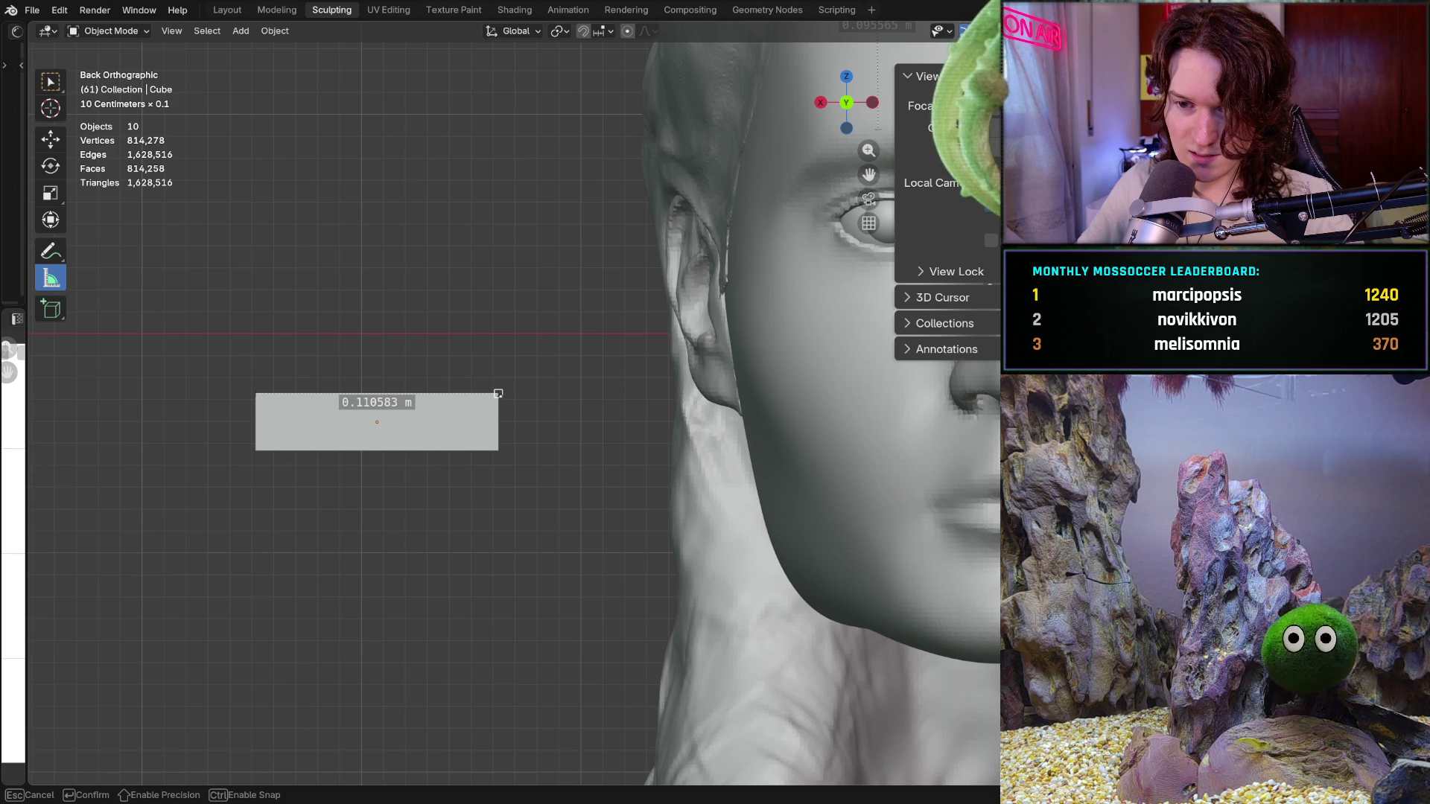
left_click_drag(499, 394, 498, 393)
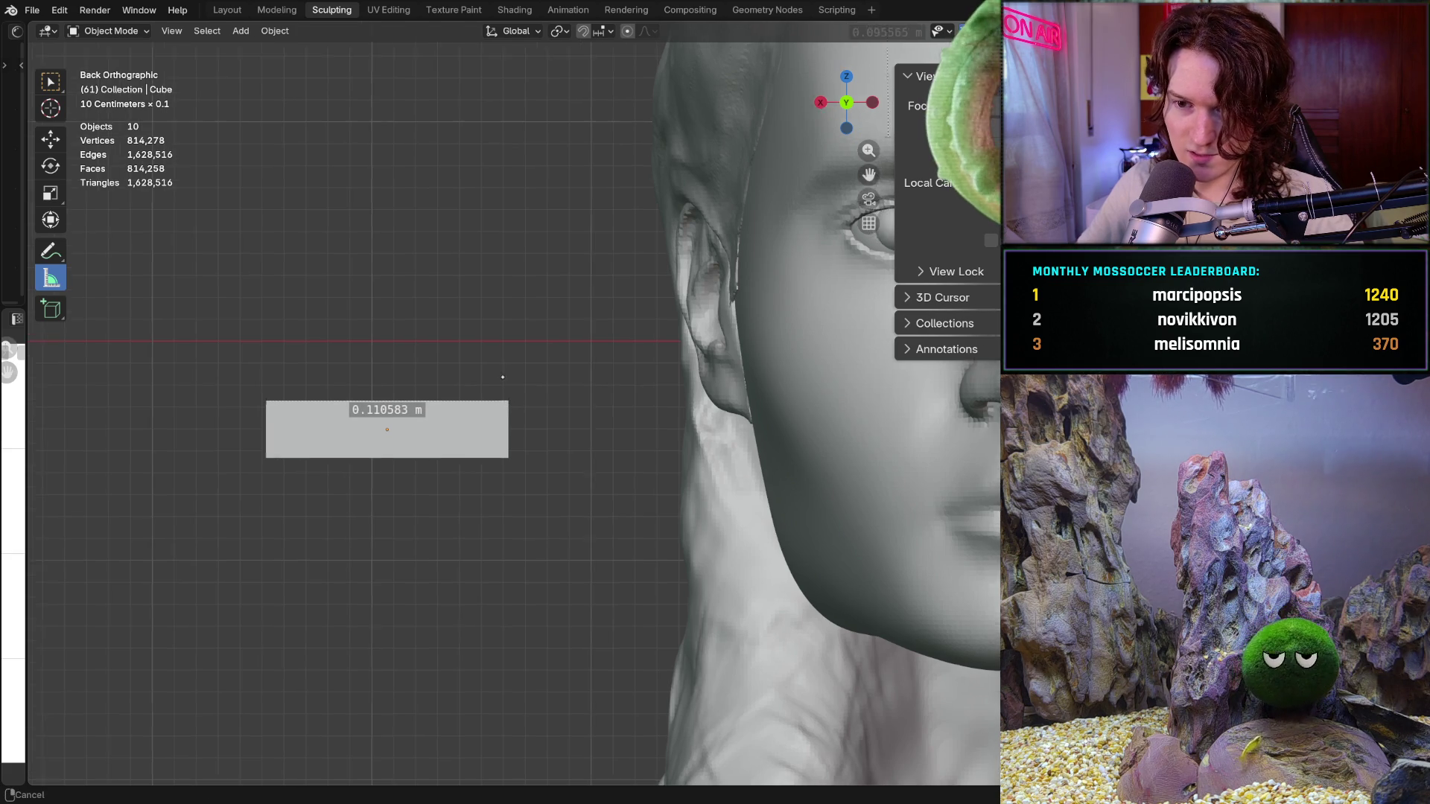
middle_click_drag(498, 393, 563, 409, "shift")
left_click(50, 166)
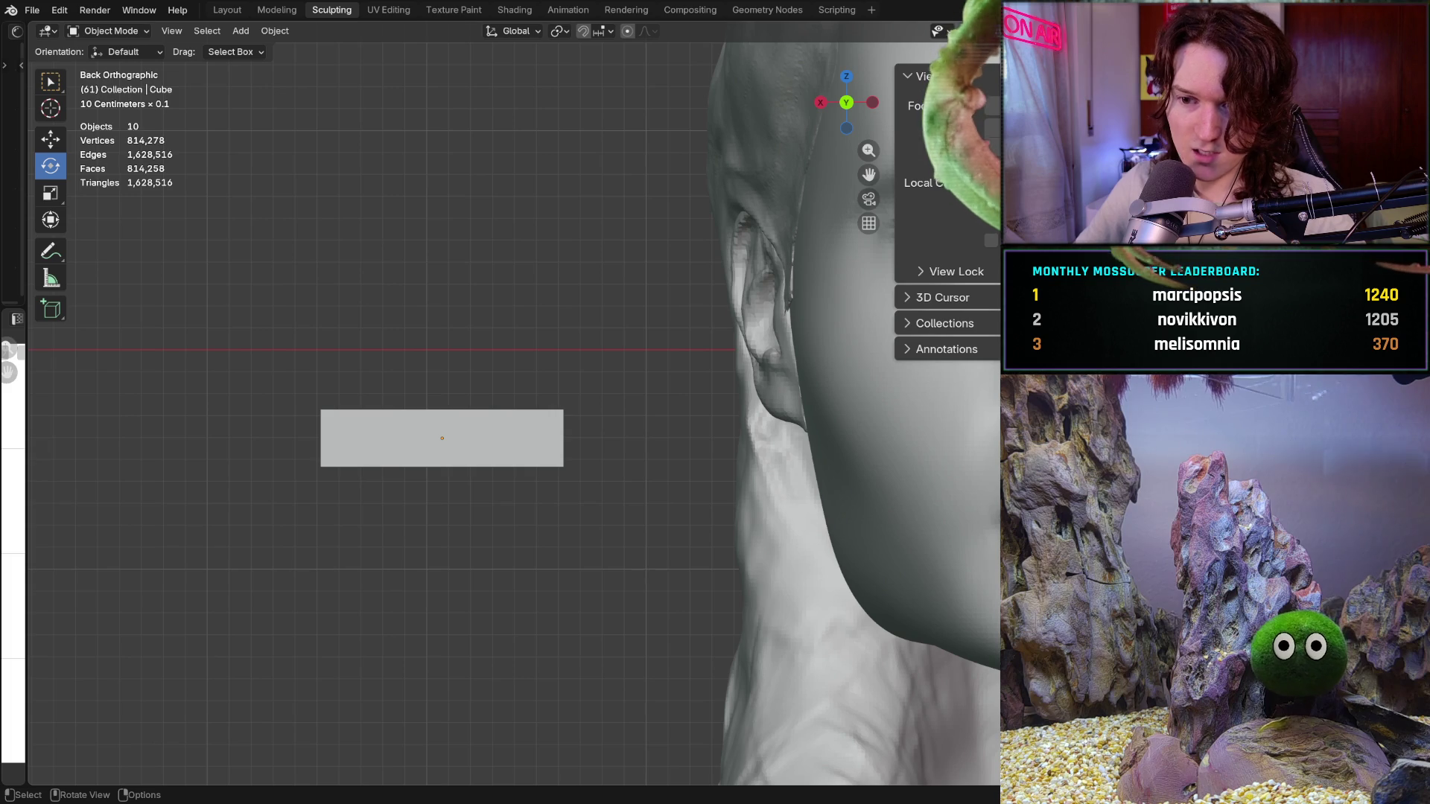
Select the gray box and show its transform and dimension values in the sidebar Item tab
left_click(448, 438)
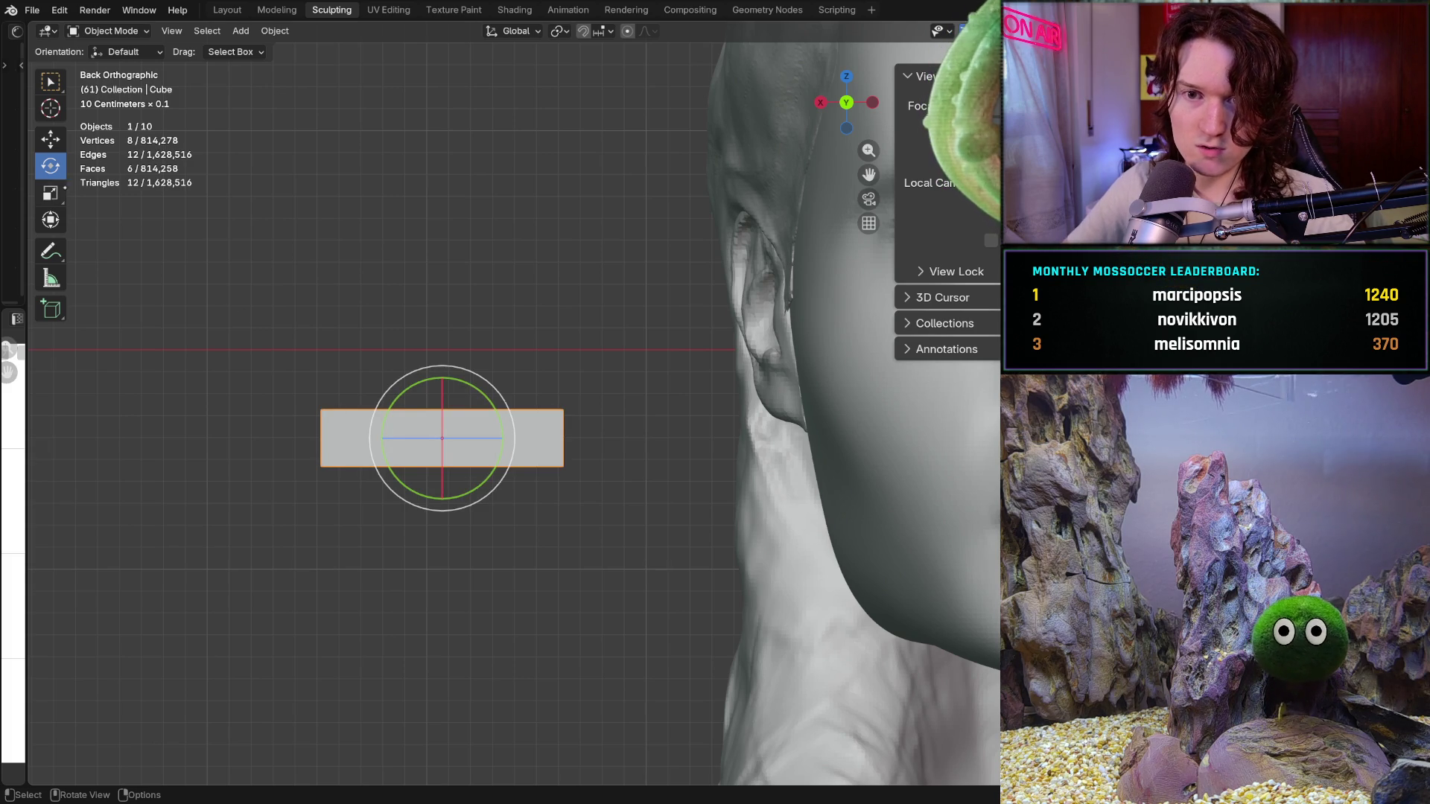
left_click(50, 192)
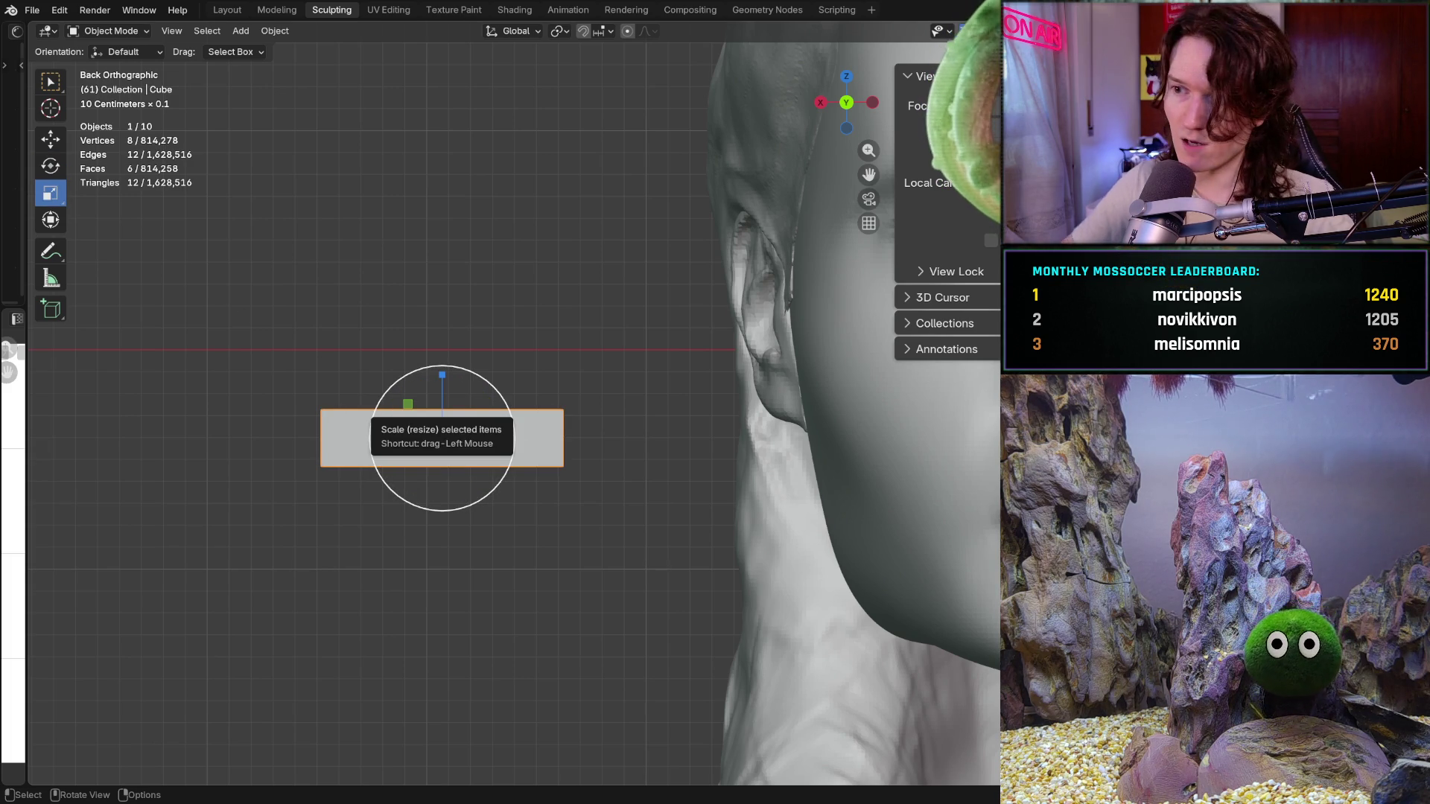
key("shift")
left_click(995, 160)
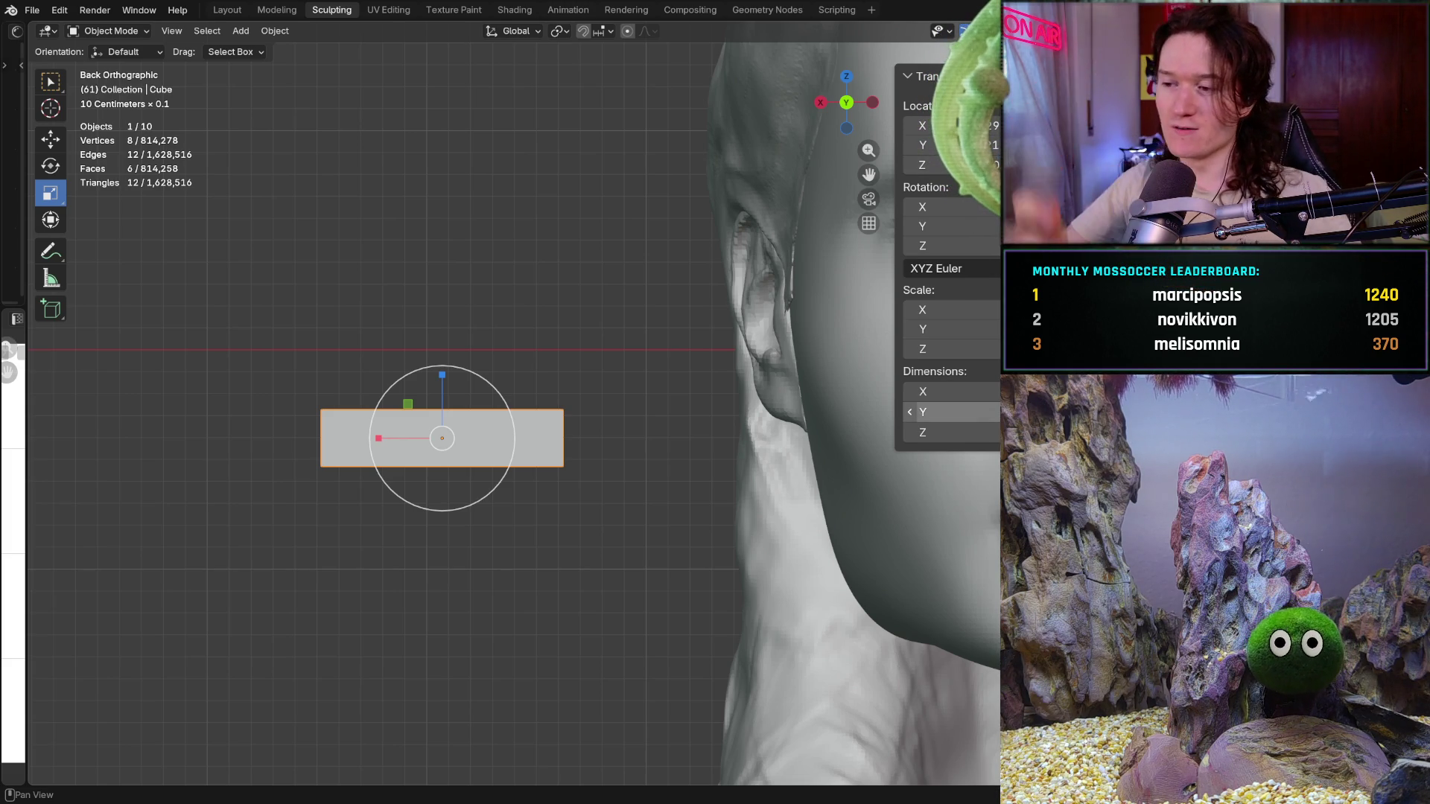
Set the box's X dimension to 0.03 m and Y dimension to 0.01 m
left_click(923, 391)
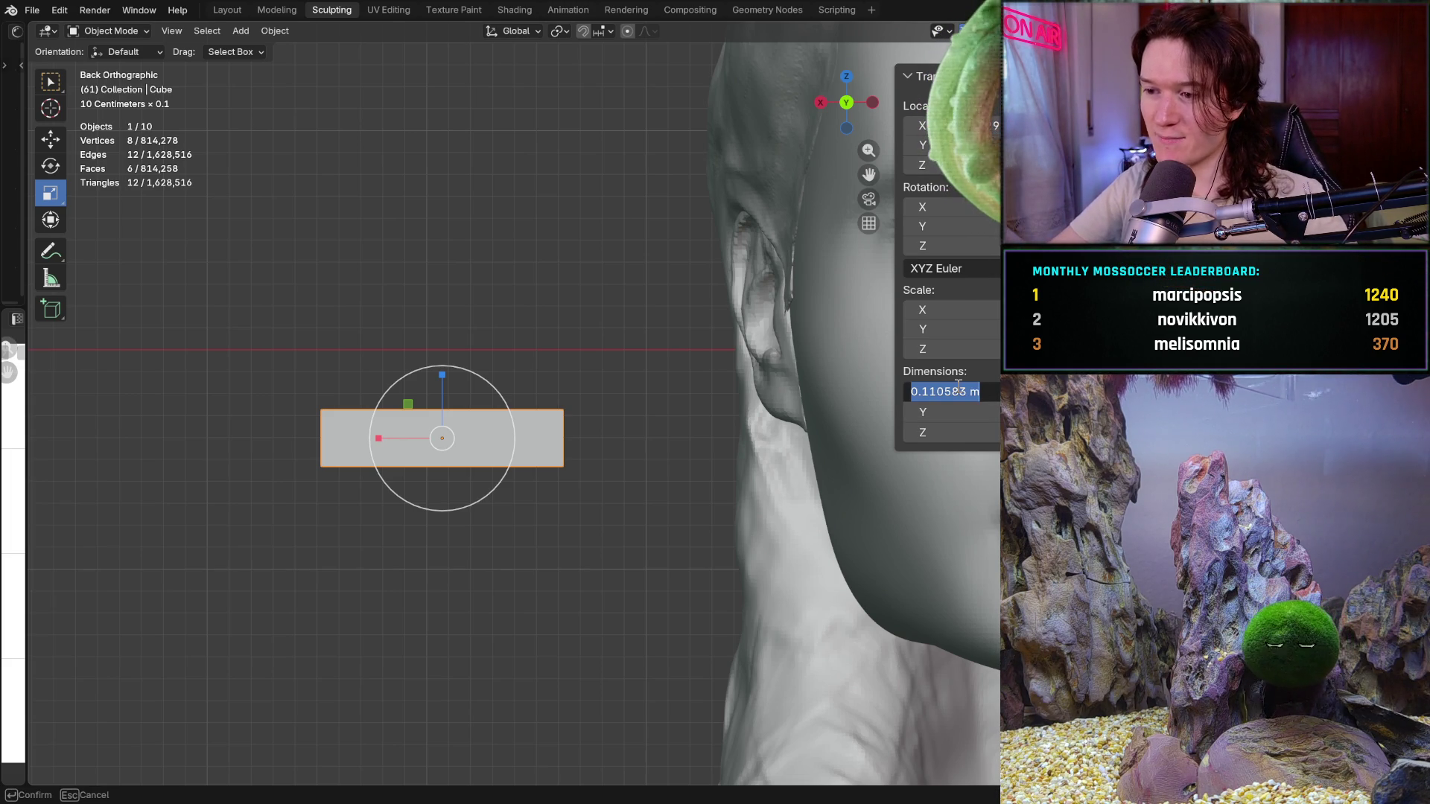
left_click(922, 392)
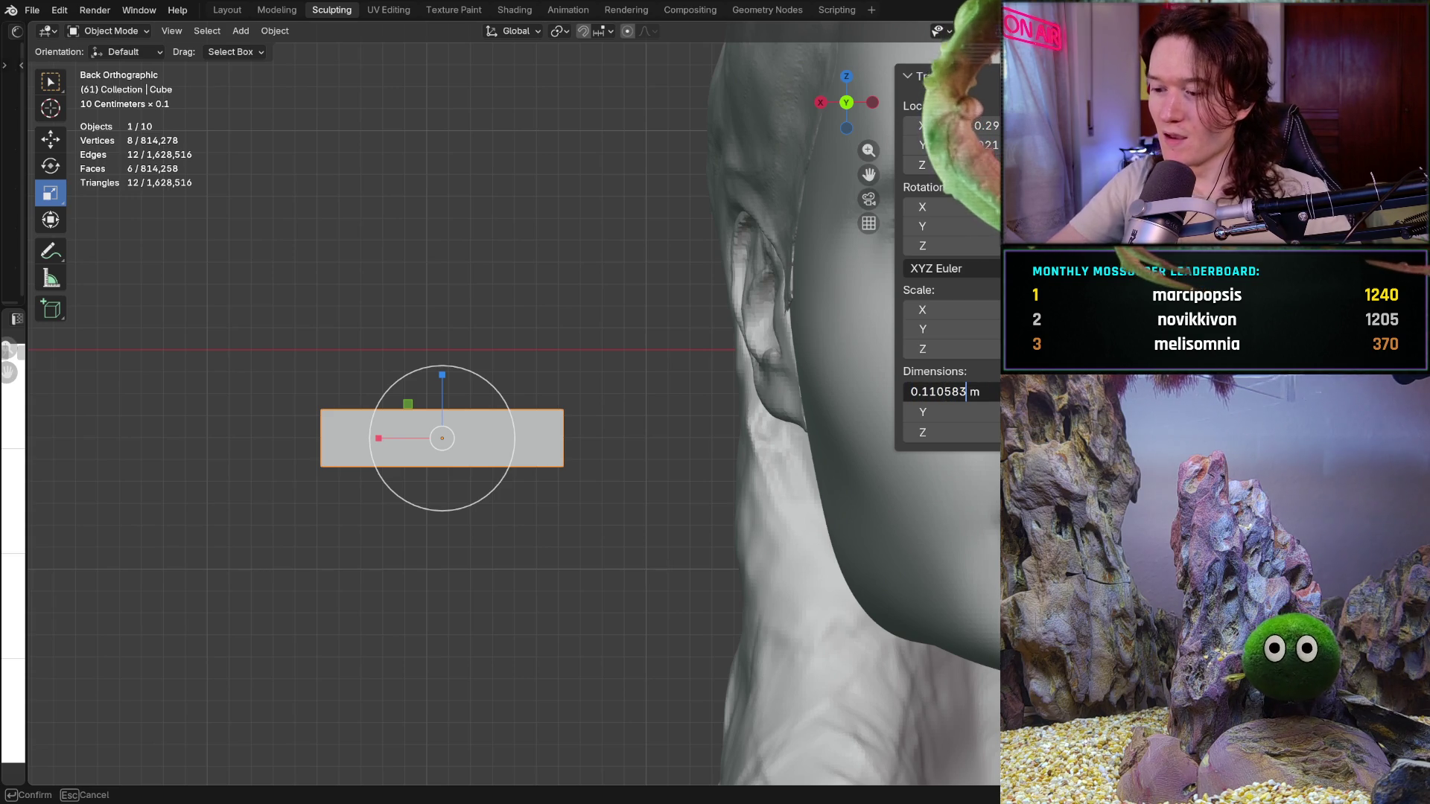
key("BackSpace")
key("BackSpace")
key("BackSpace")
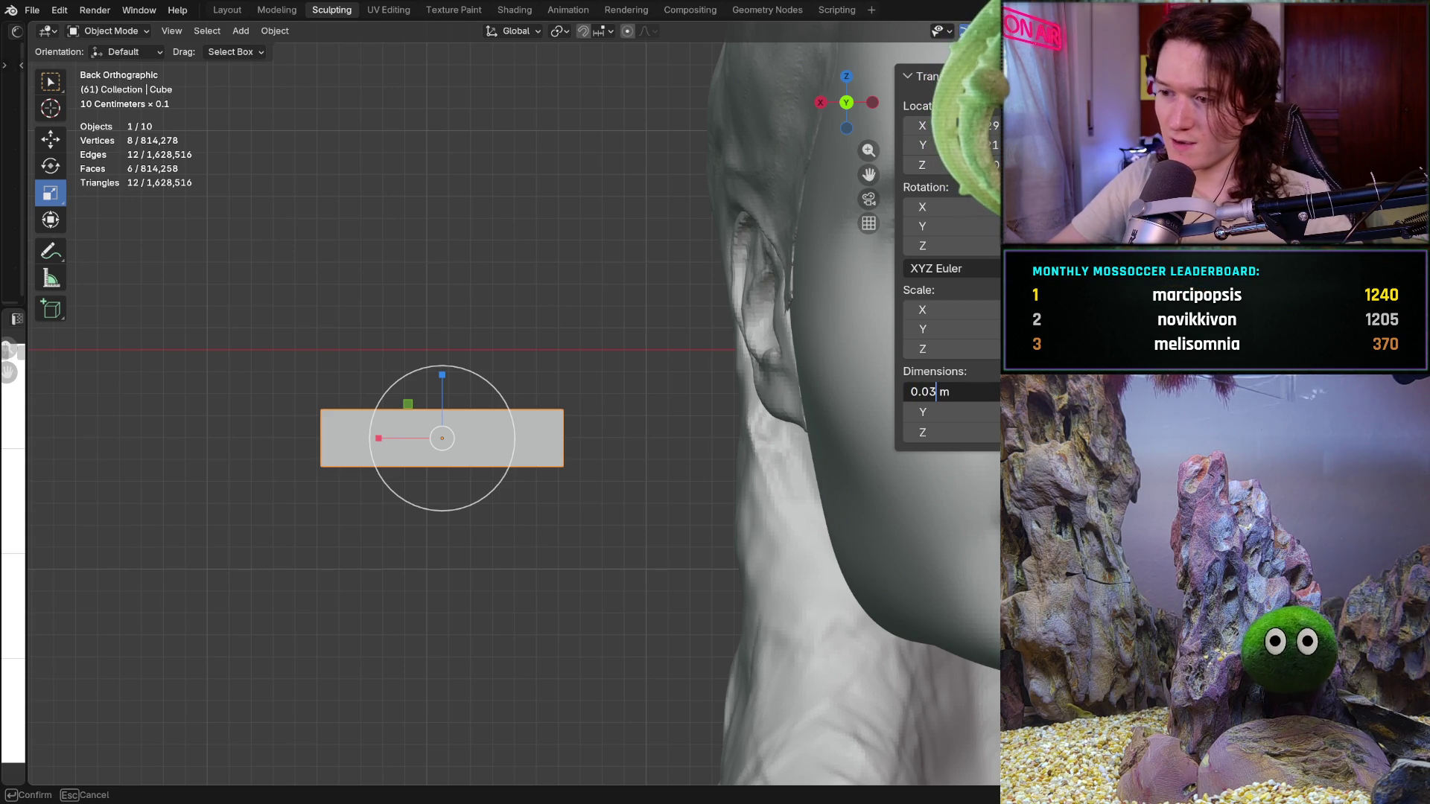
key("Return")
left_click(950, 411)
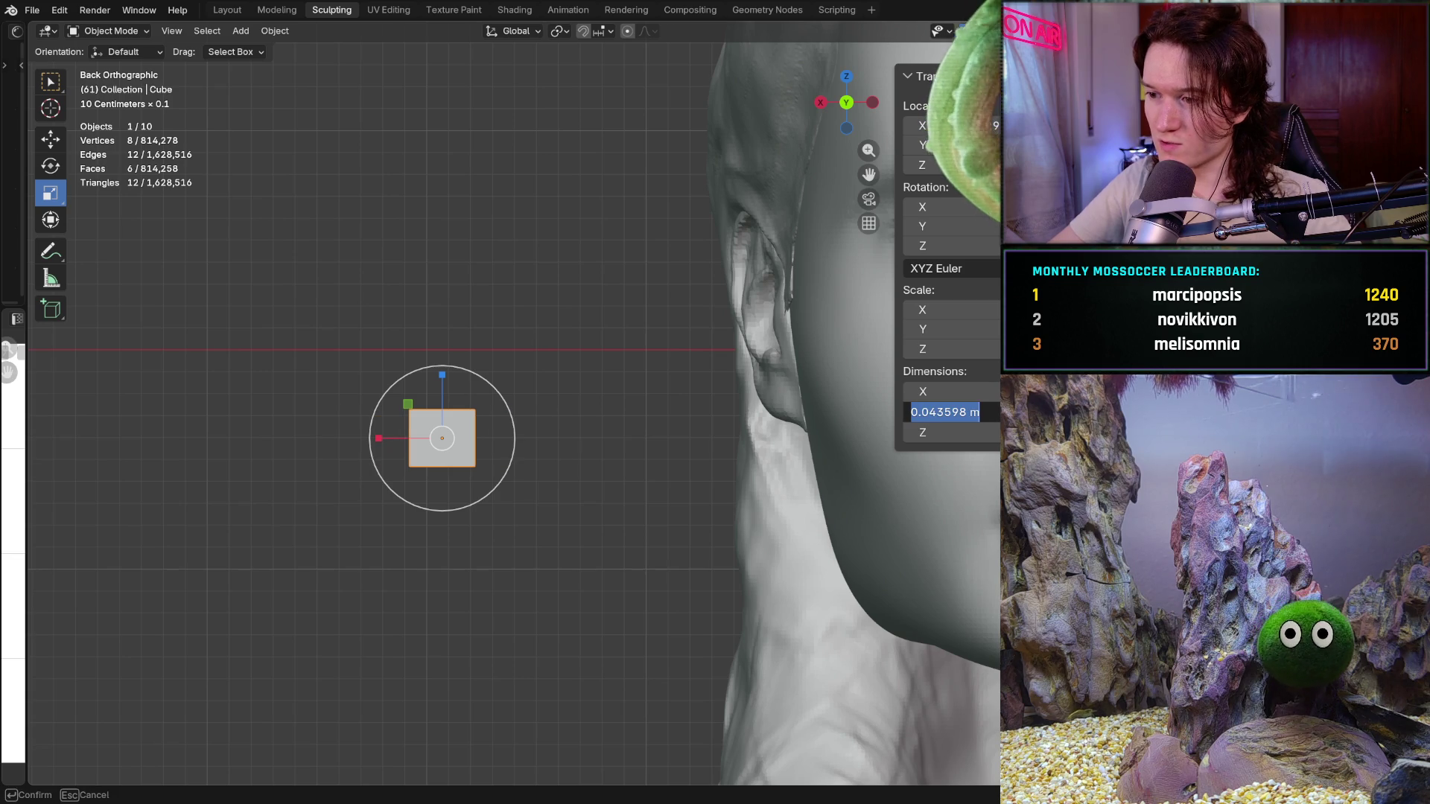
left_click(978, 401)
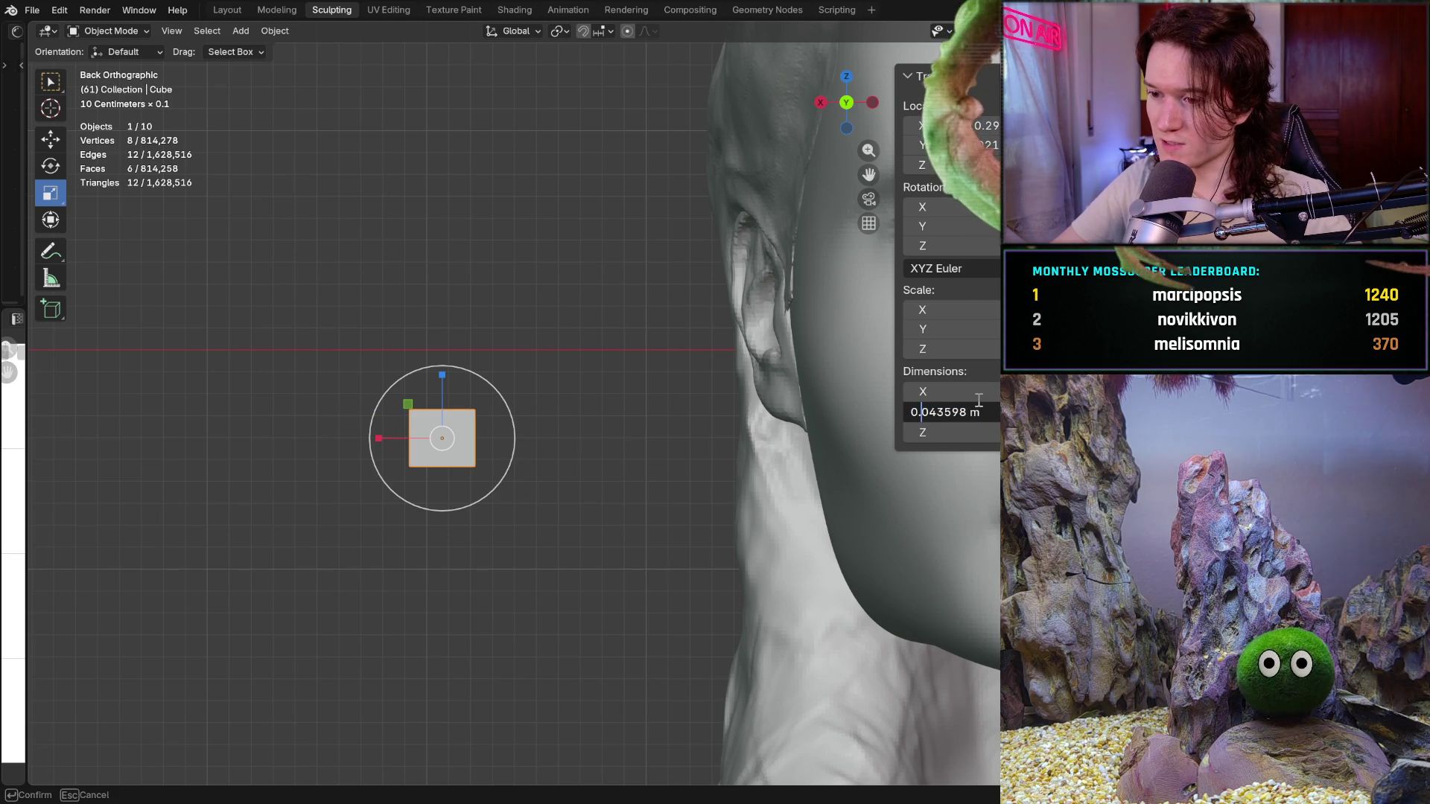
key("BackSpace")
key("BackSpace")
key("BackSpace")
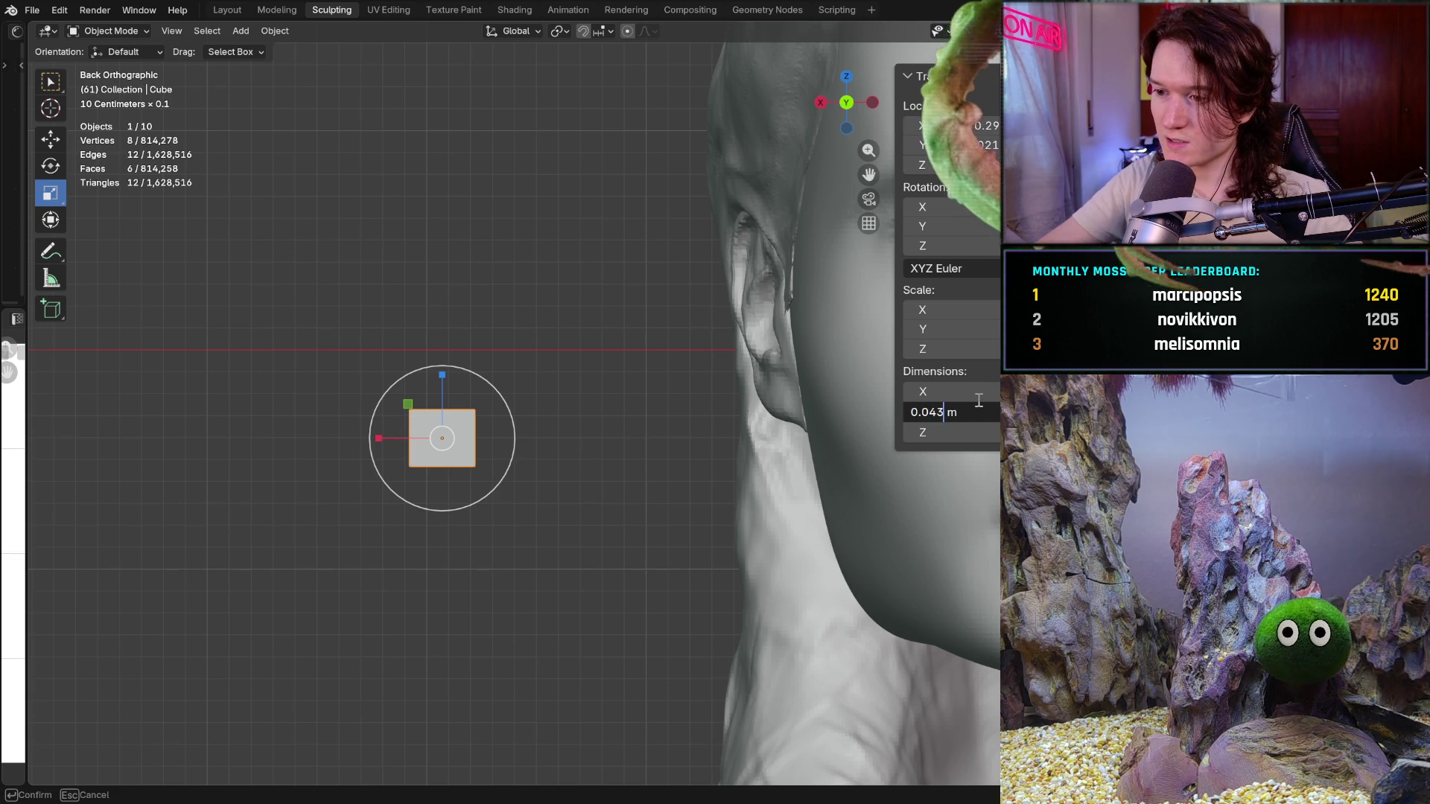
key("BackSpace")
key("BackSpace")
type("1")
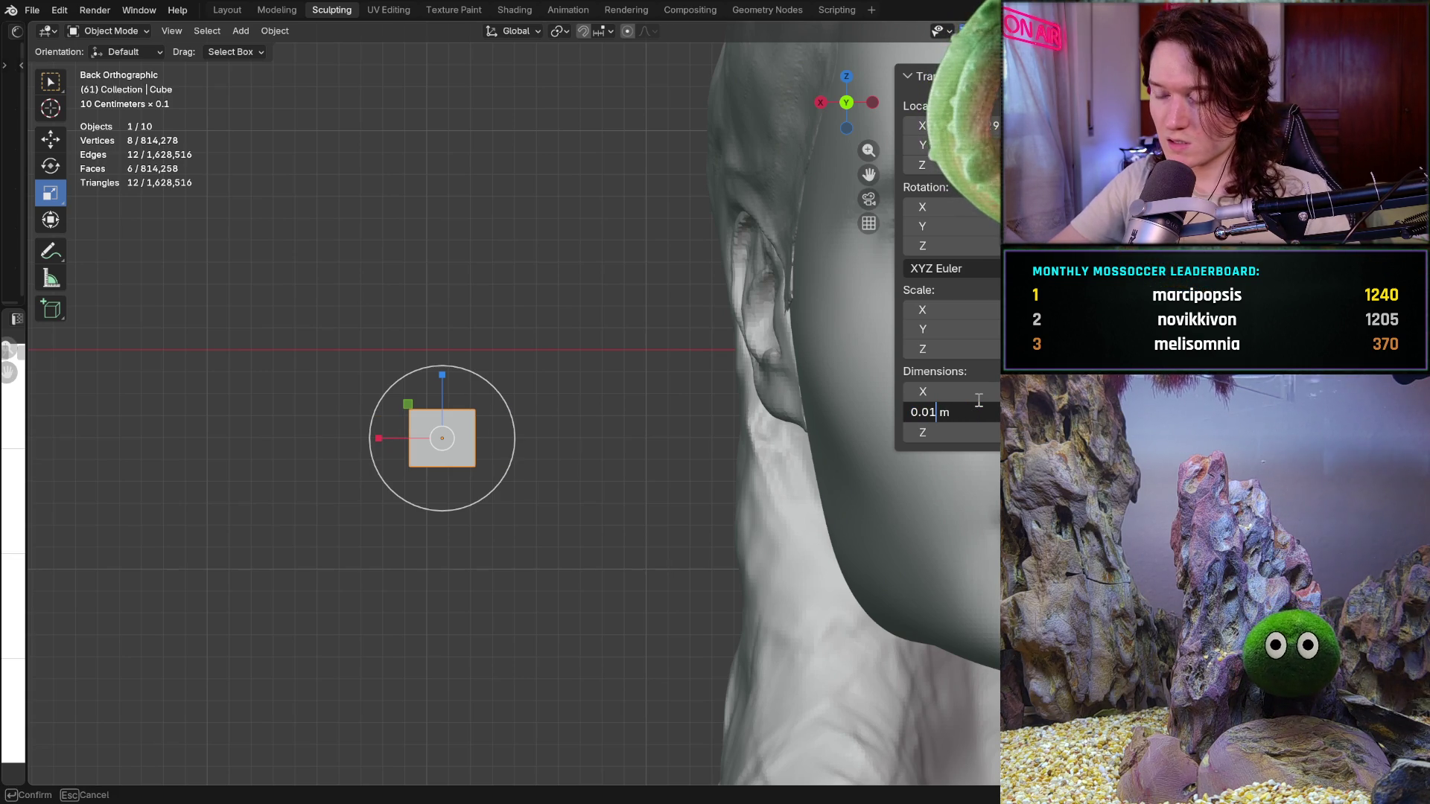
key("Return")
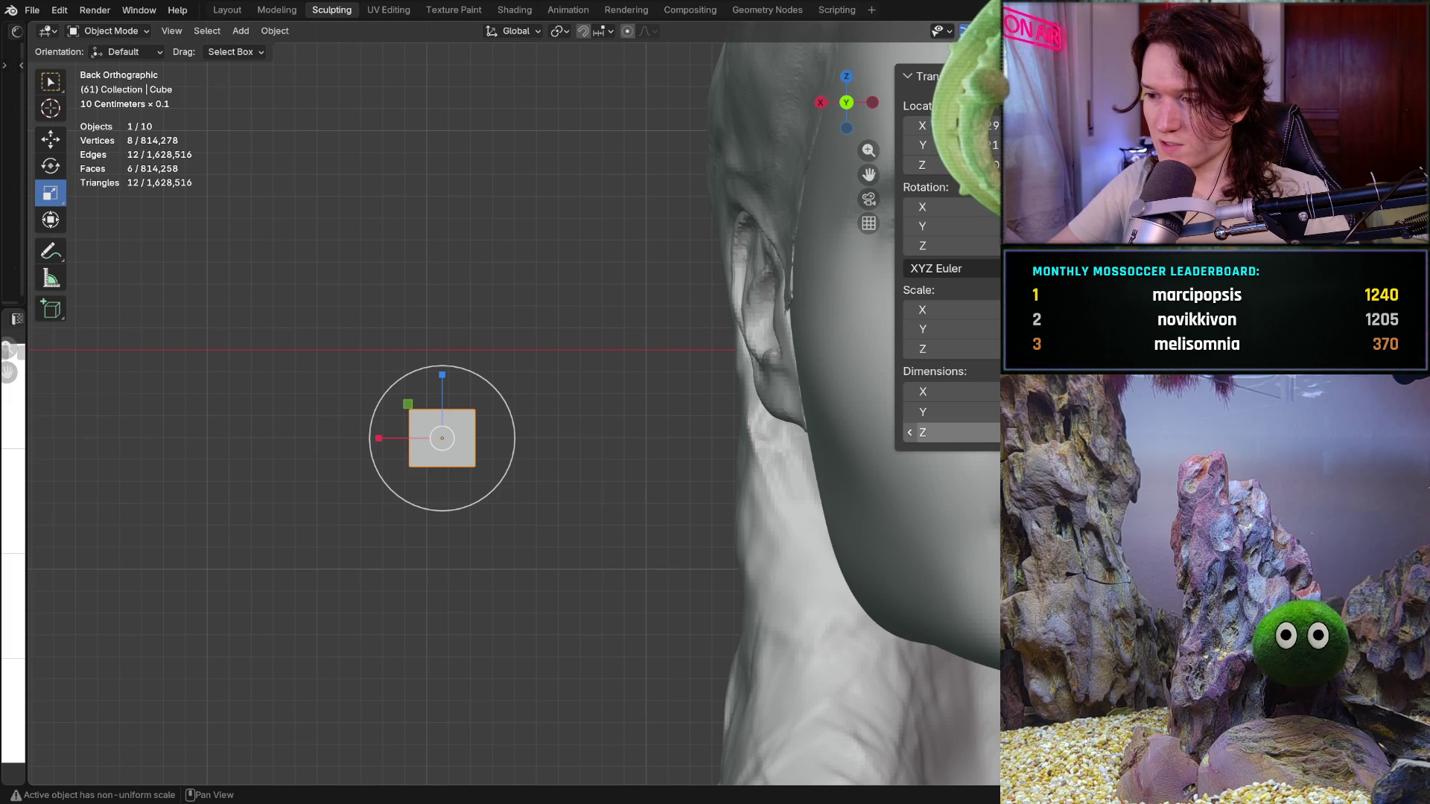
Set the Z dimension to 0.01 m, flattening the box into a thin slab
left_click(950, 433)
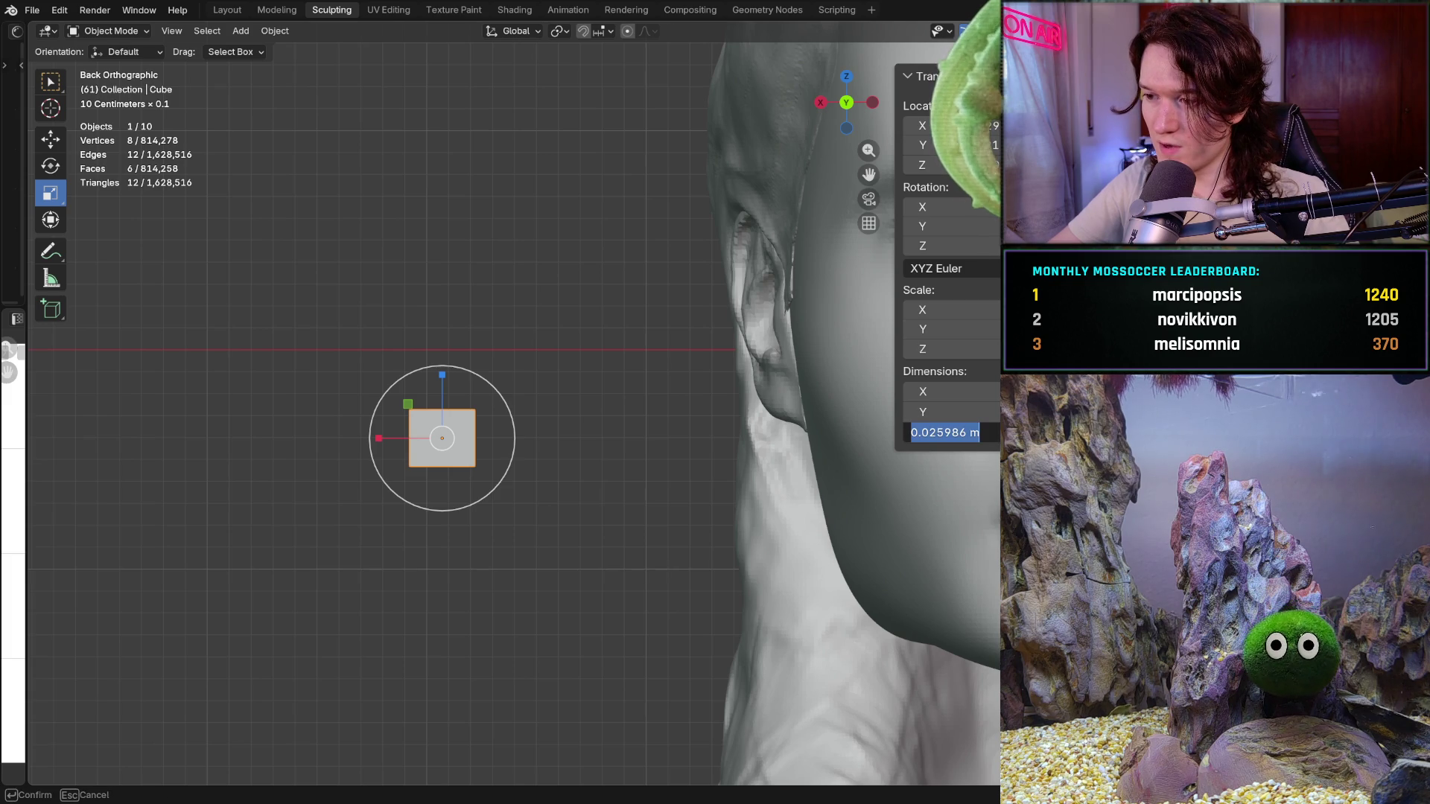
left_click(960, 433)
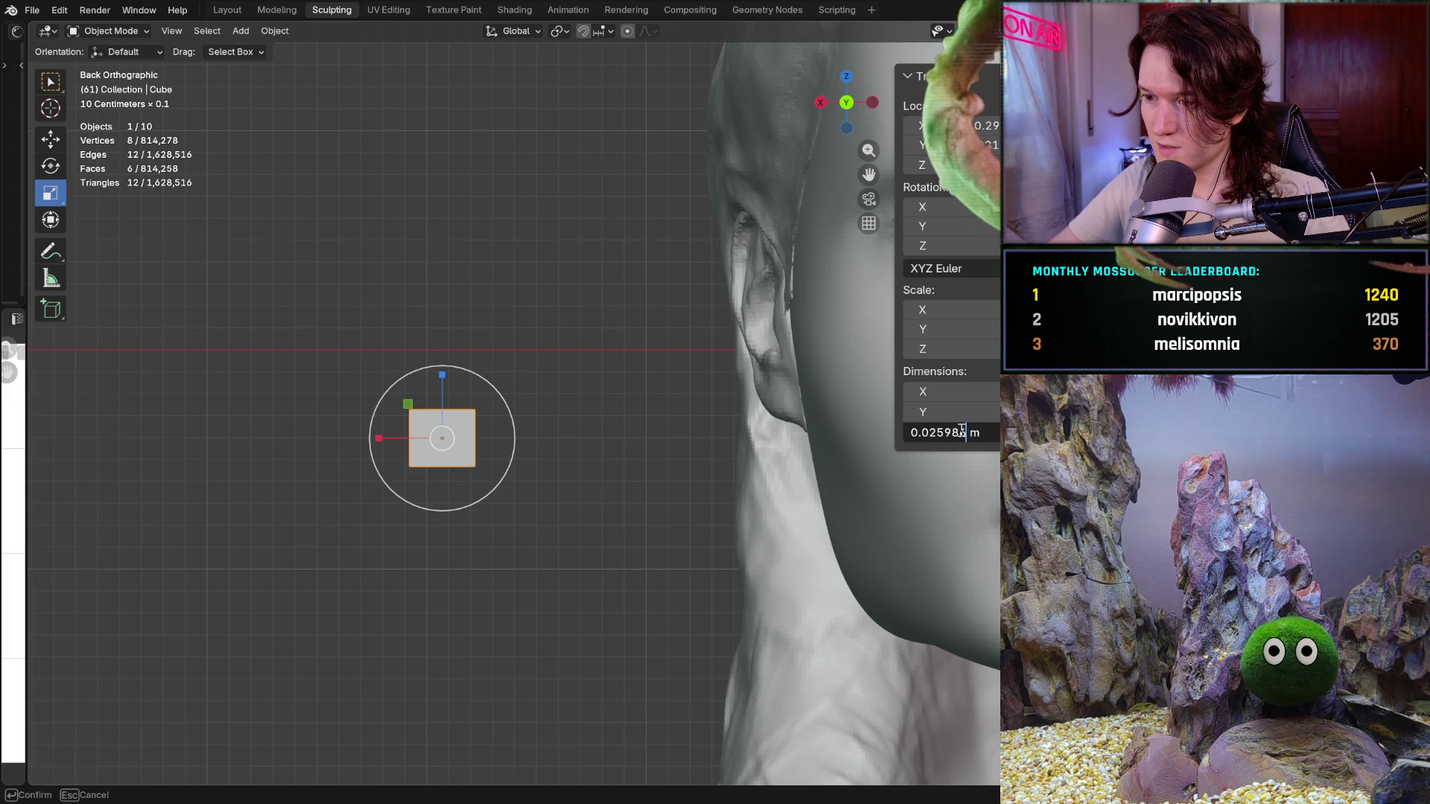
key("BackSpace")
key("BackSpace")
key("Delete")
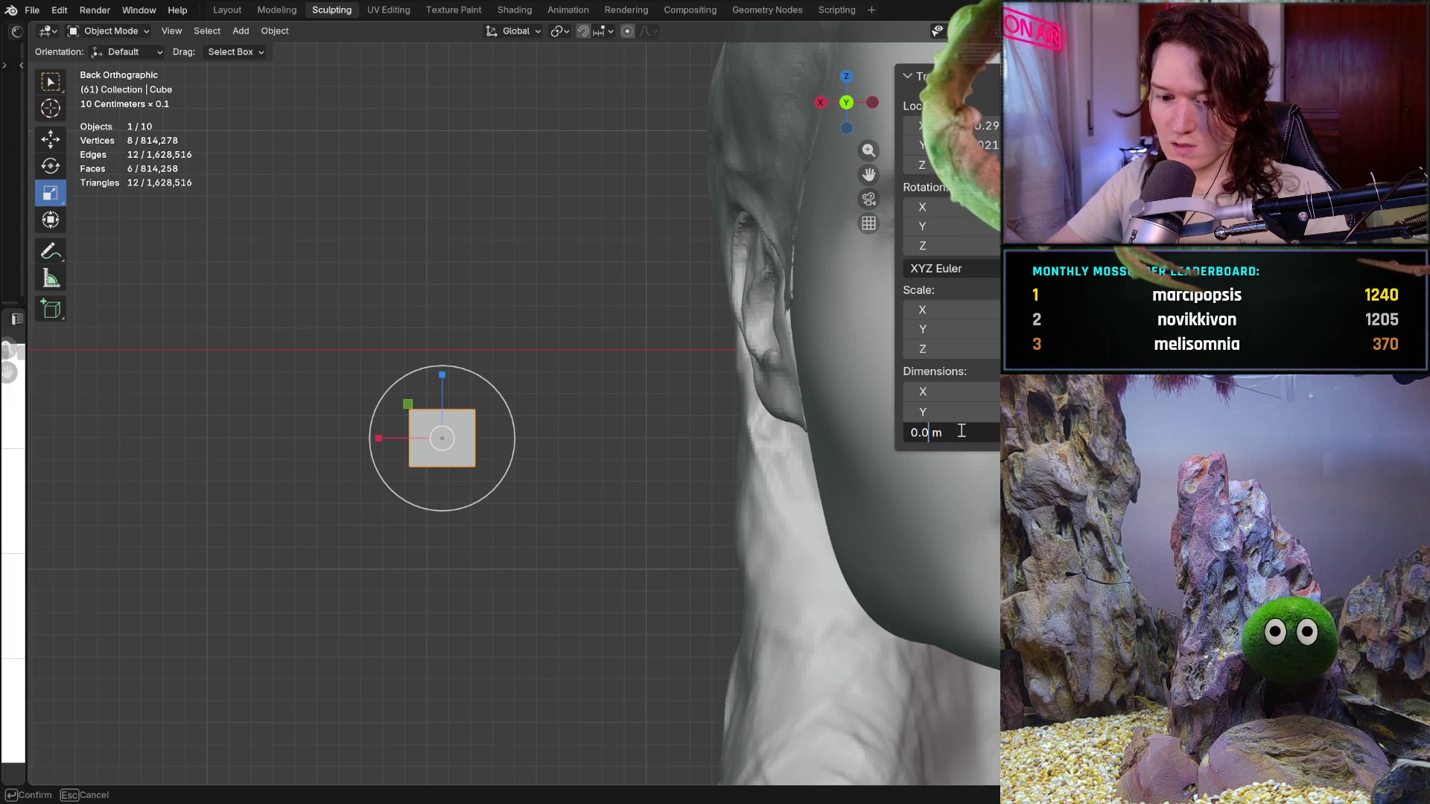
type("1")
key("Return")
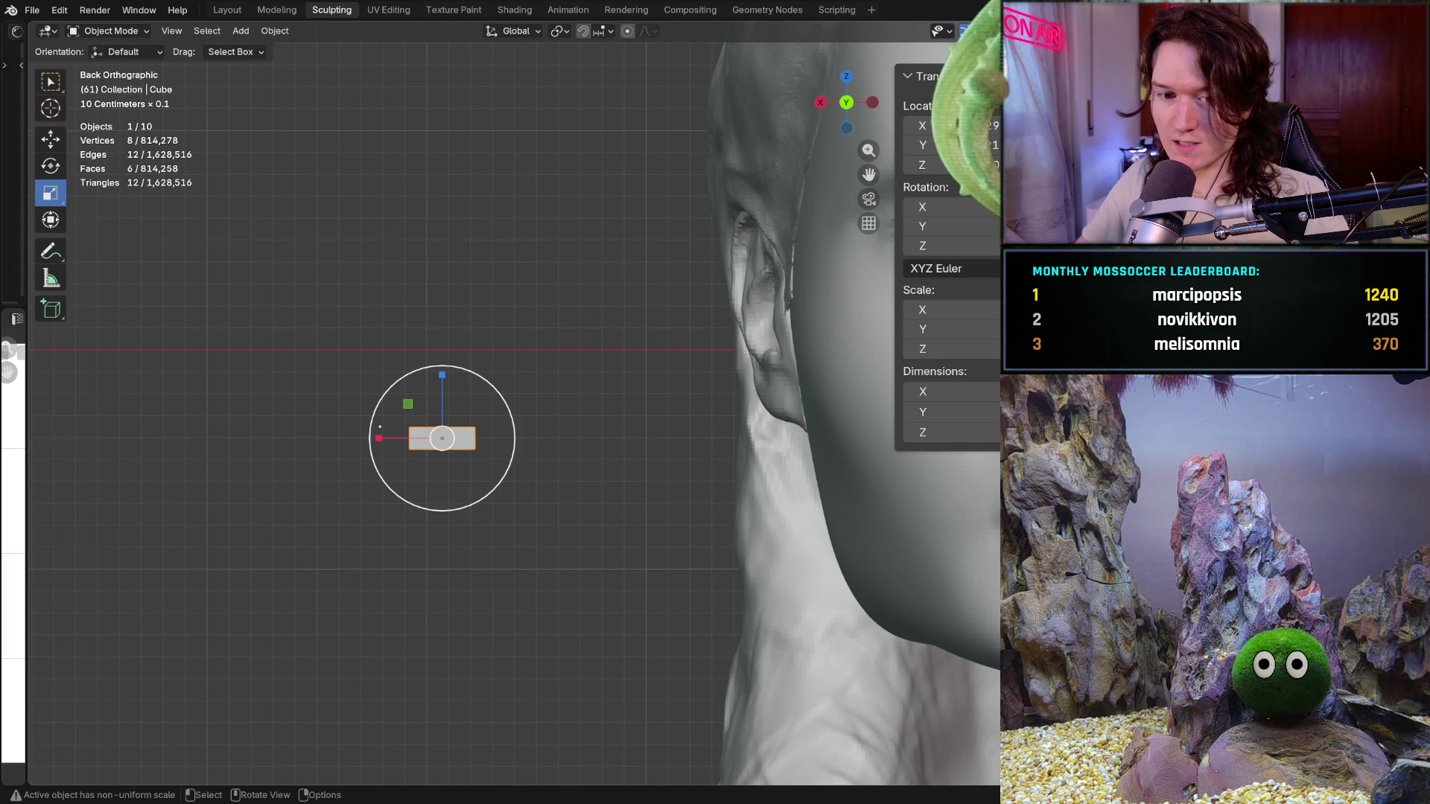
mouse_move(671, 447)
middle_mouse_down()
mouse_move(626, 469)
mouse_move(558, 435)
middle_mouse_up()
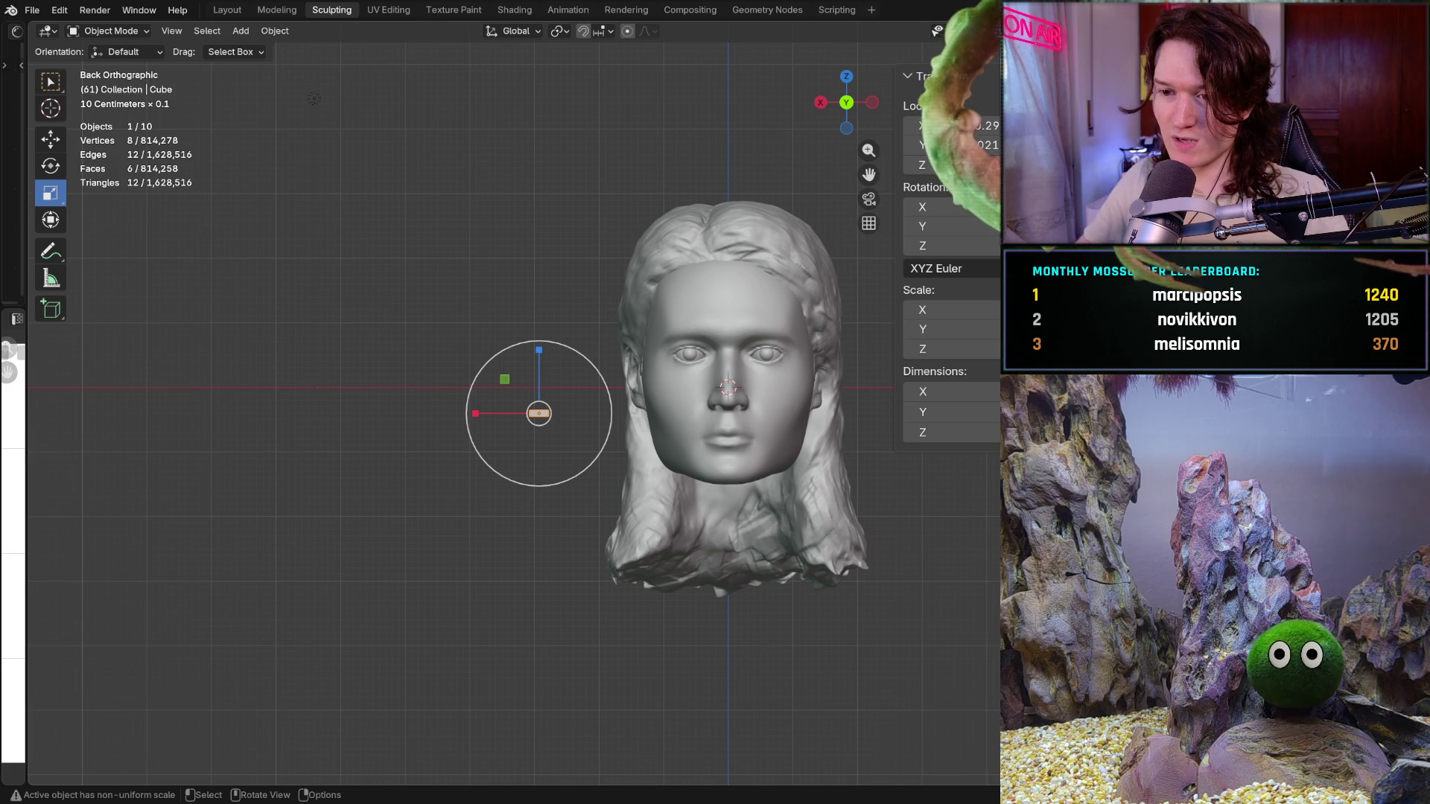
scroll(447, 431, "up", 3)
scroll(468, 411, "up", 1)
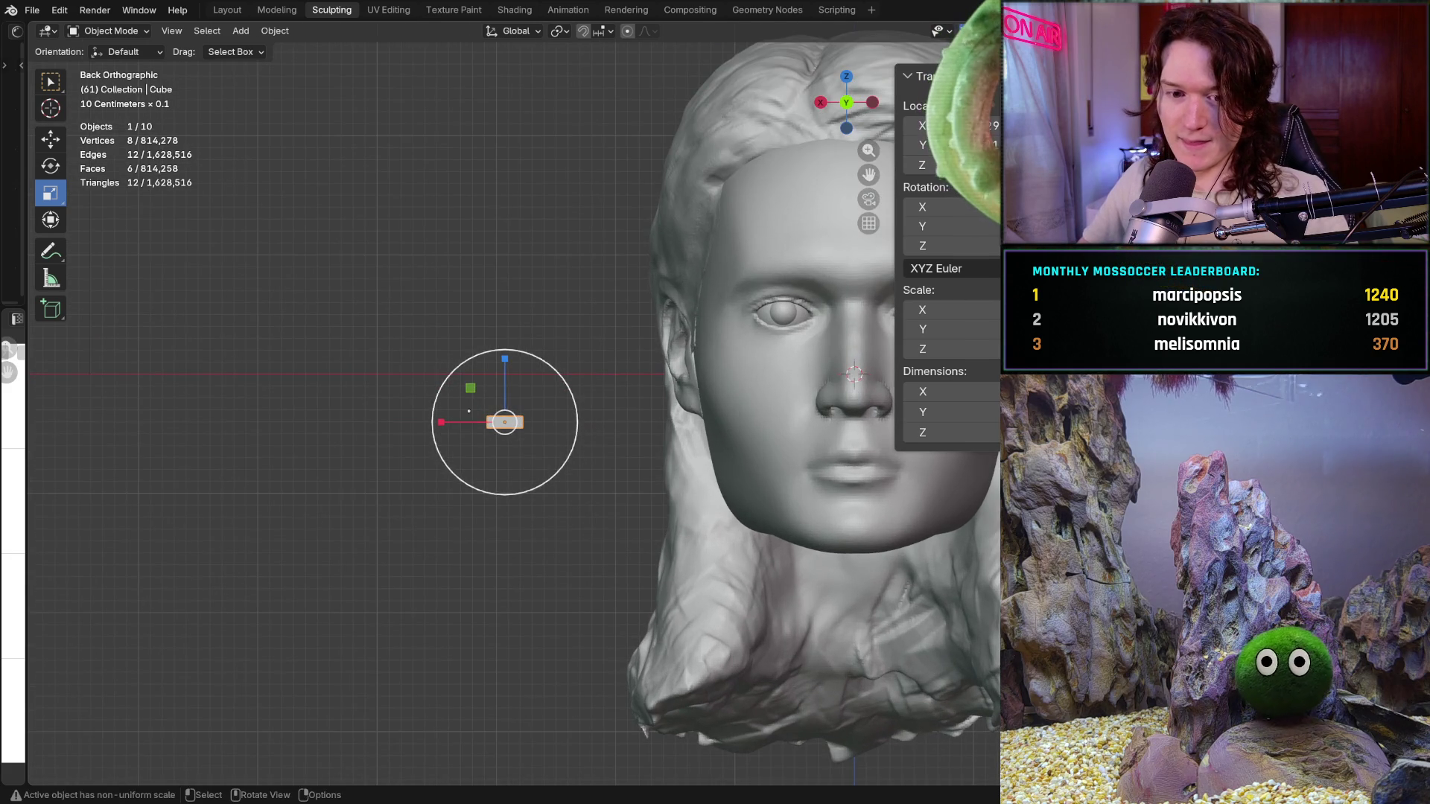
Move the thin box with G to sit between the eyes in the front view
middle_click_drag(468, 411, 488, 473, "shift")
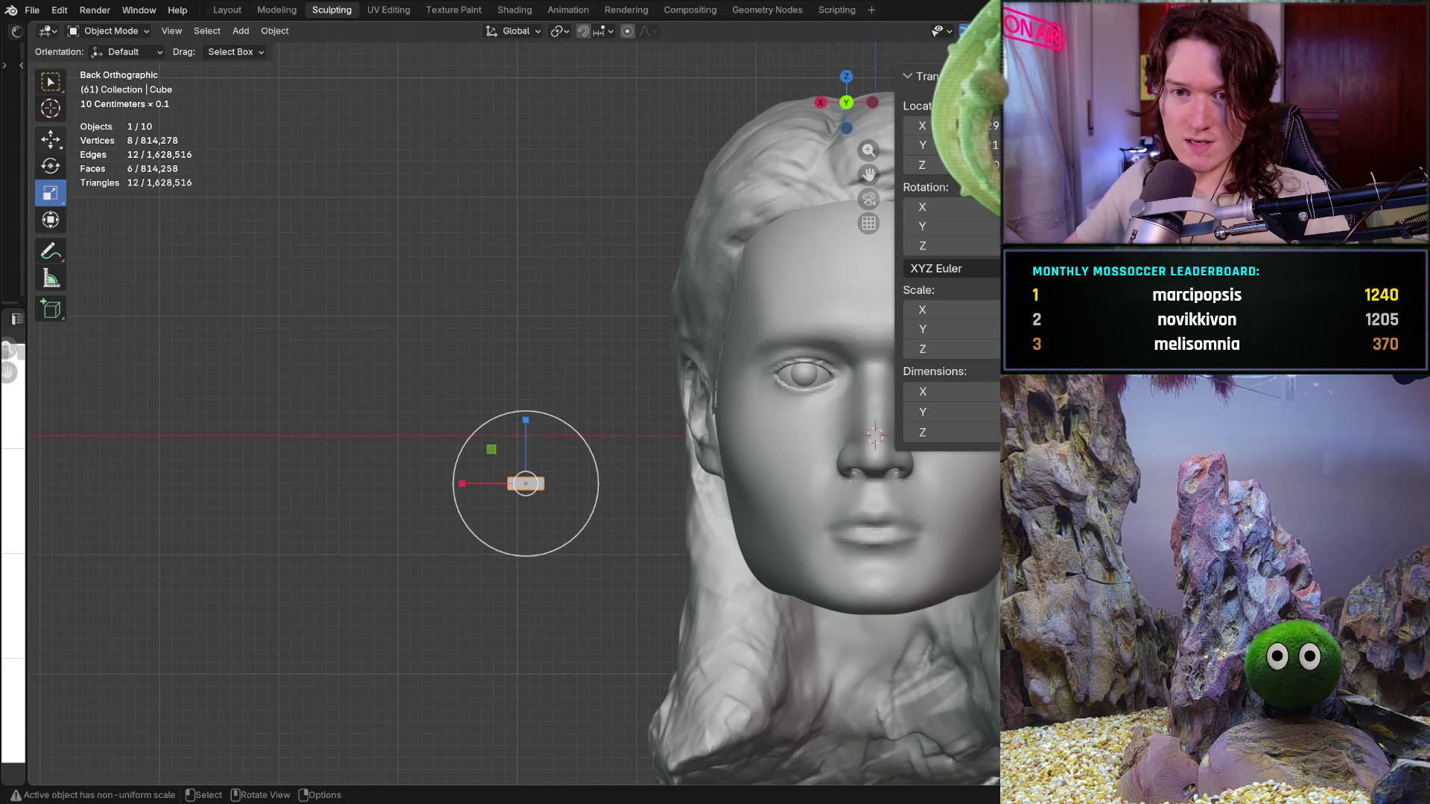
left_click(51, 137)
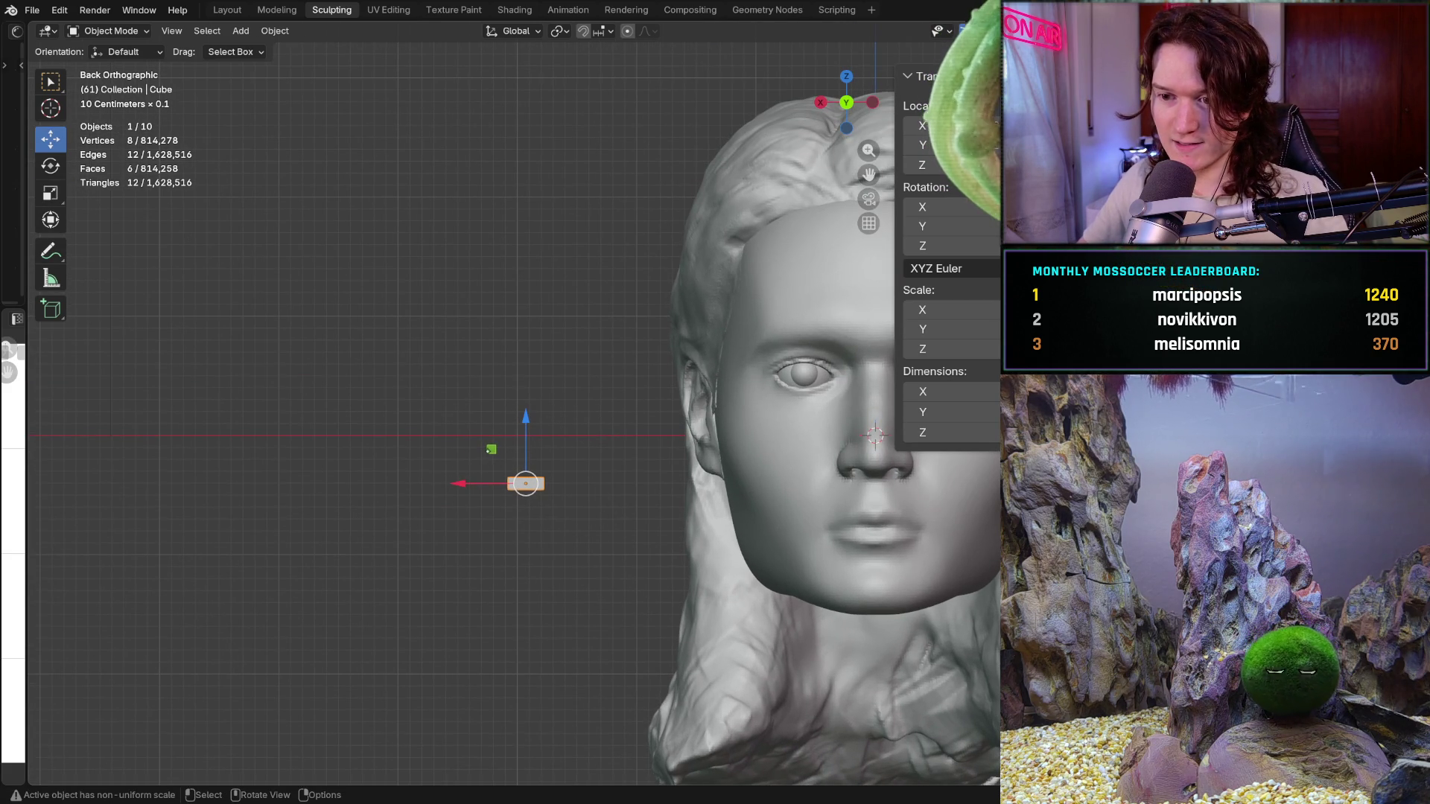
key("g")
left_click(870, 380)
middle_click_drag(869, 379, 749, 400, "shift")
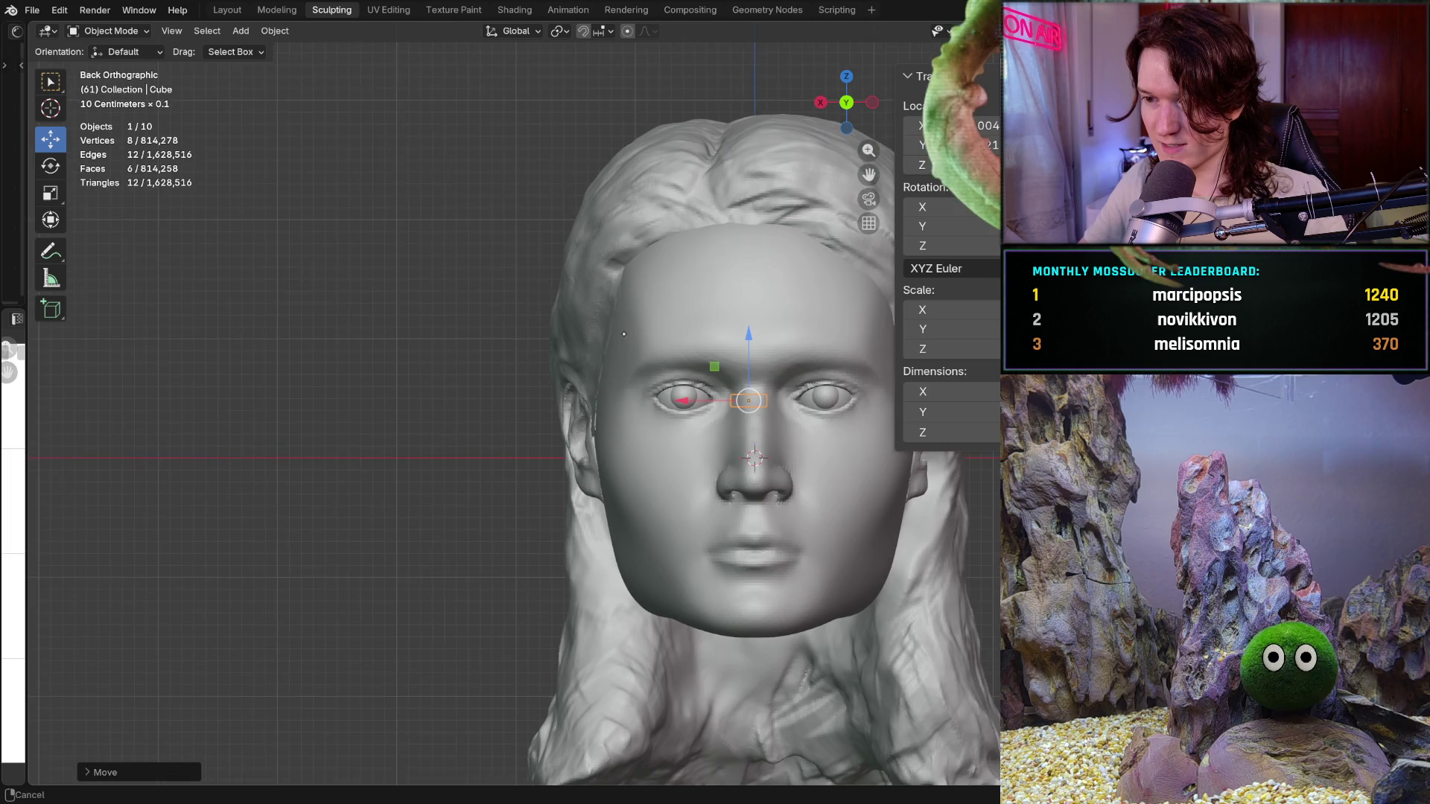
scroll(624, 334, "up", 3)
scroll(604, 369, "down", 2)
scroll(588, 399, "up", 1)
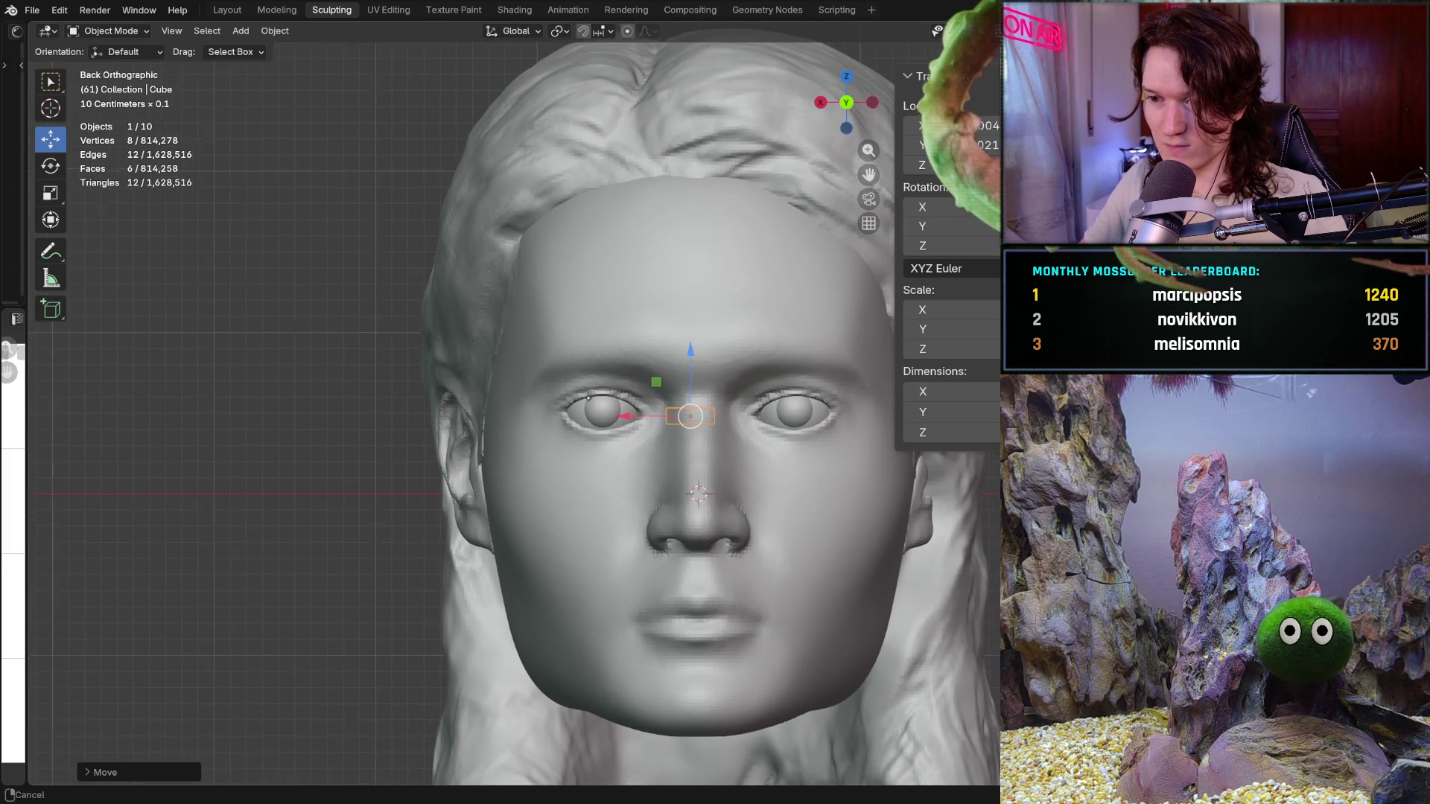
middle_click_drag(625, 447, 782, 437)
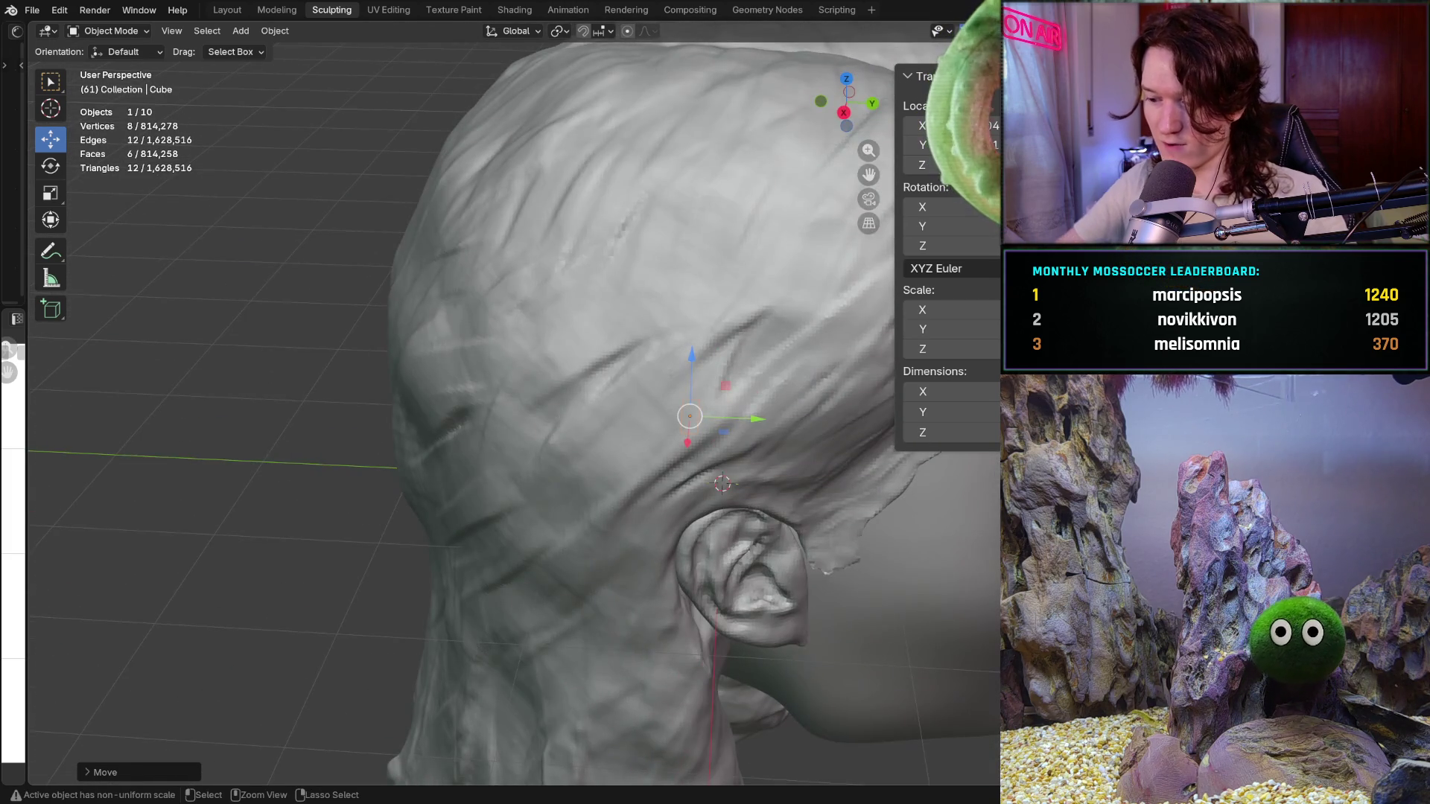
key("ctrl+KP_1")
From the side view, slide the box along Y from the ear forward onto the bridge of the nose
middle_click_drag(692, 448, 715, 442)
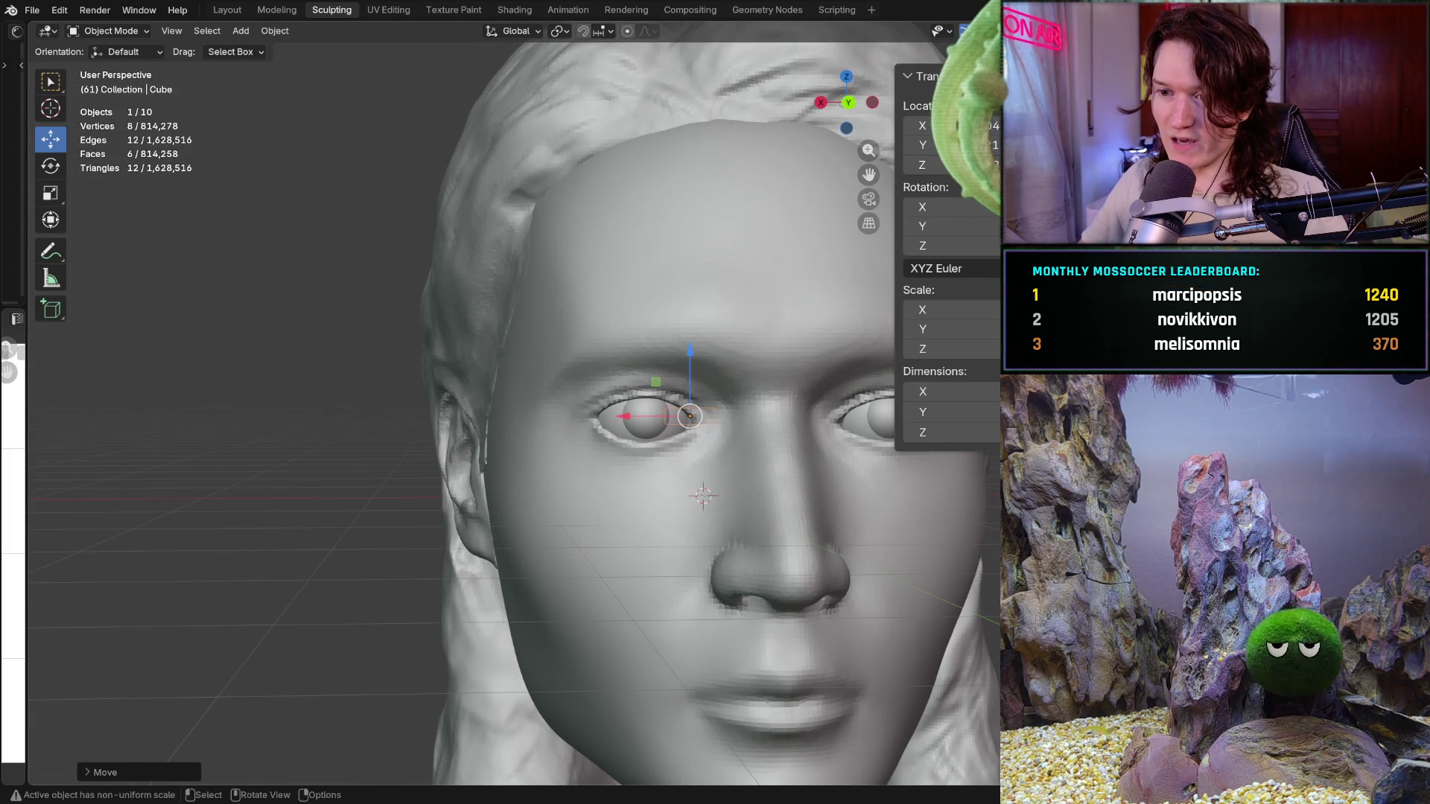
middle_click_drag(694, 492, 492, 458)
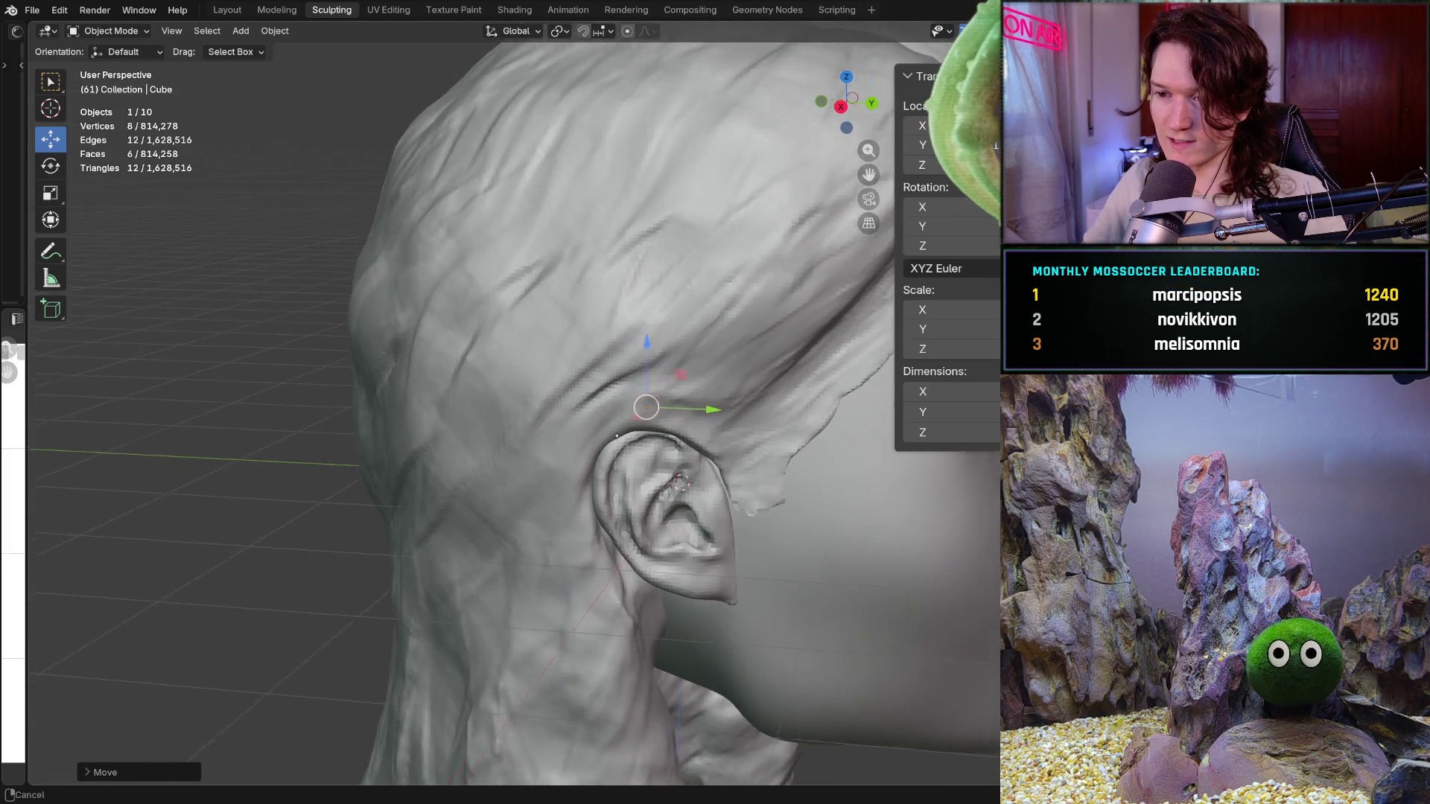
key("g")
key("y")
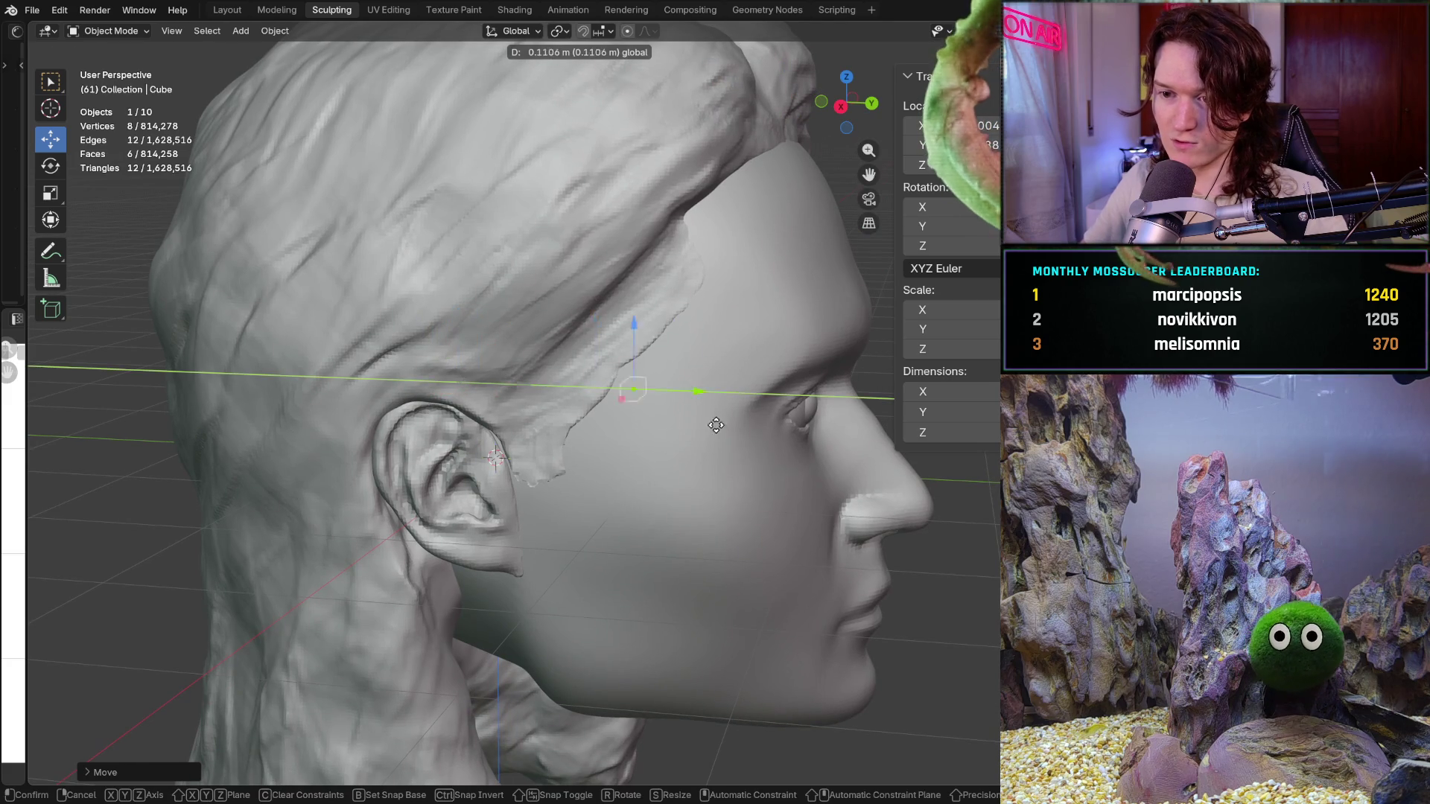
left_click(860, 469)
middle_click_drag(861, 469, 813, 502)
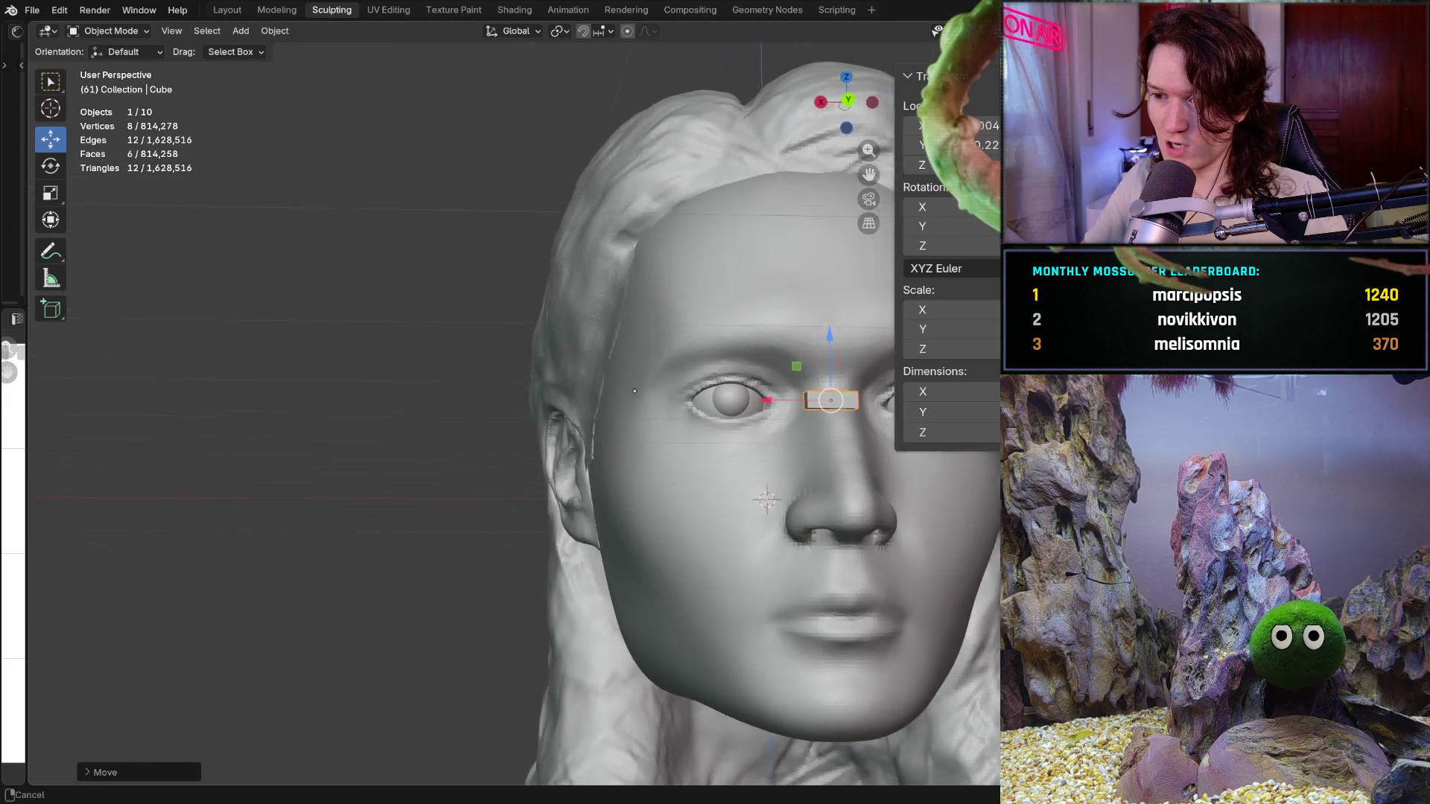
middle_click_drag(679, 381, 645, 504, "alt")
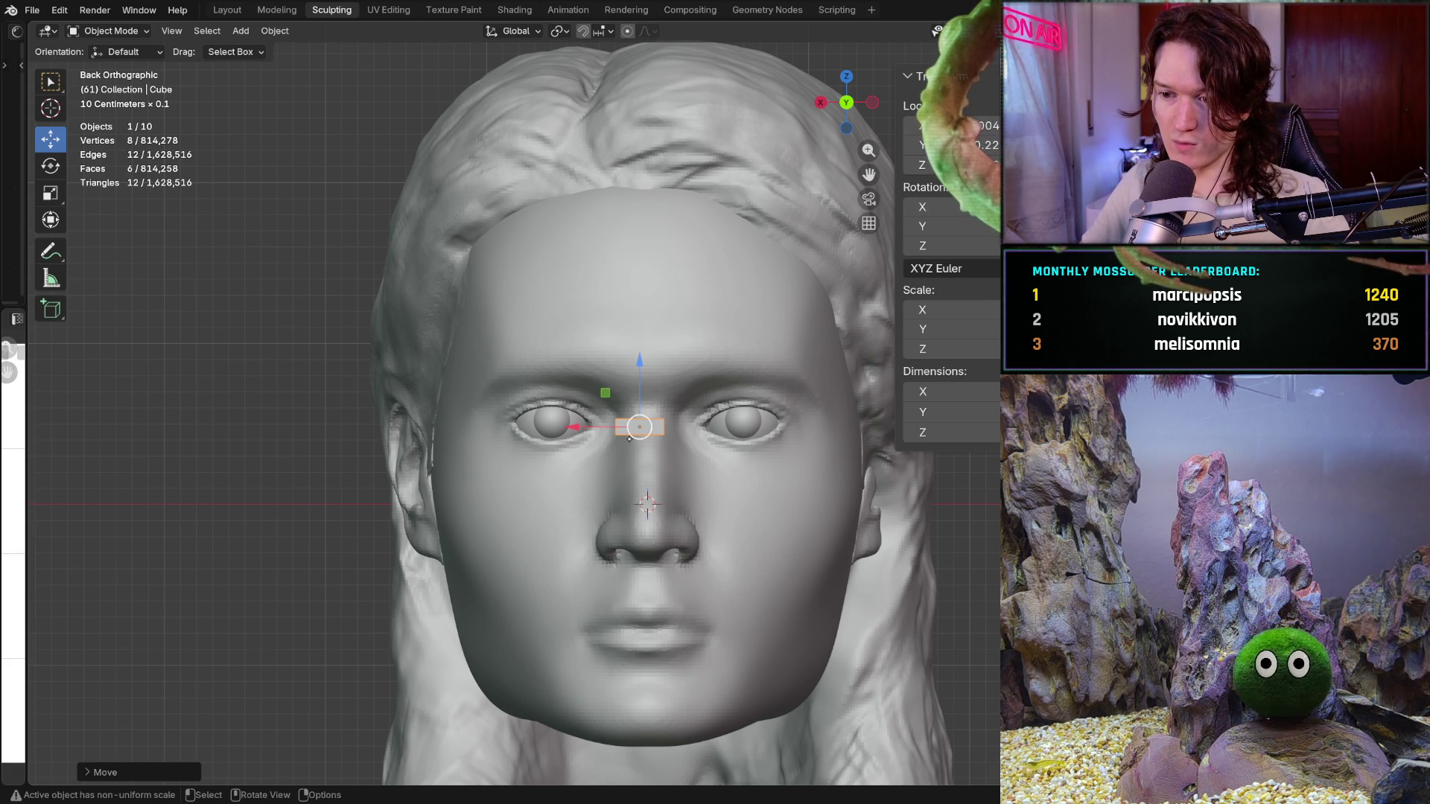
Select the long-haired head mesh in the viewport instead of the cube
key("shift")
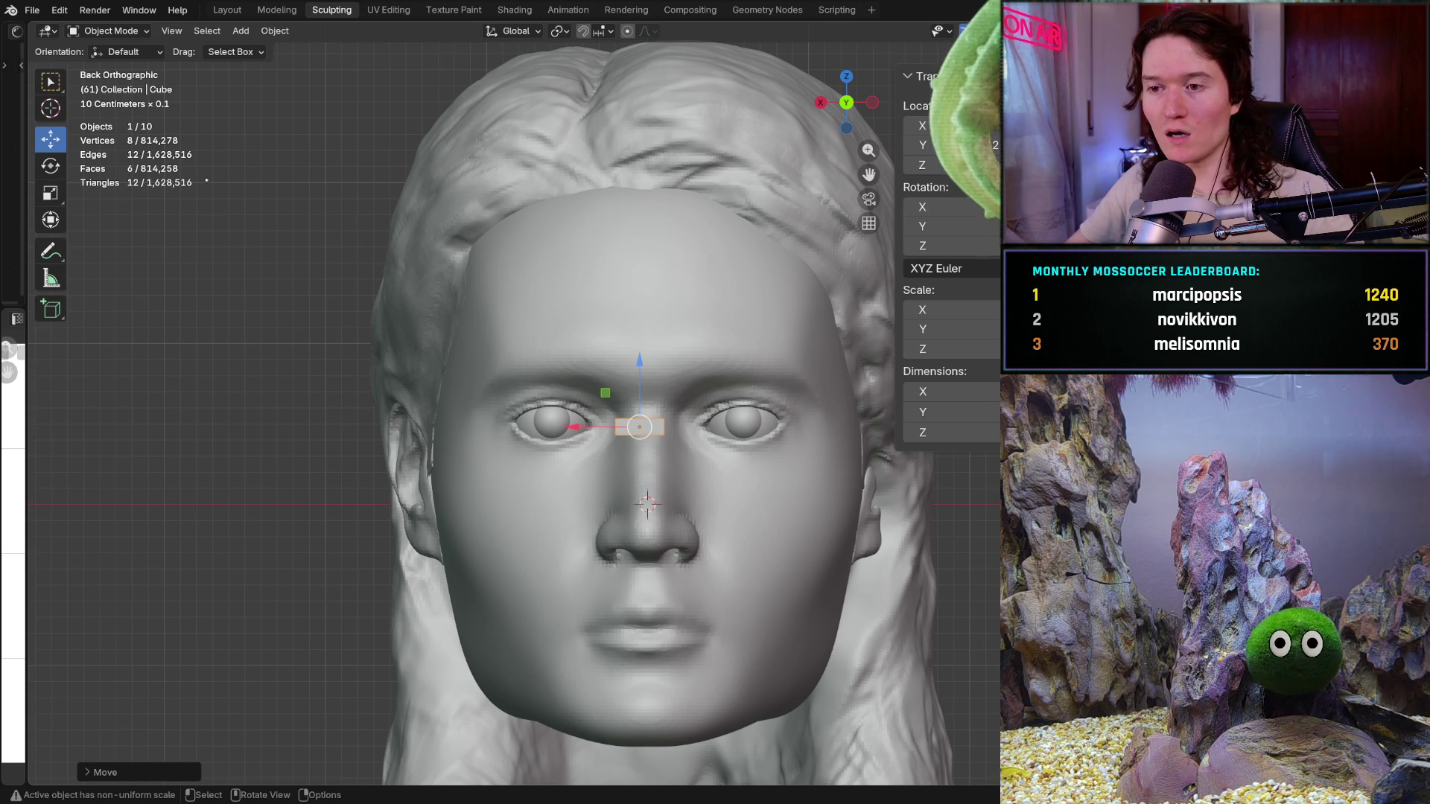
left_click(523, 321)
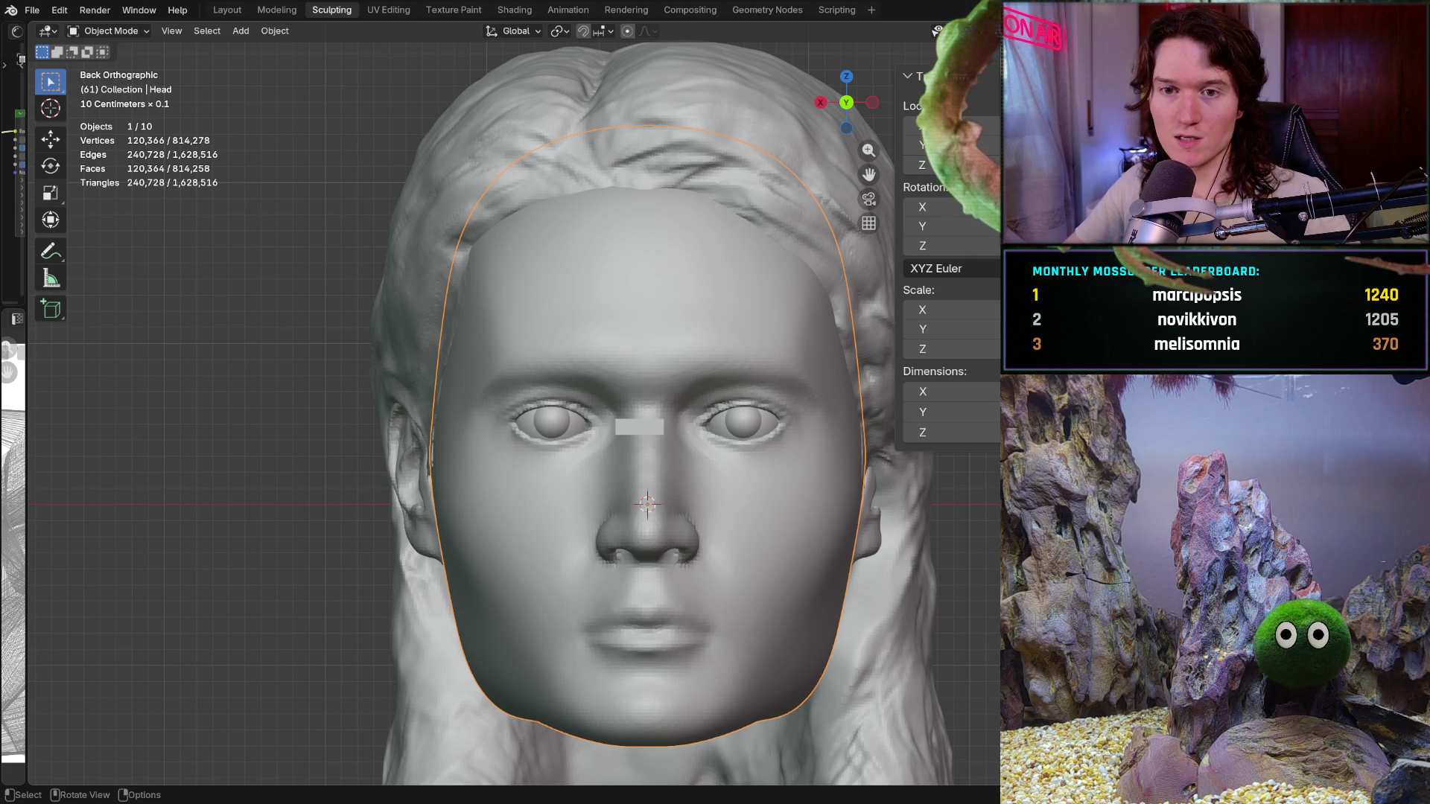
Scale the head down uniformly, then resize it along the vertical Z axis
left_click(49, 192)
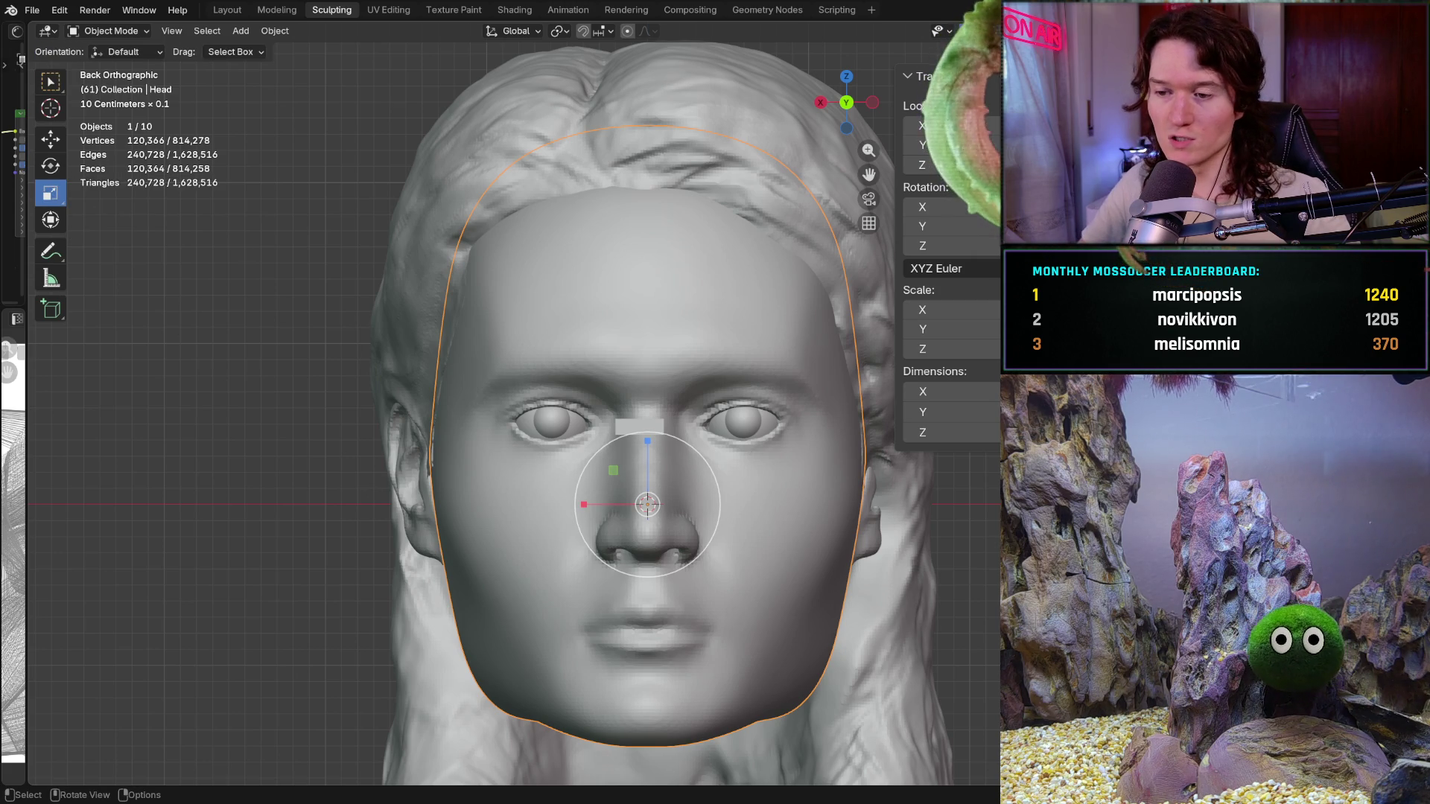
key("s")
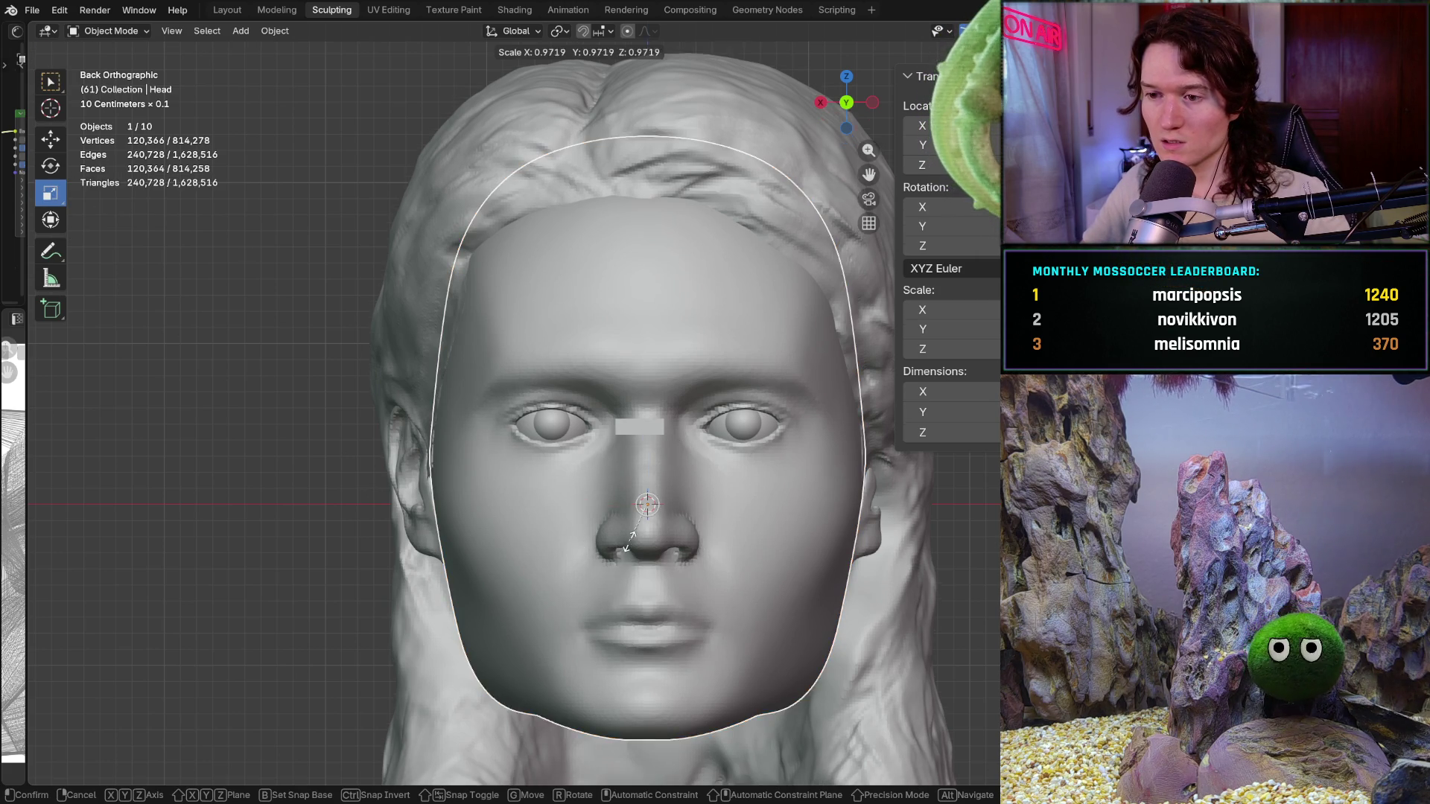
left_click(623, 523)
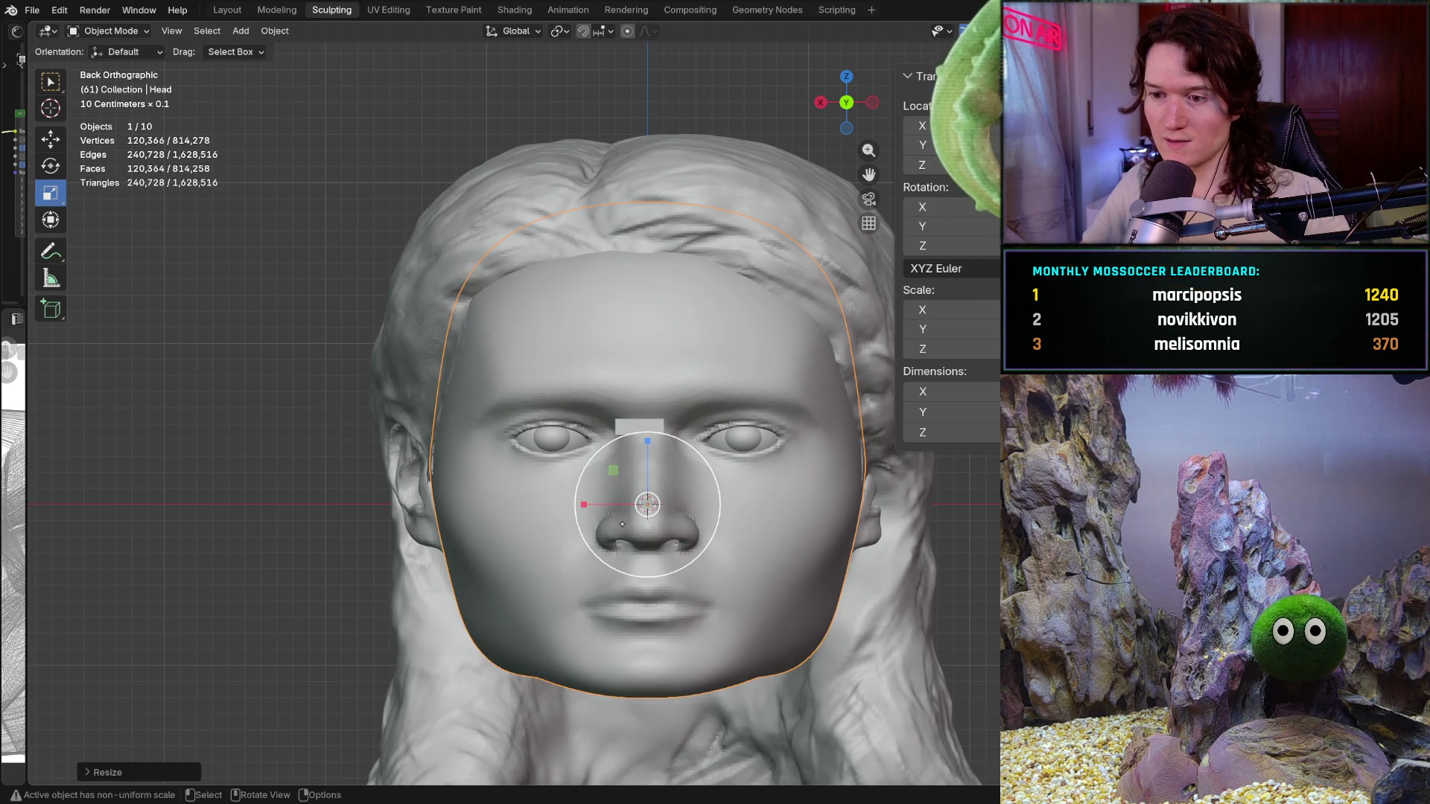
key("s")
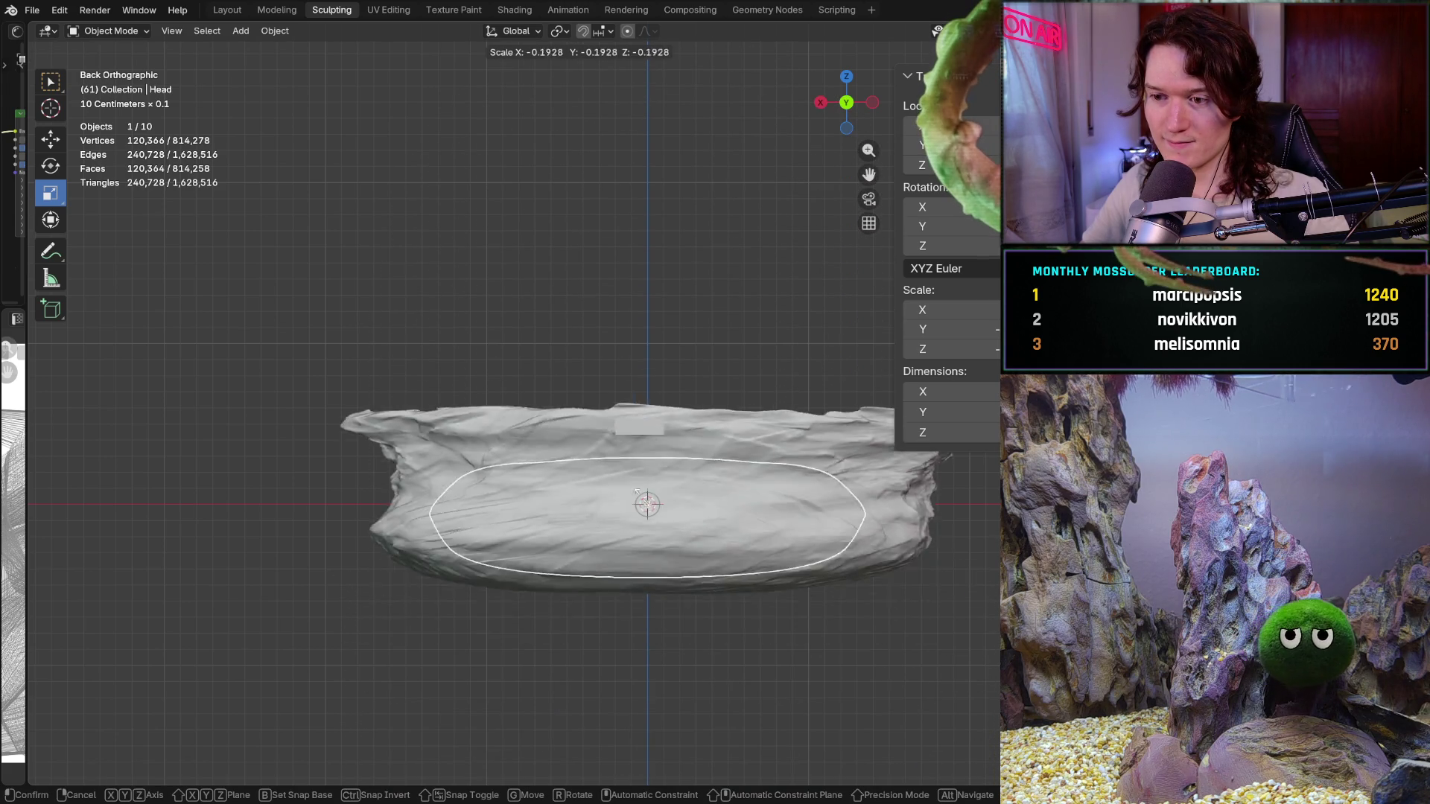
key("z")
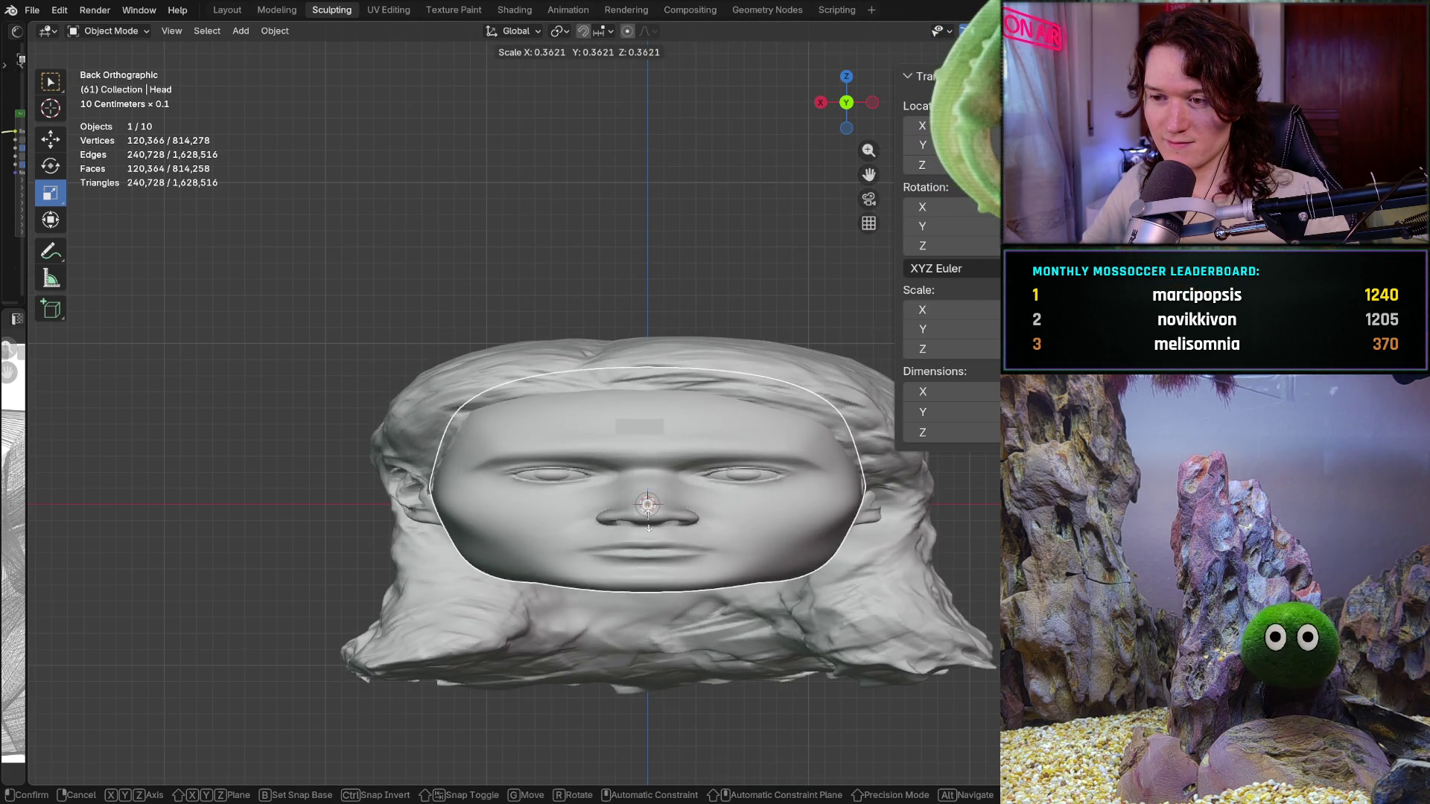
left_click(600, 417)
Try a depth stretch on the head, undo it, and rescale the head uniformly
mouse_move(600, 417)
middle_mouse_down()
mouse_move(637, 492)
mouse_move(570, 436)
middle_mouse_up()
scroll(626, 447, "up", 5)
middle_click_drag(583, 487, 635, 507)
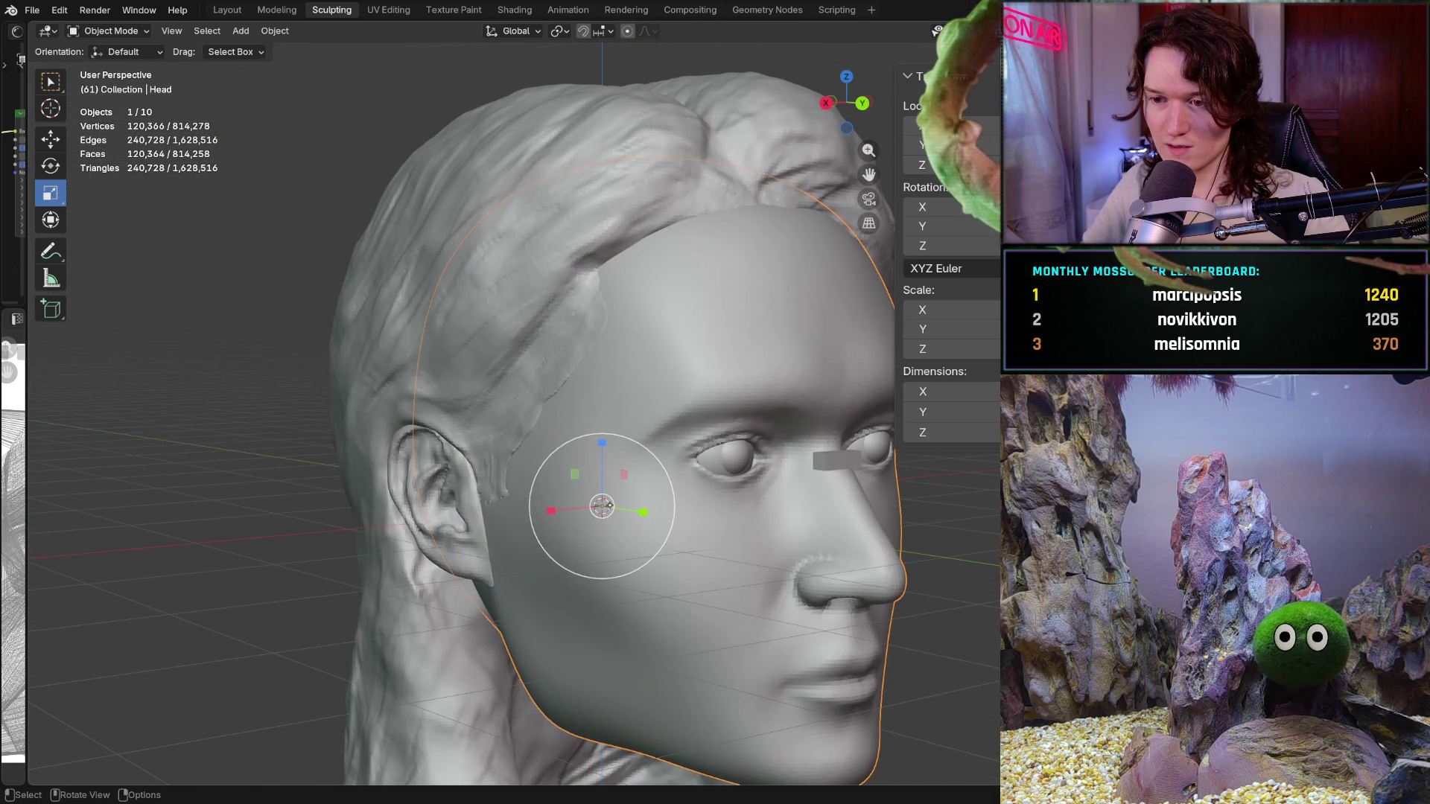
left_click_drag(639, 509, 626, 512)
scroll(626, 512, "down", 3)
scroll(671, 496, "down", 2)
scroll(682, 491, "down", 2)
scroll(692, 490, "down", 2)
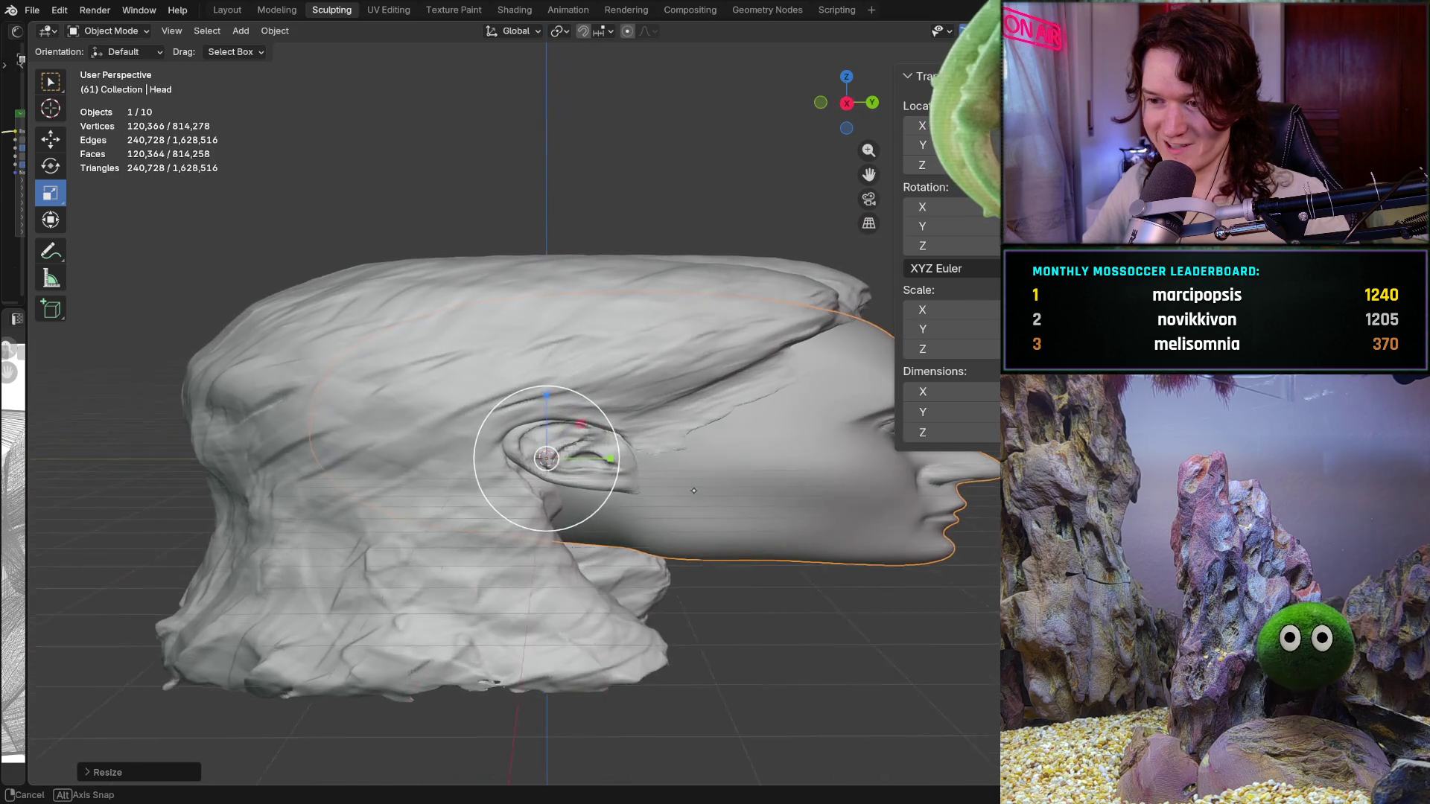
key("ctrl+z")
mouse_move(693, 489)
middle_mouse_down()
mouse_move(411, 462)
mouse_move(627, 393)
middle_mouse_up()
key("s")
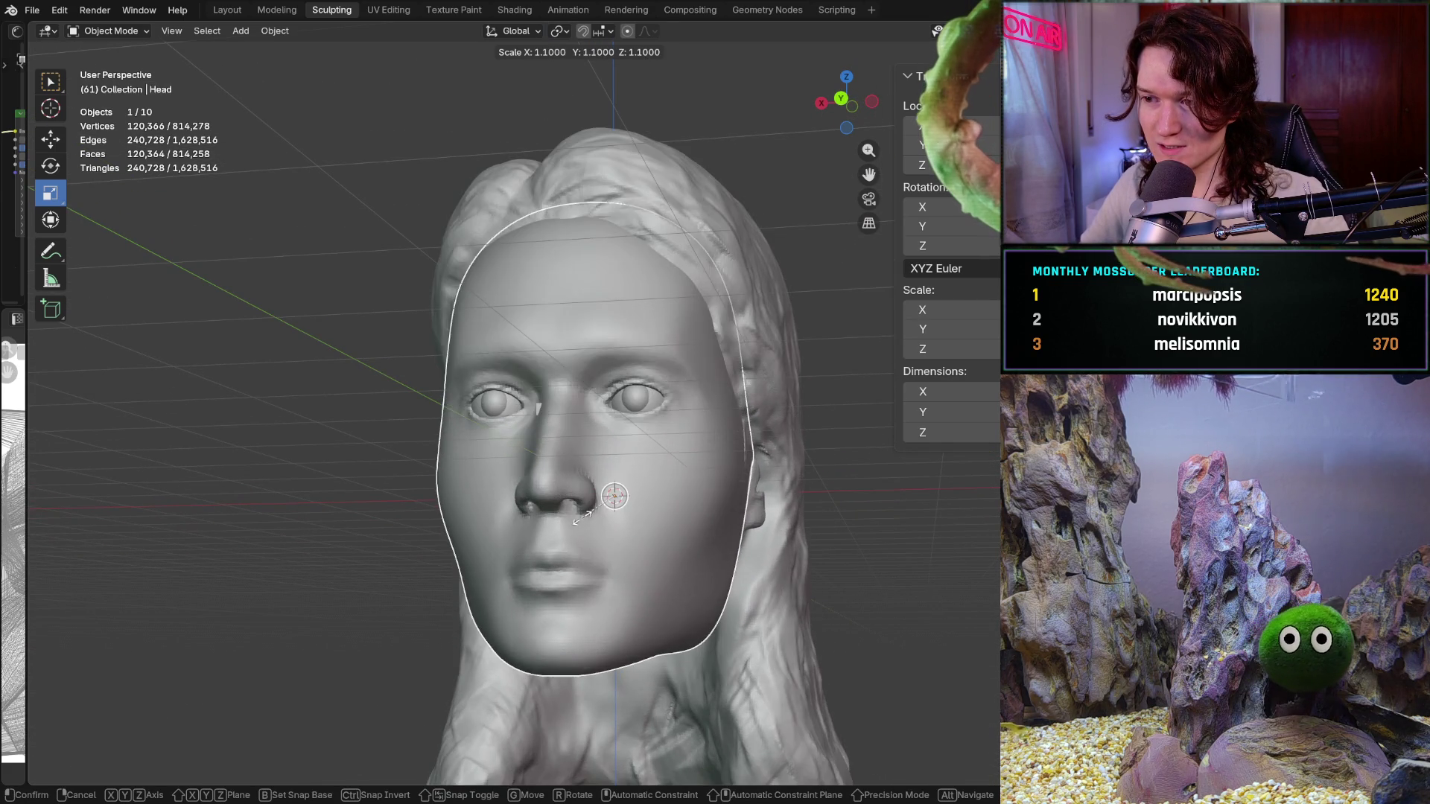
left_click(599, 516)
Shrink the head uniformly to about 0.86 and view it front-on orthographically
middle_click_drag(599, 517, 604, 492, "shift")
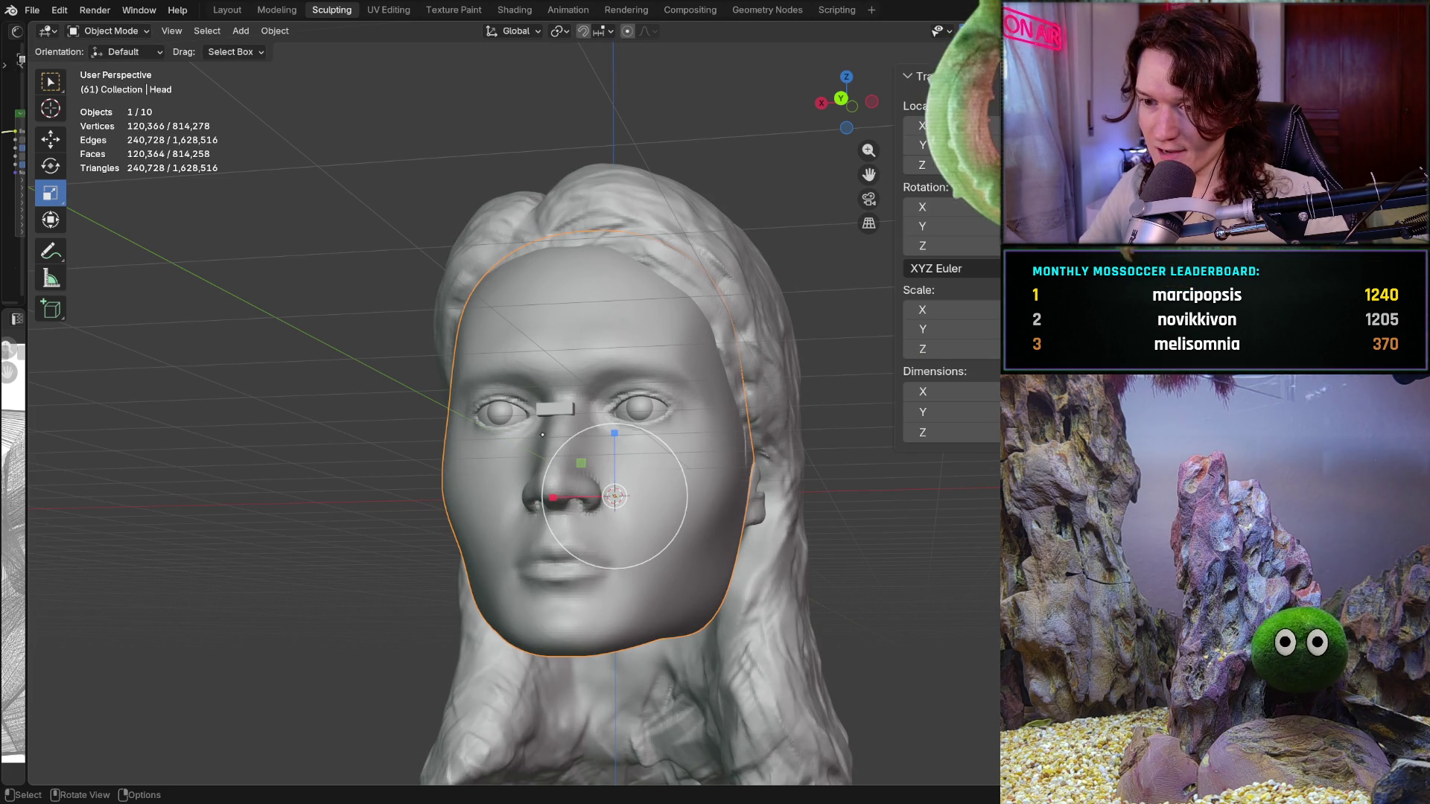
middle_click_drag(542, 434, 469, 456)
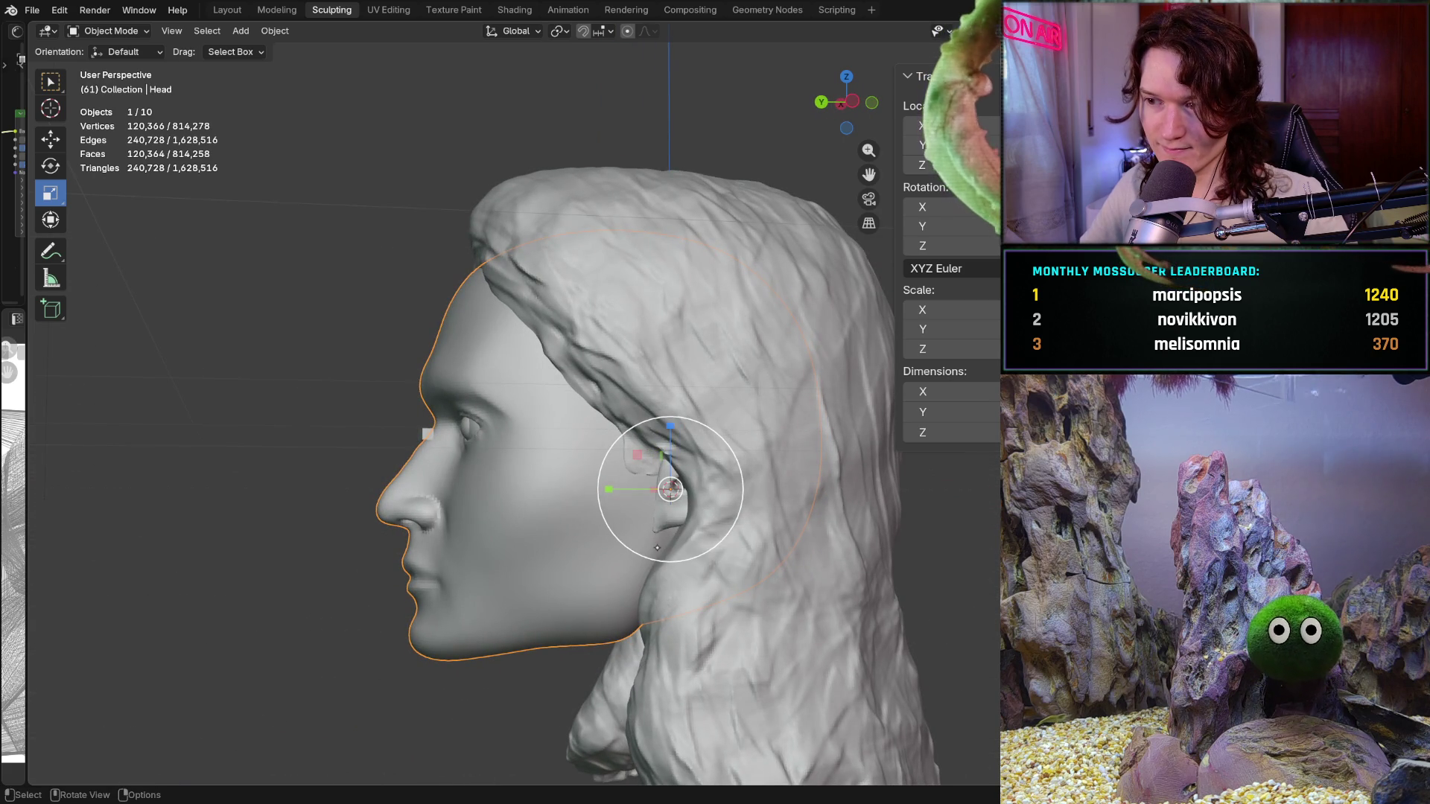
middle_click_drag(671, 489, 671, 488)
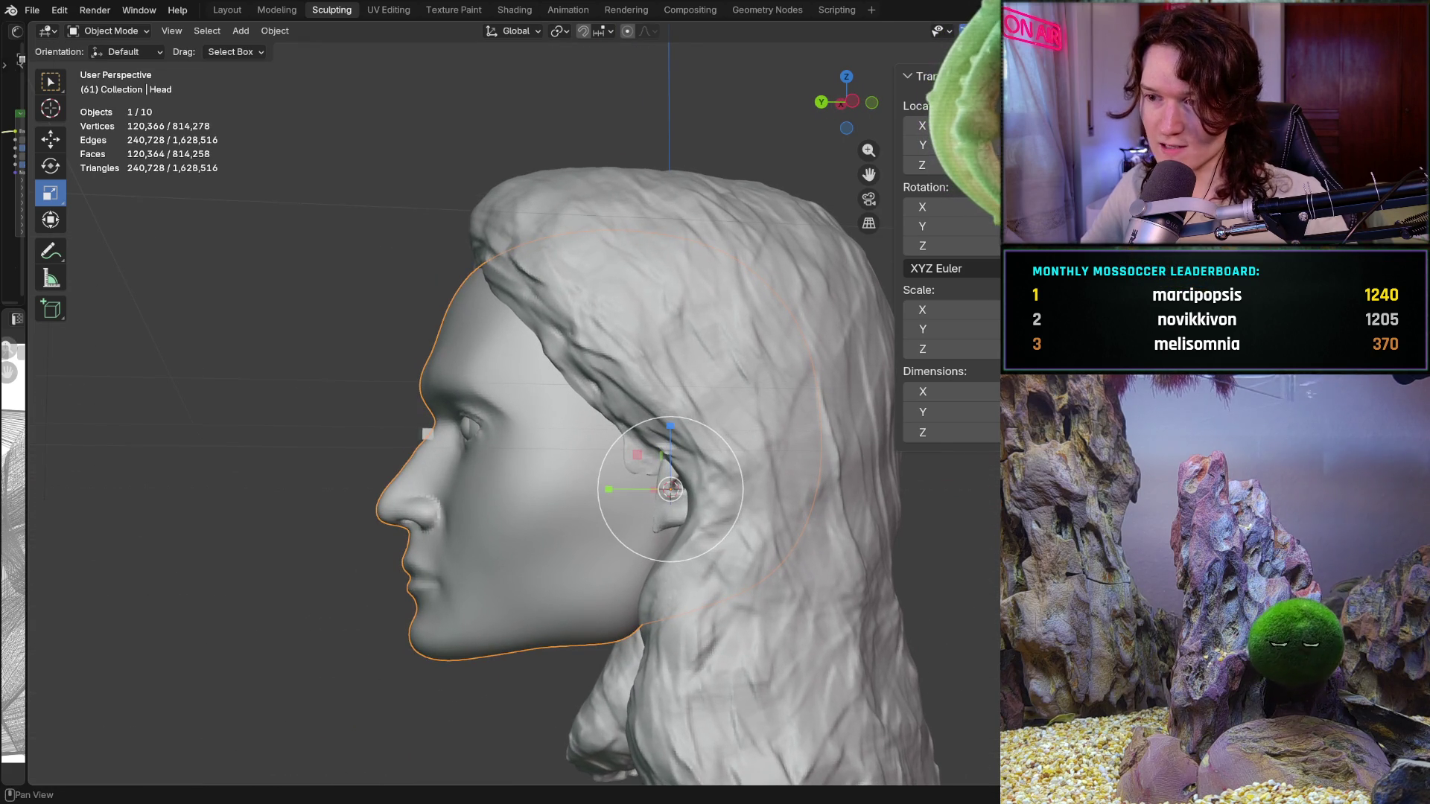
middle_click_drag(671, 488, 627, 478)
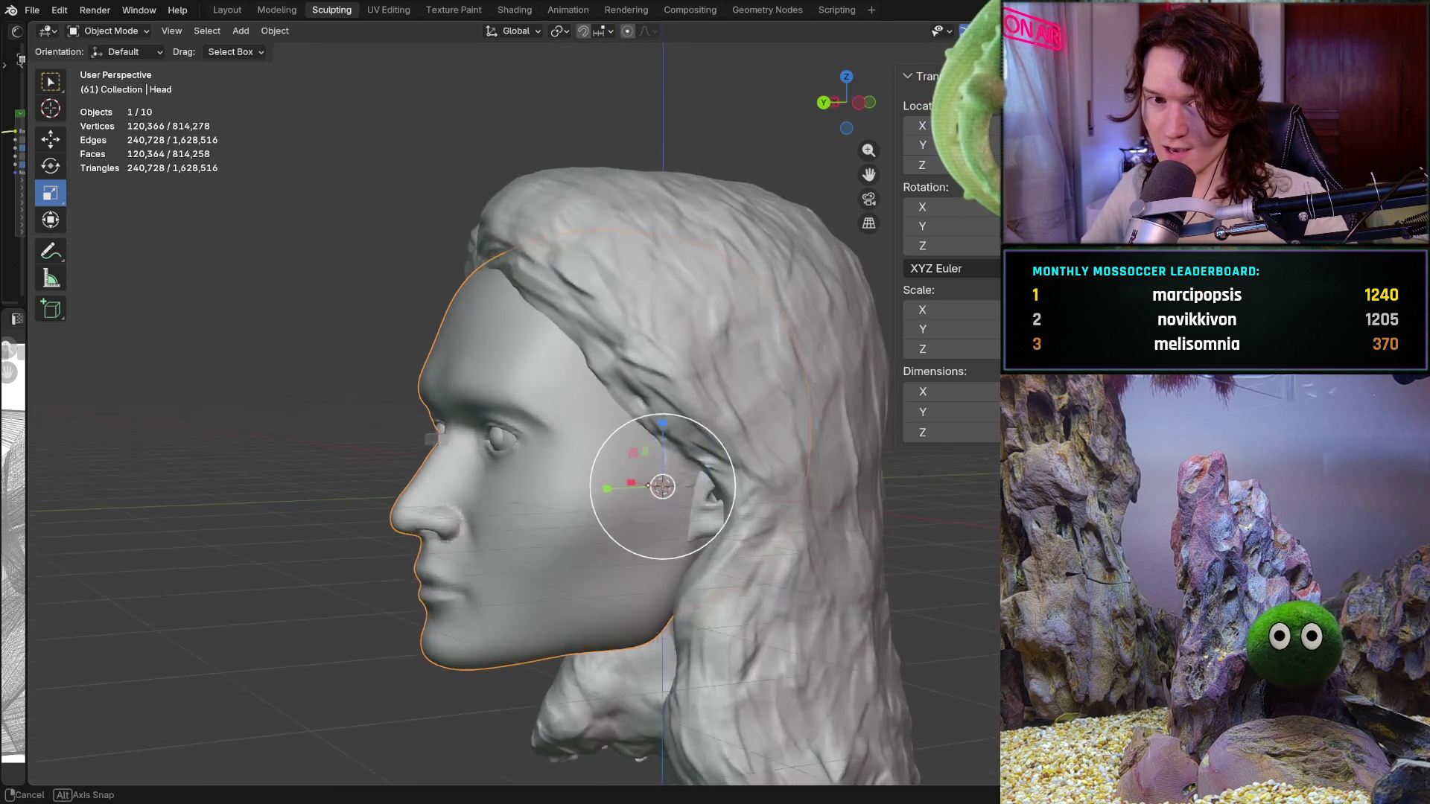
key("s")
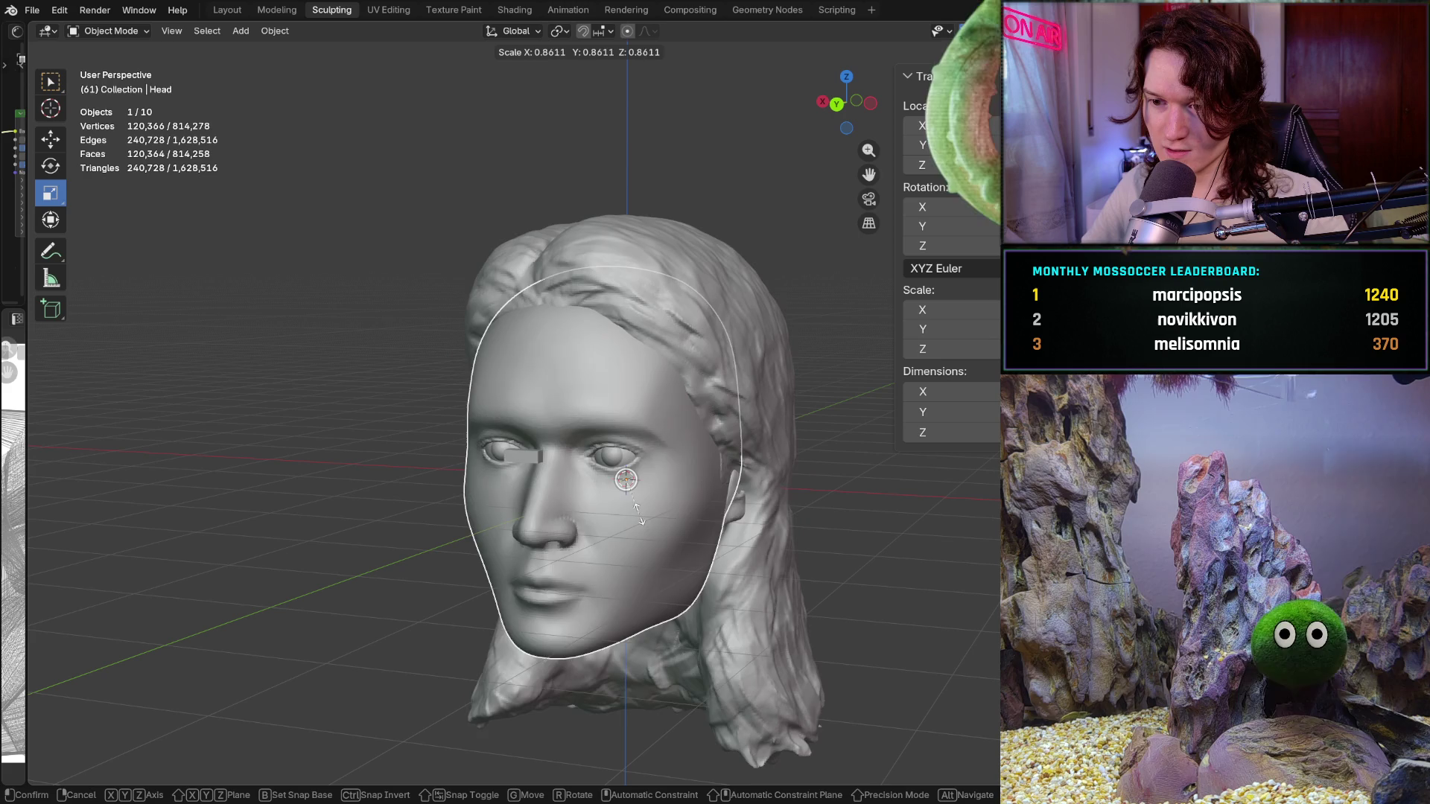
left_click(623, 521)
key("ctrl+KP_1")
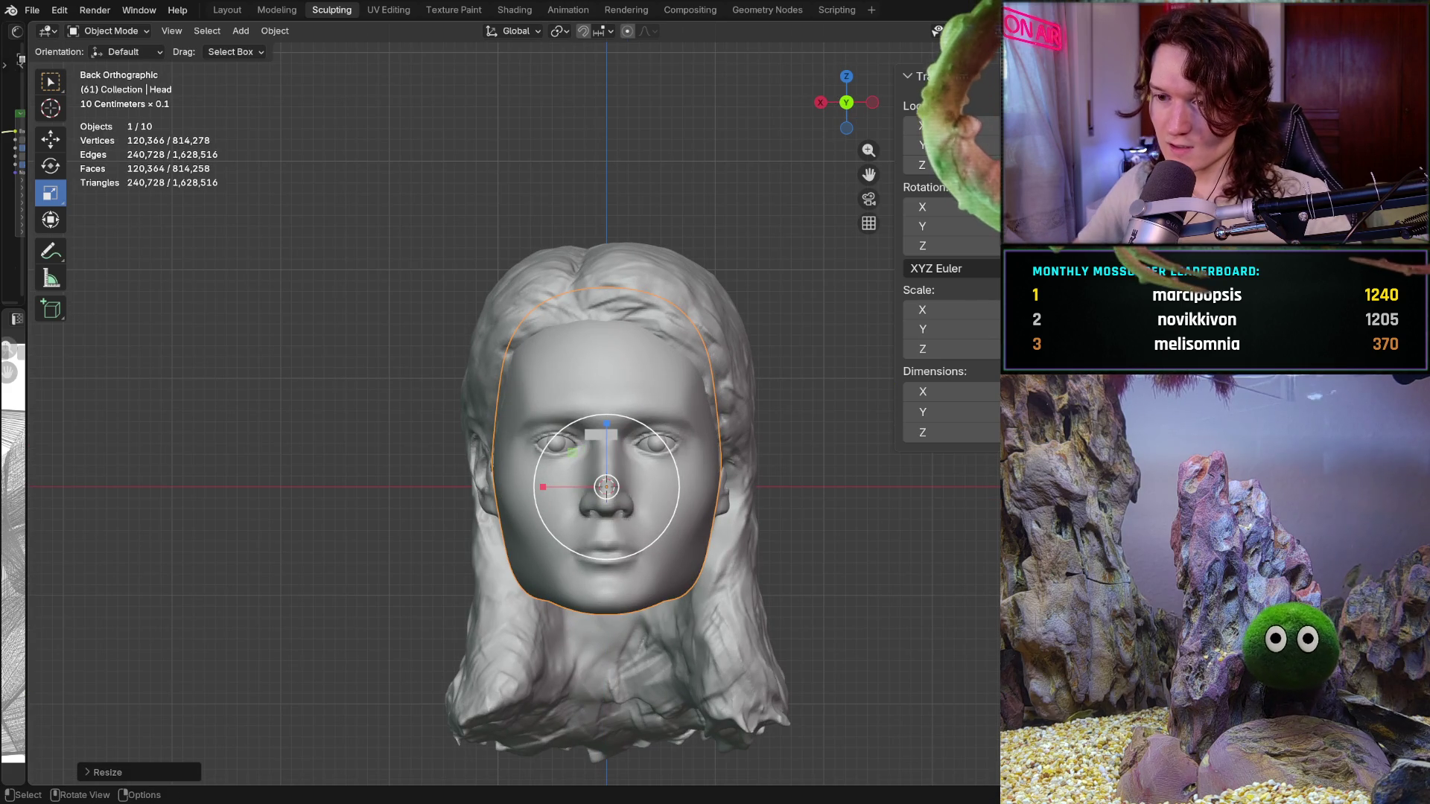
scroll(606, 556, "up", 1)
scroll(605, 556, "up", 1)
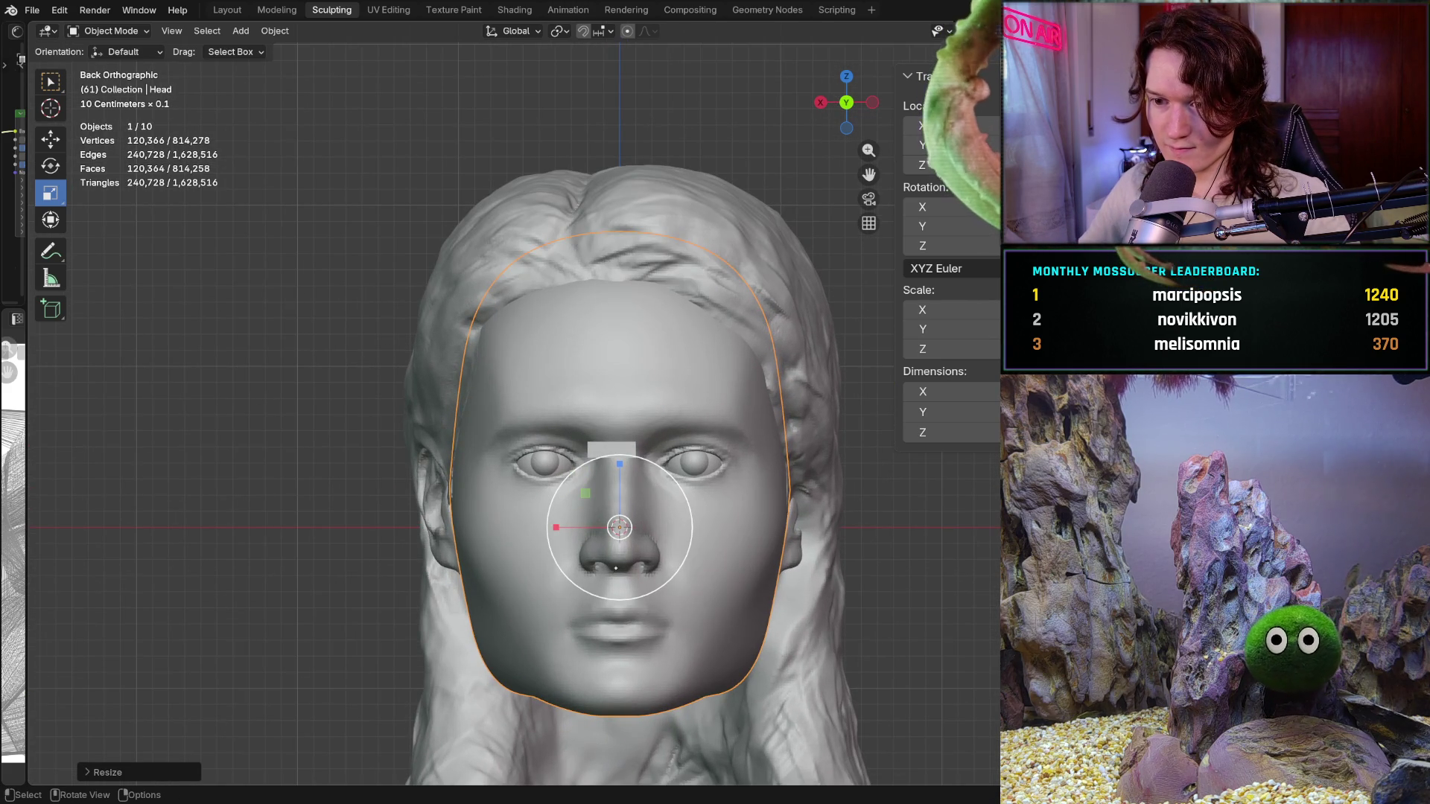
scroll(616, 569, "down", 1)
scroll(612, 563, "down", 1)
scroll(607, 558, "down", 1)
scroll(603, 552, "down", 1)
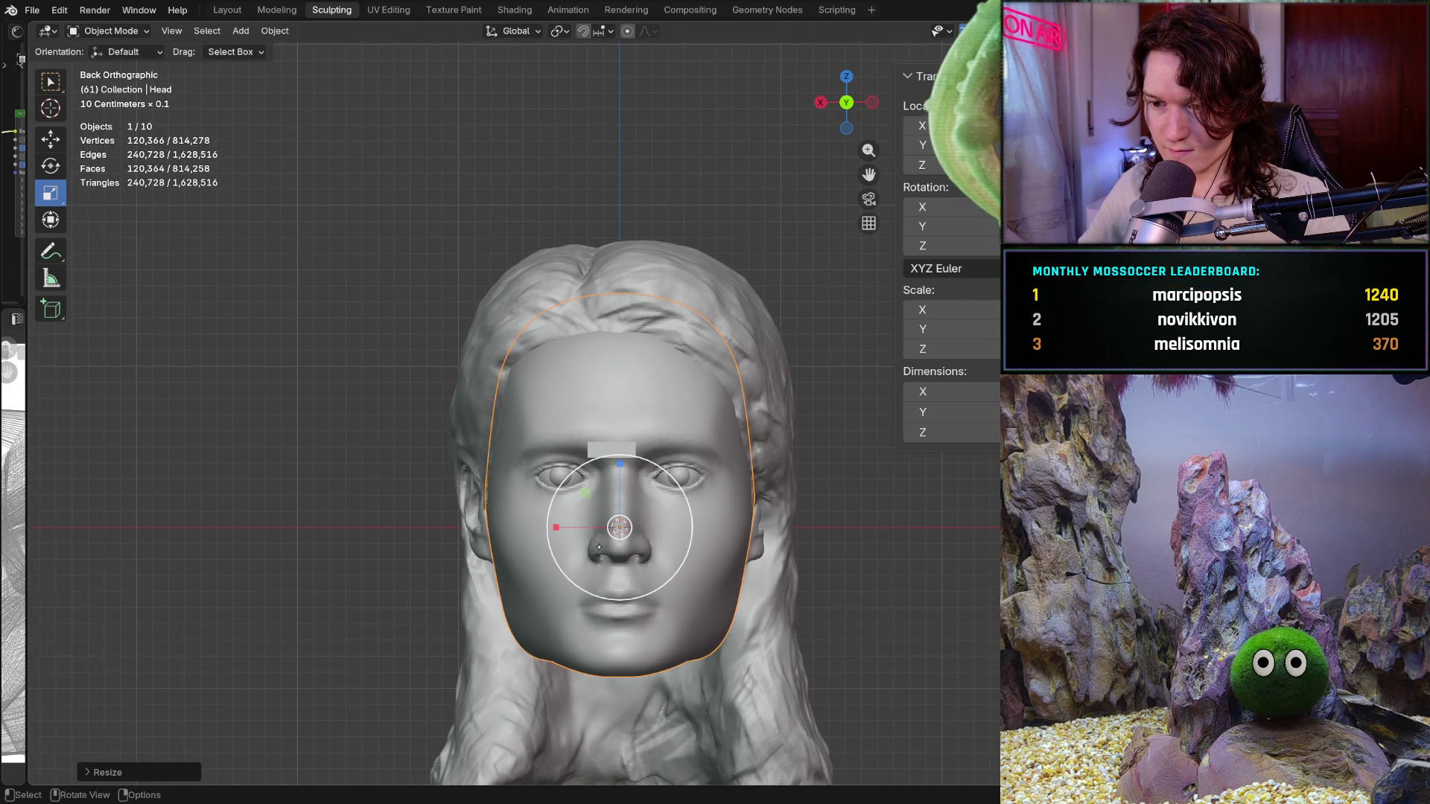
scroll(609, 492, "up", 1)
scroll(620, 448, "up", 1)
scroll(630, 390, "up", 1)
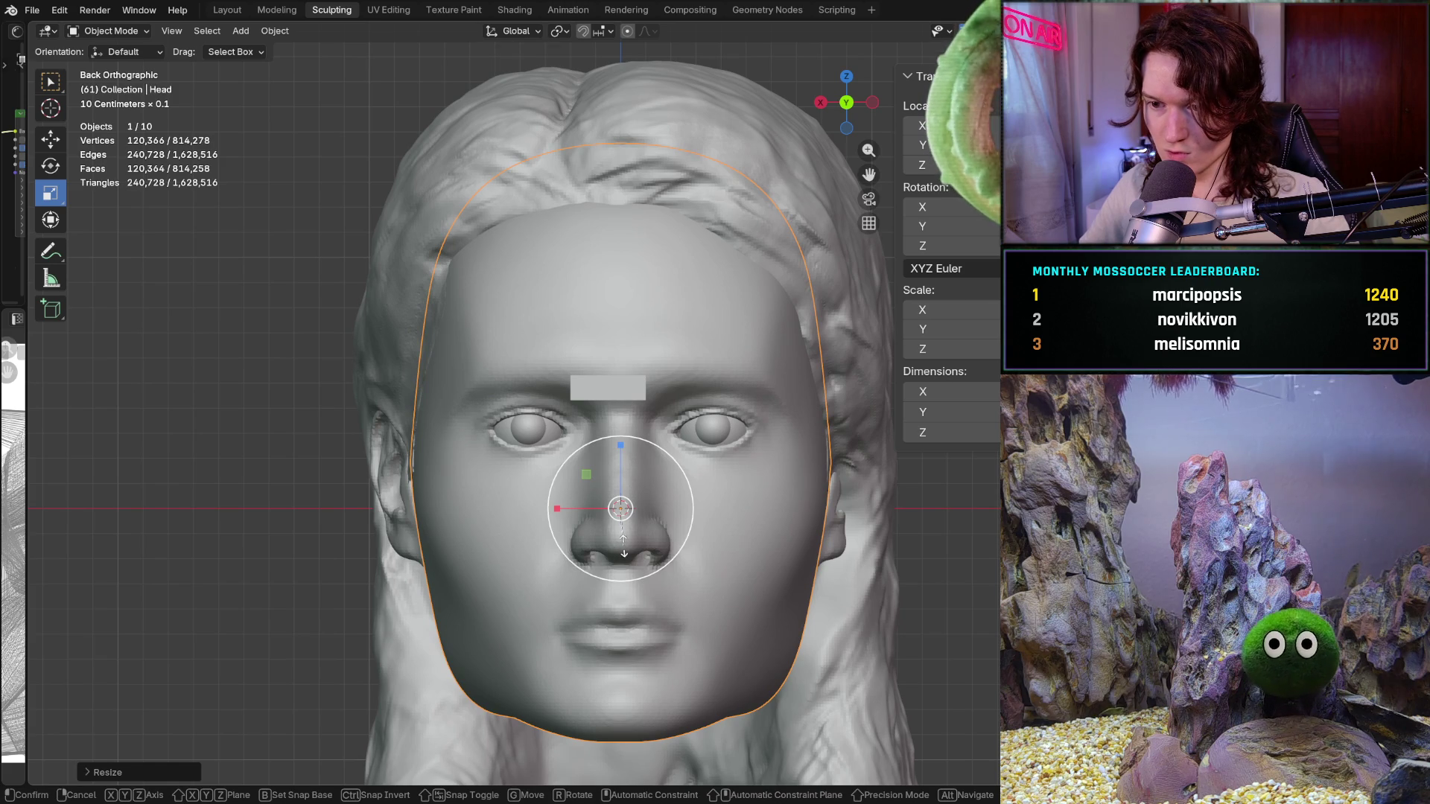
Make the head slightly smaller, then drag it upward along Z with the Move tool
key("s")
left_click(347, 382)
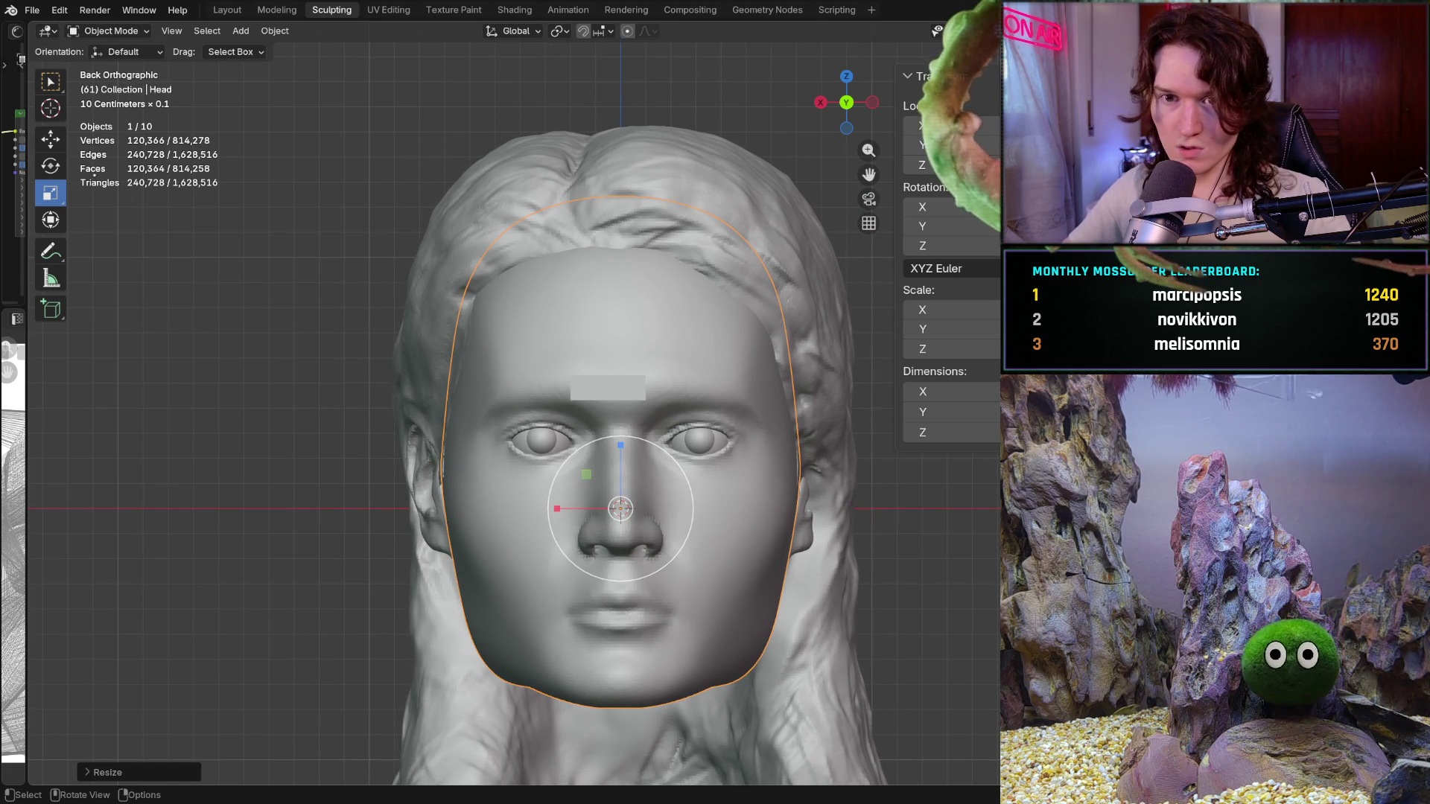
left_click(51, 138)
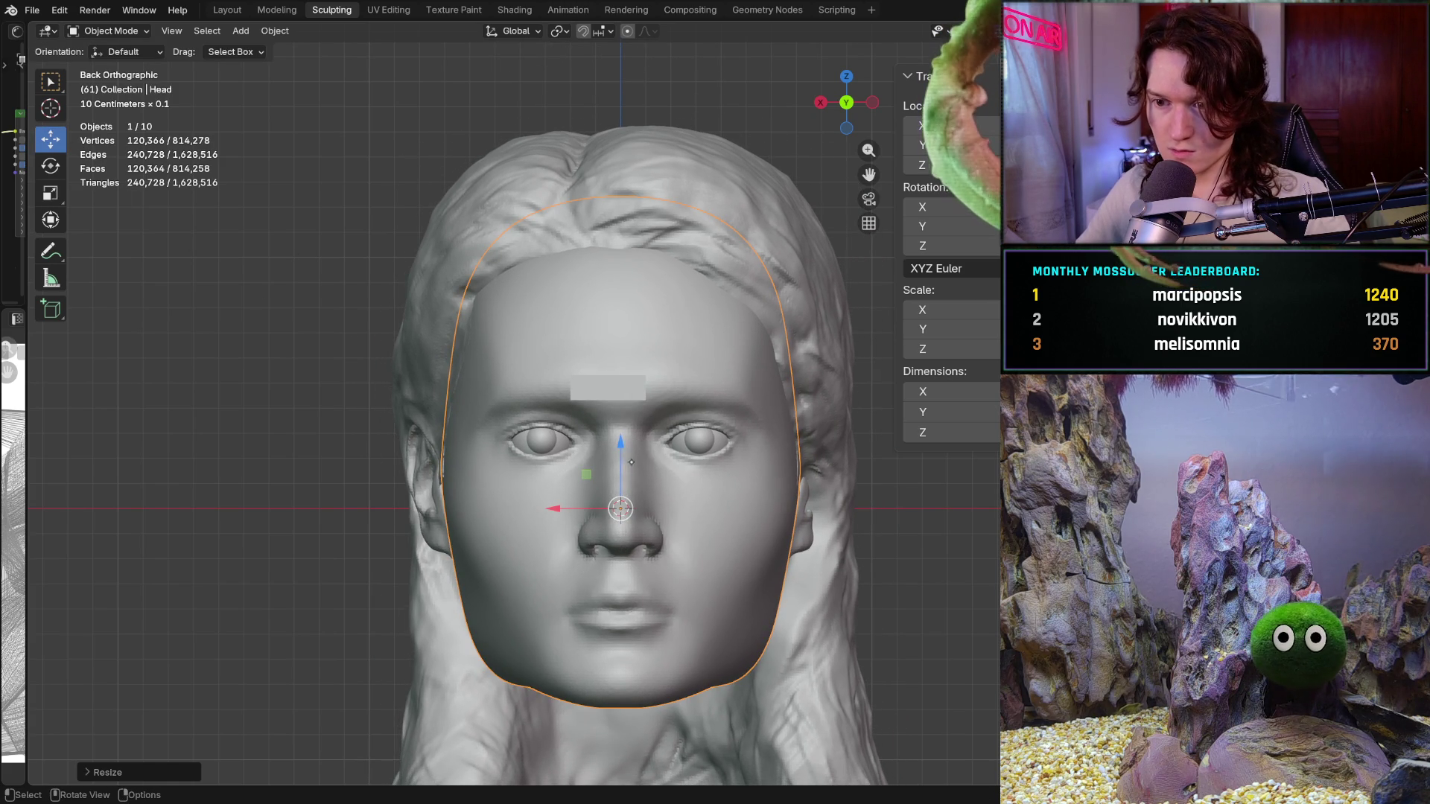
left_click_drag(621, 443, 621, 384)
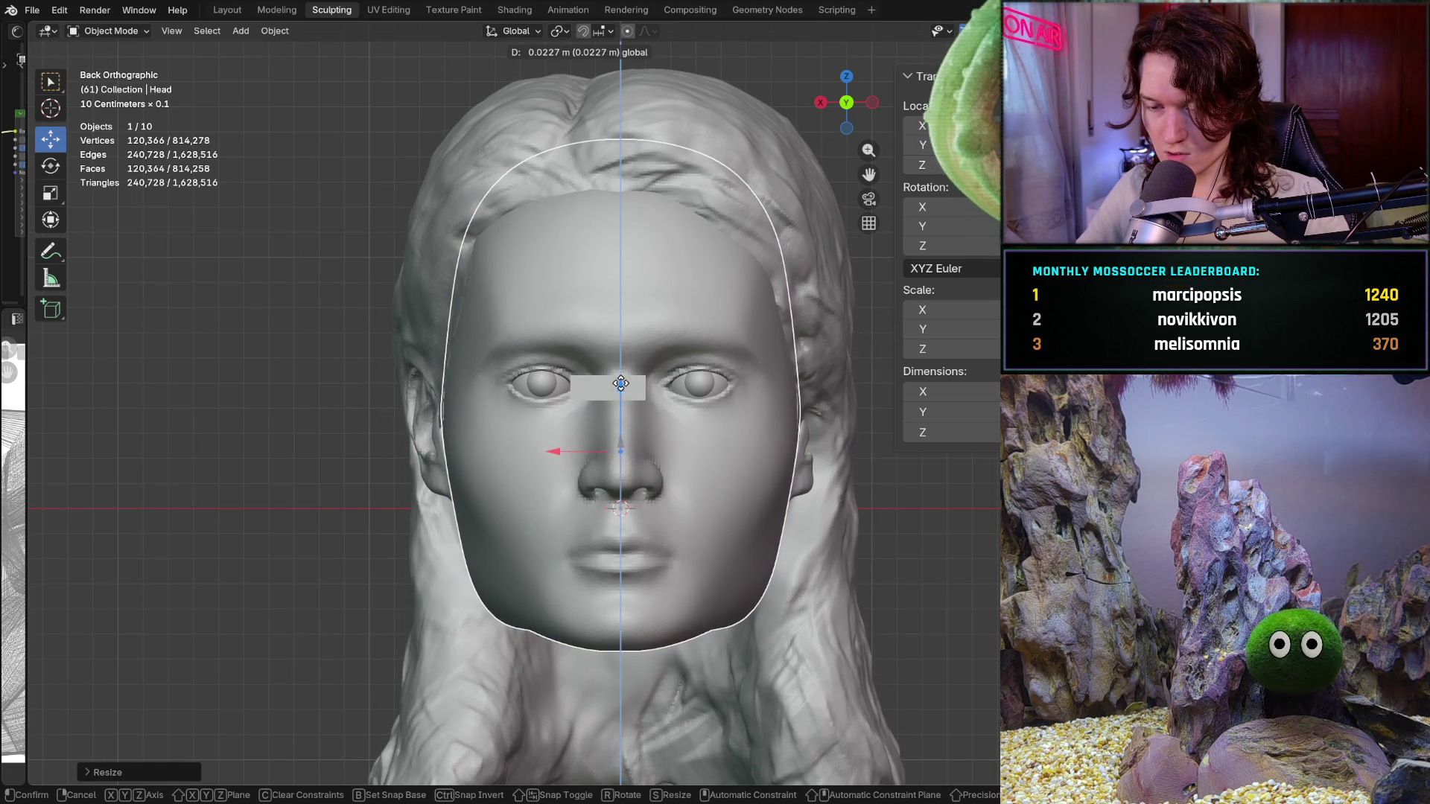
Undo the head move and drag the small cube down to eye level between the eyes
key("ctrl+z")
left_click(605, 390)
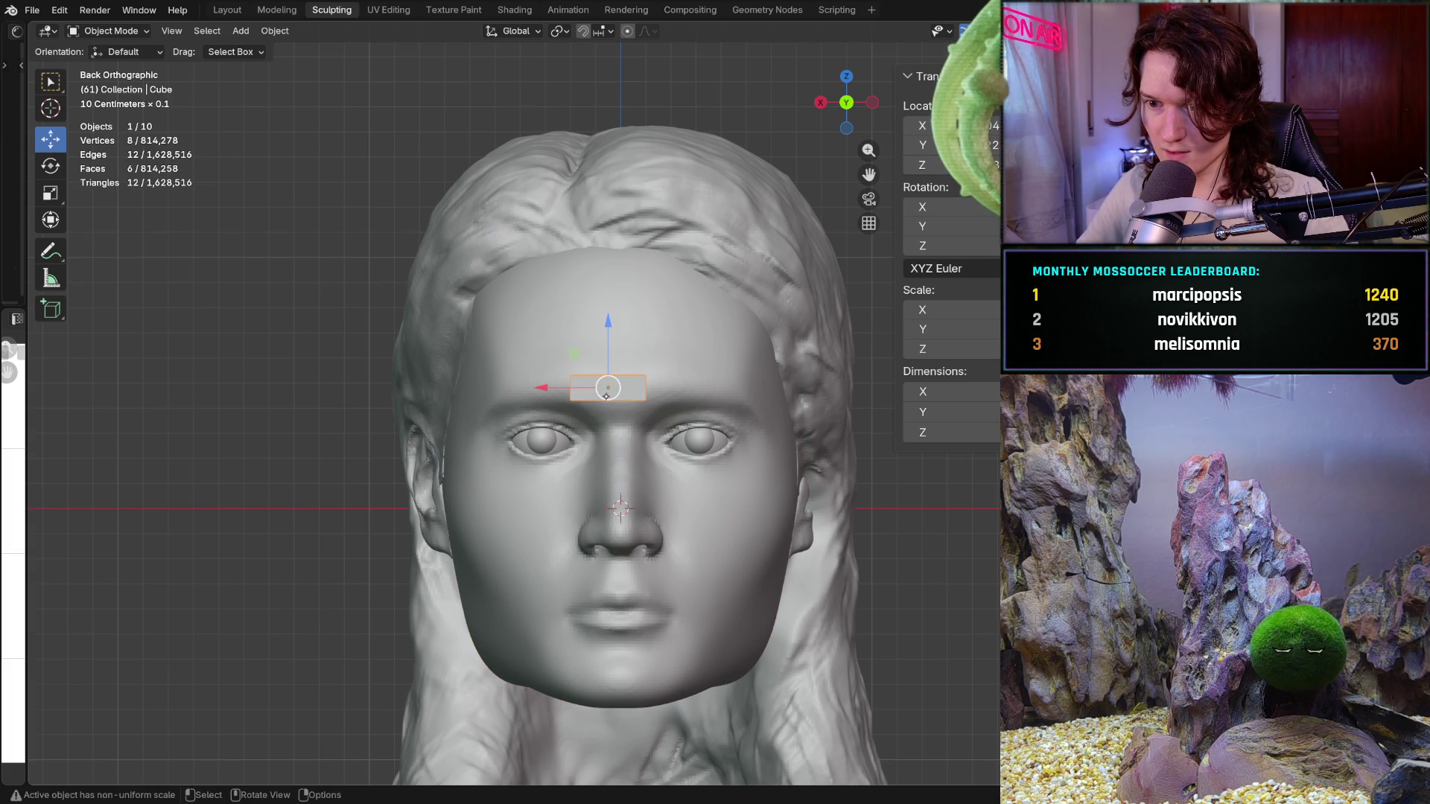
left_click_drag(610, 393, 635, 456)
scroll(635, 447, "up", 2)
middle_click_drag(638, 408, 625, 361, "shift")
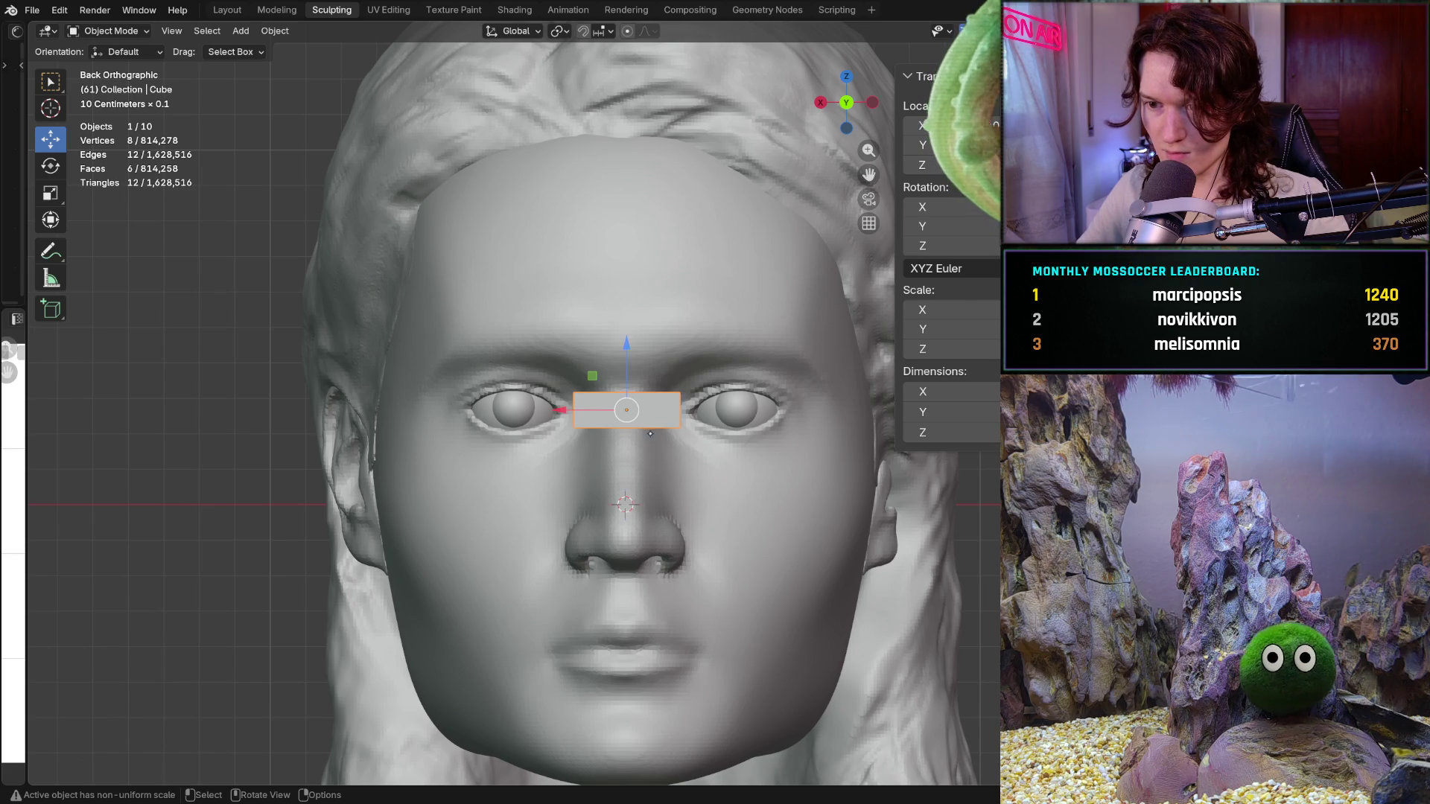
Adjust the selection around the face, adding the head to the cube selection
left_click(650, 420)
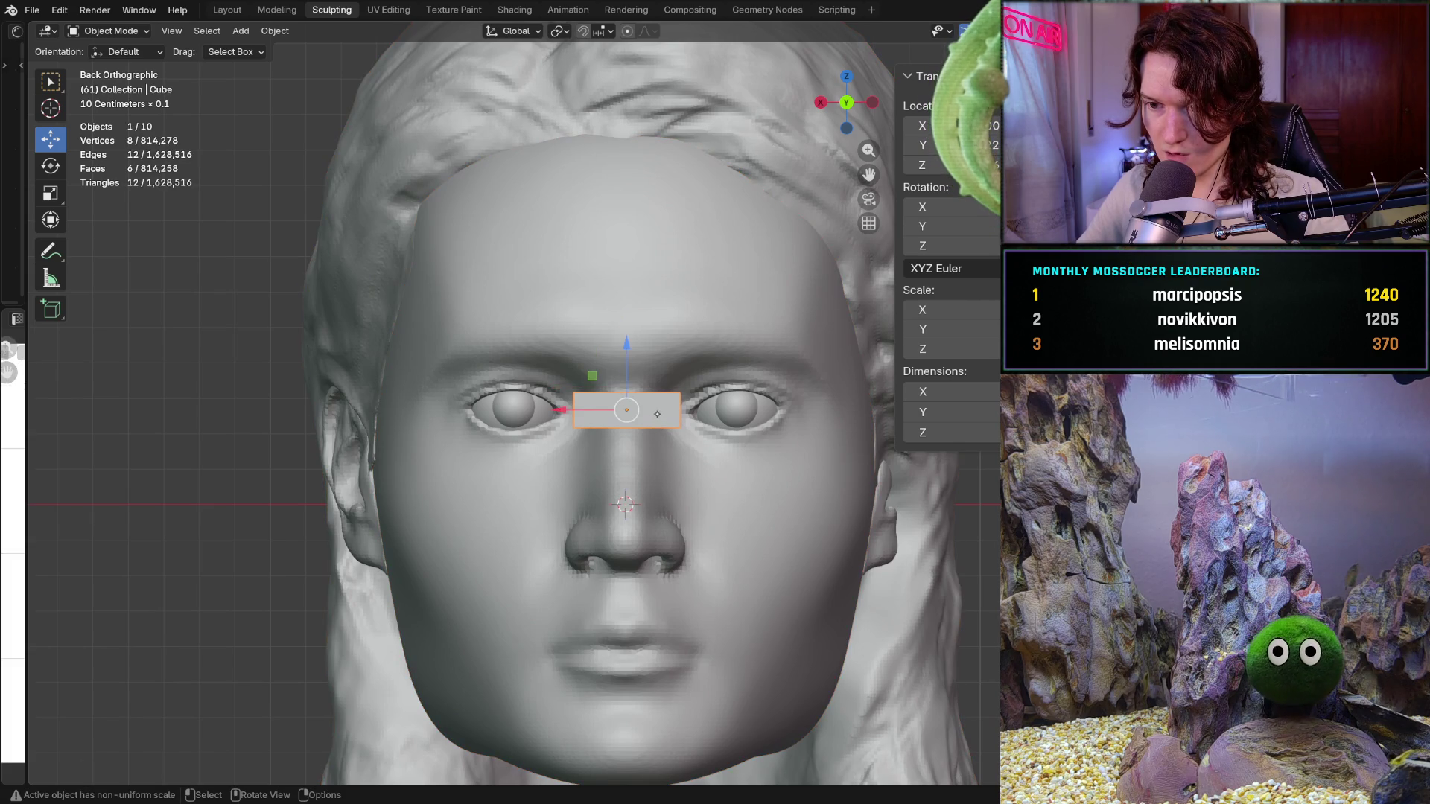
key("b")
left_click_drag(655, 409, 628, 414)
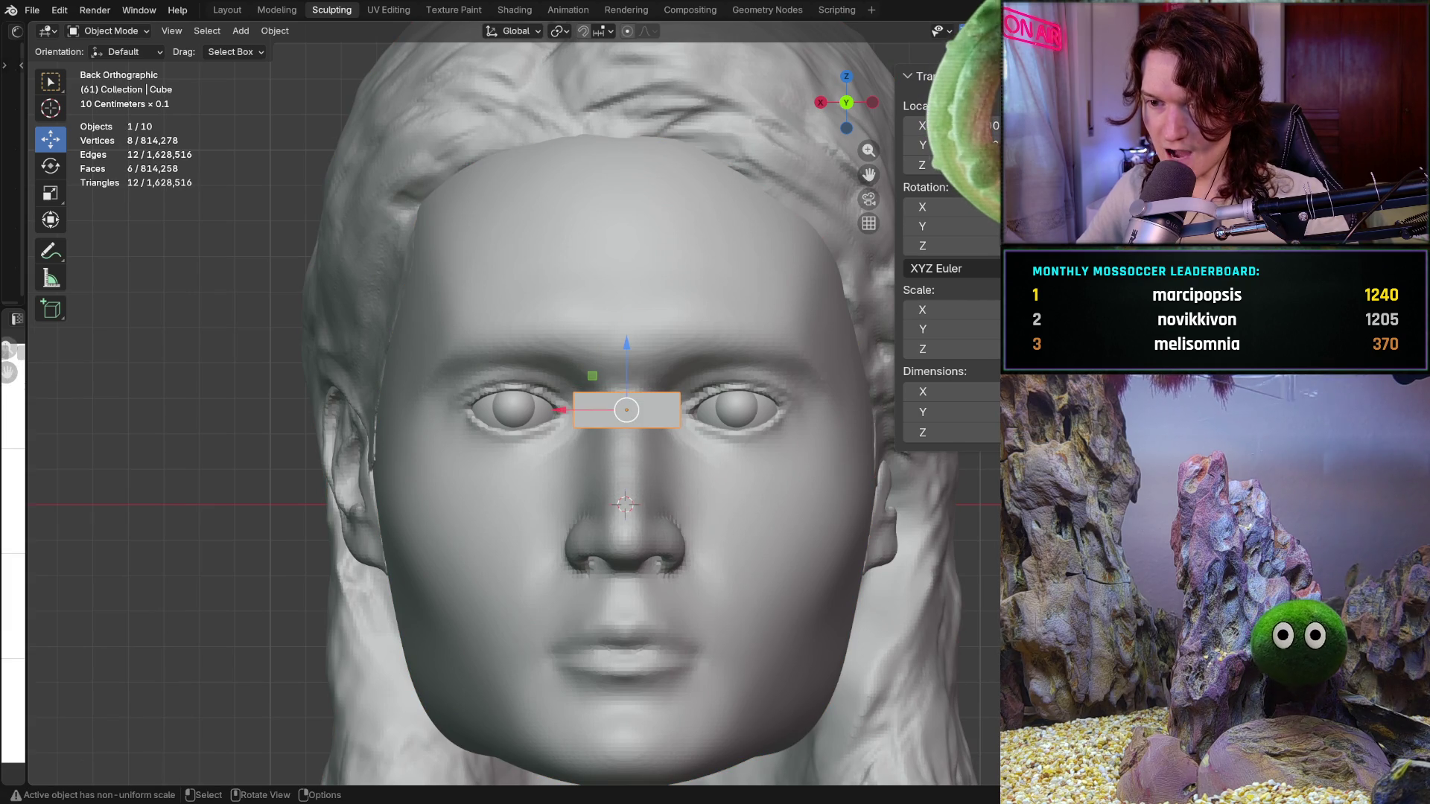
left_click(637, 410, "shift")
left_click(566, 417, "shift")
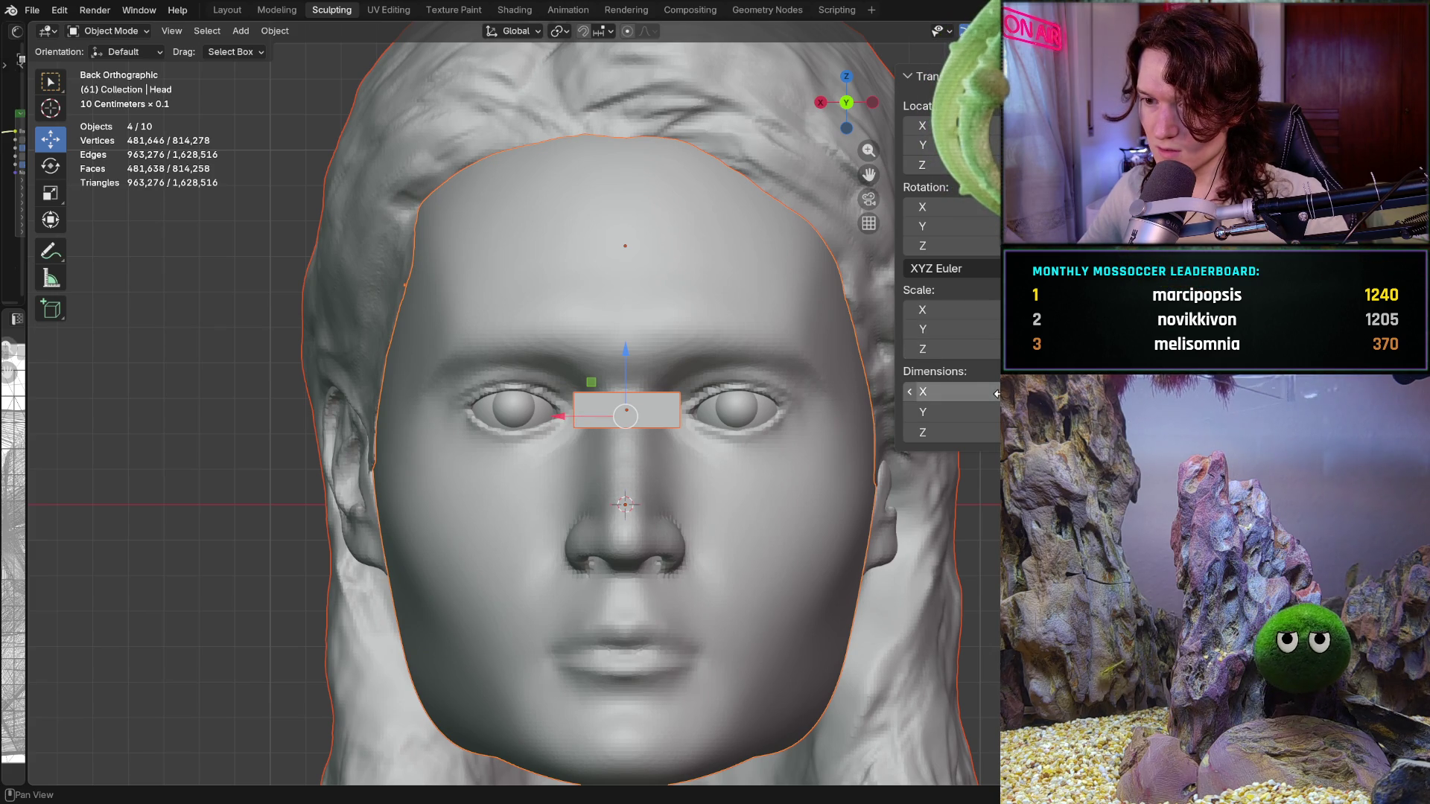
Enter a new X dimension that collapses the head, then undo to restore it
left_click(923, 391)
type("0")
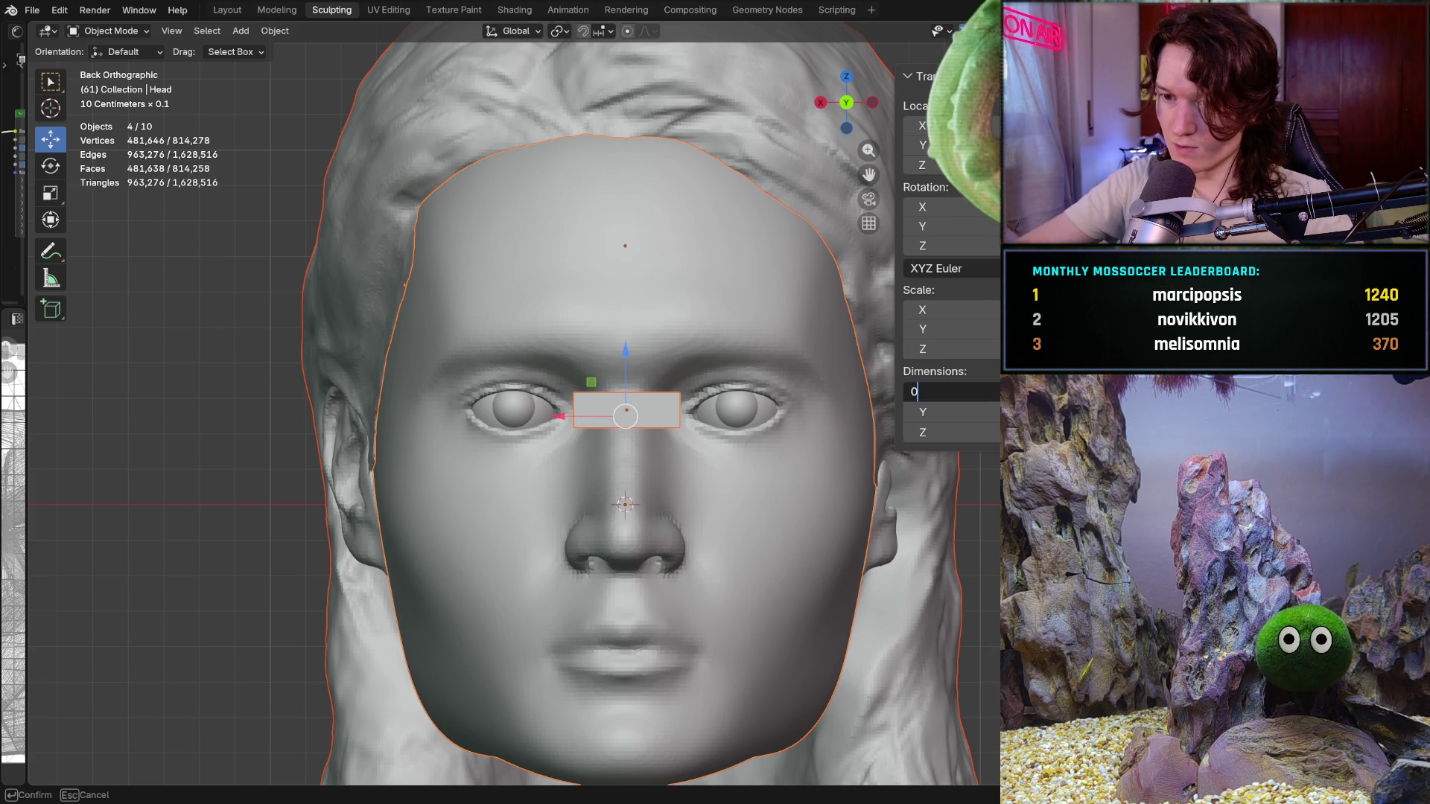
key("Return")
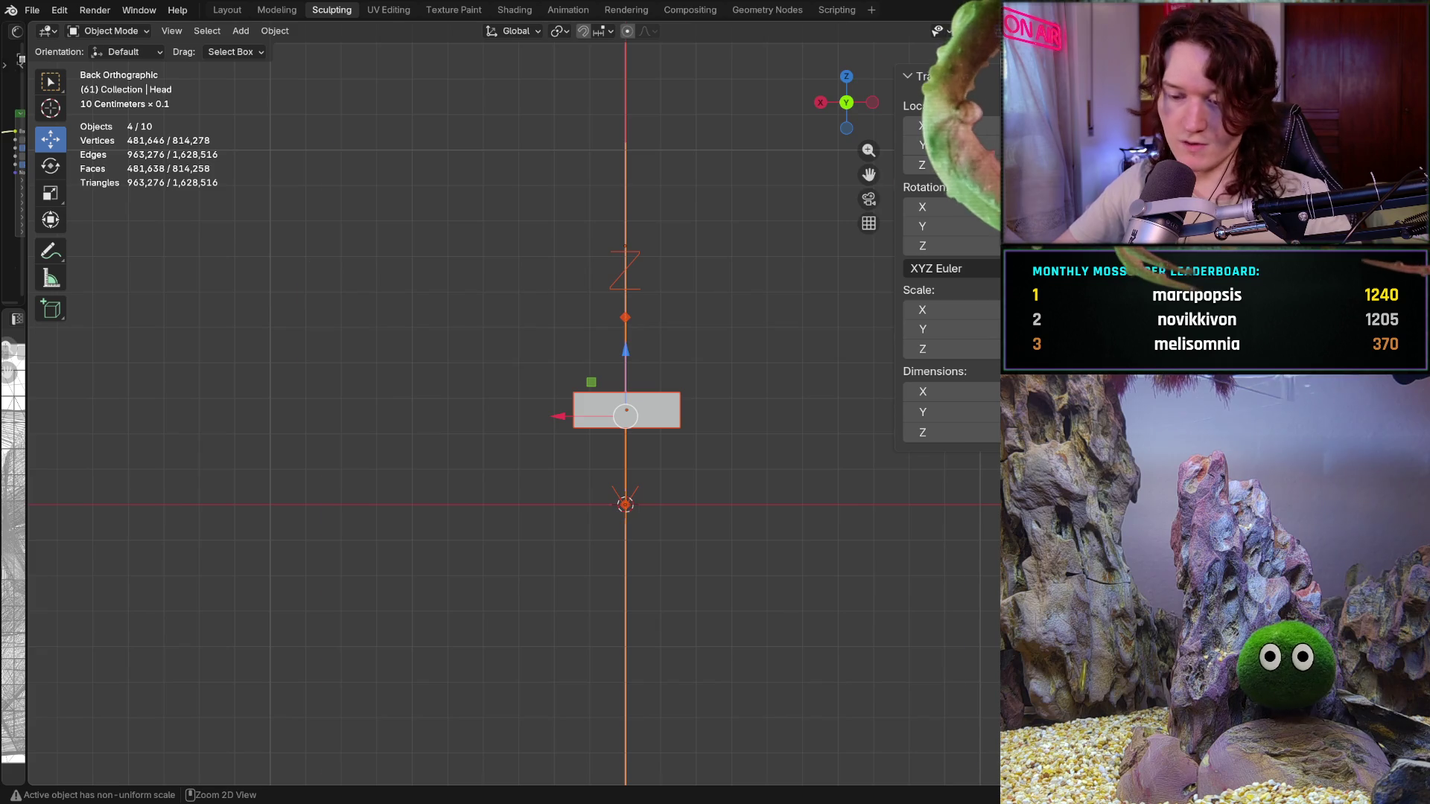
key("ctrl+z")
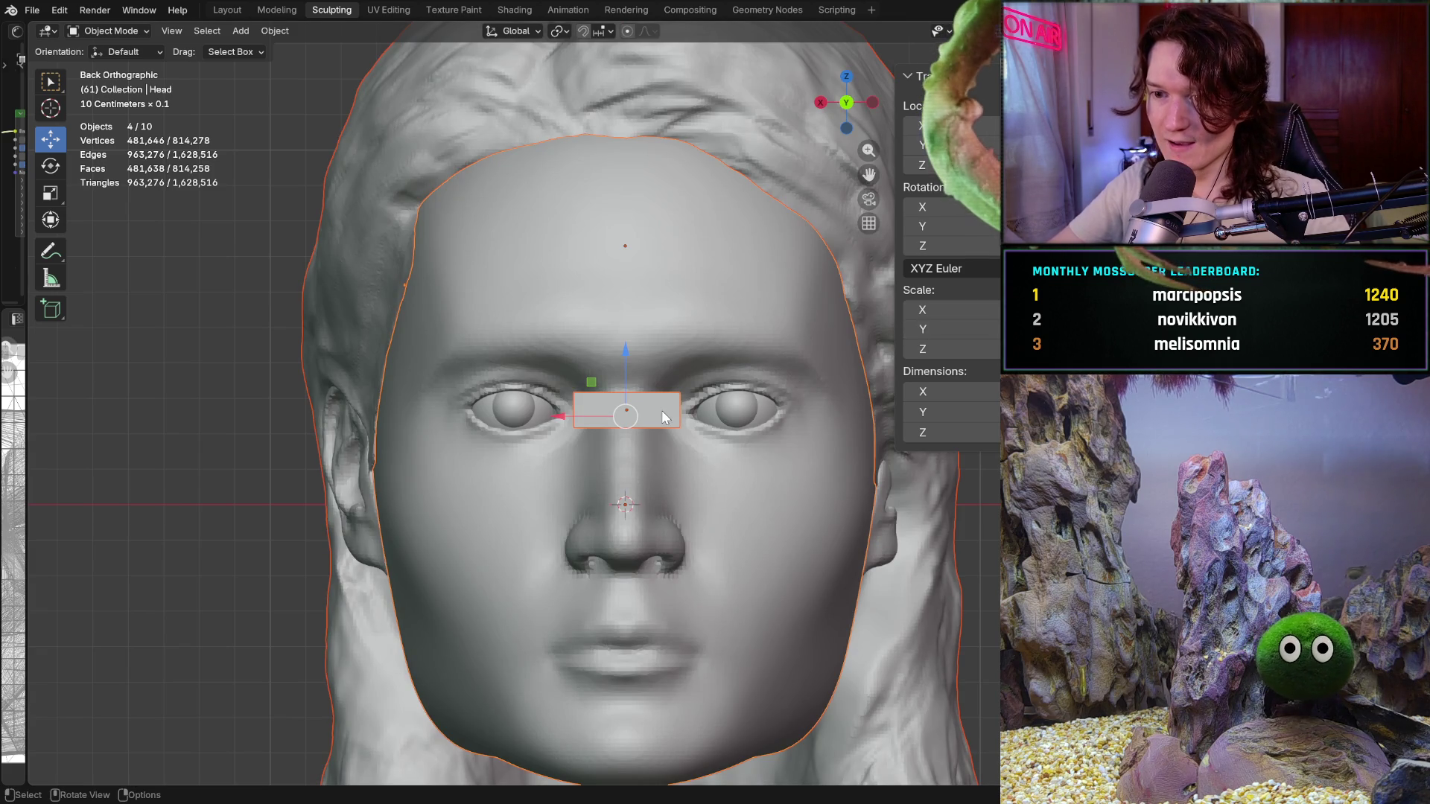
Set the thin cube's X location to centre it between the eyes, then deselect all
left_click(665, 416)
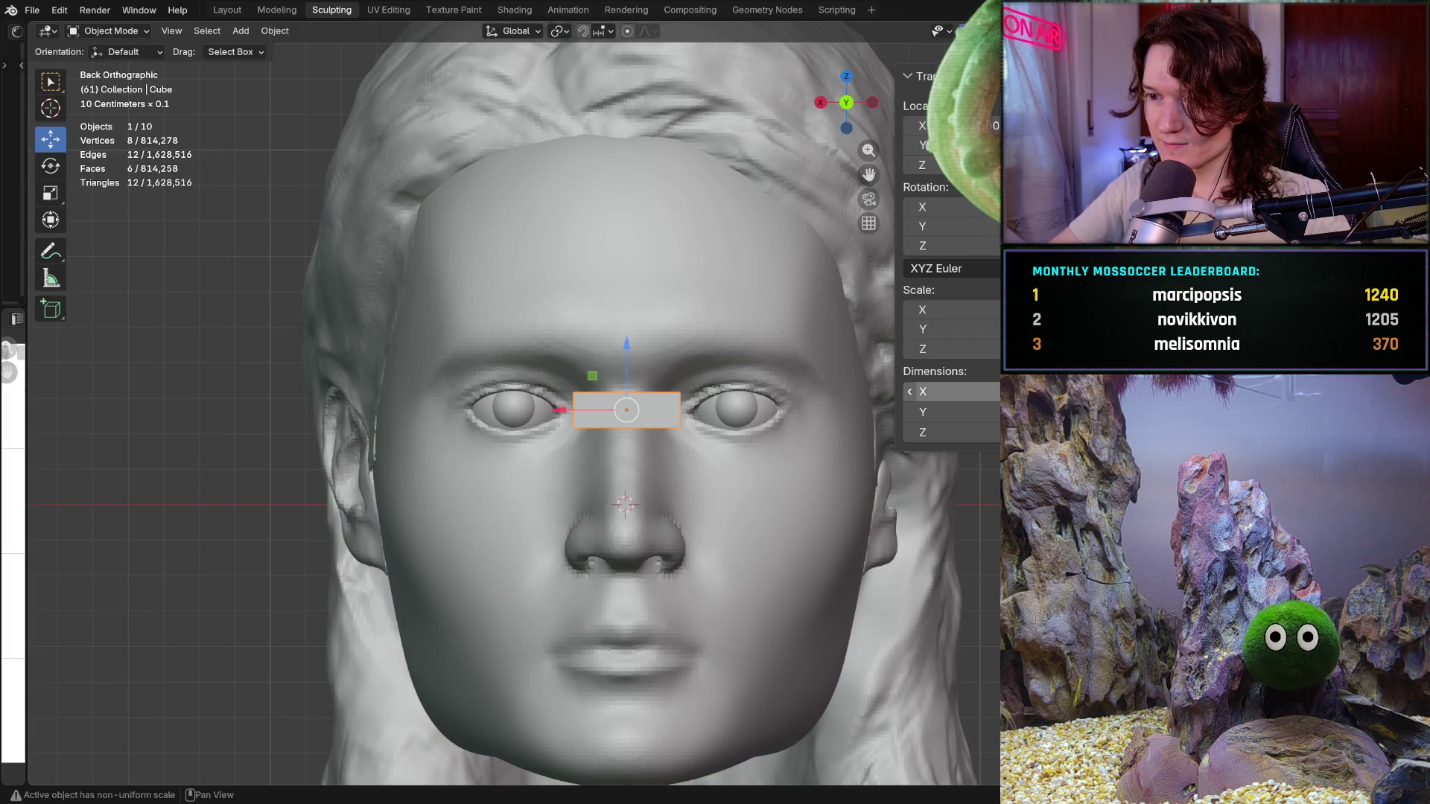
left_click(939, 125)
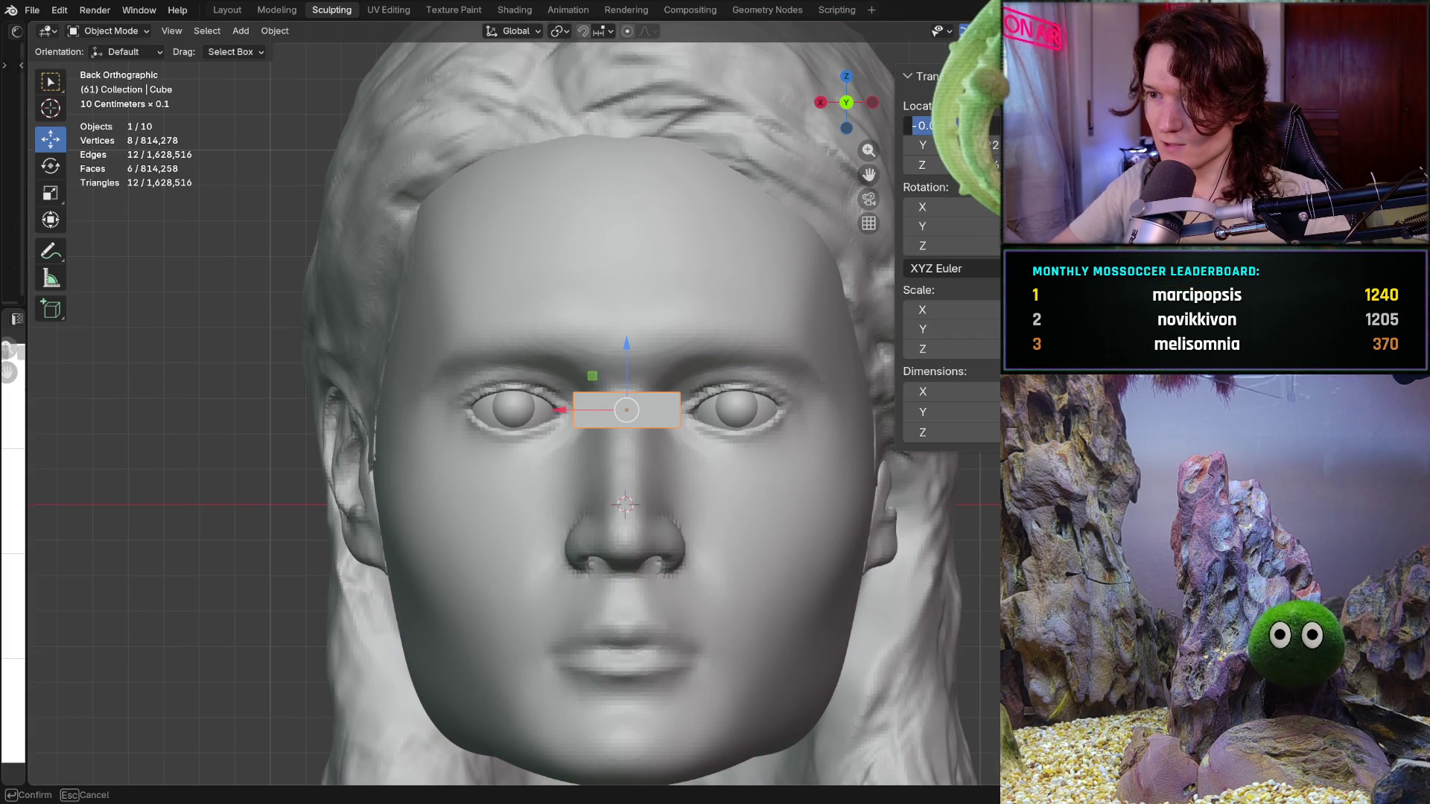
key("Return")
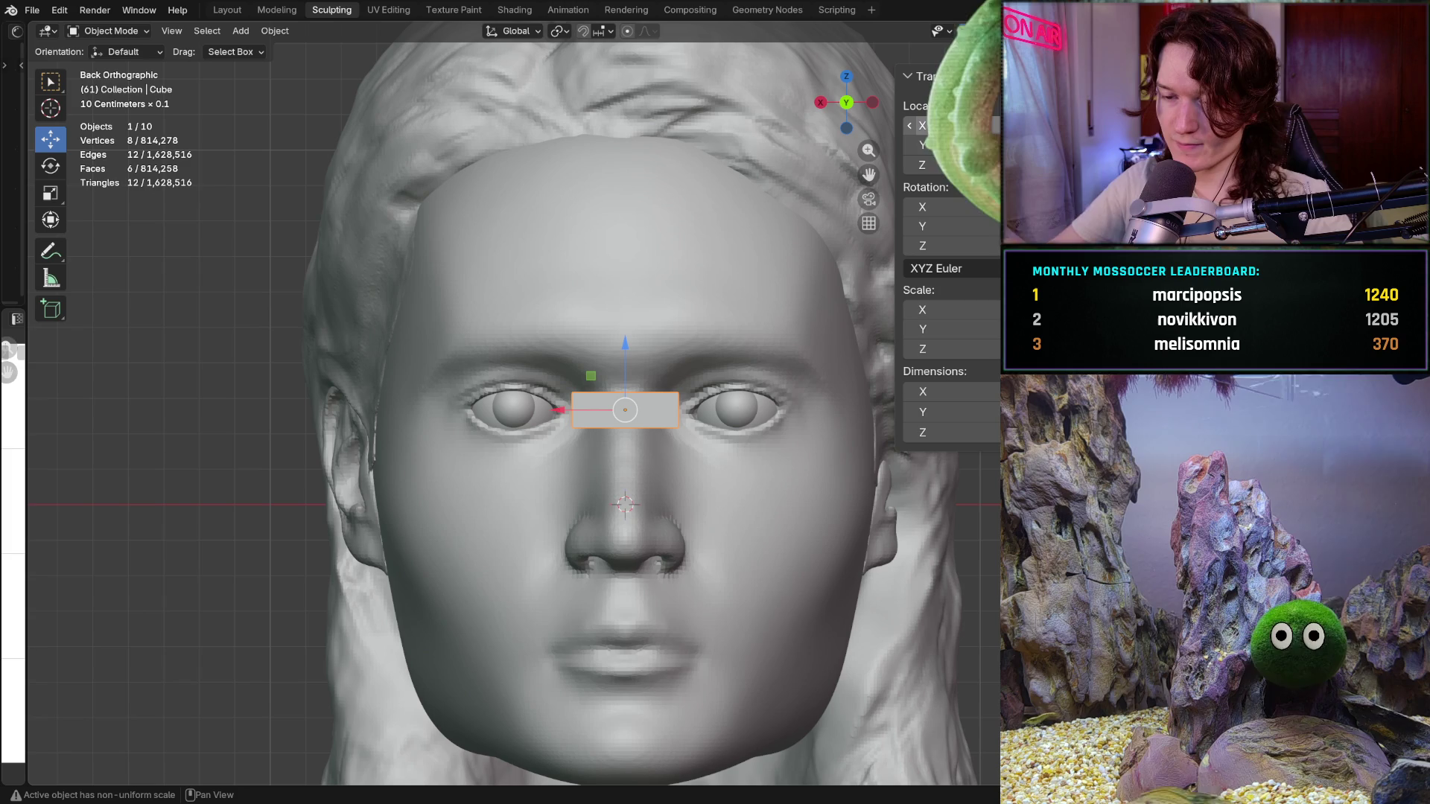
key("alt+a")
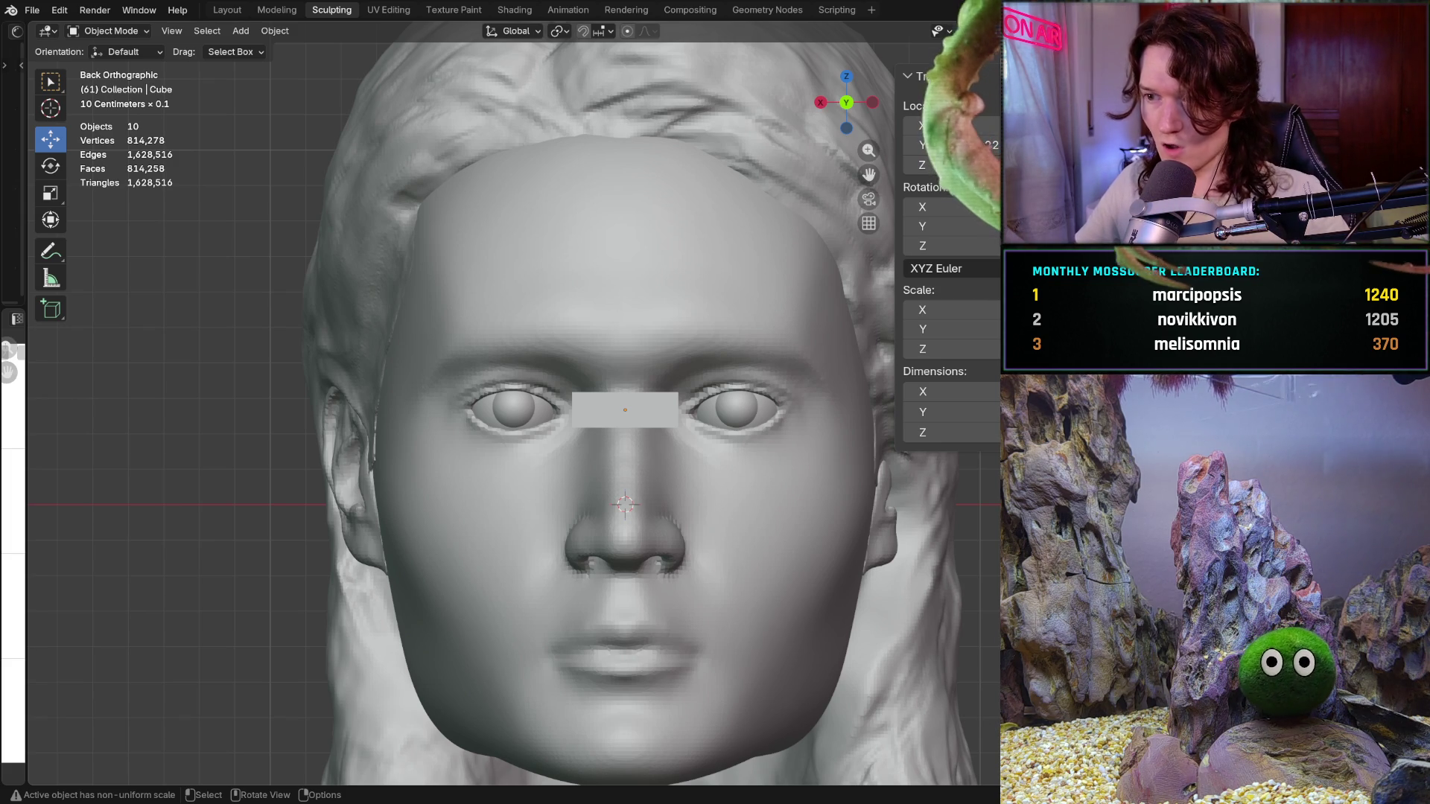
Select the Head, cycle through Rotate to the Scale tool, and shrink it slightly
left_click(544, 502)
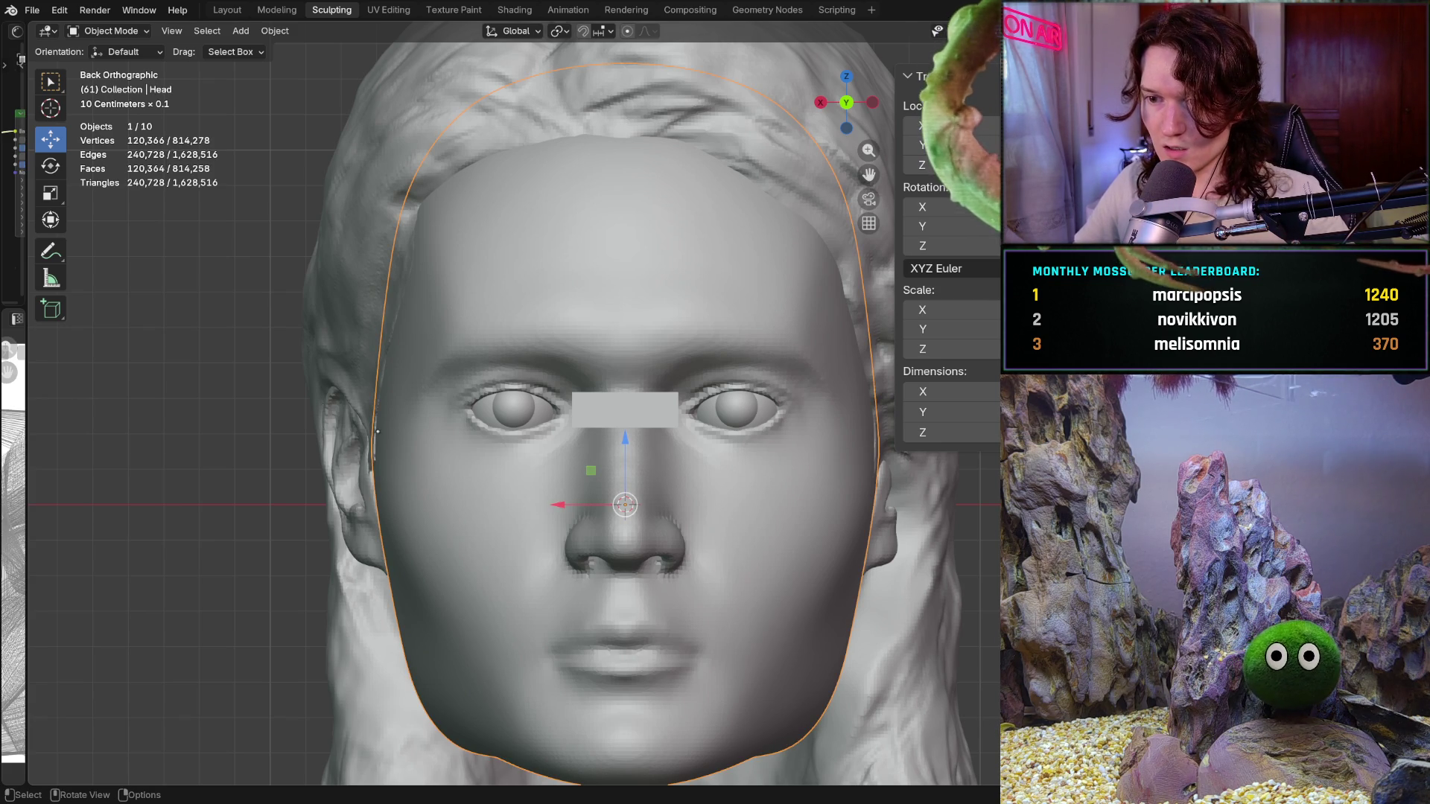
key("alt+a")
left_click(558, 480)
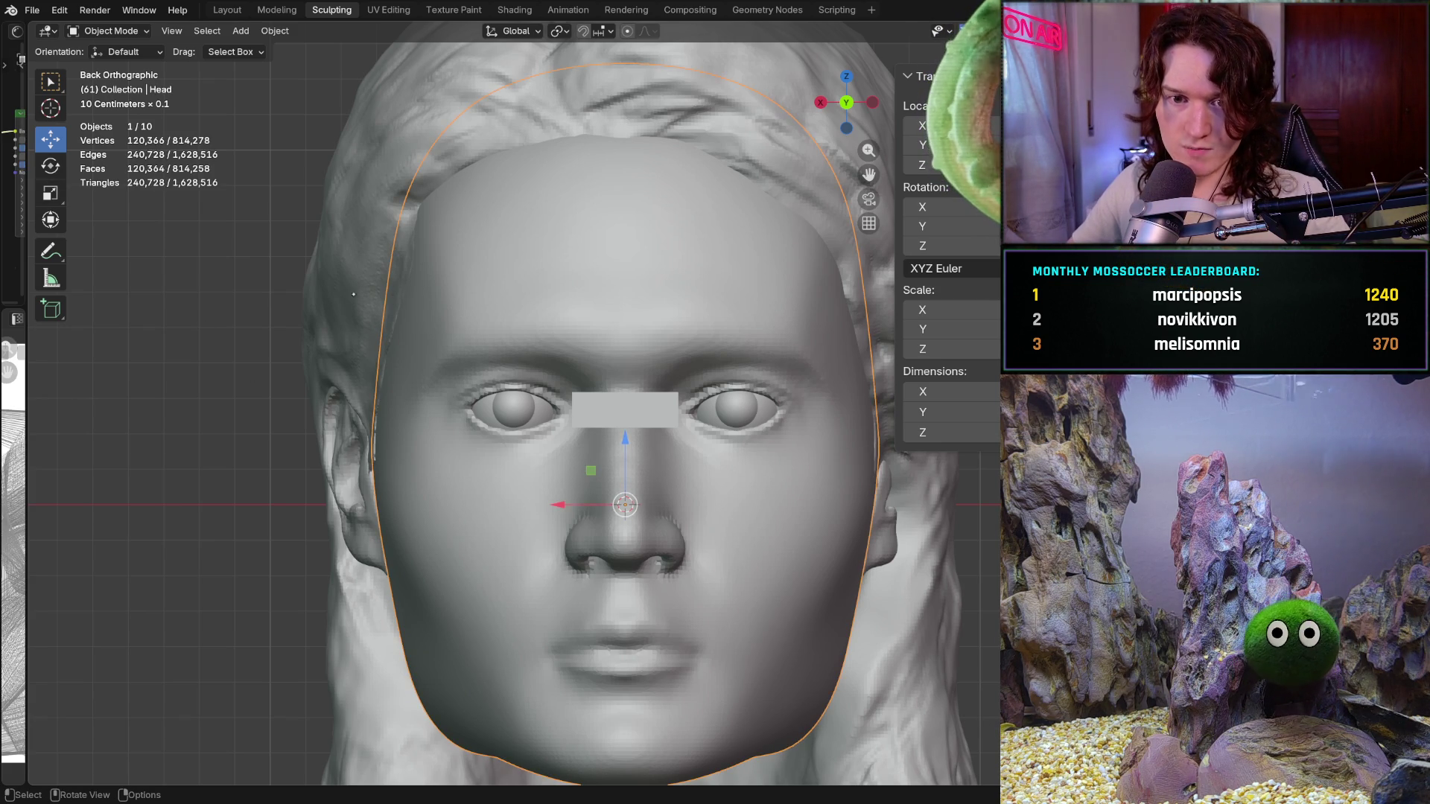
key("shift+space")
key("r")
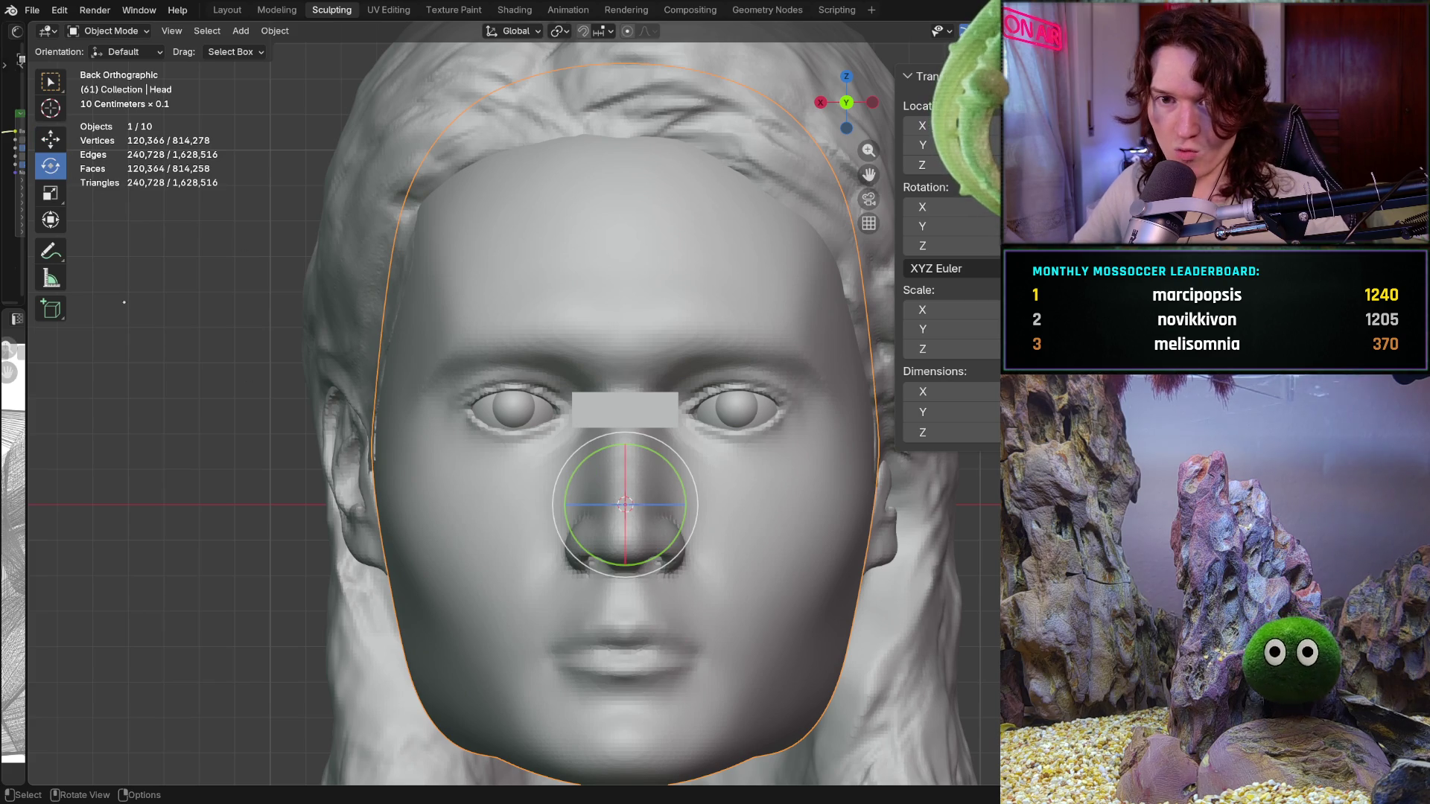
key("shift+space")
key("s")
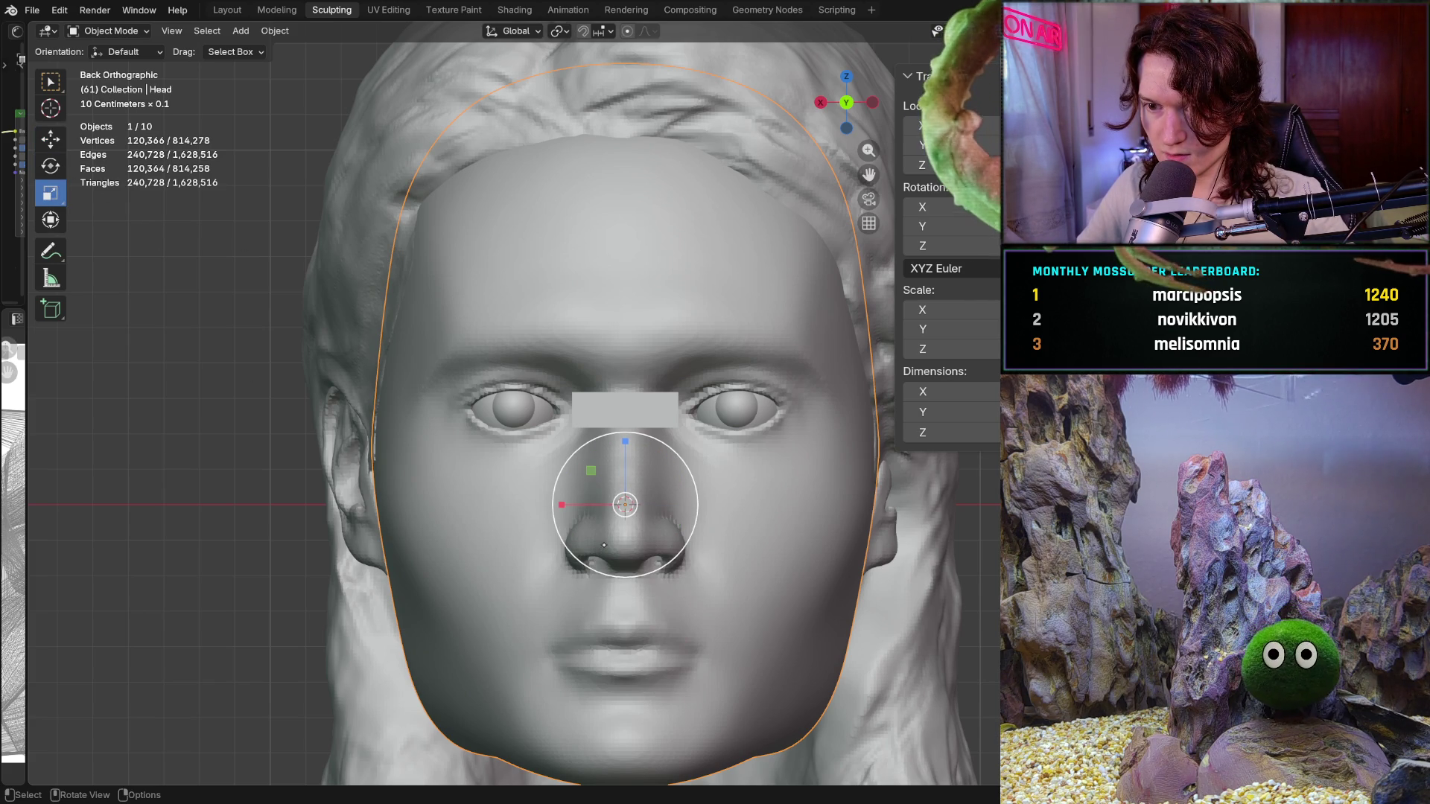
key("s")
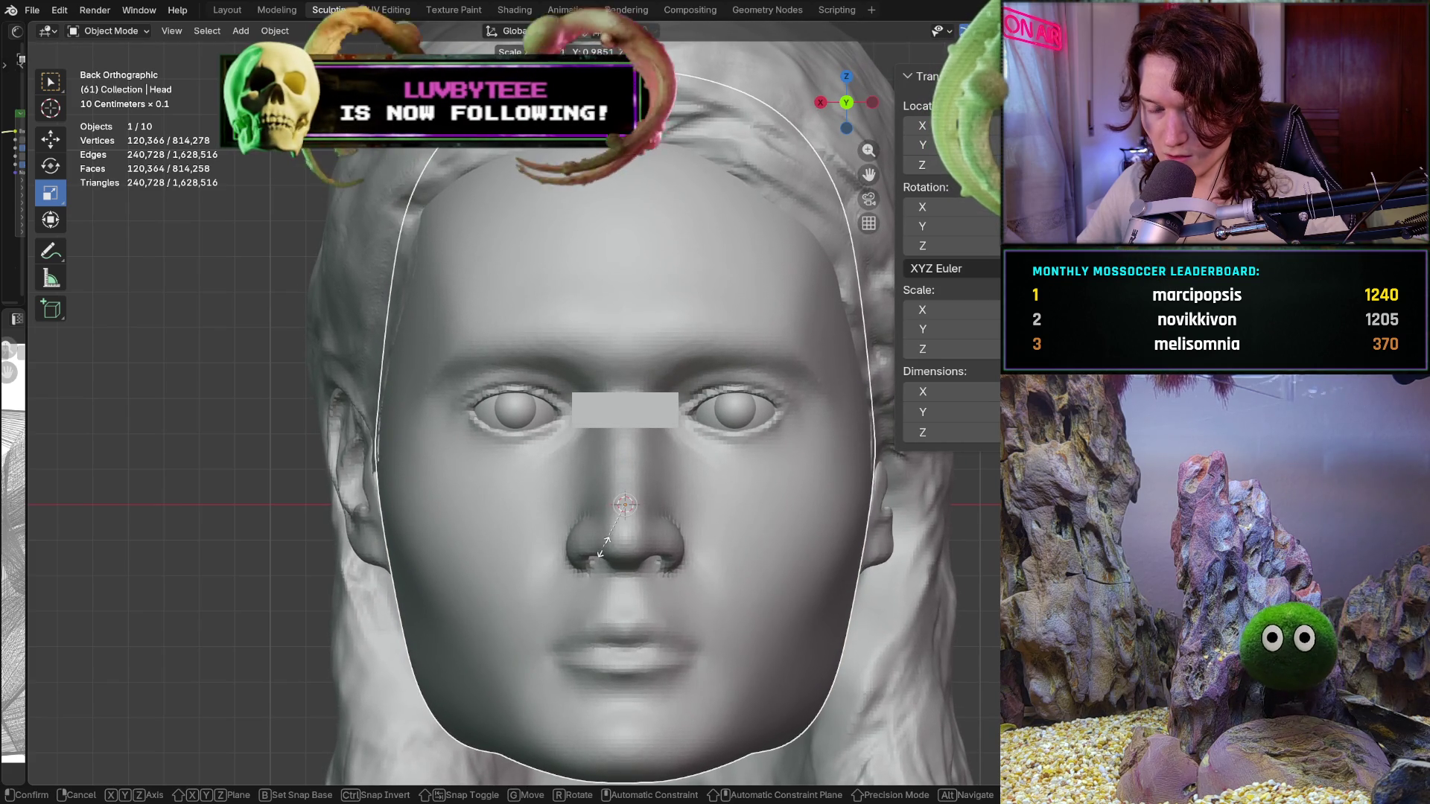
left_click(592, 537)
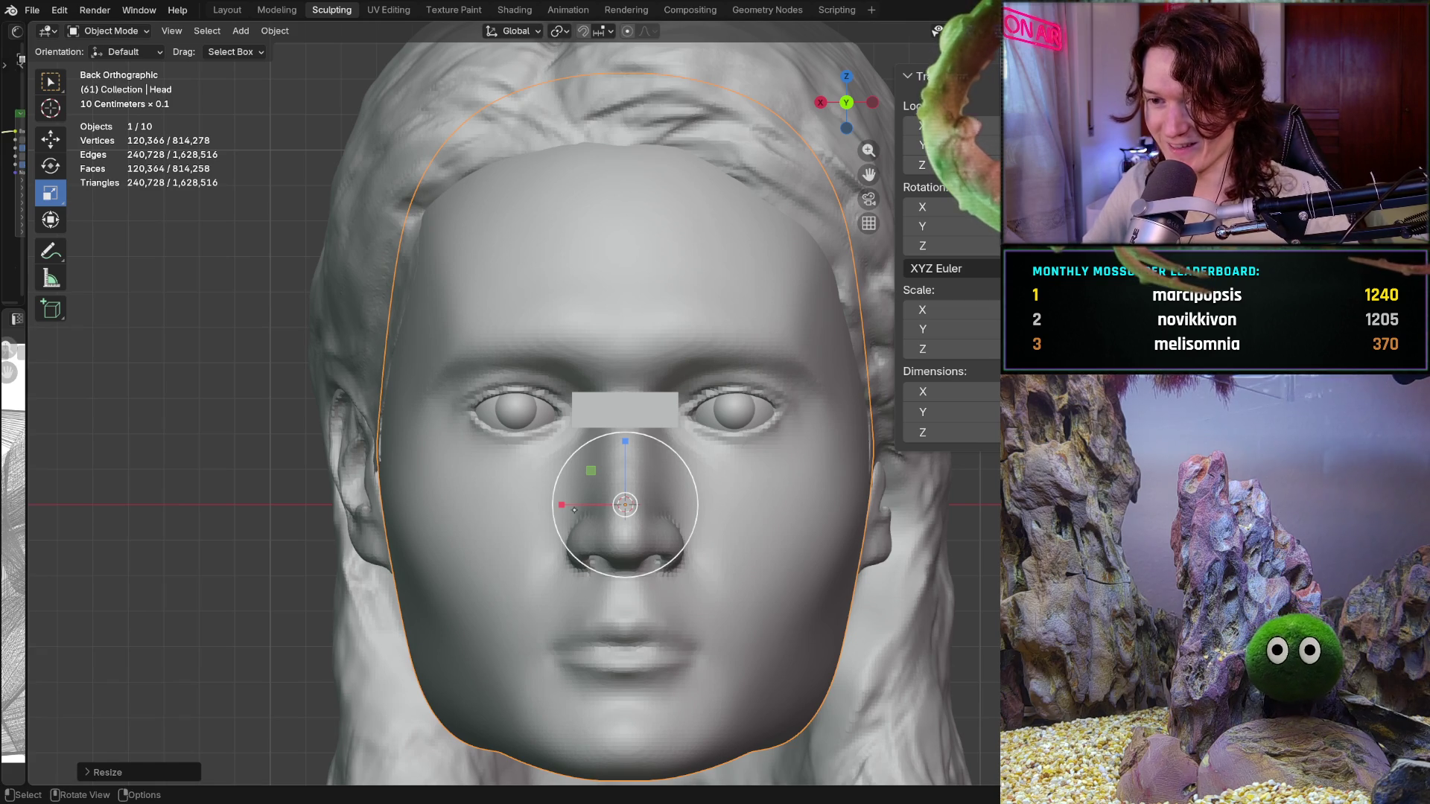
Nudge the Head along Z, cancel a further scale, and redo the shrink to about 0.96
left_click(50, 137)
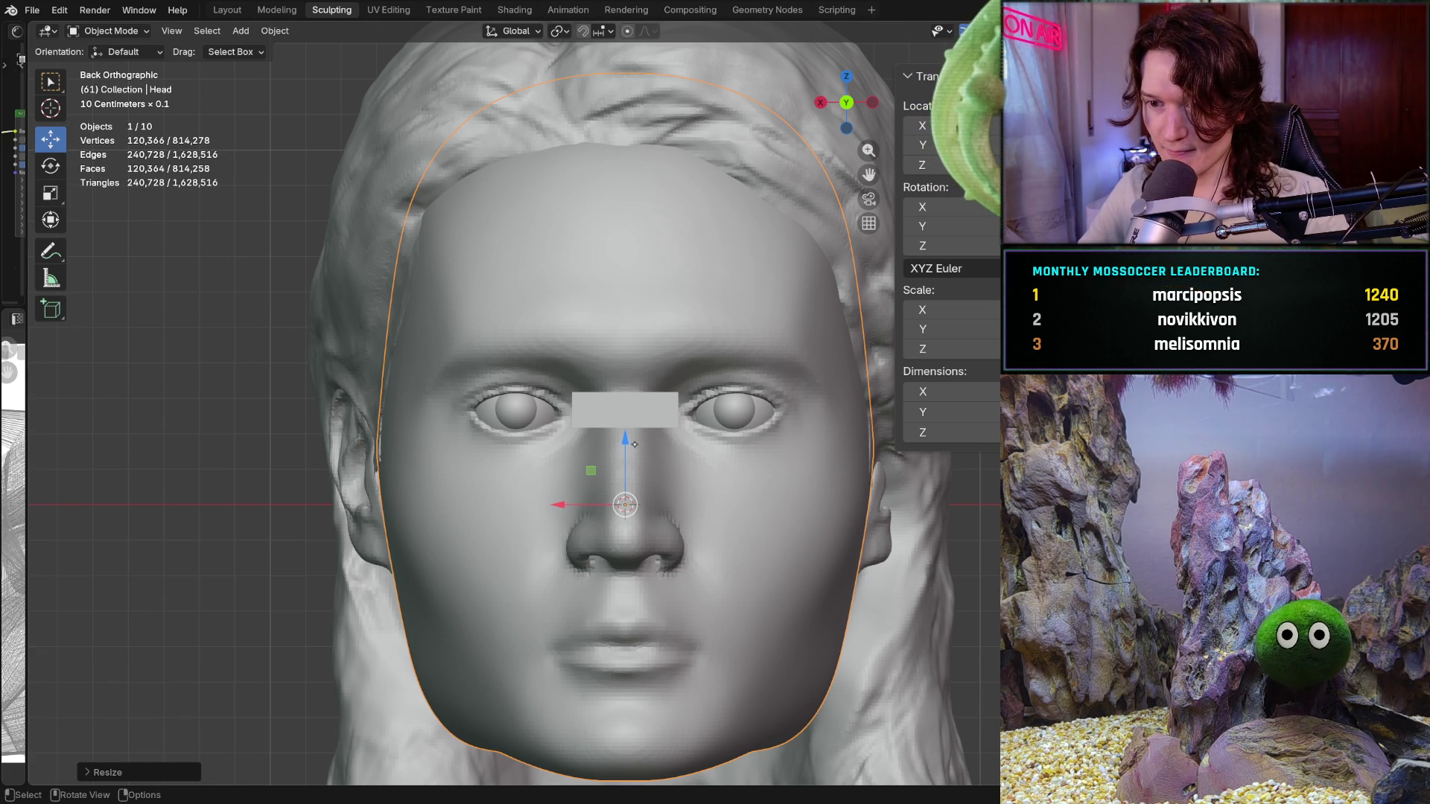
key("Tab")
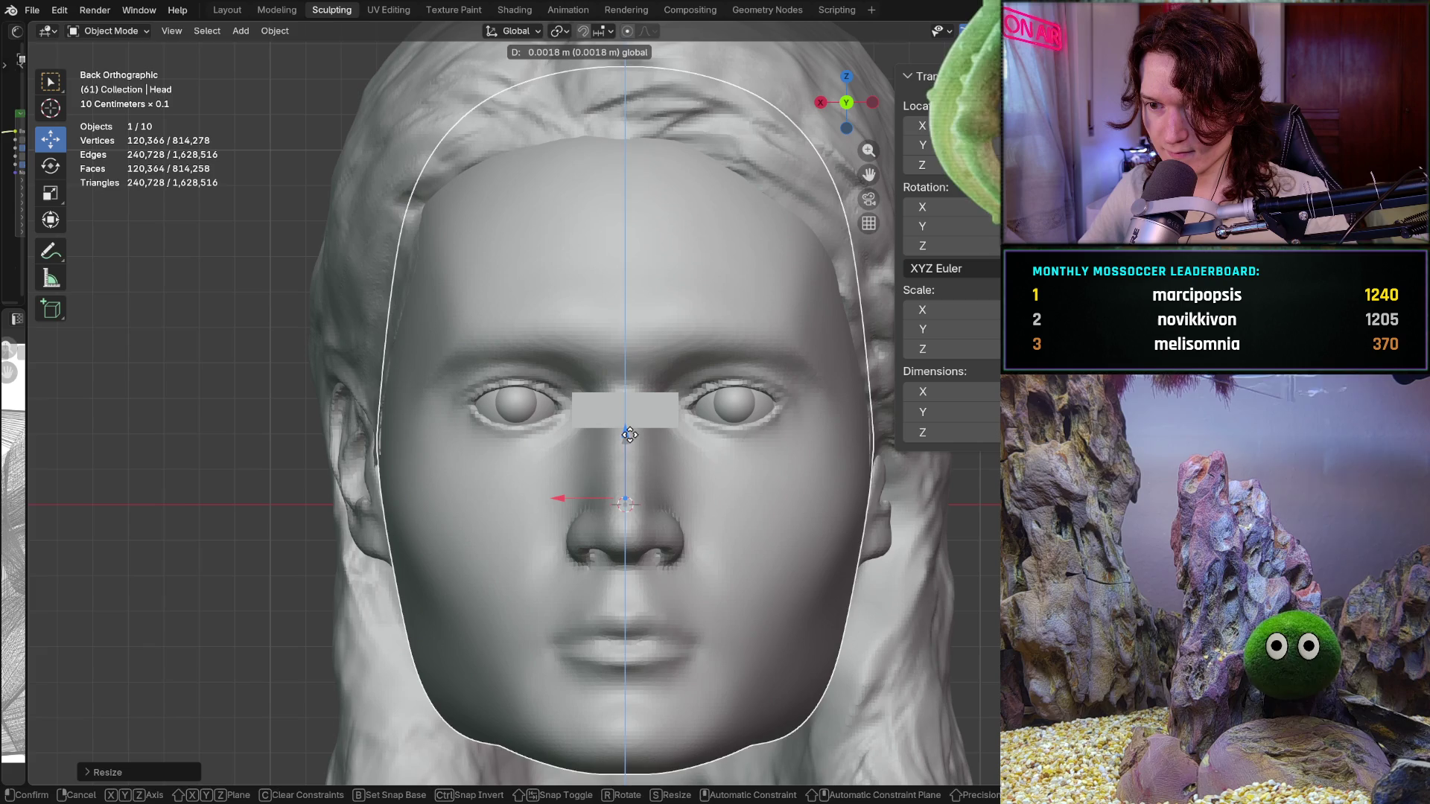
key("Tab")
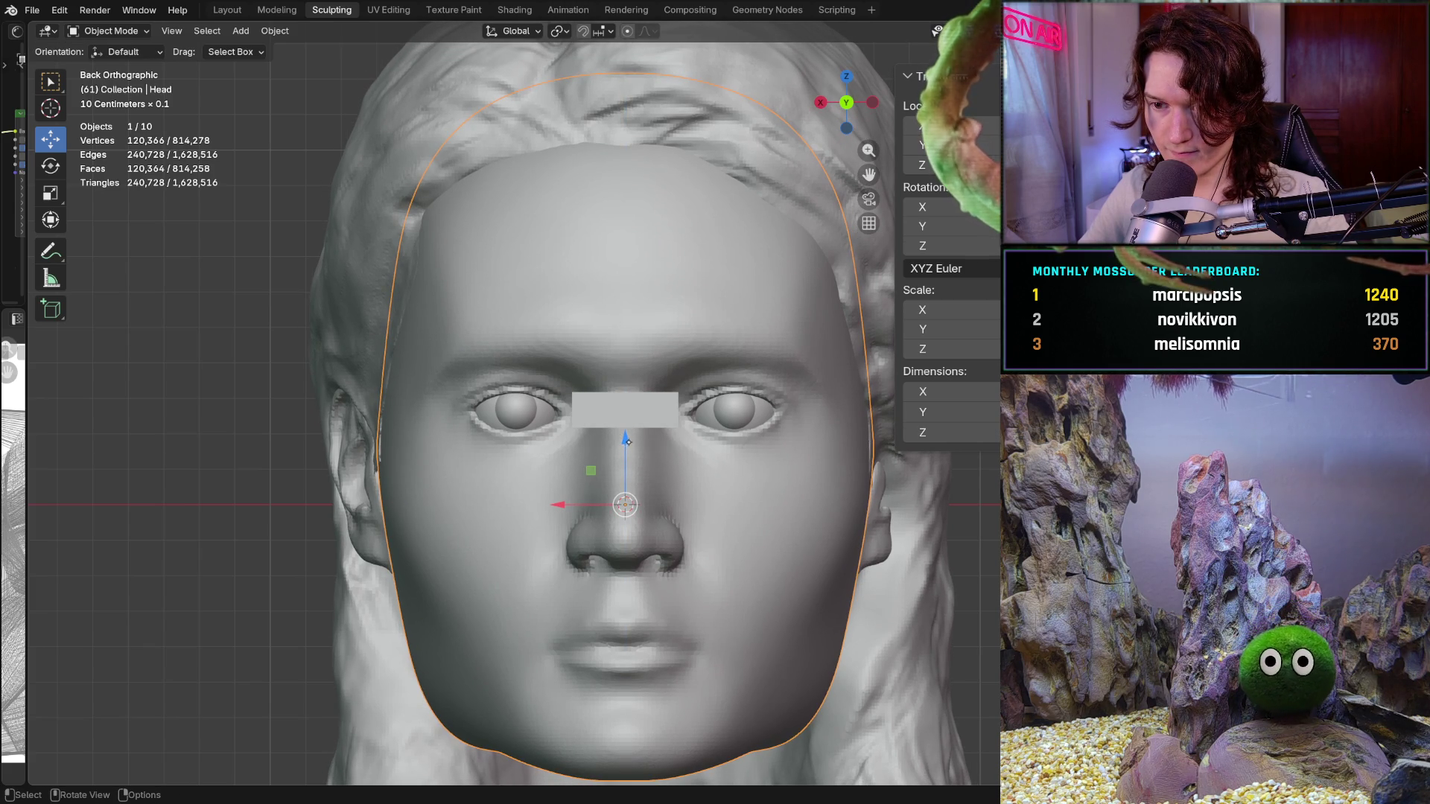
left_click_drag(627, 440, 618, 436)
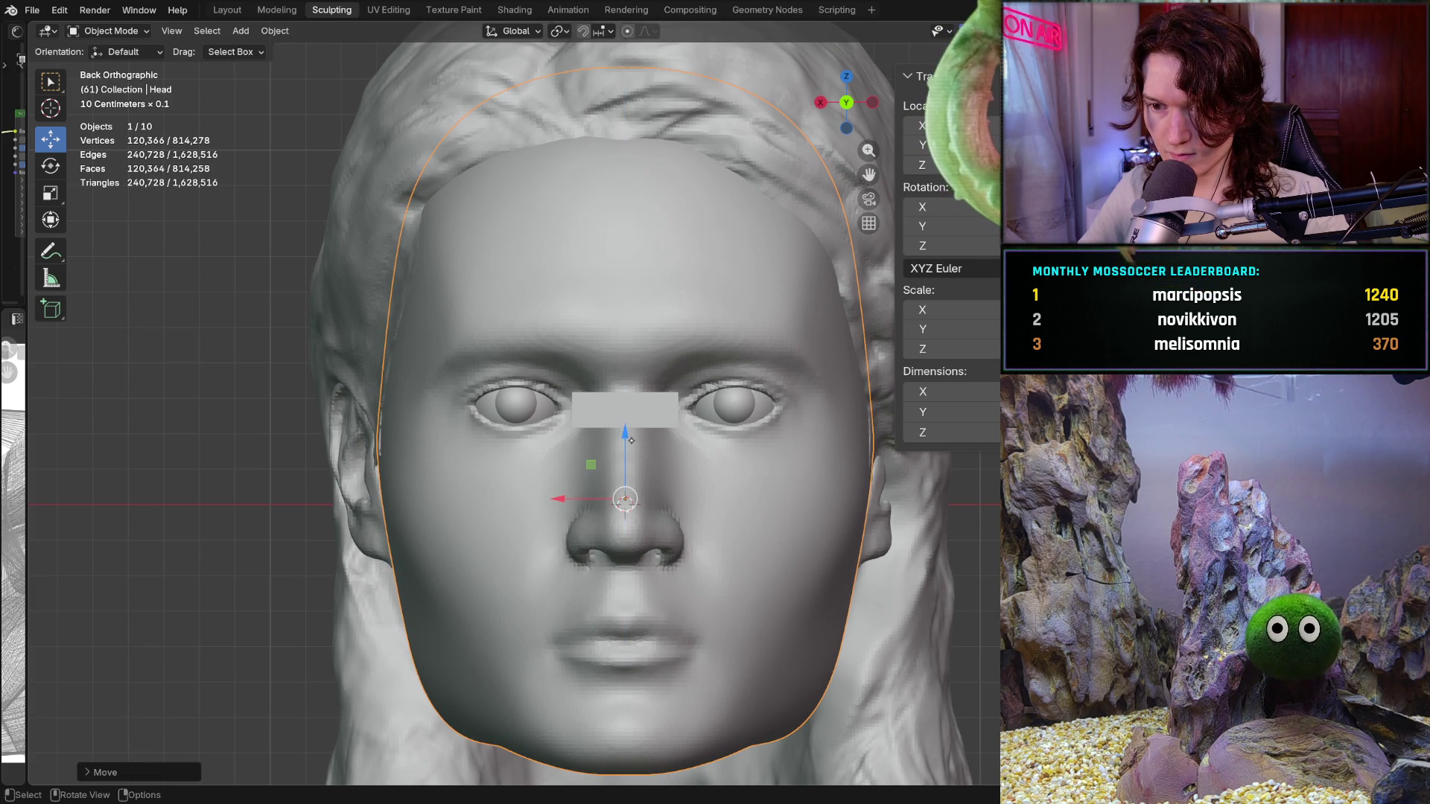
left_click_drag(627, 444, 578, 454)
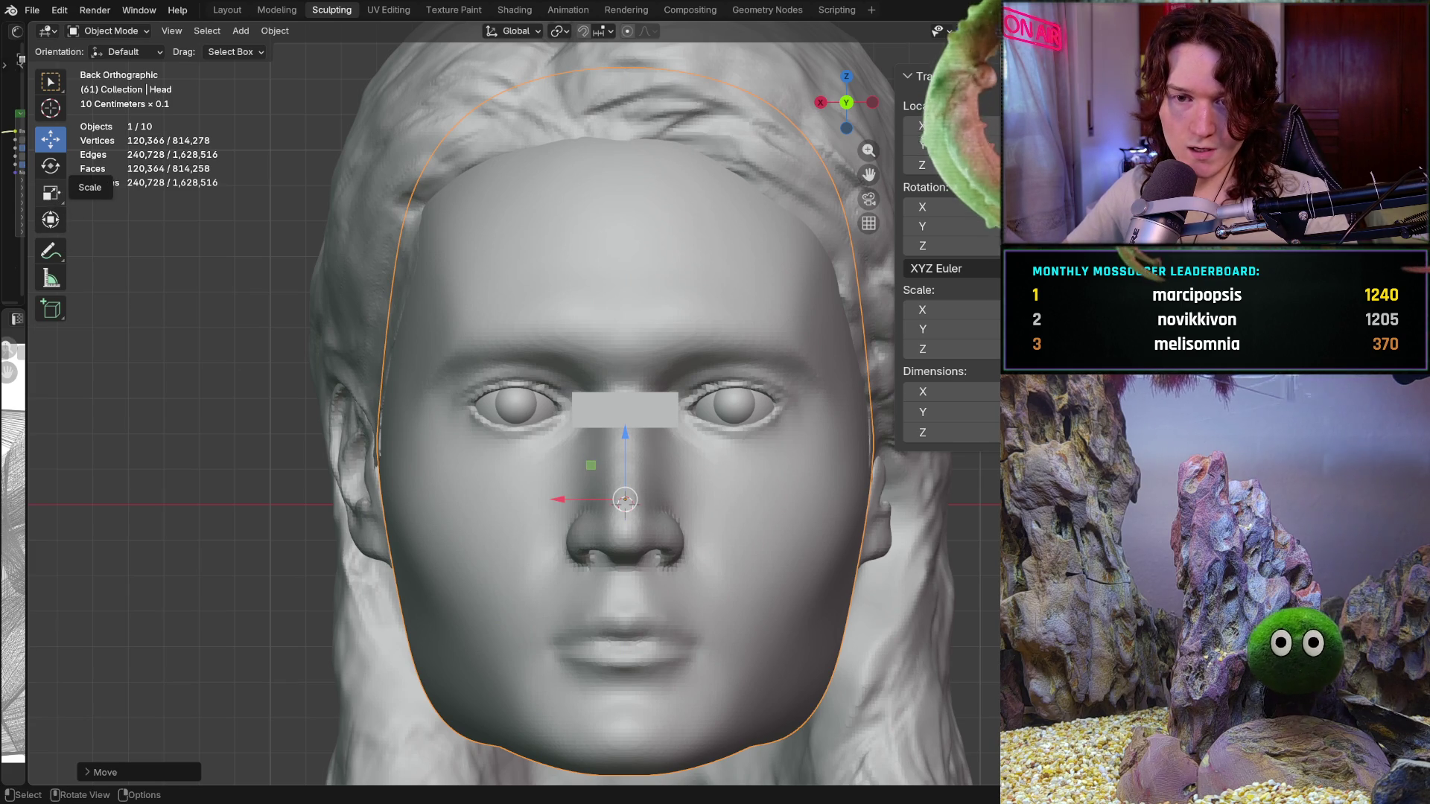
left_click(51, 192)
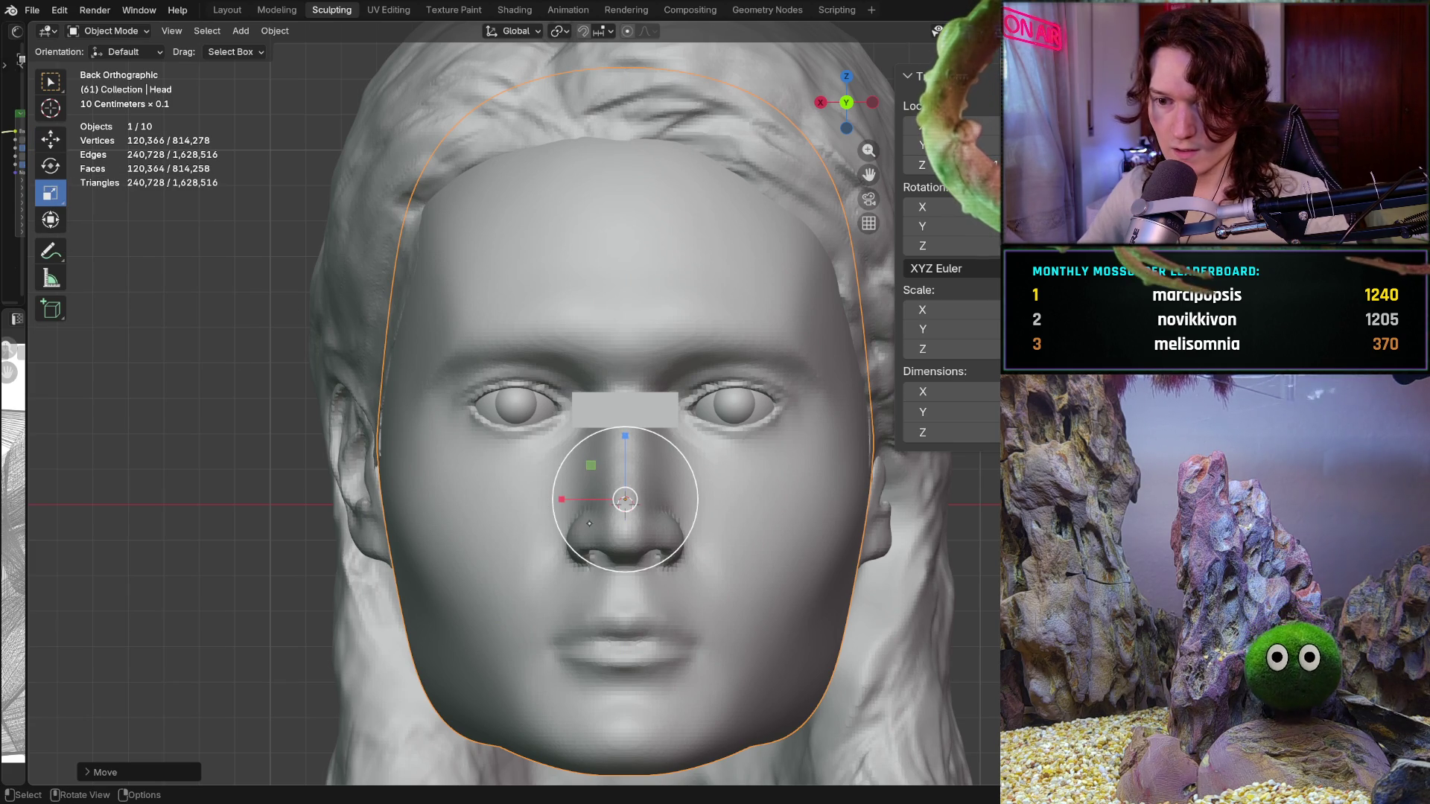
key("s")
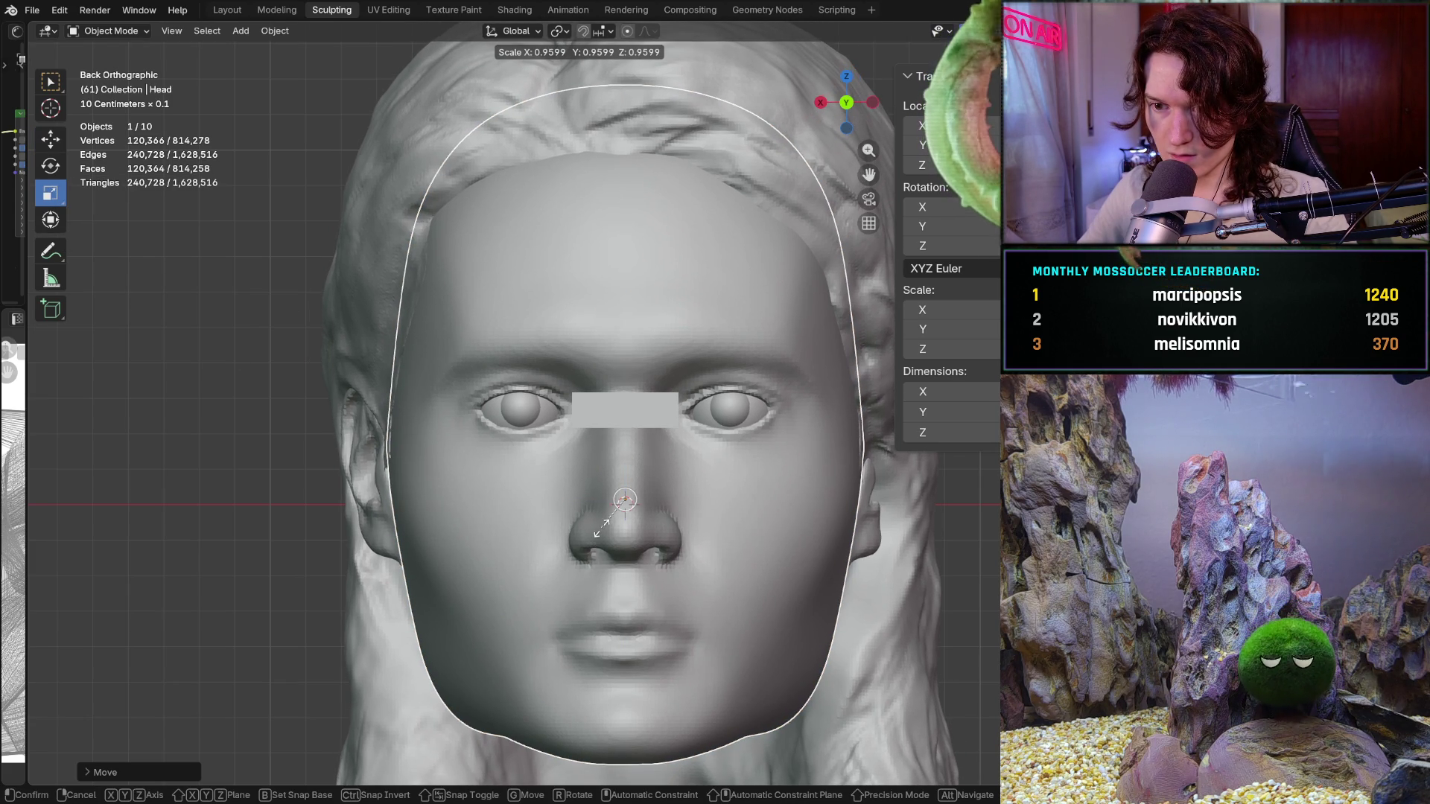
key("Escape")
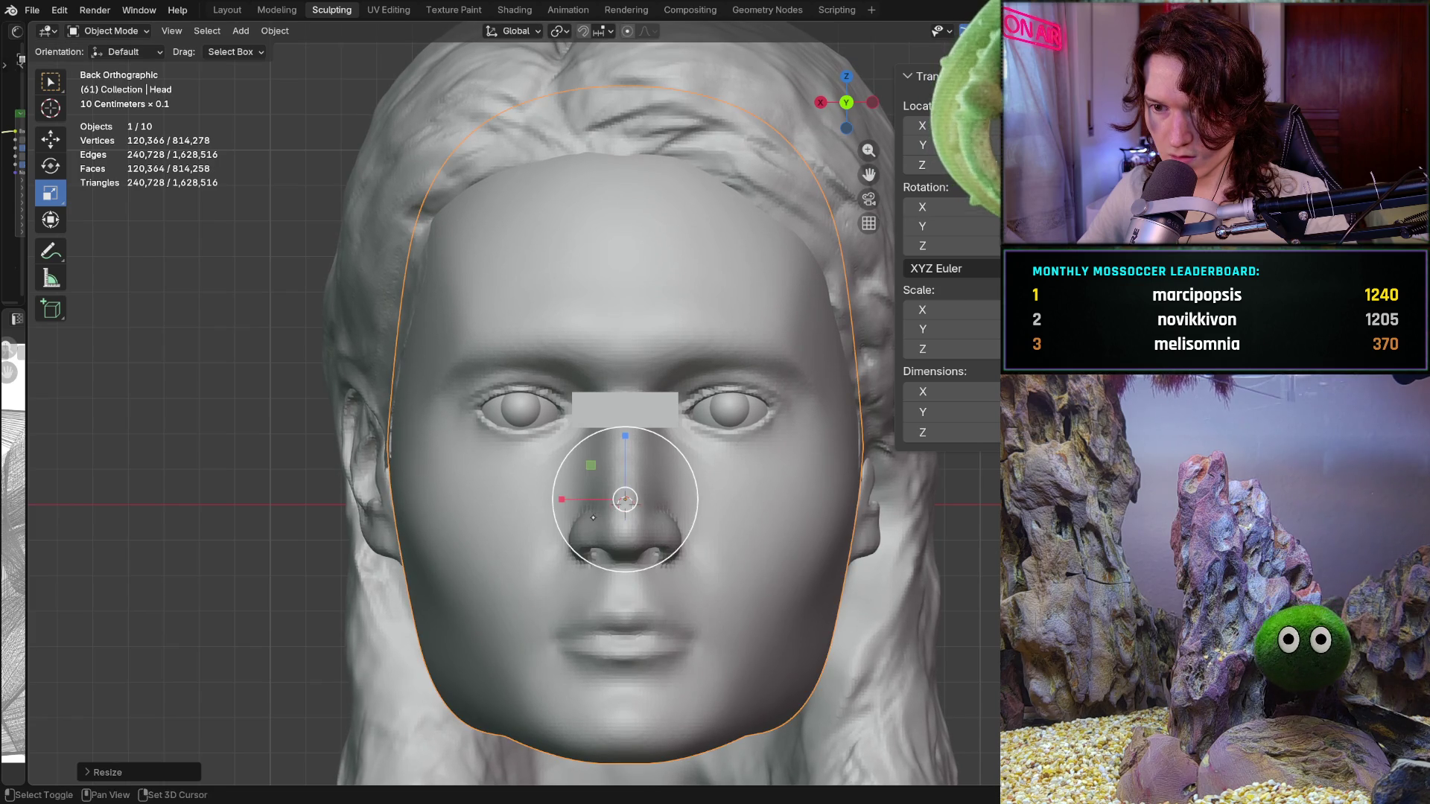
key("ctrl+shift+z")
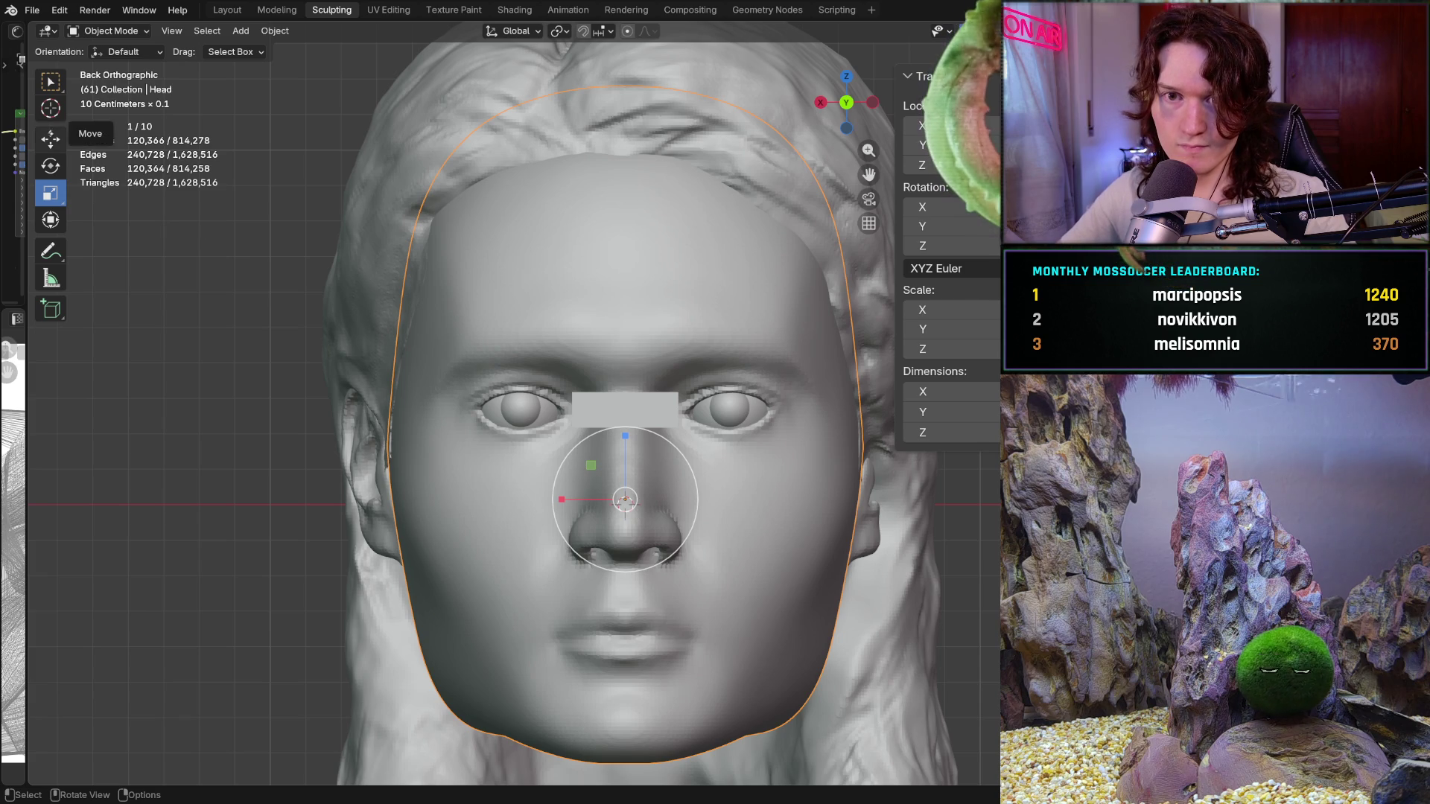
Switch to the Move tool and raise the Head a tiny amount along Z
key("shift+space")
key("g")
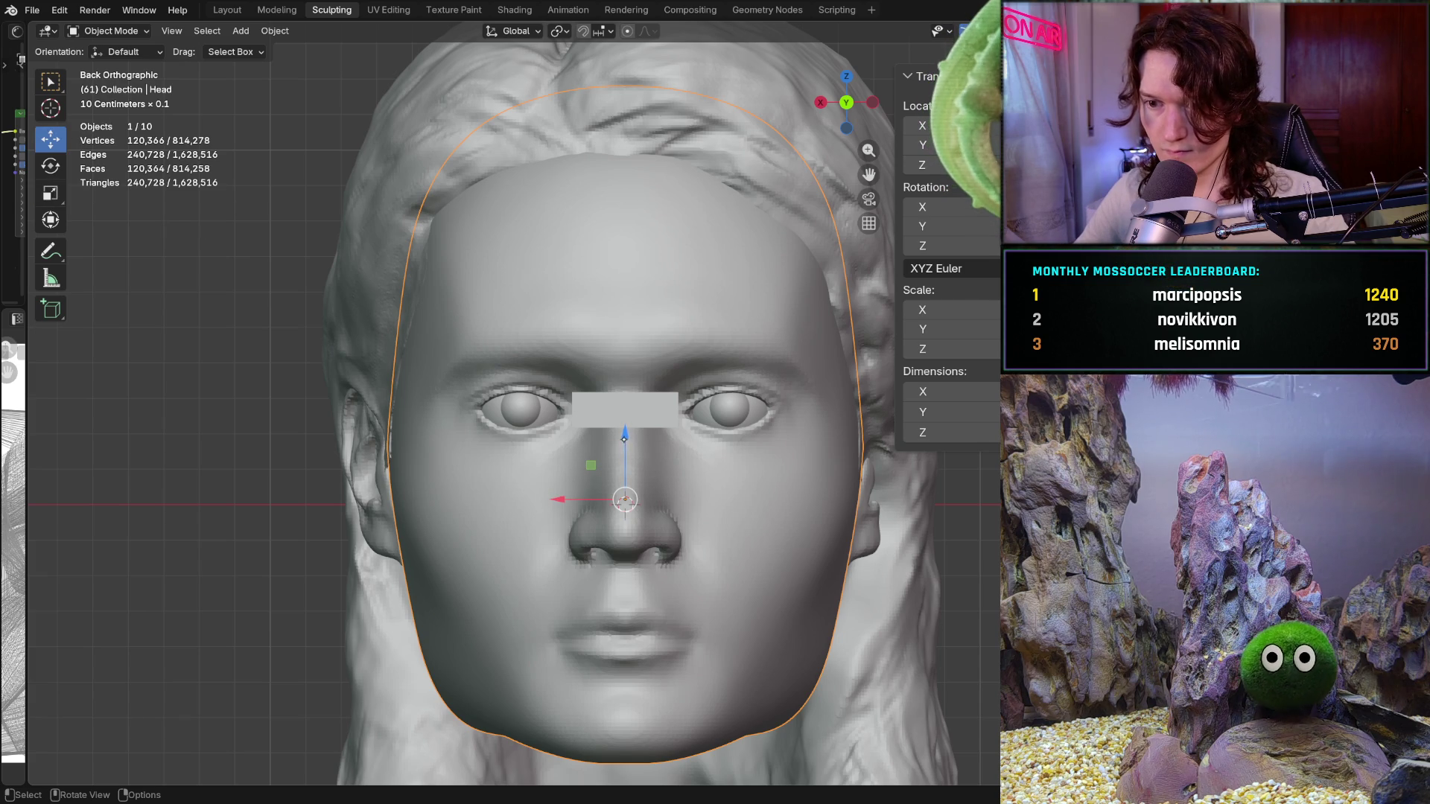
left_click_drag(625, 432, 620, 423)
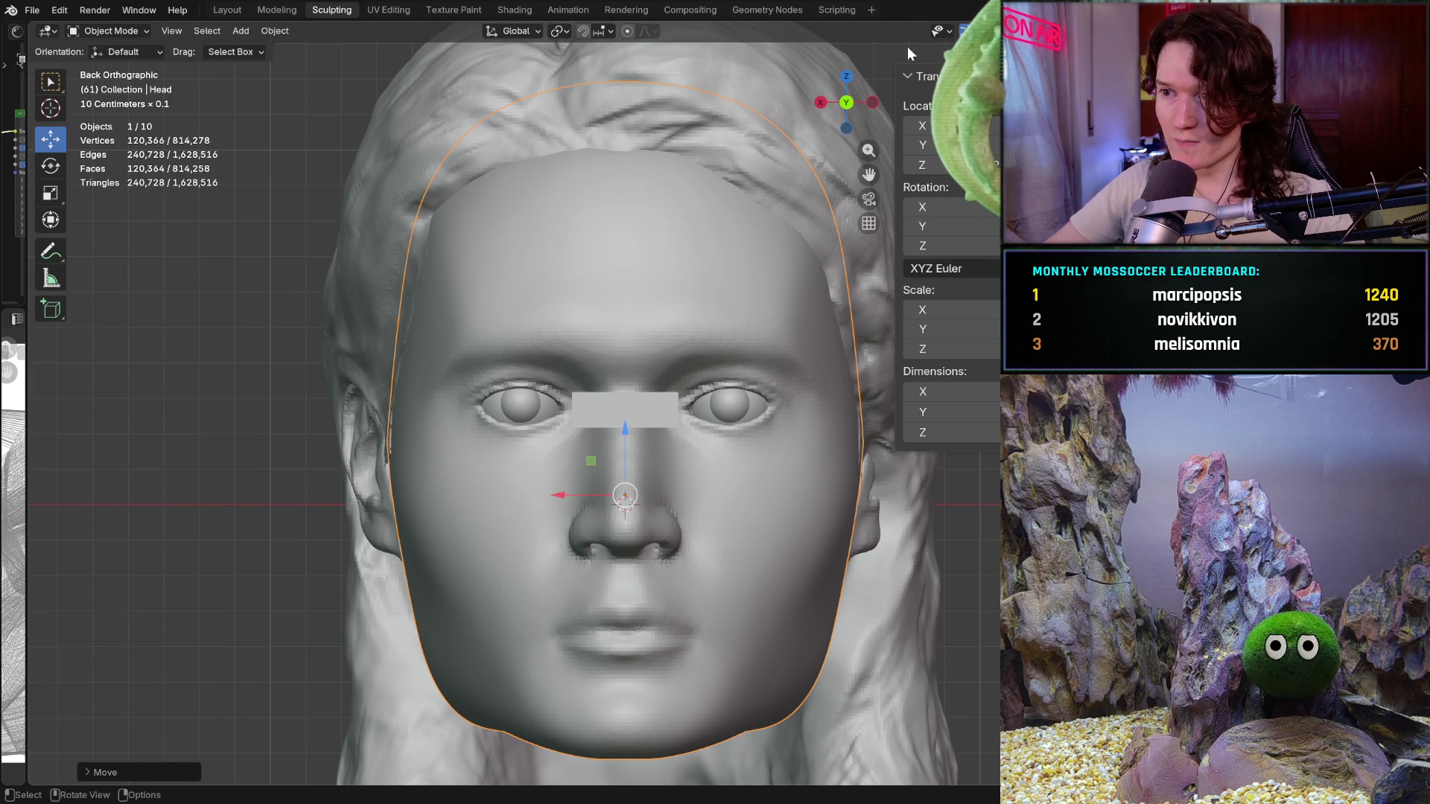
Switch the Head into Sculpt Mode from the interaction mode list
left_click(140, 35)
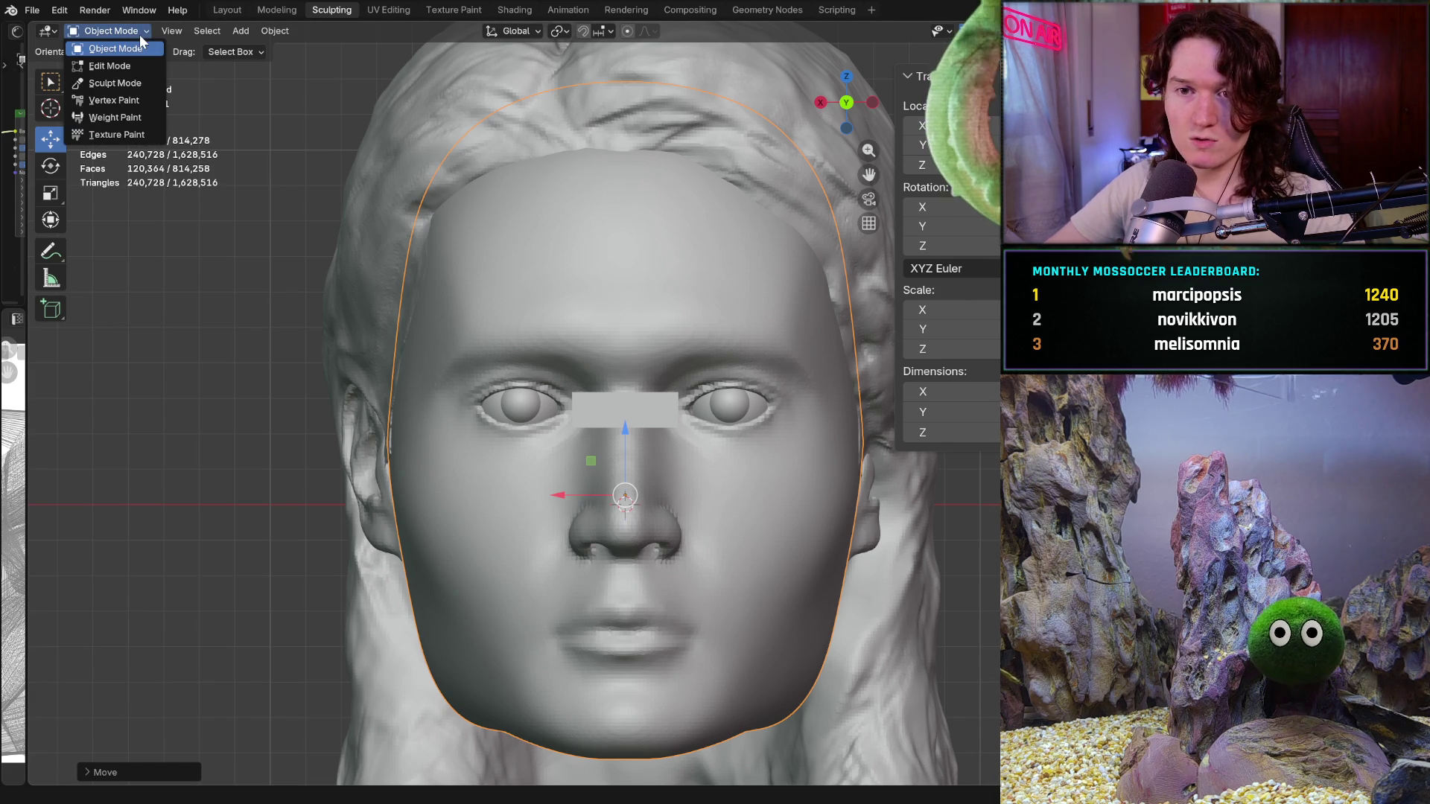
left_click(142, 84)
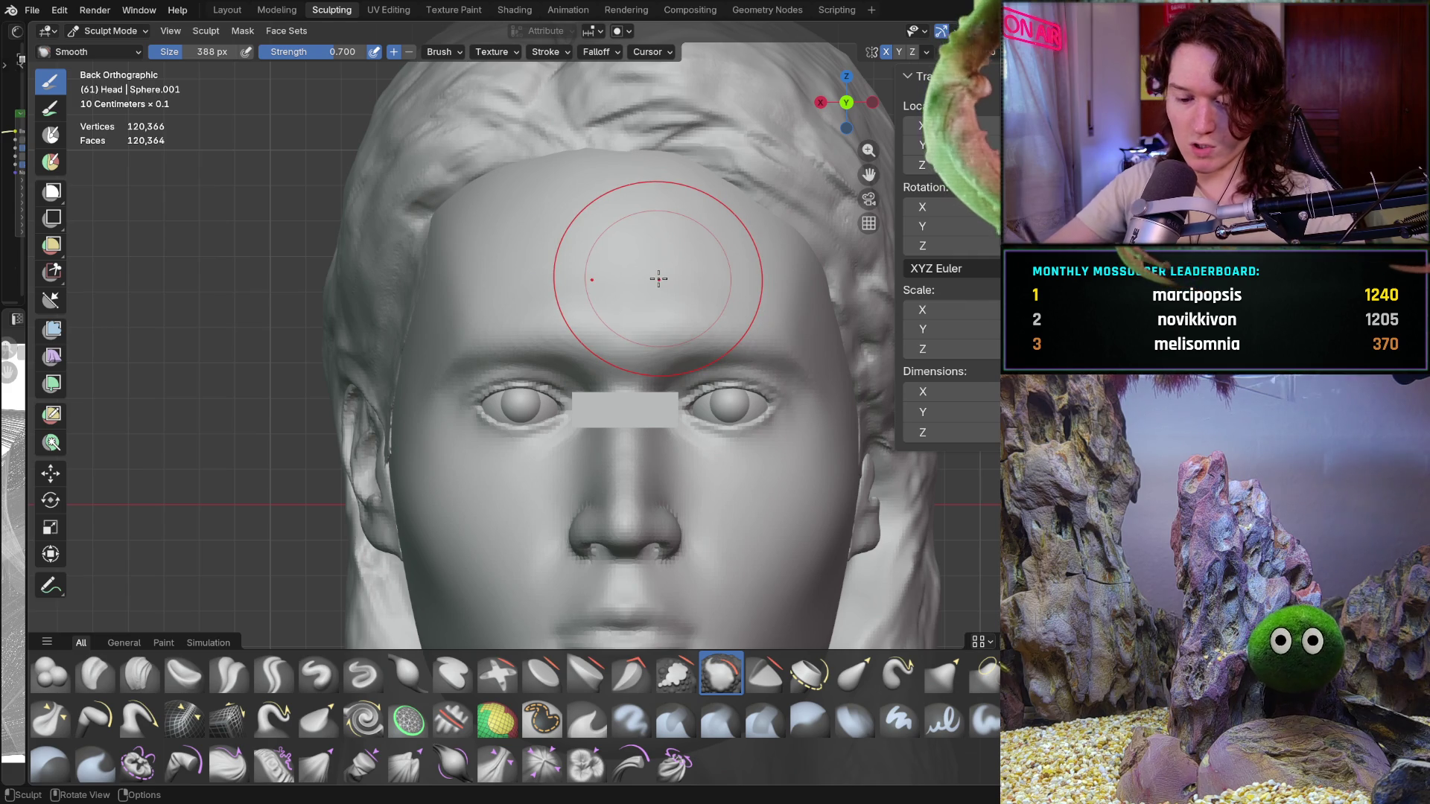
key("alt")
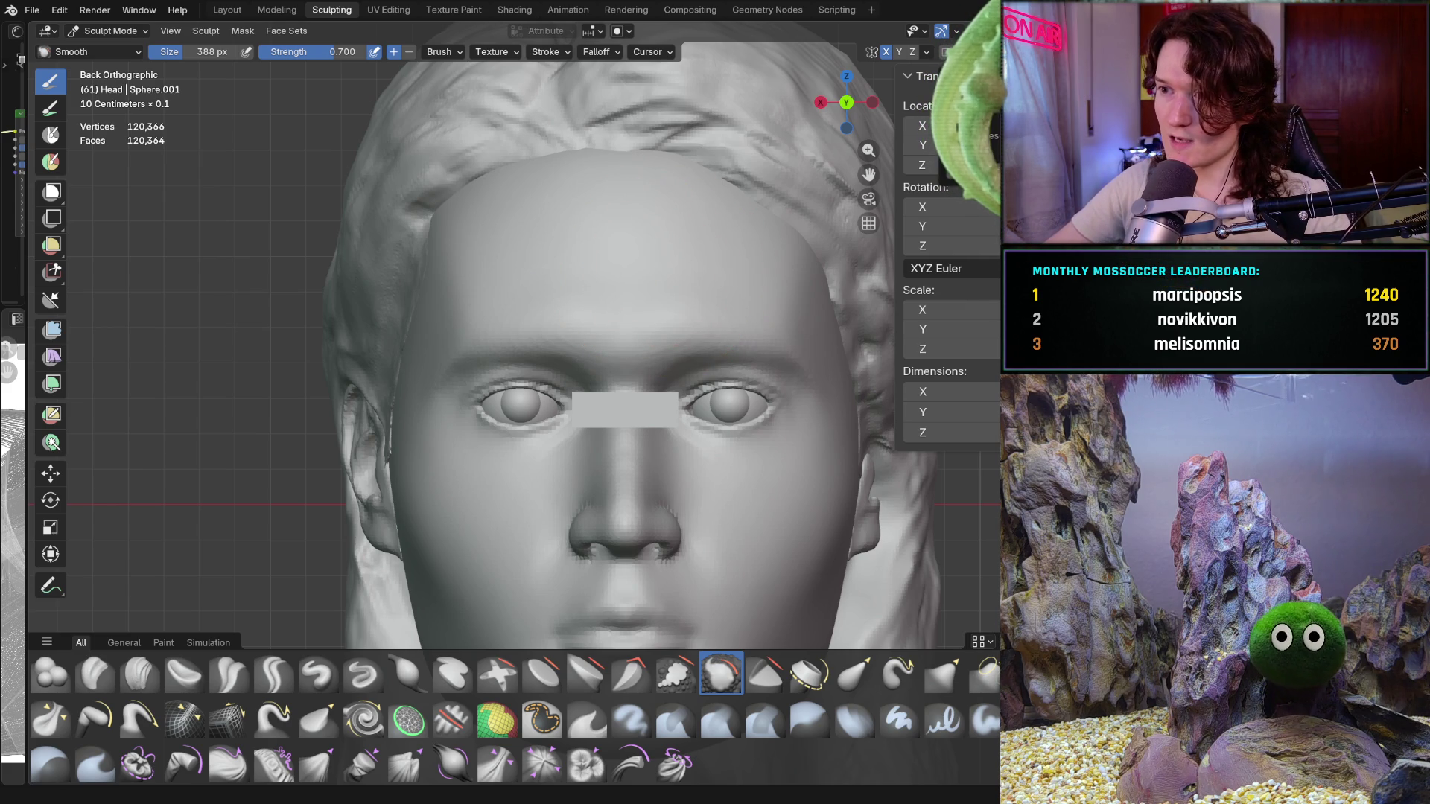
left_click_drag(868, 174, 868, 175)
key("ctrl+r")
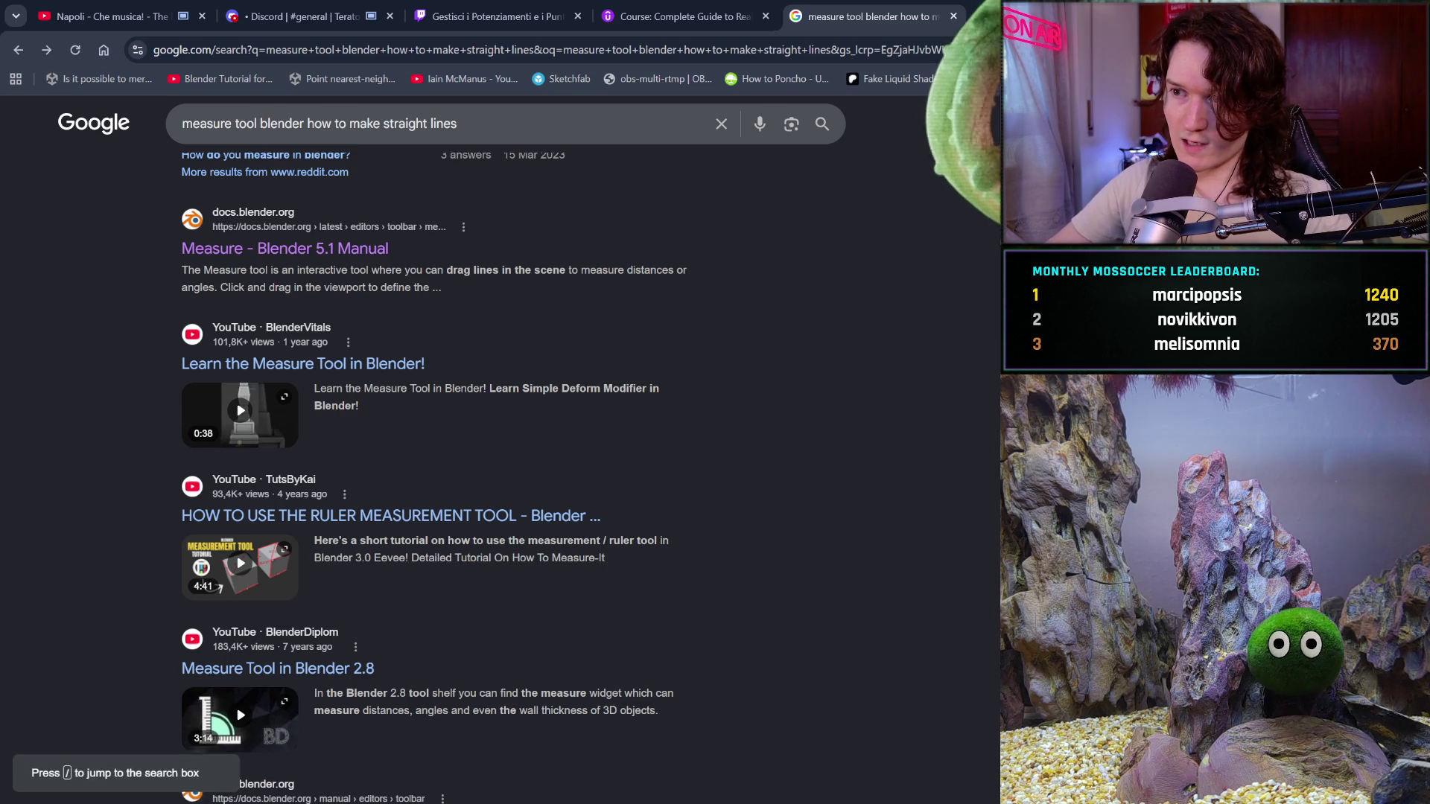
Open a new Chrome tab and search 'calcolatrice' for Google's calculator
key("ctrl+t")
type("calco")
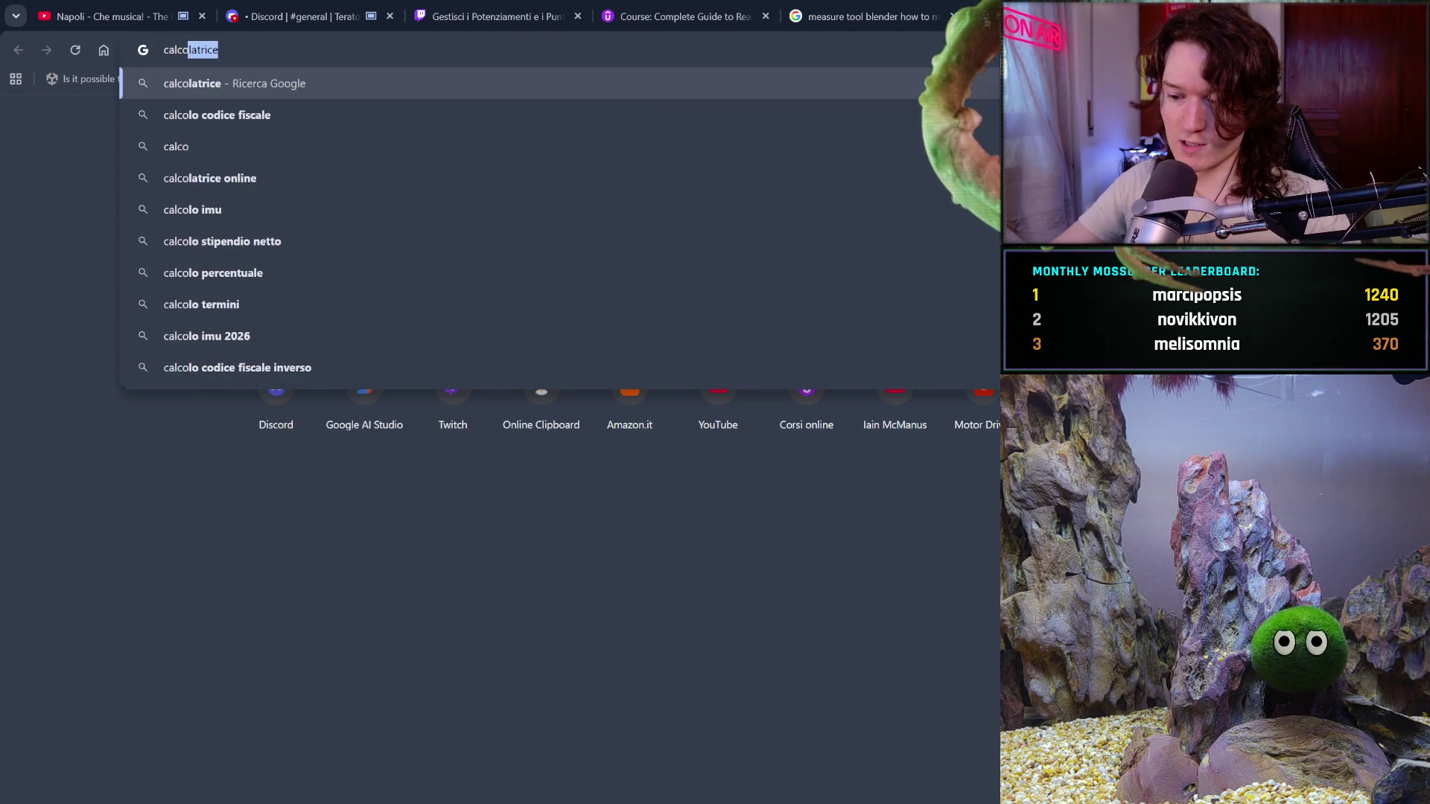
key("Return")
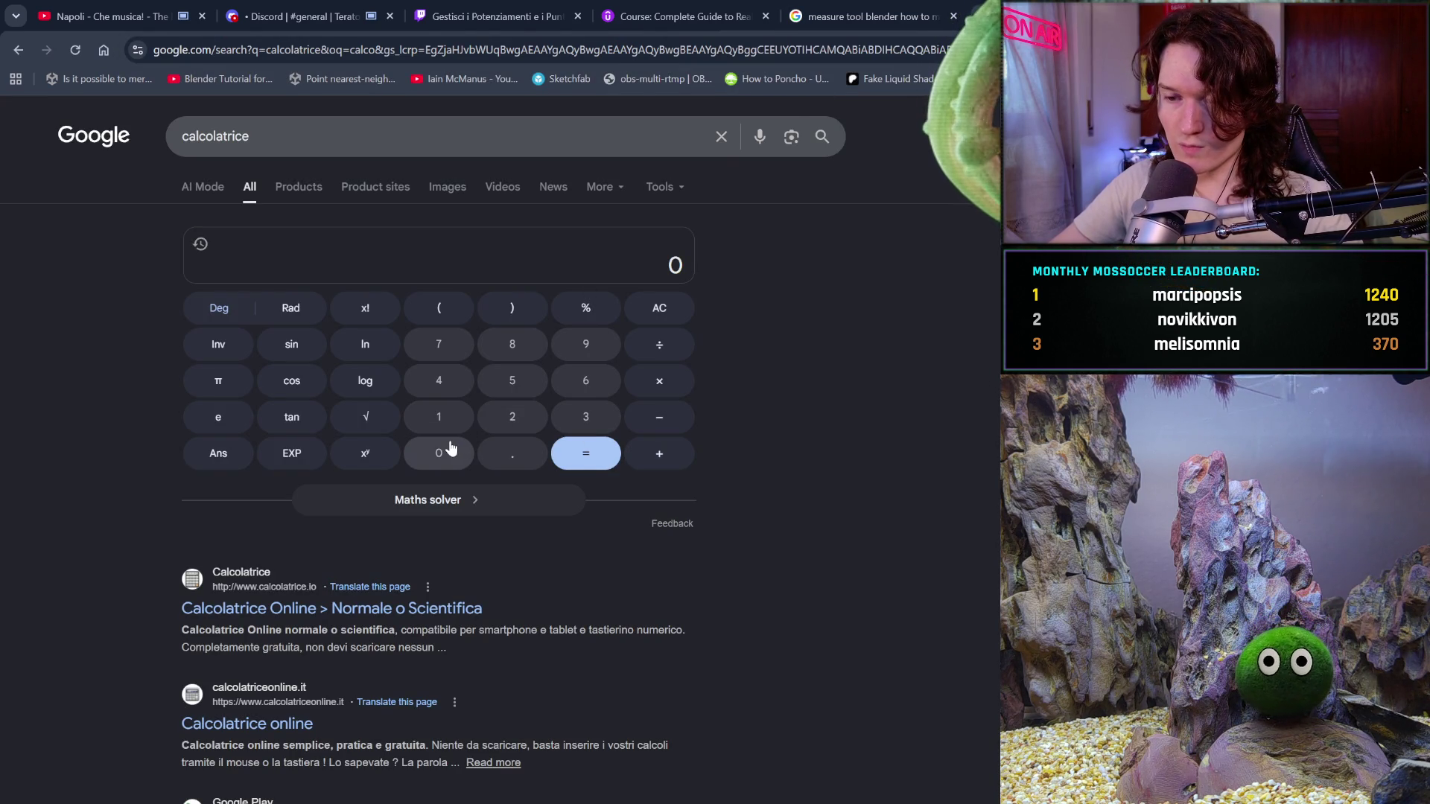
Check Blender briefly, clear the calculator and enter 0.00225
left_click(450, 448)
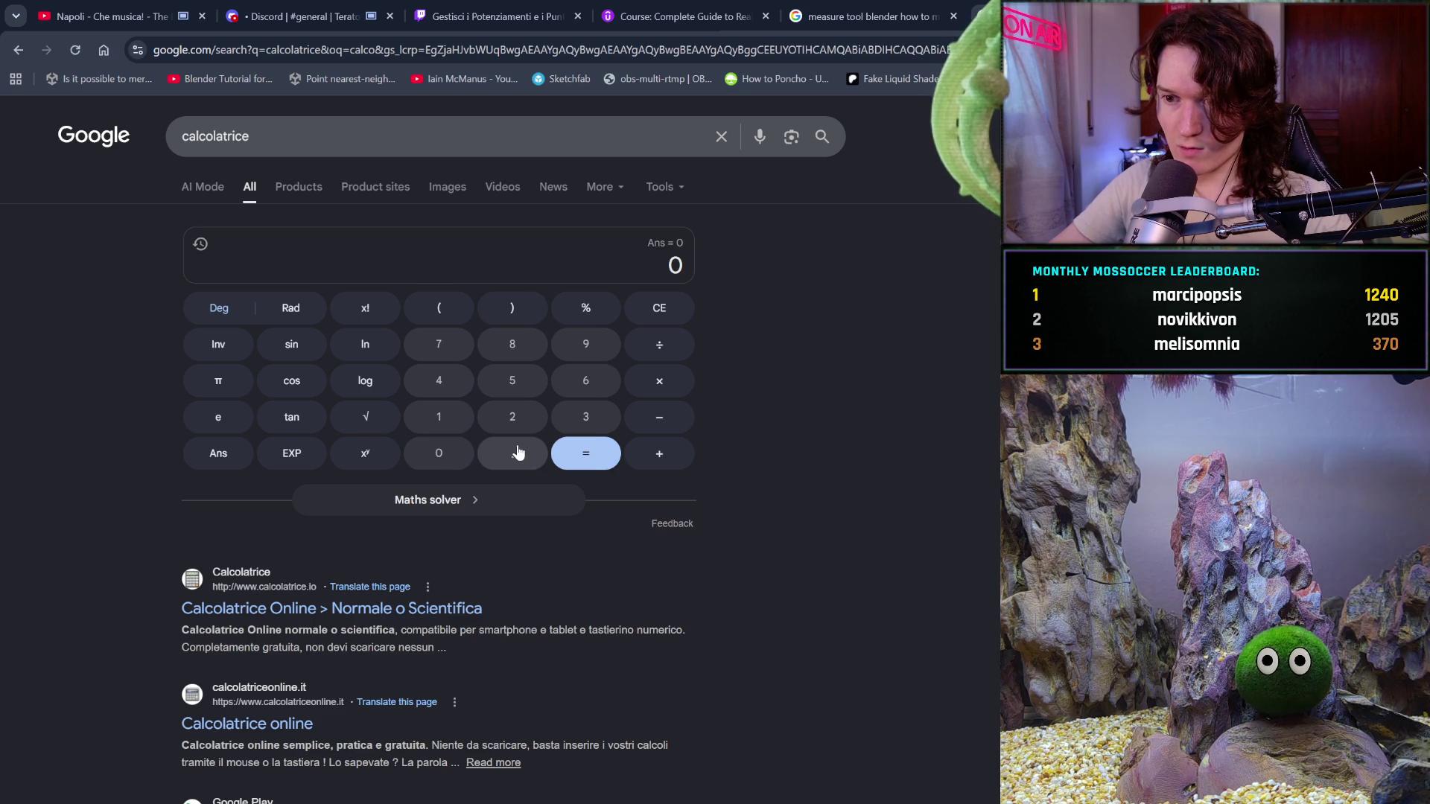
left_click(517, 451)
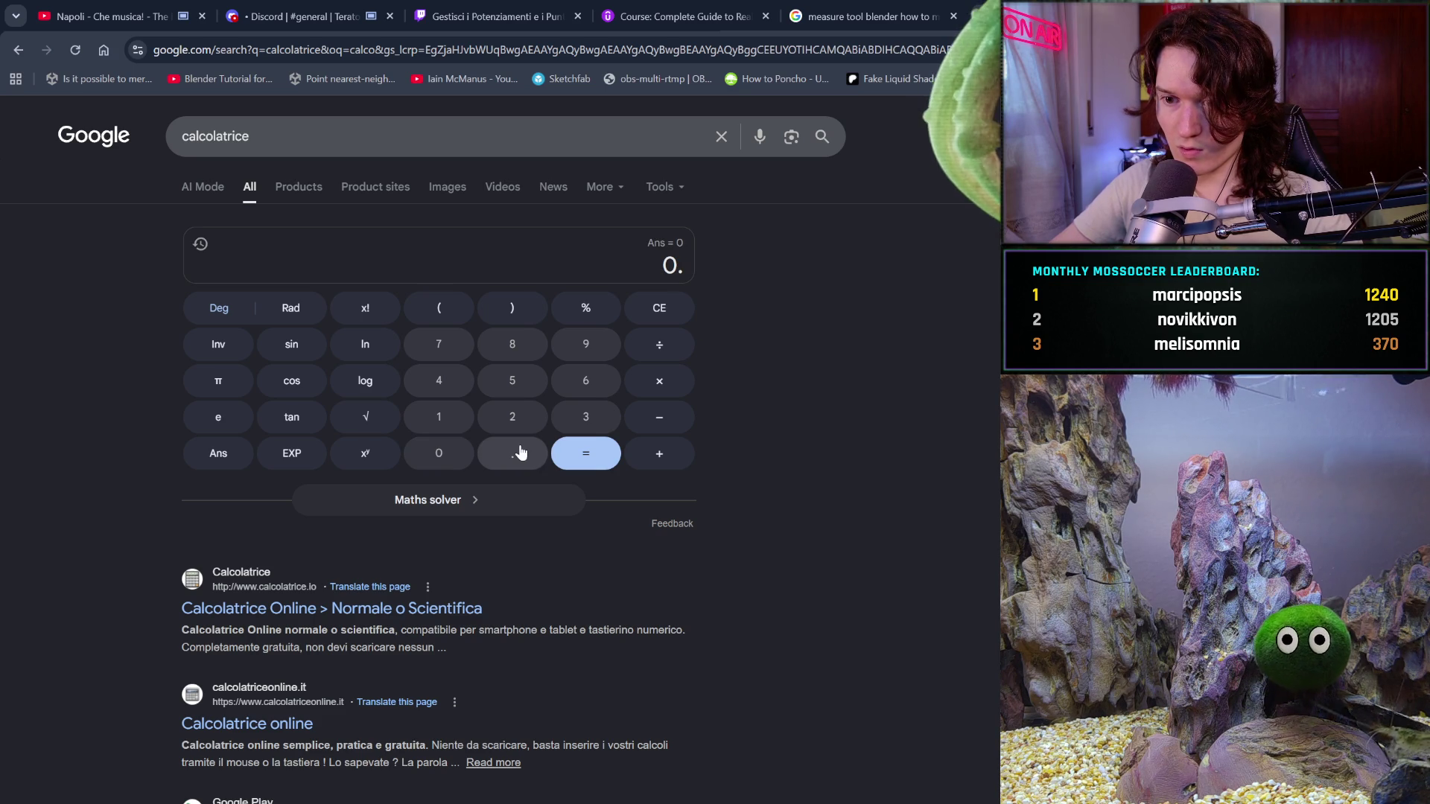
left_click(453, 451)
left_click(453, 451)
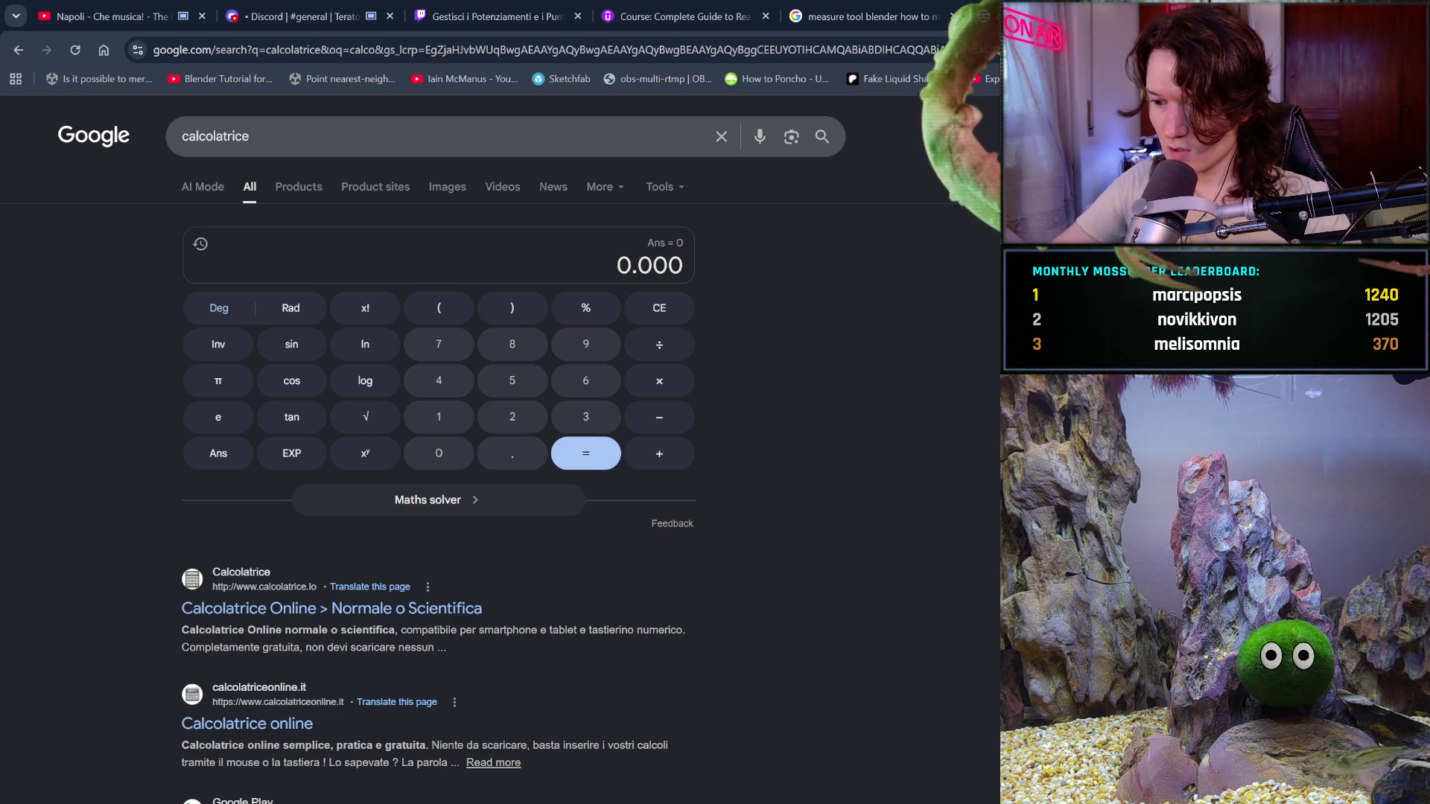
key("alt+Tab")
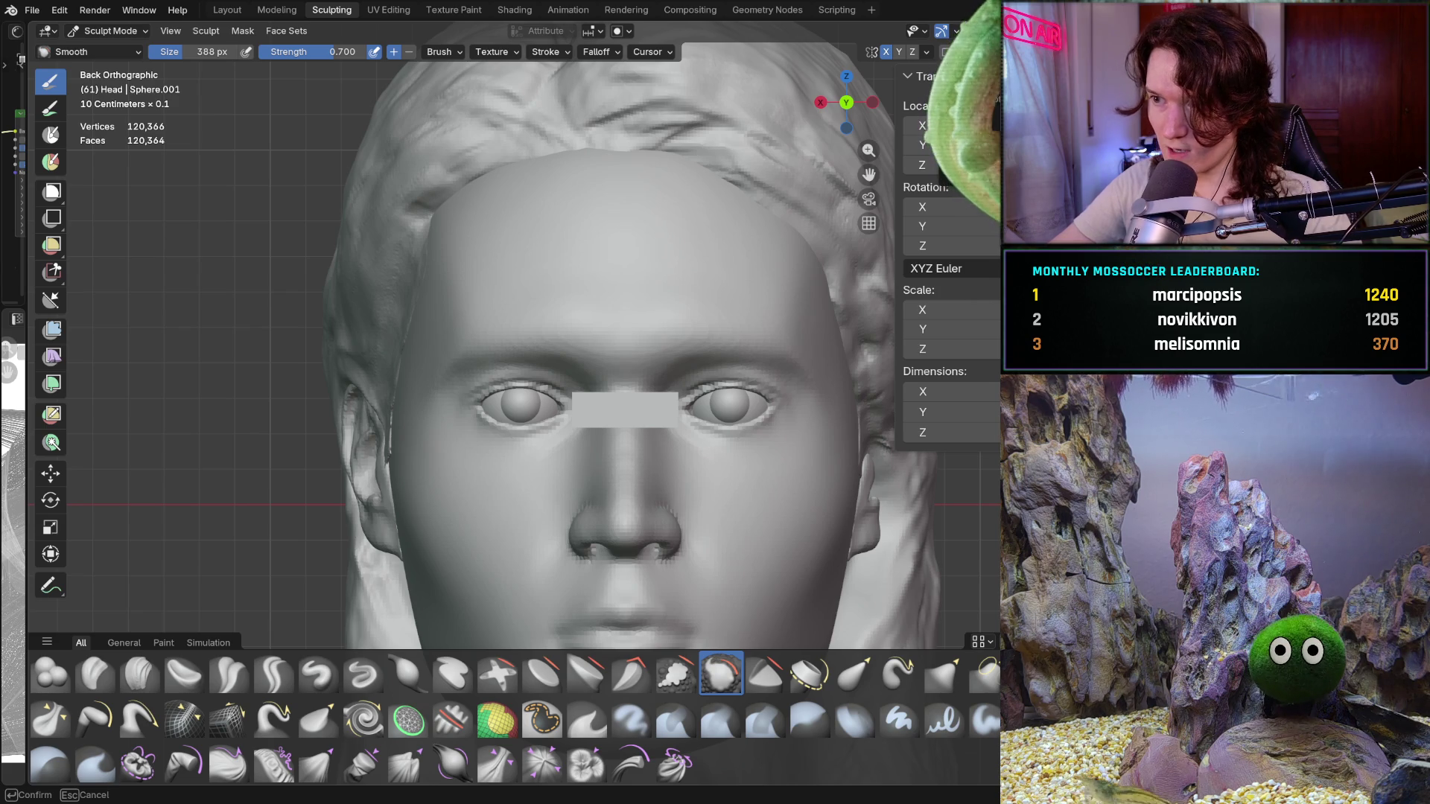
key("alt+Tab")
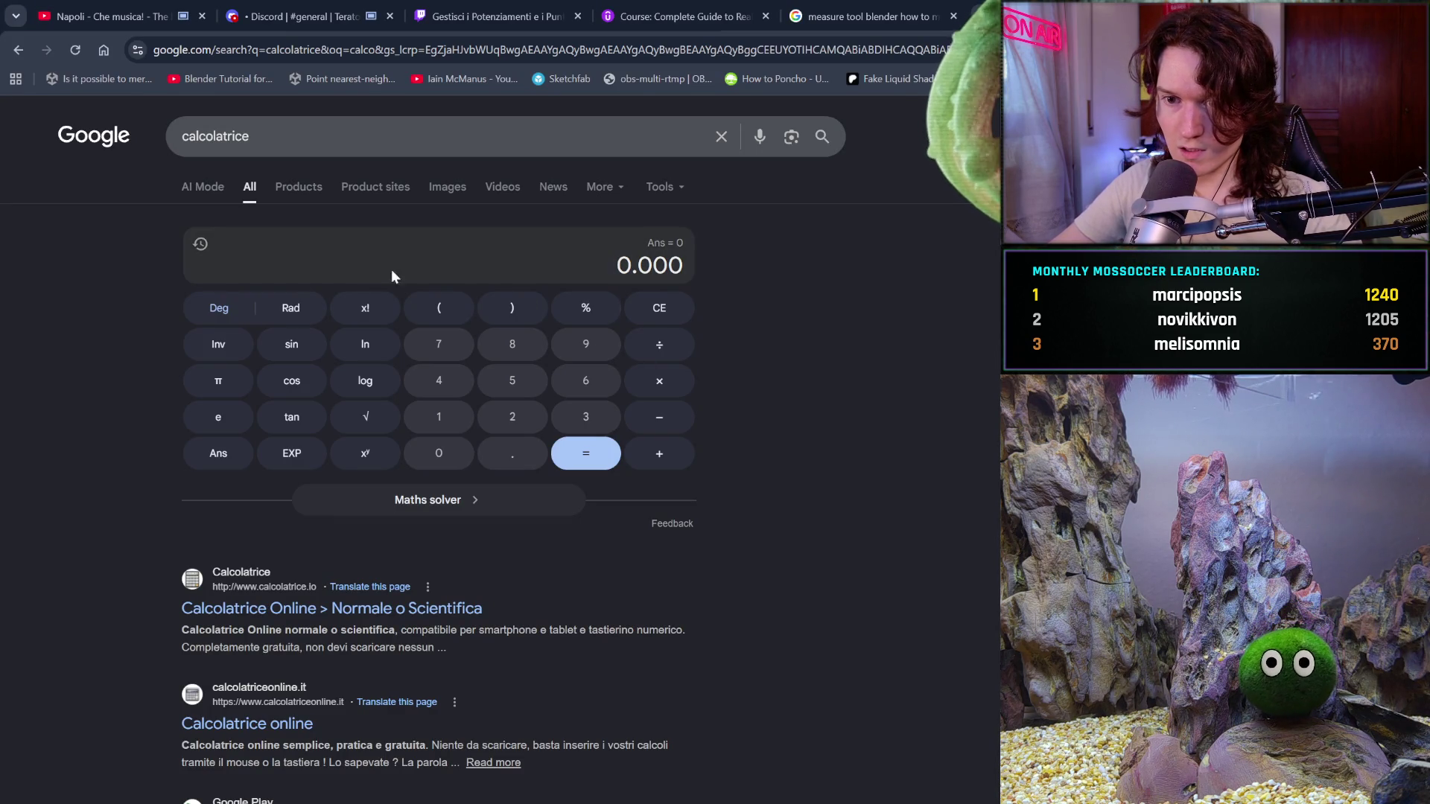
left_click(652, 306)
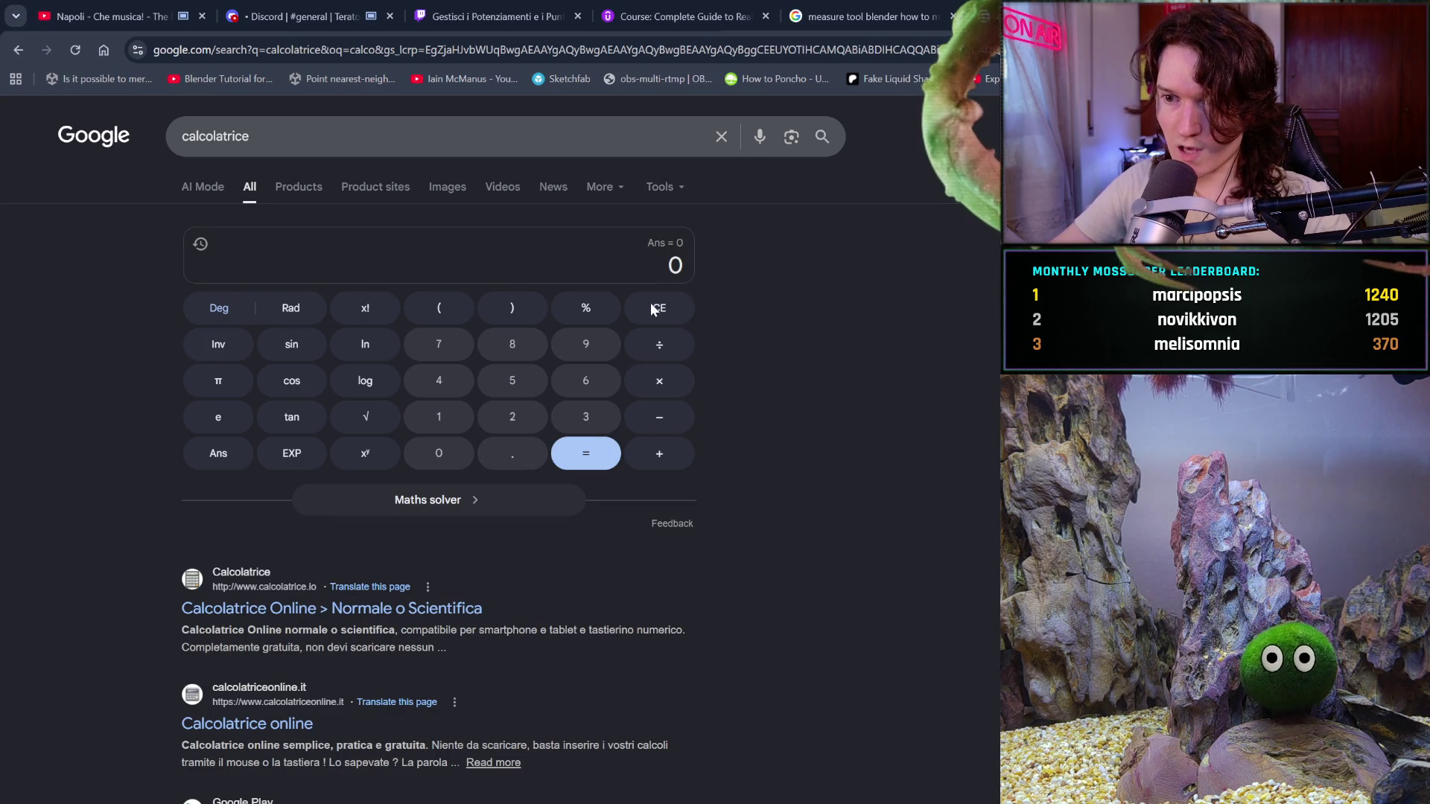
left_click(522, 463)
double_click(465, 451)
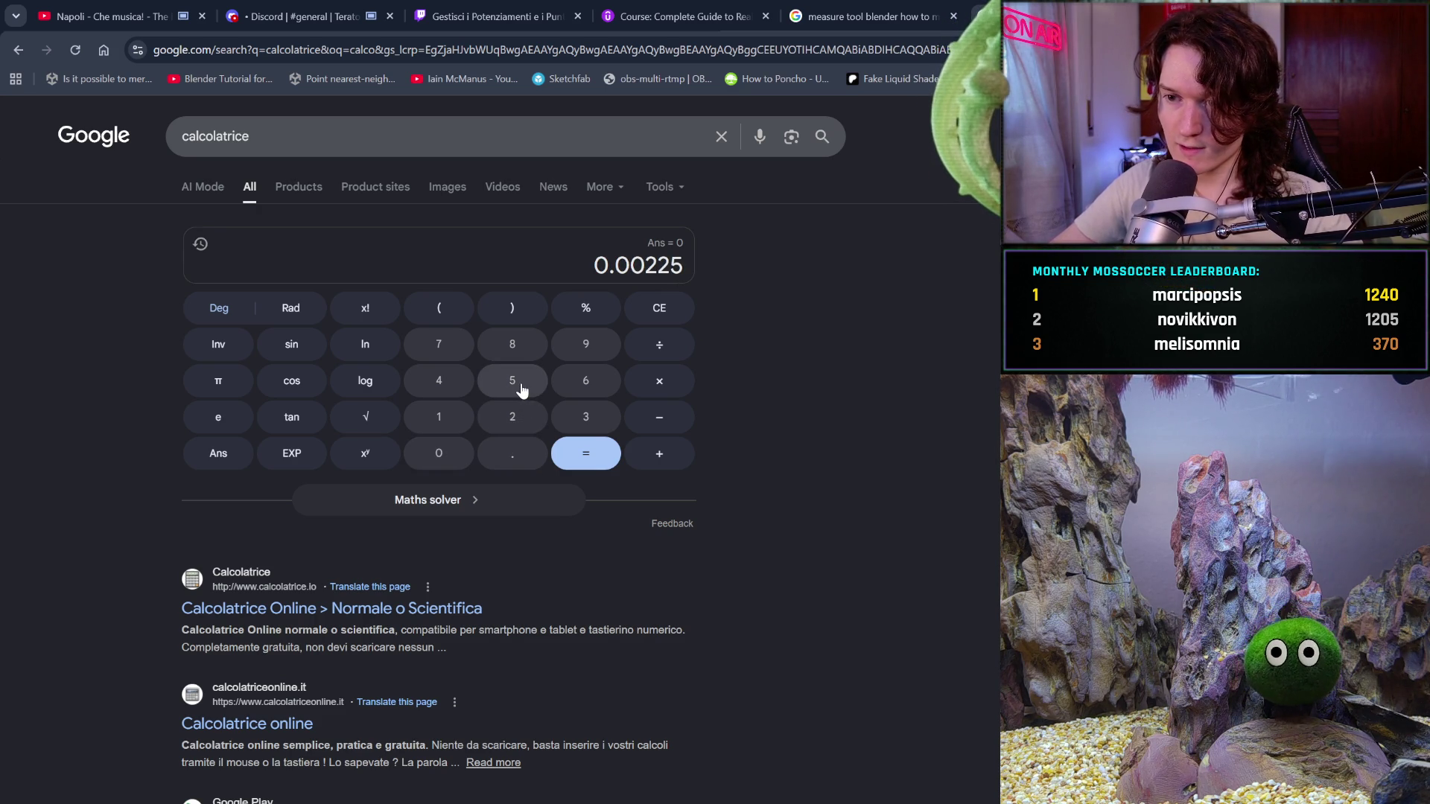
Try dividing by 1.05, then backspace the division away
left_click(660, 347)
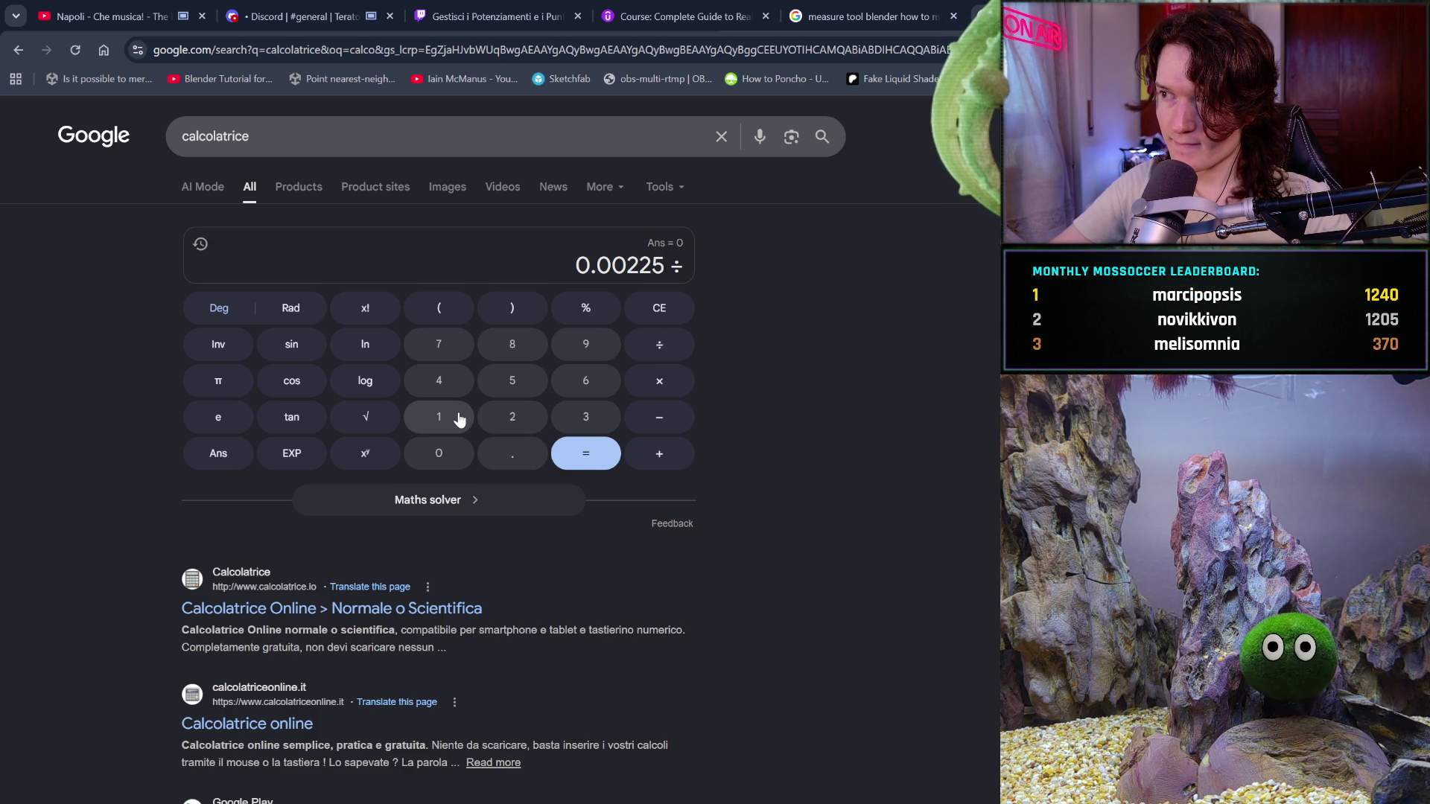
left_click(458, 419)
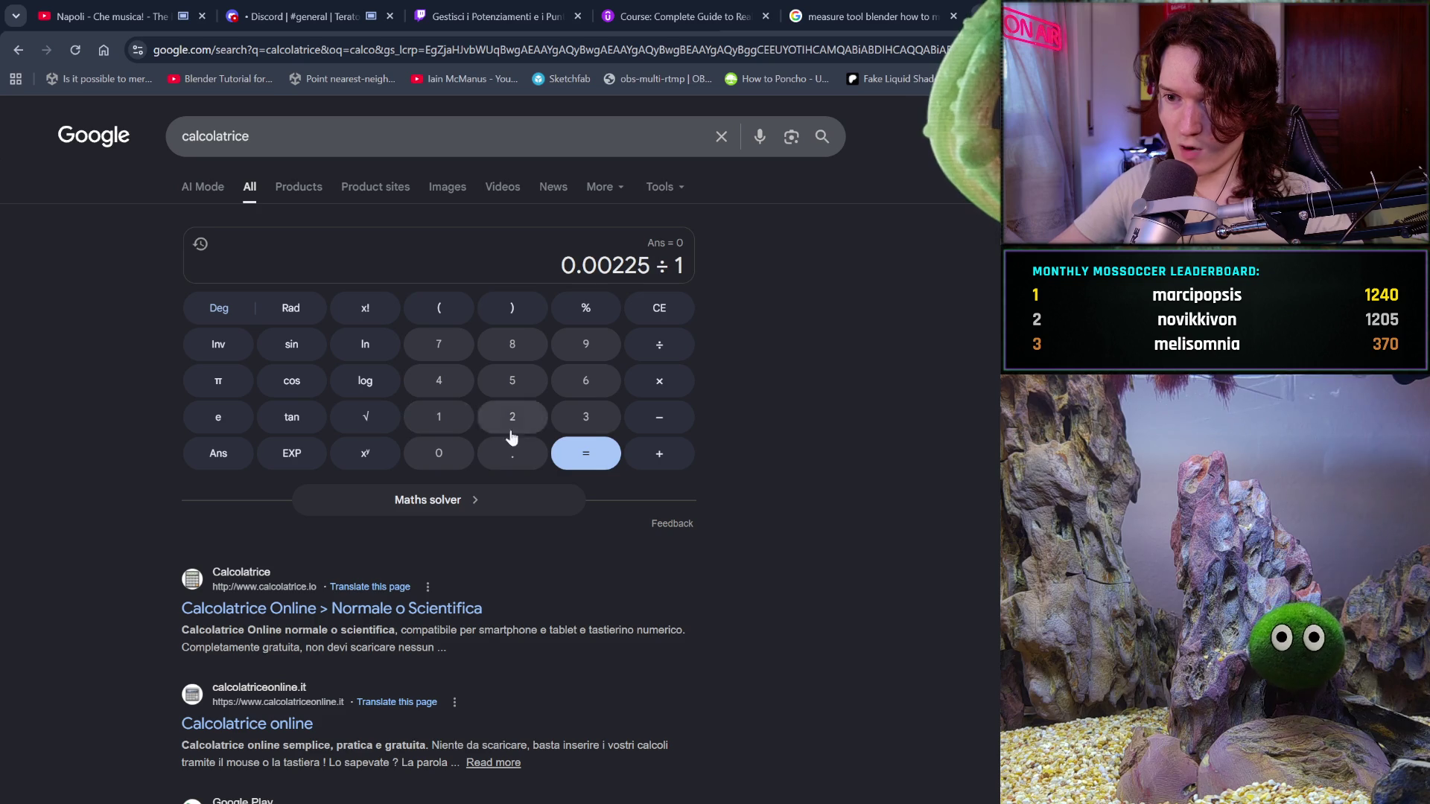
left_click(493, 453)
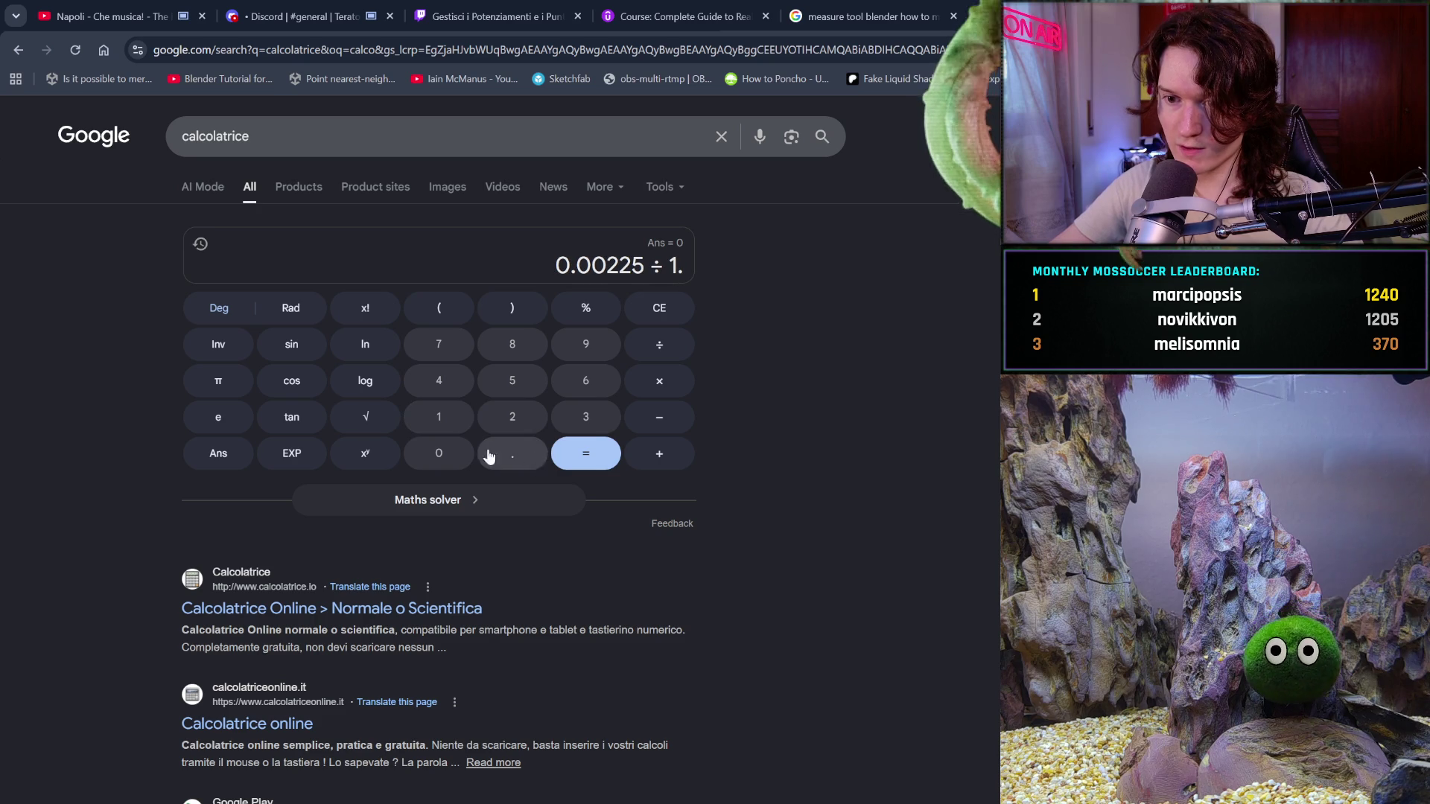
left_click(512, 392)
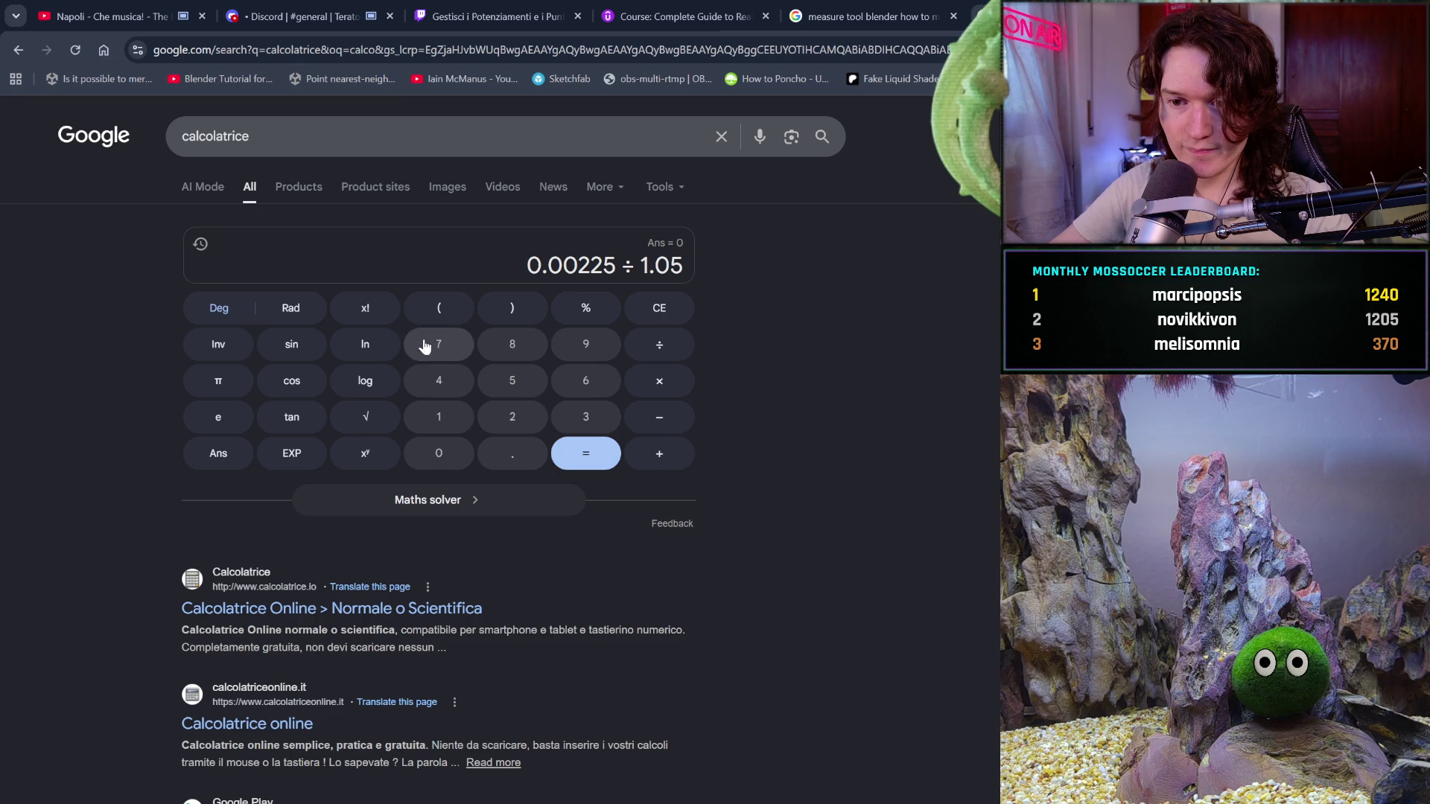
key("BackSpace")
key("BackSpace")
key("BackSpace")
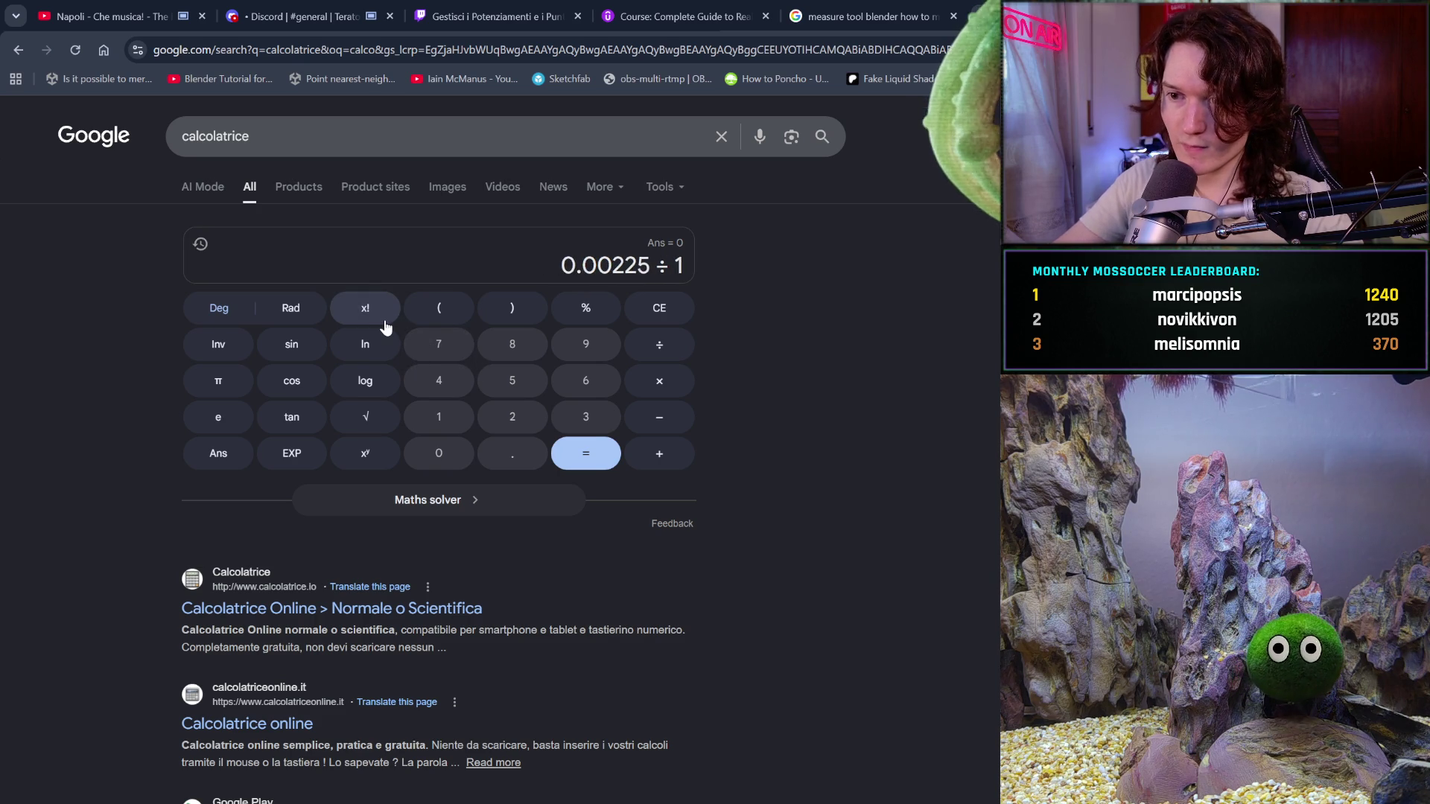
key("BackSpace")
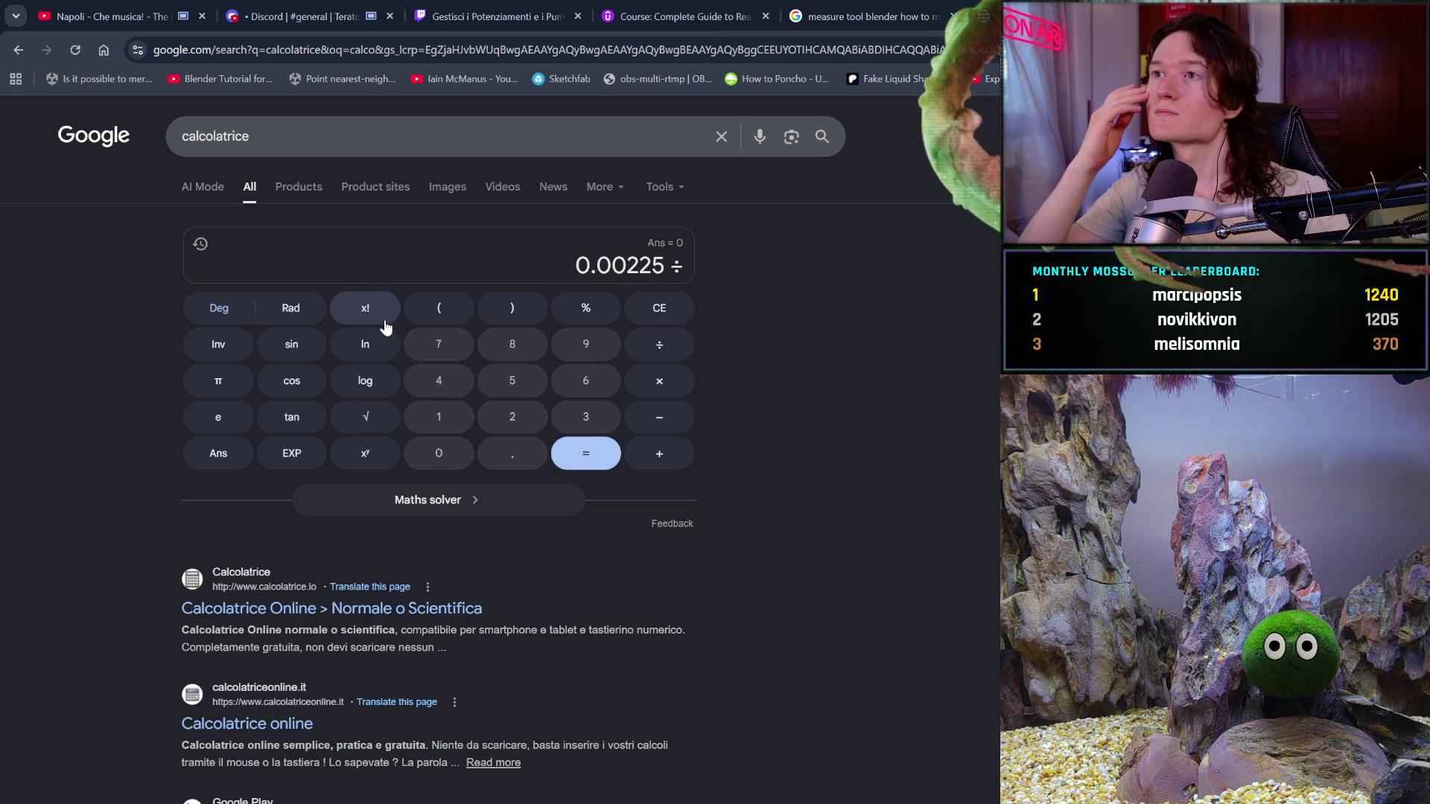
key("BackSpace")
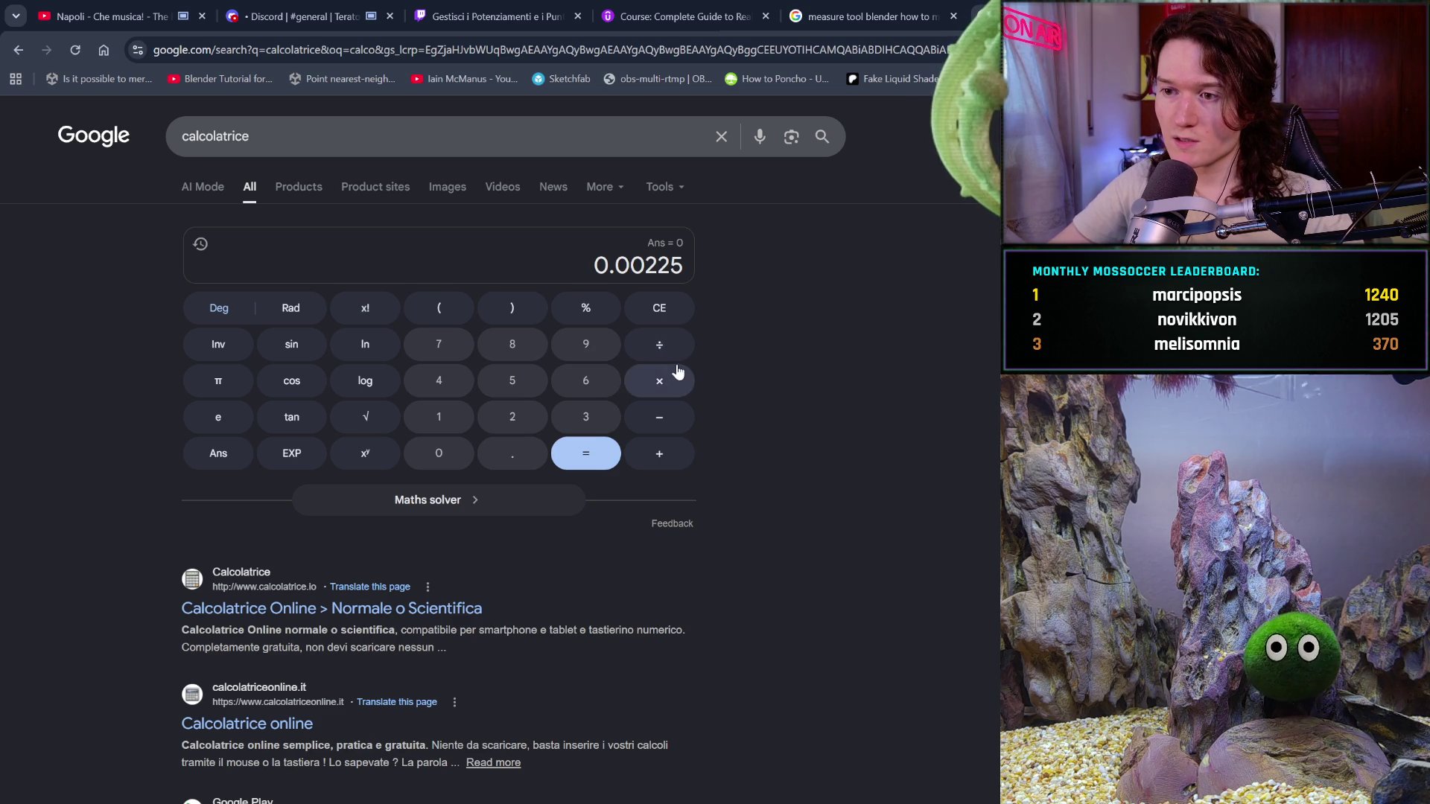
Multiply 0.00225 by 0.495 to get 0.00111375
left_click(442, 462)
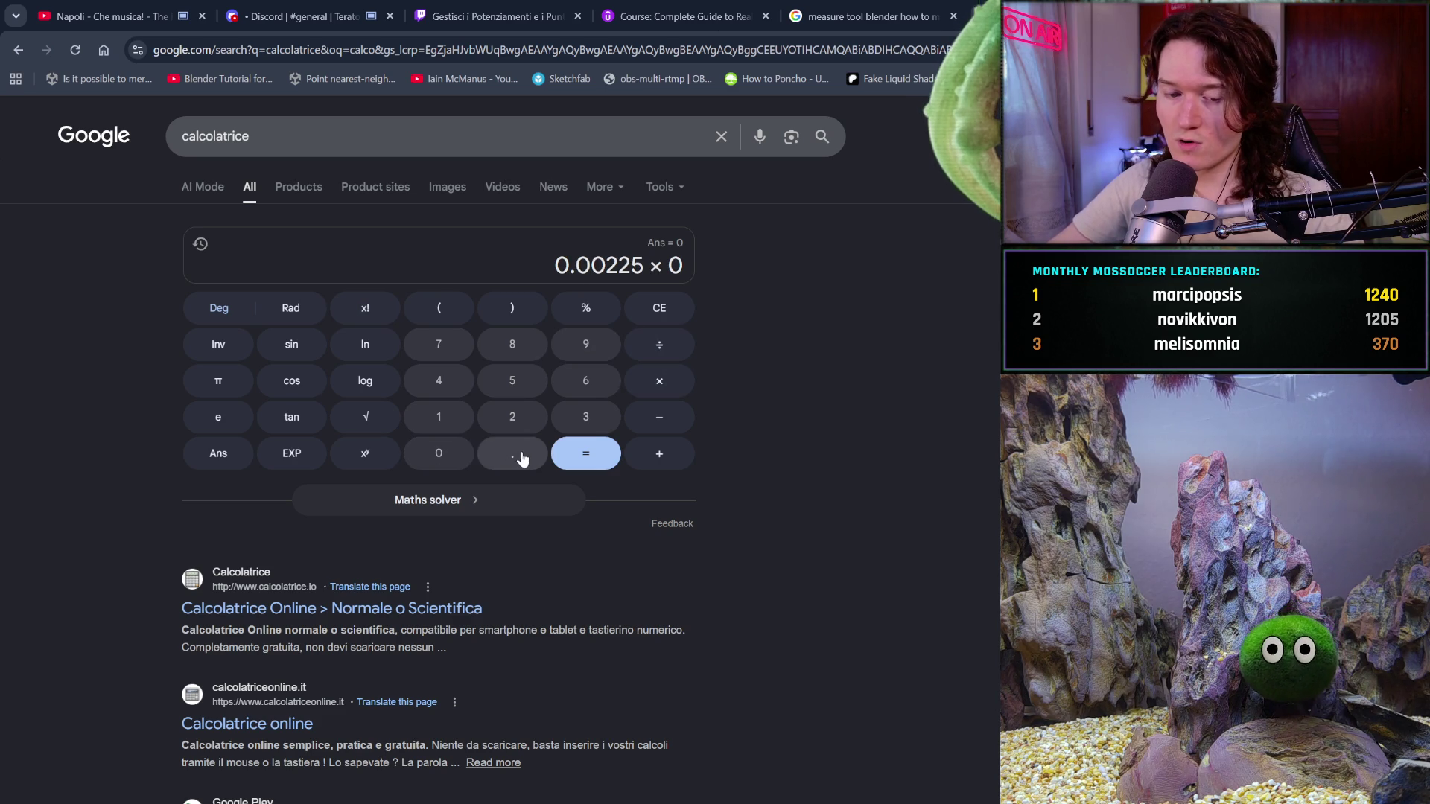
left_click(519, 459)
left_click(453, 393)
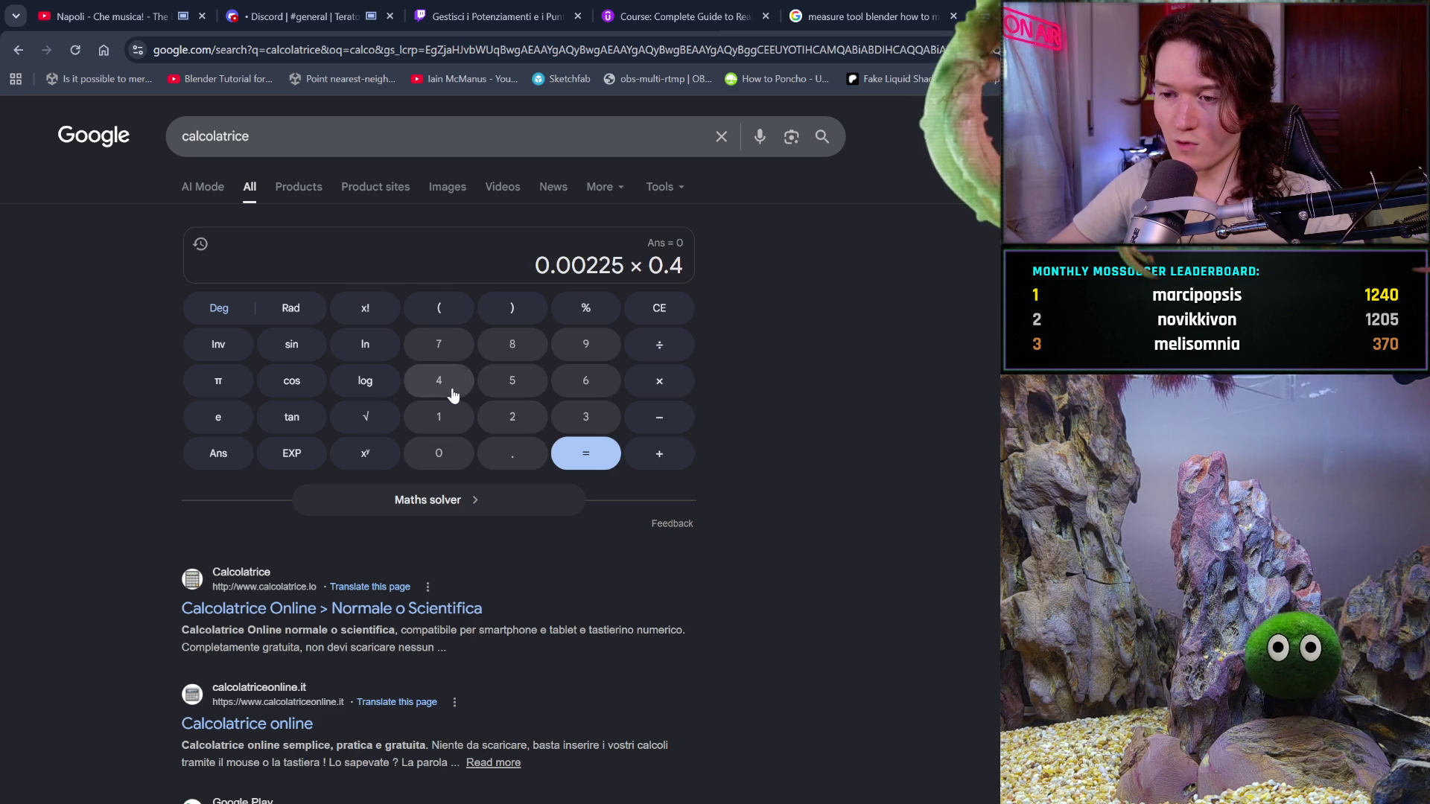
left_click(589, 347)
left_click(522, 383)
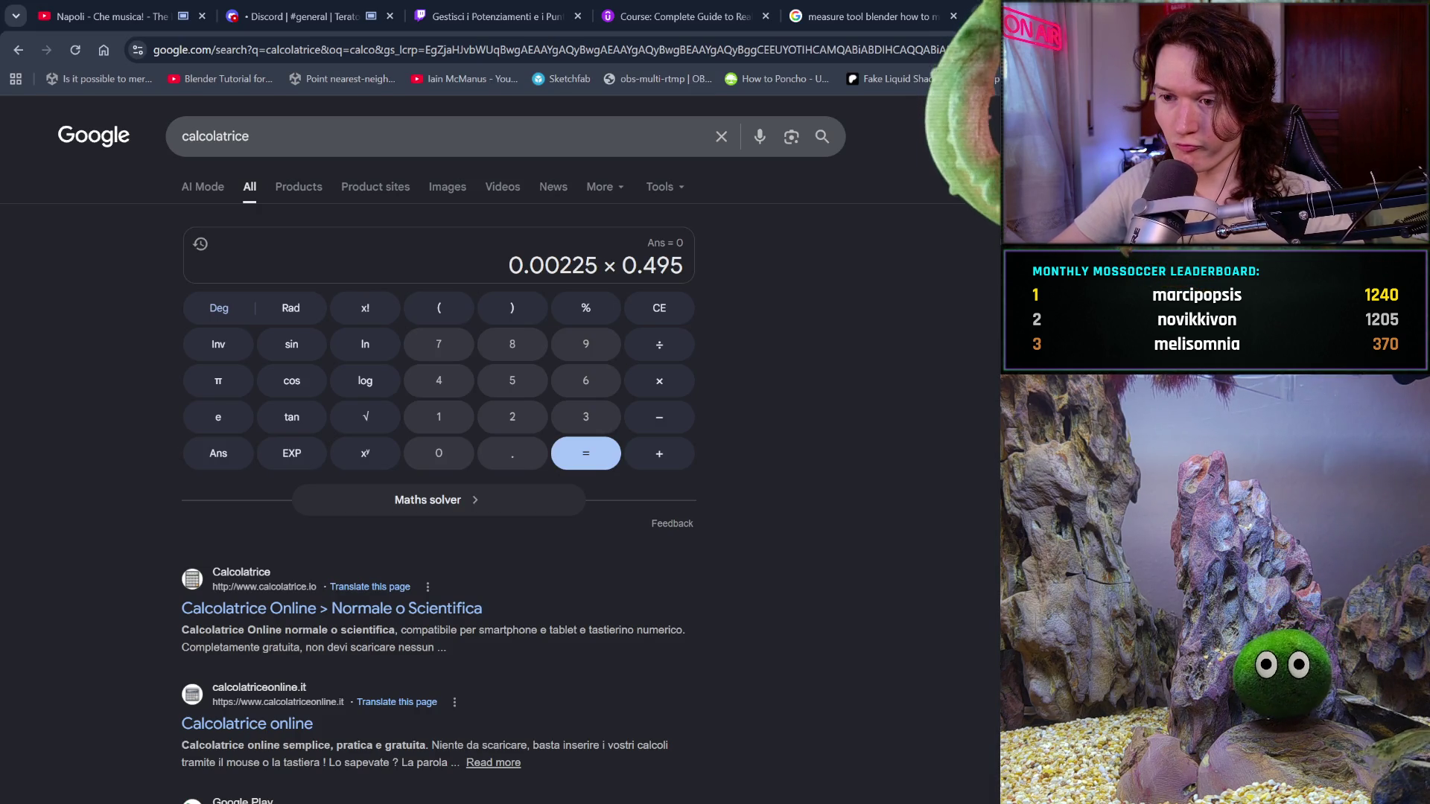
left_click(585, 452)
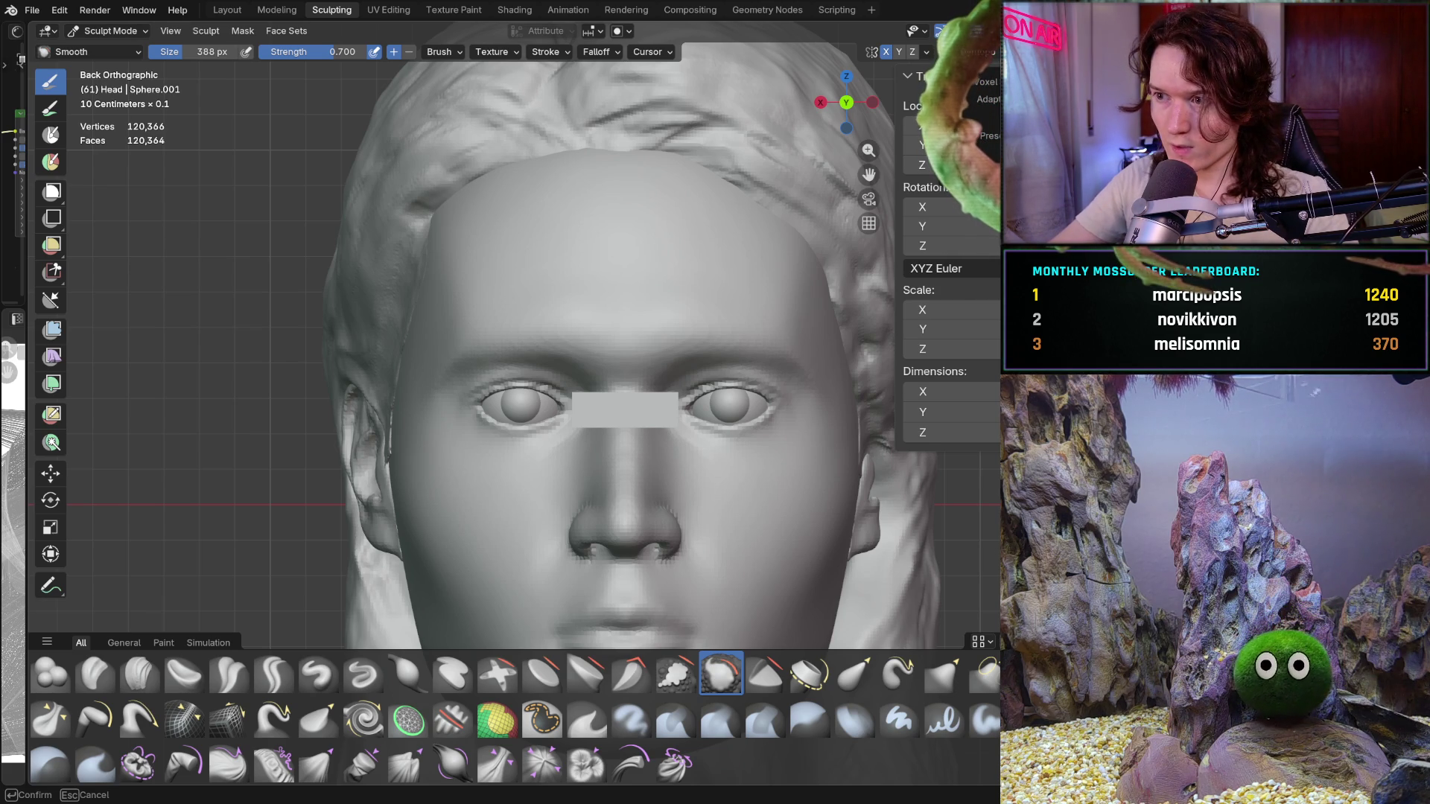
Increase the head's sculpt resolution and inspect the left eye and brow up close
key("ctrl+r")
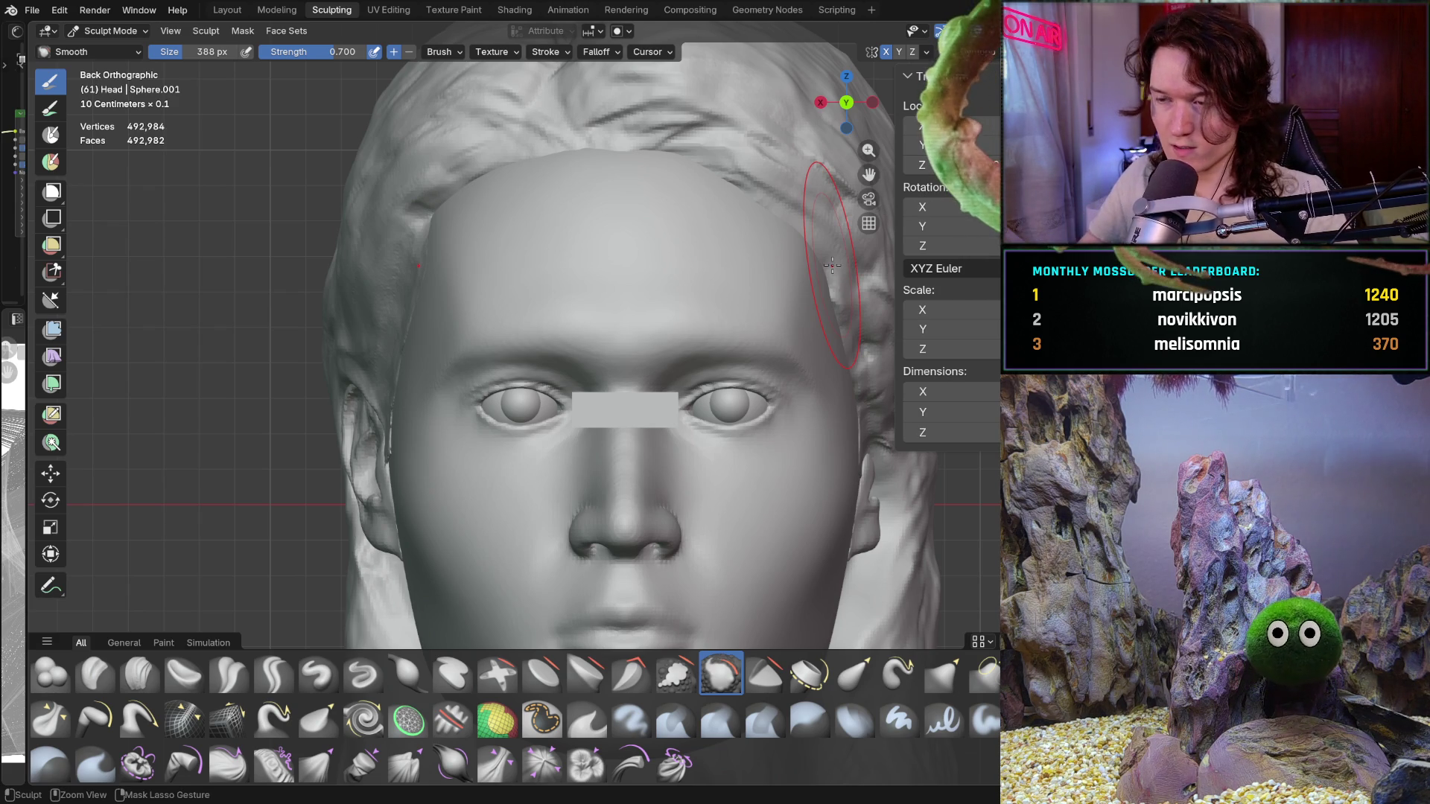
key("ctrl+shift+z")
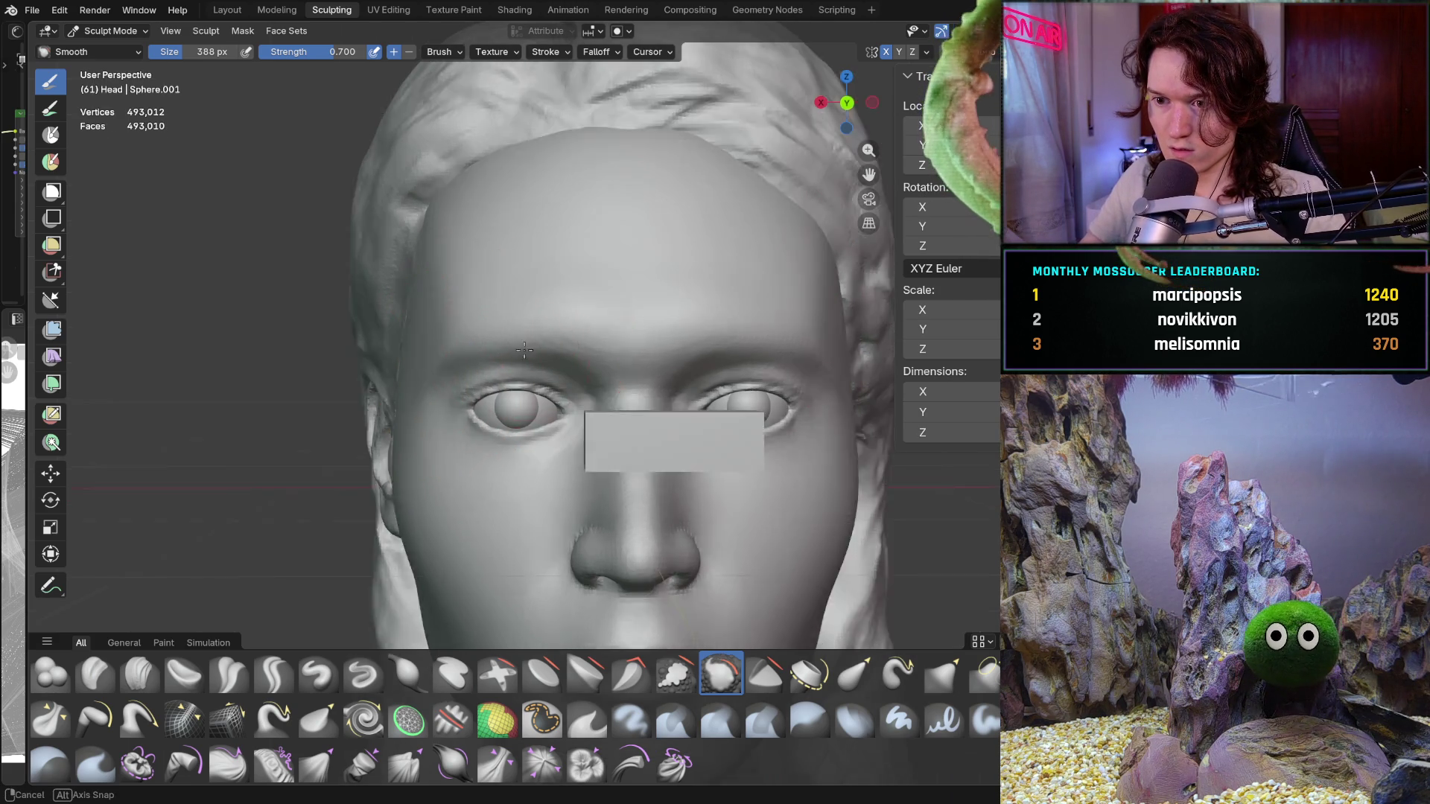
middle_click_drag(467, 374, 558, 368)
scroll(600, 346, "up", 3)
key("ctrl+z")
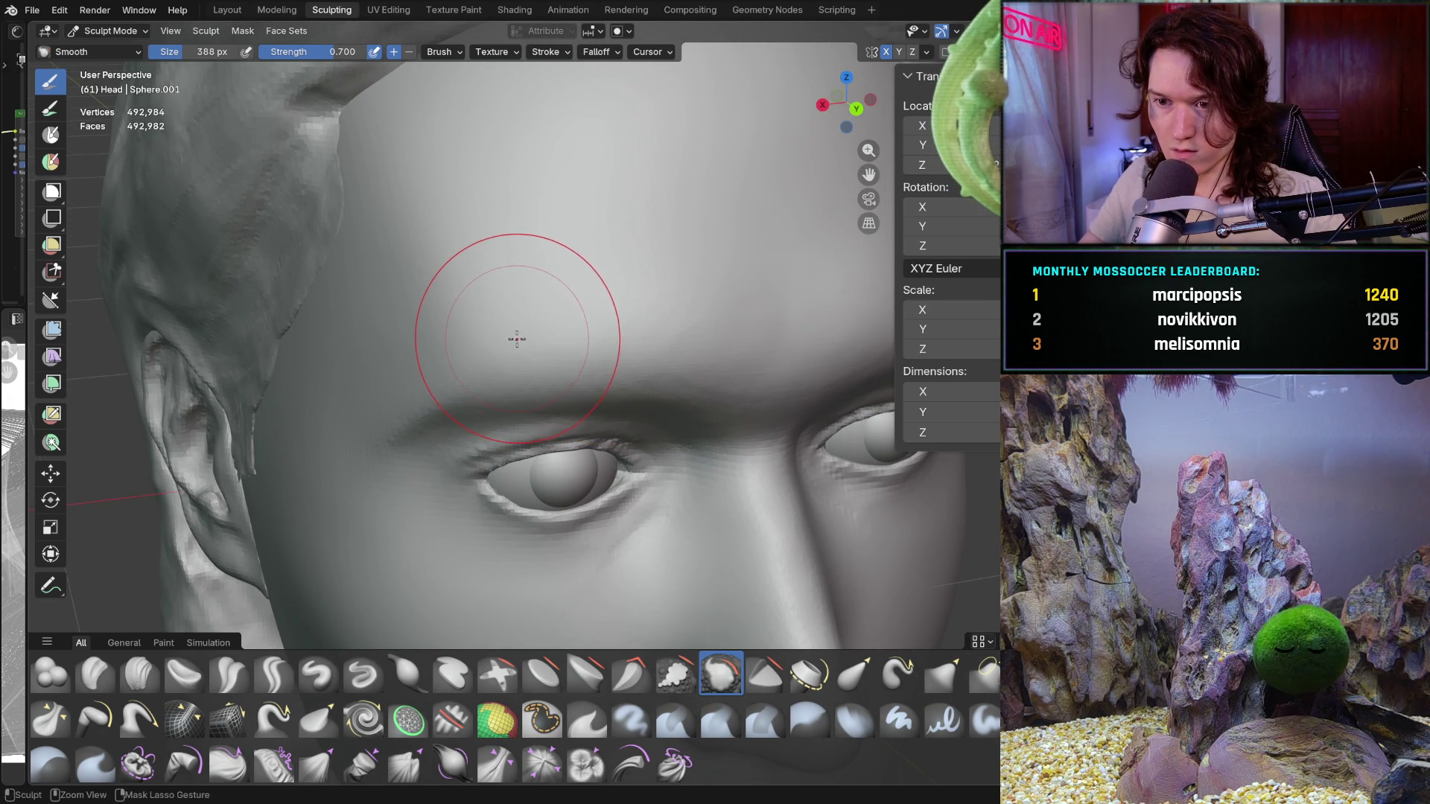
key("ctrl+shift+z")
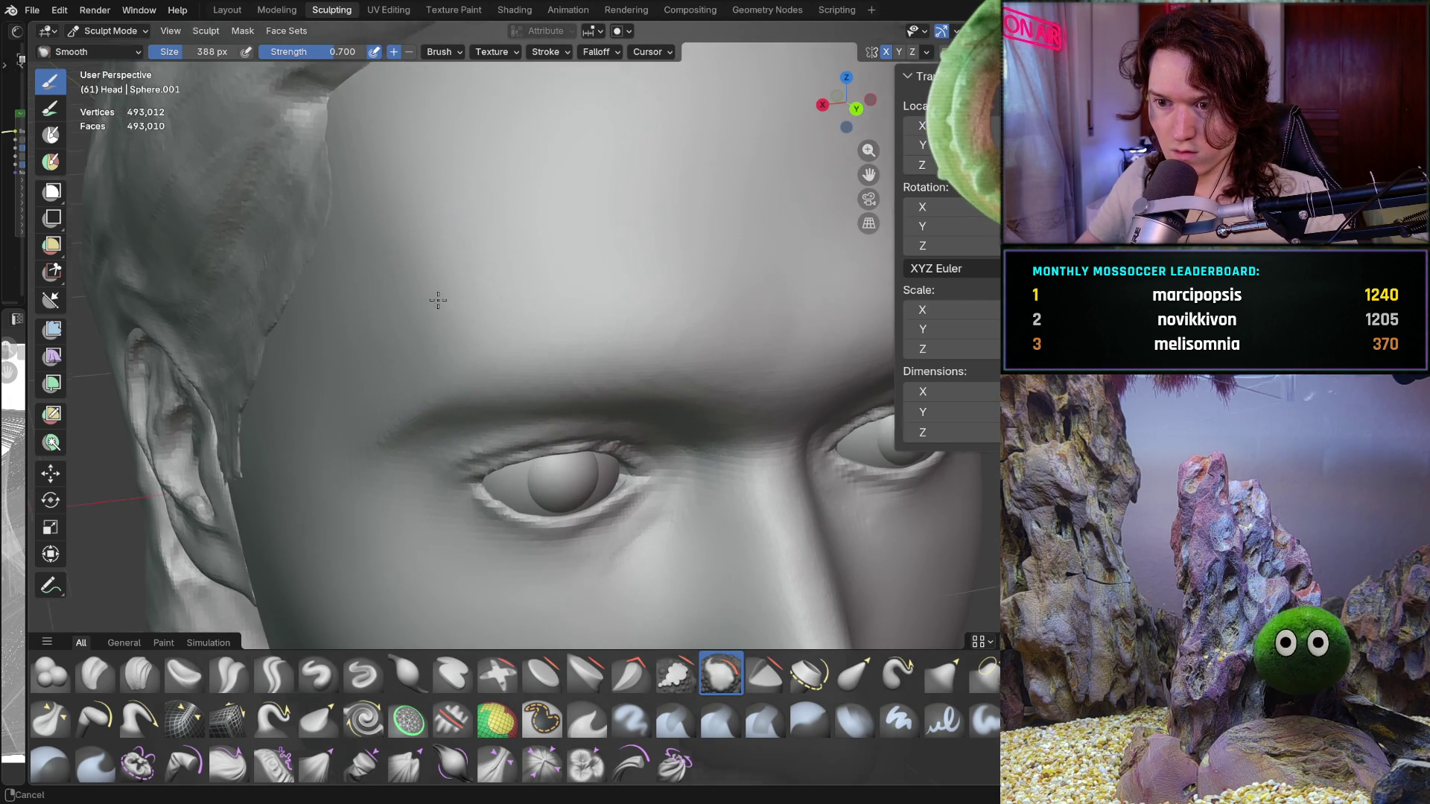
scroll(504, 250, "up", 3)
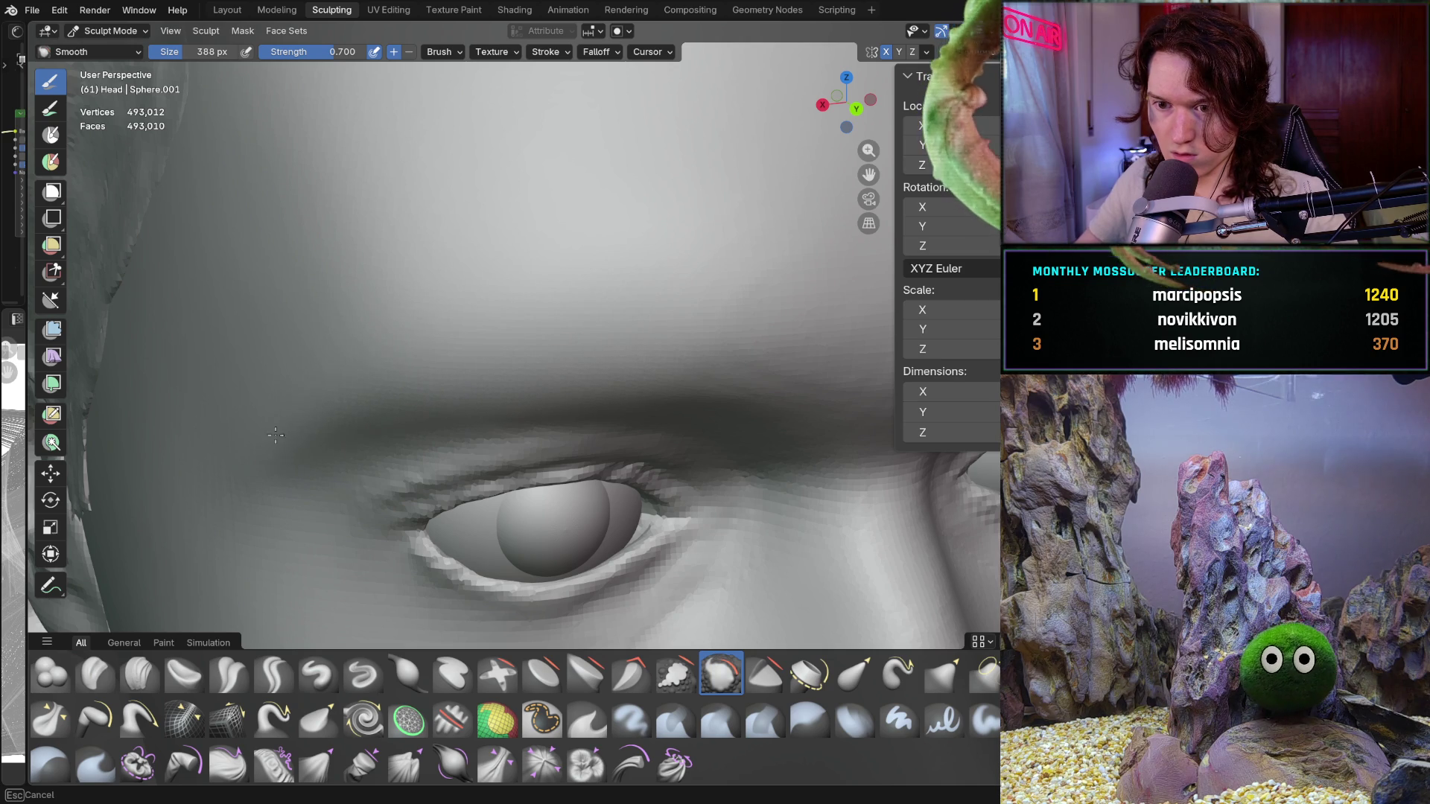
Undo the resolution increase back to ~120,000 faces and return to Object Mode on the head
key("Page_Down")
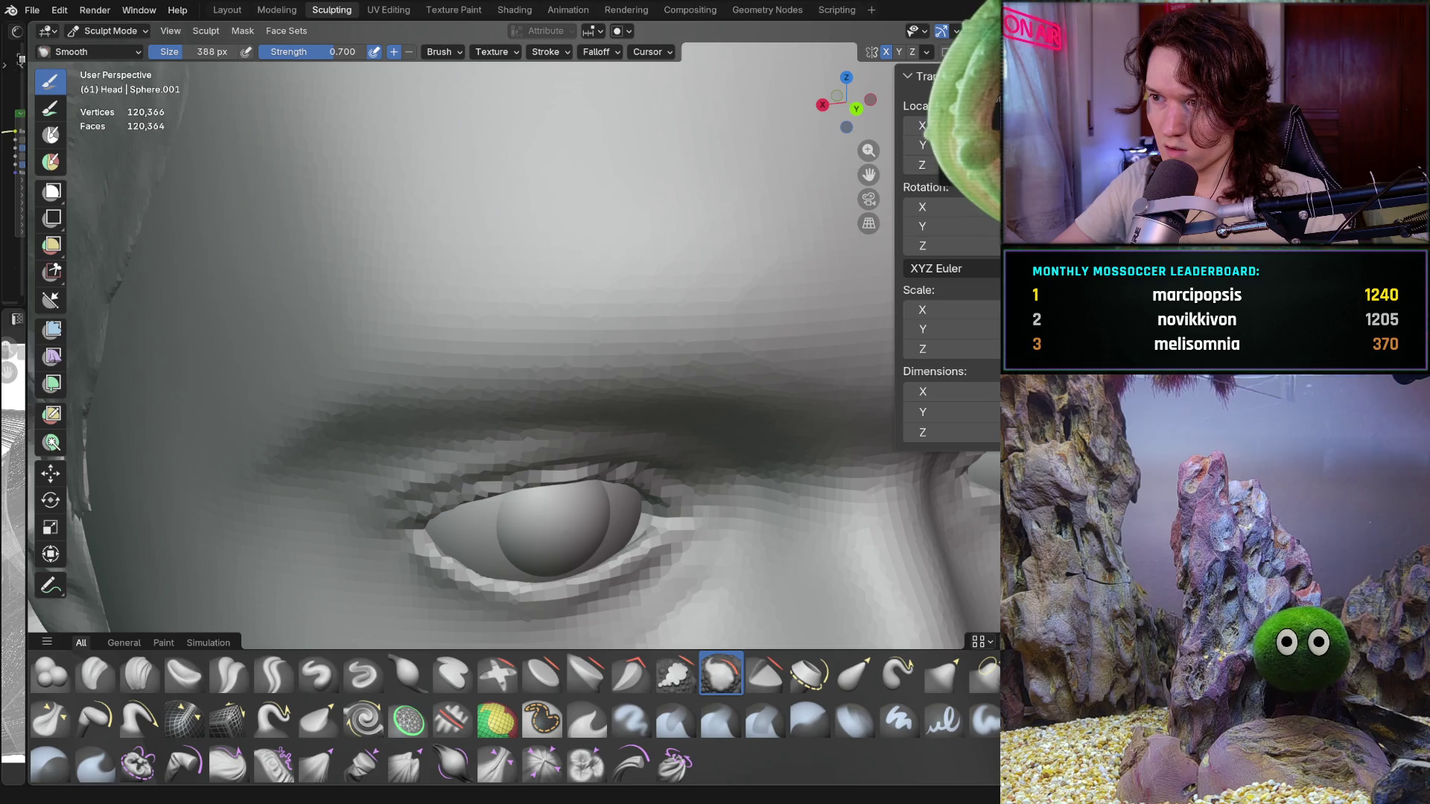
key("ctrl+Tab")
left_click(647, 223)
scroll(647, 230, "down", 1, "shift")
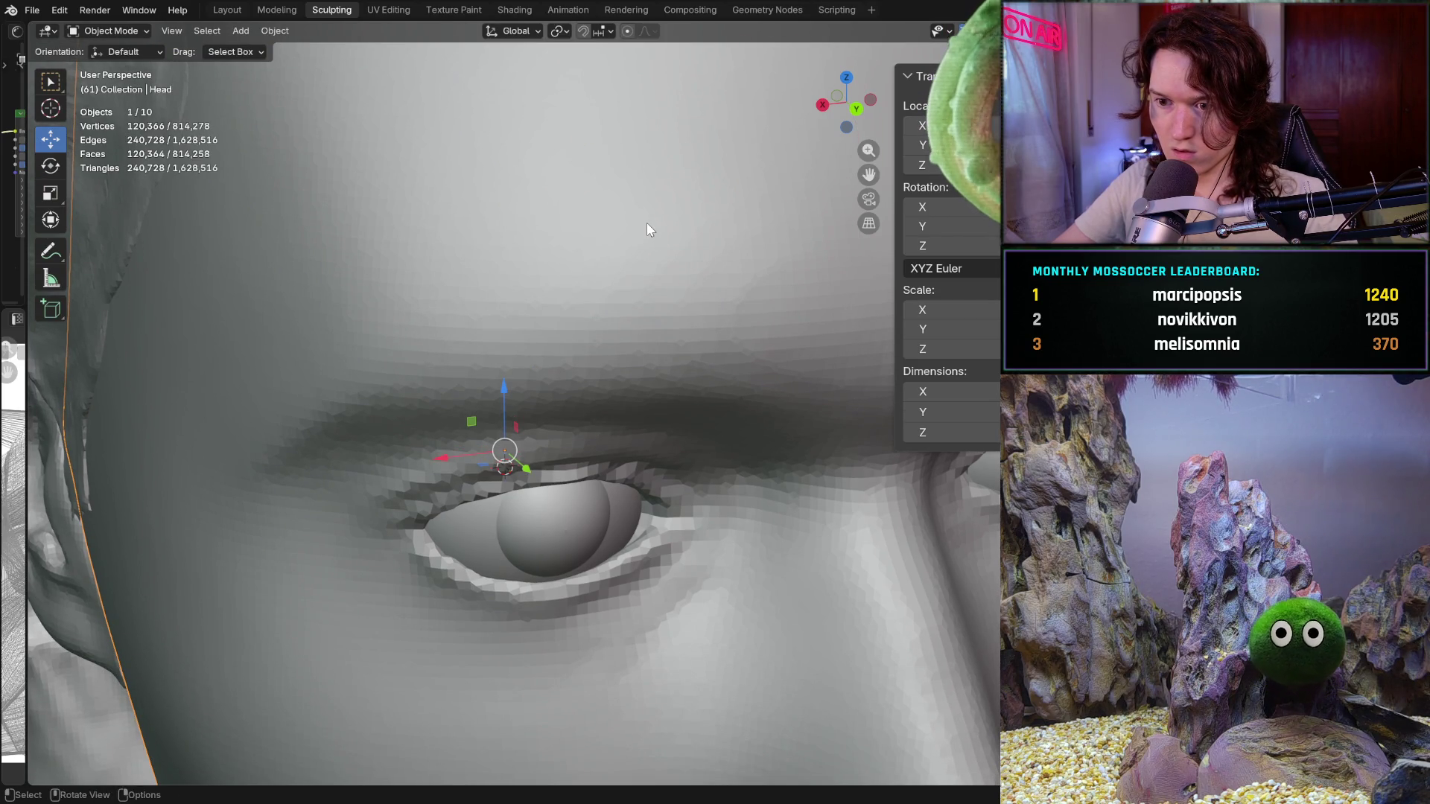
Zoom out from the hair to frame the whole head and select the head mesh
left_click(765, 132)
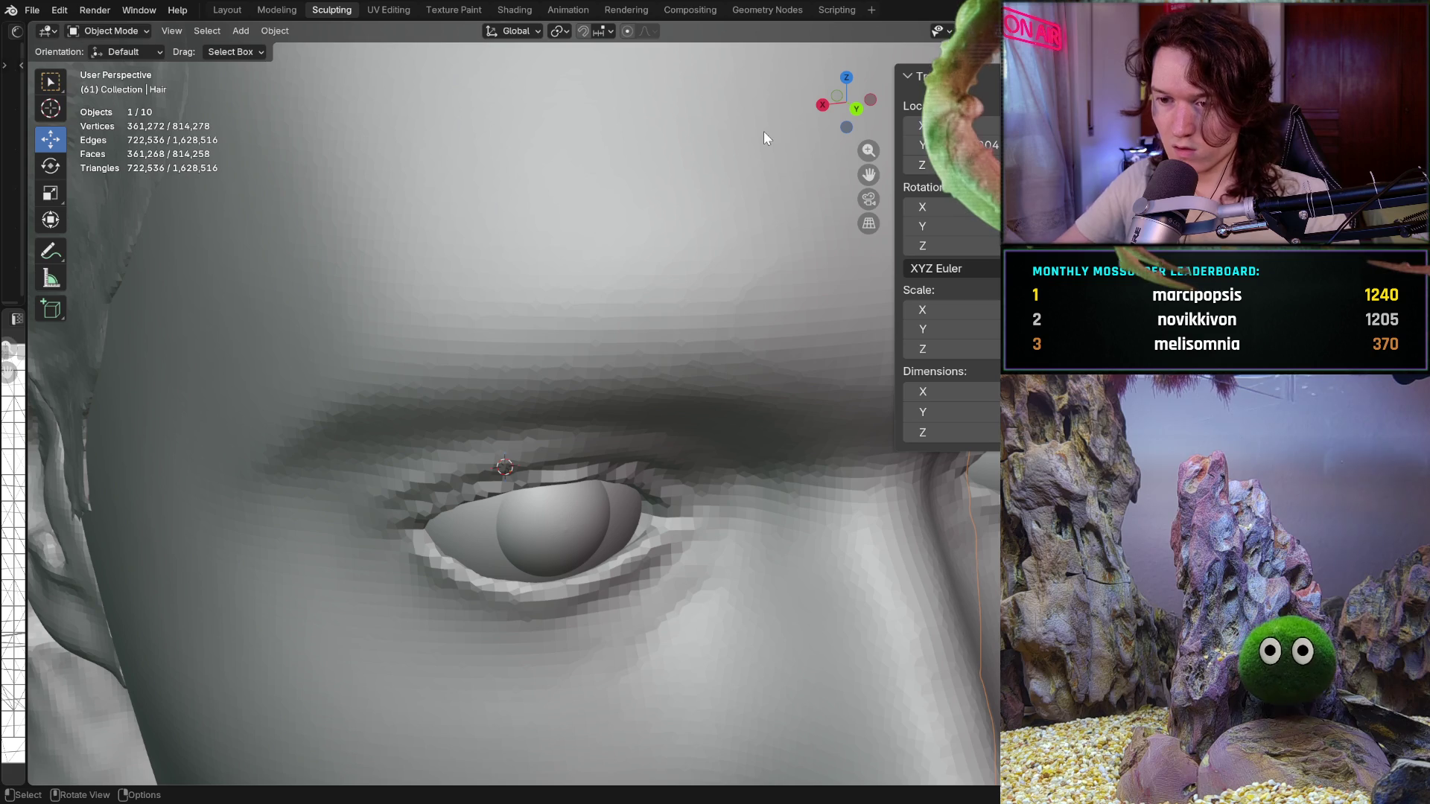
middle_click_drag(763, 131, 397, 479, "ctrl")
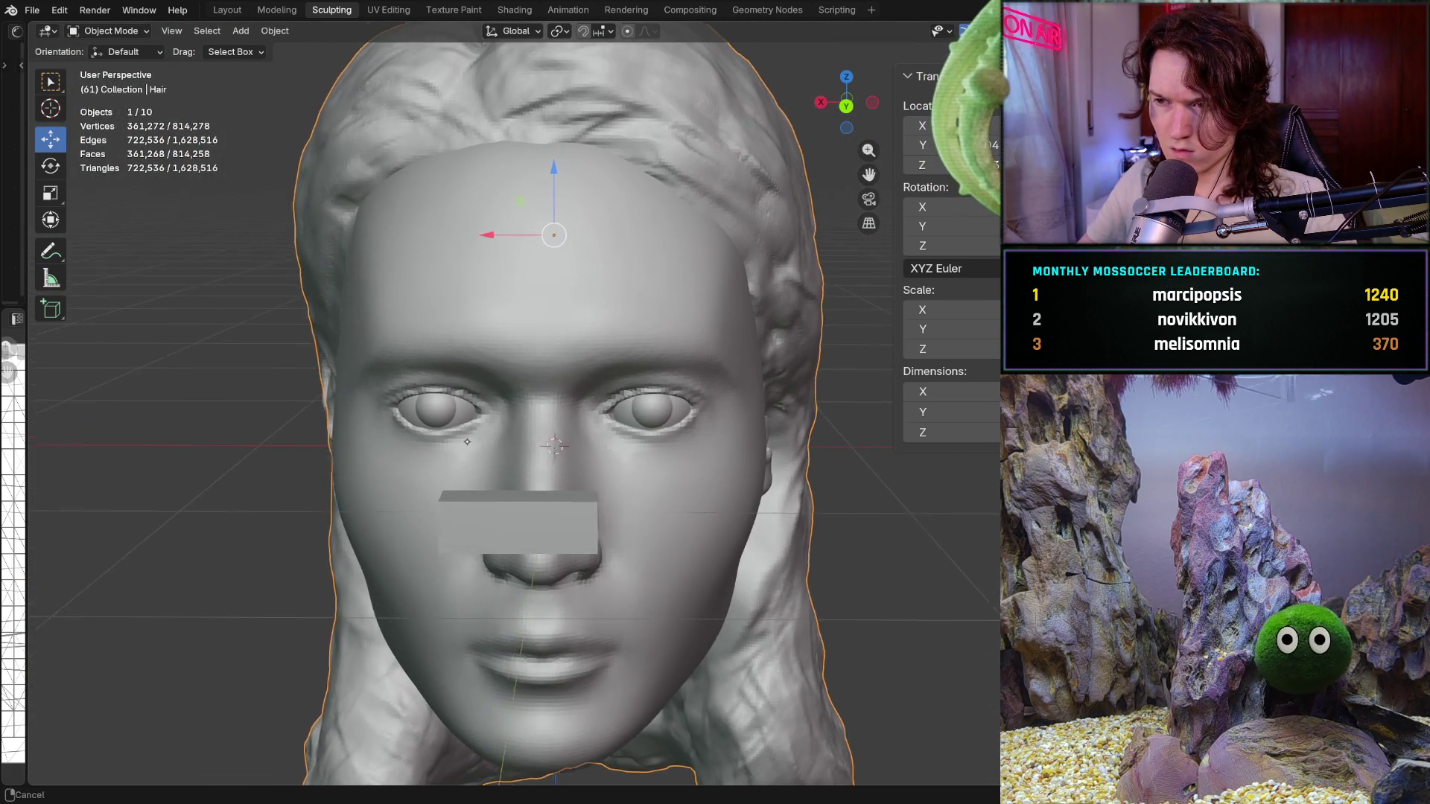
middle_click_drag(398, 478, 380, 525, "ctrl")
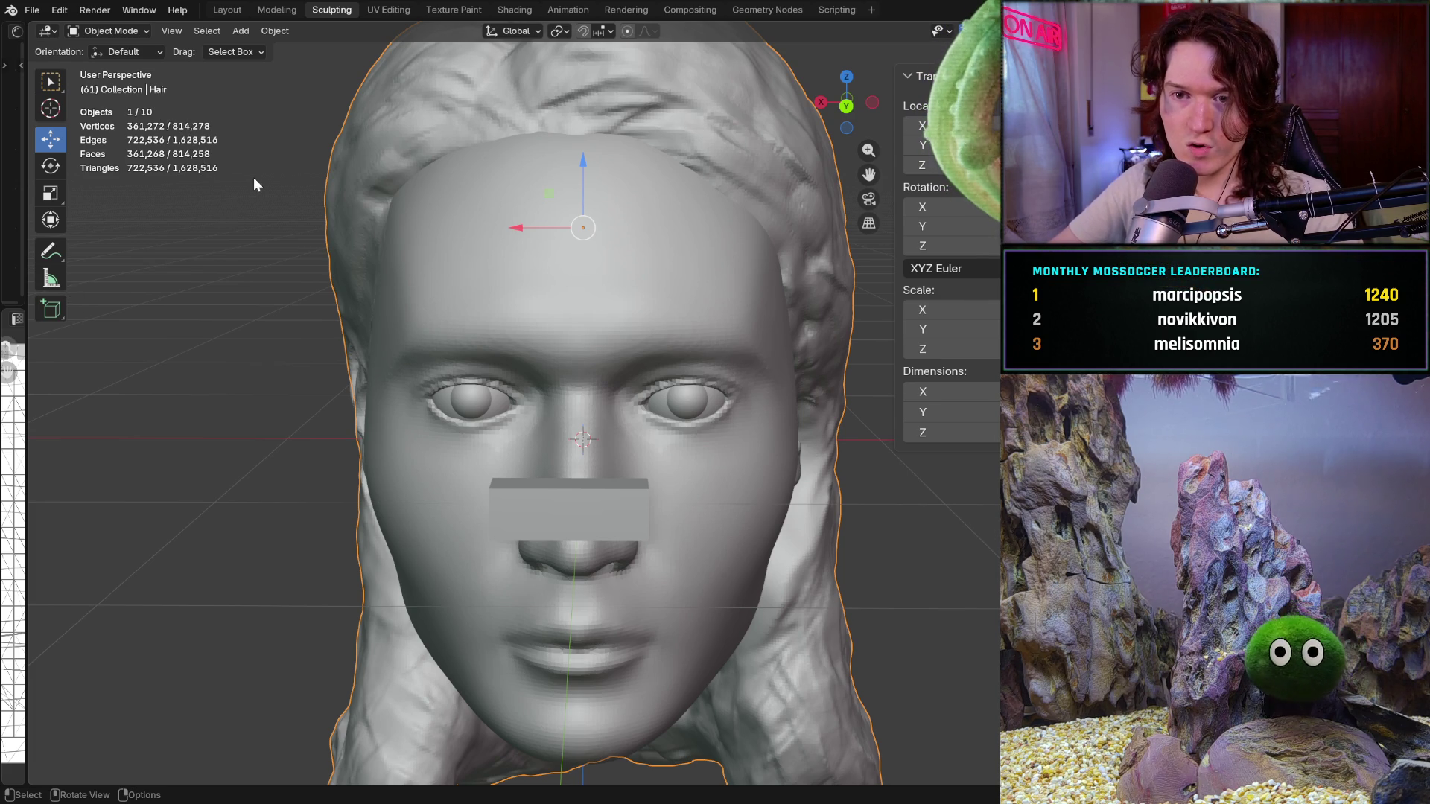
left_click(466, 279)
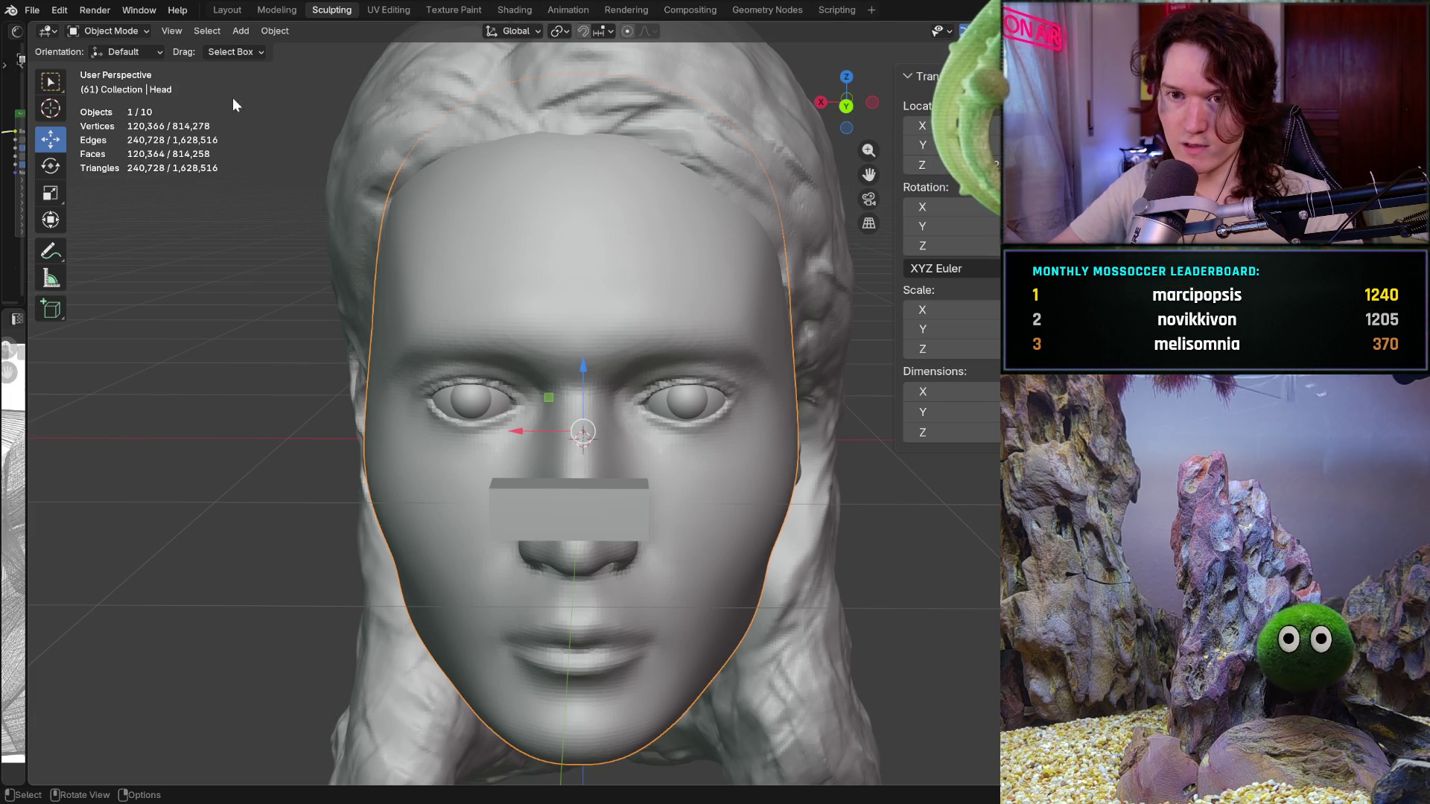
key("ctrl")
Settle the selection on the head rather than the hair and view it straight on orthographically
left_click(429, 260, "ctrl")
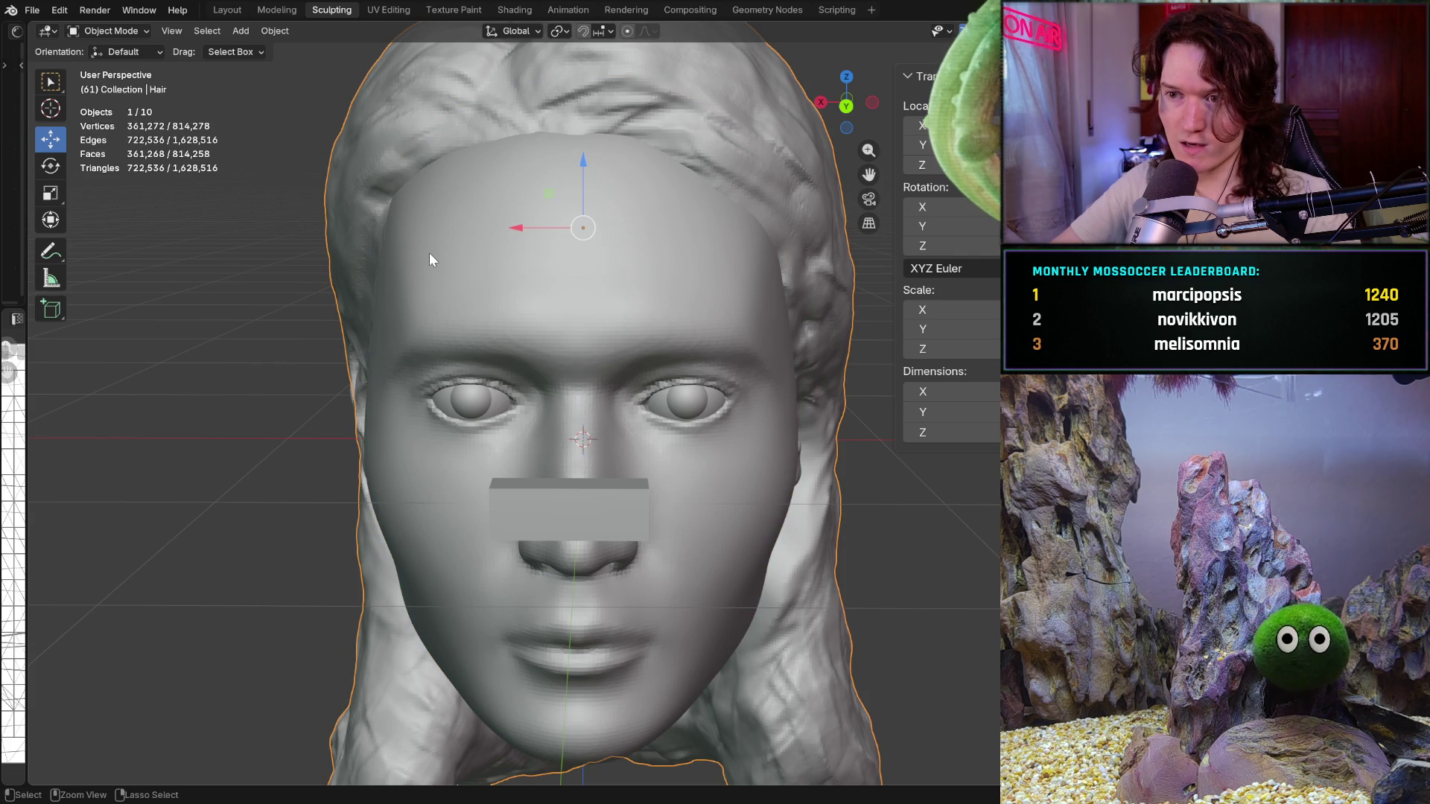
left_click(430, 259, "ctrl")
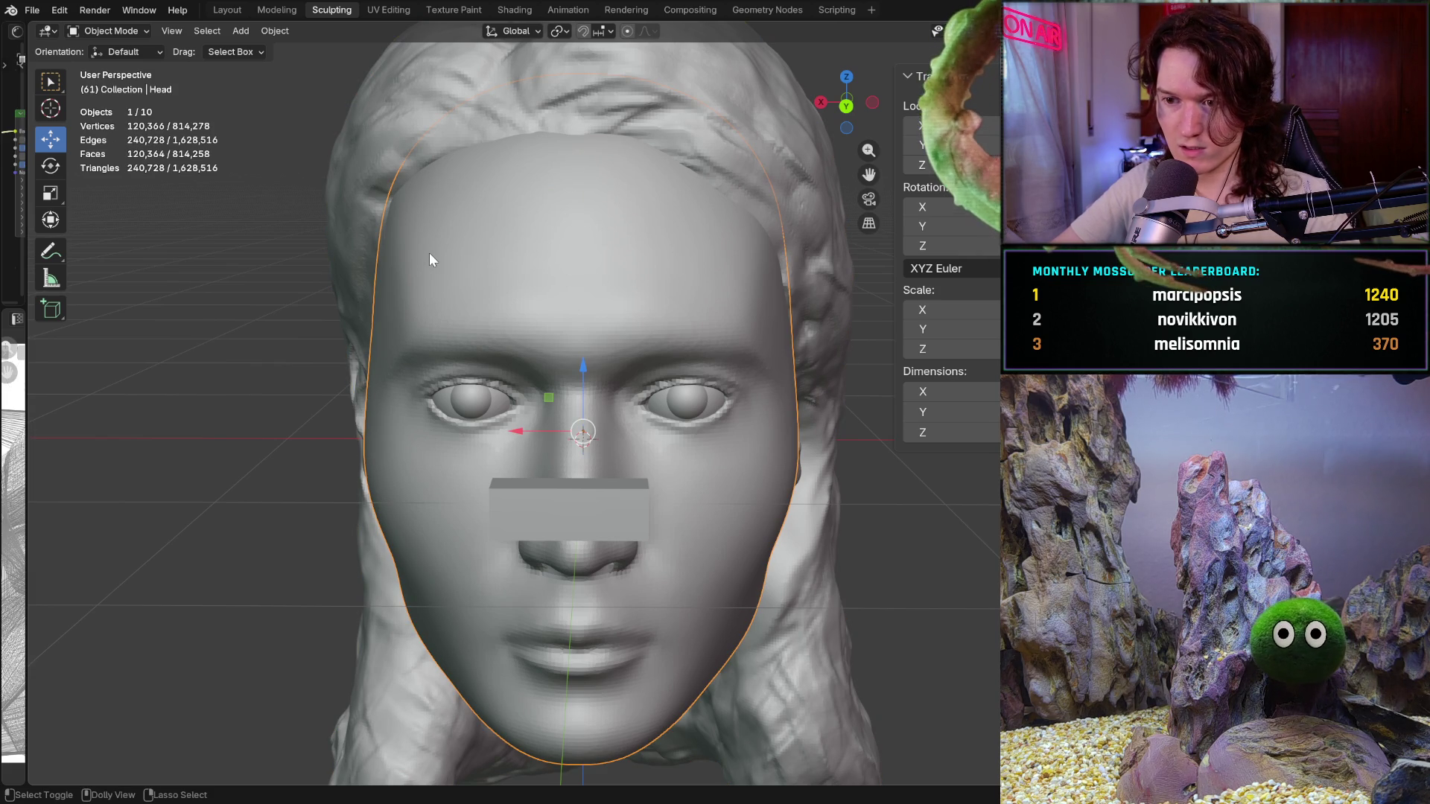
left_click(429, 253, "ctrl+shift")
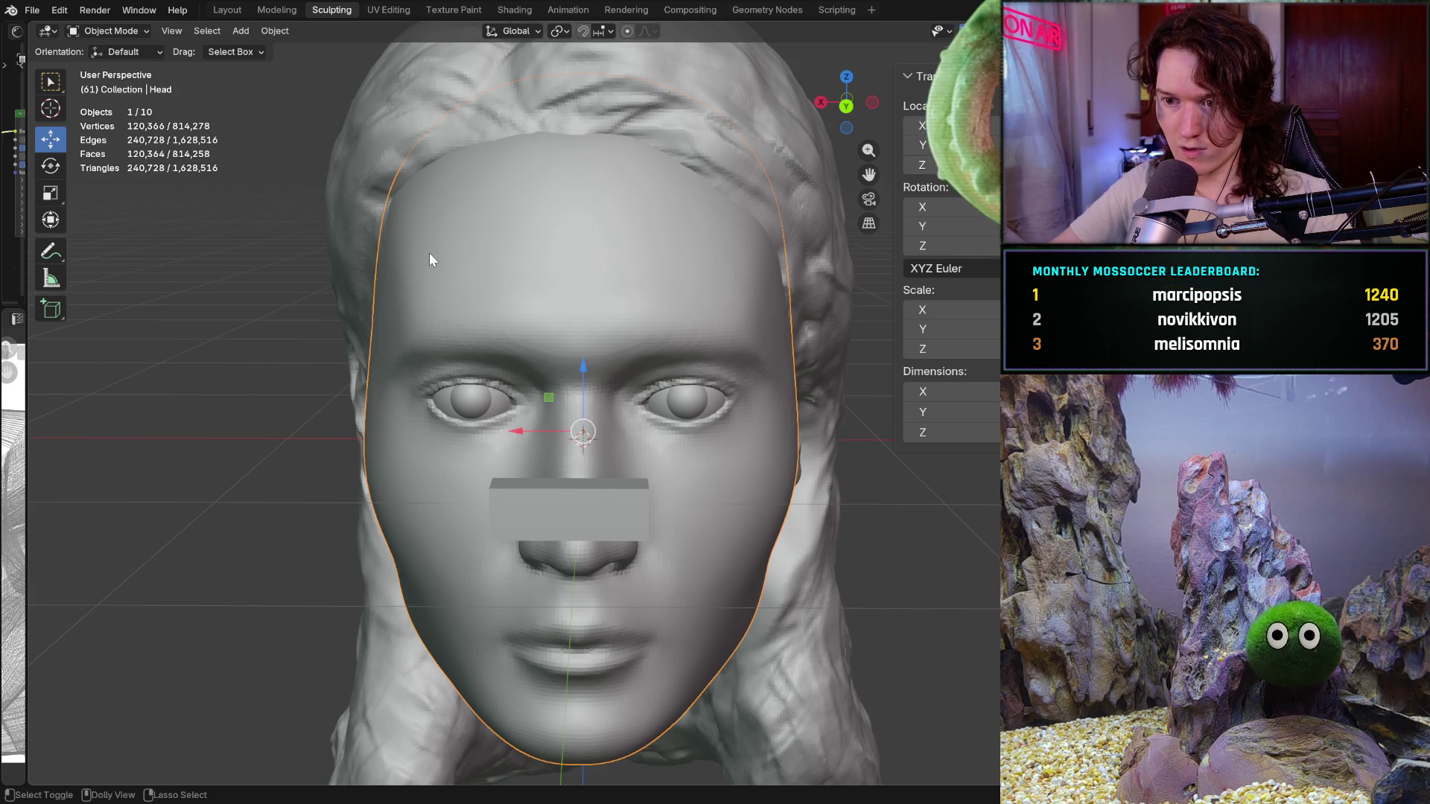
left_click(429, 254, "ctrl+shift")
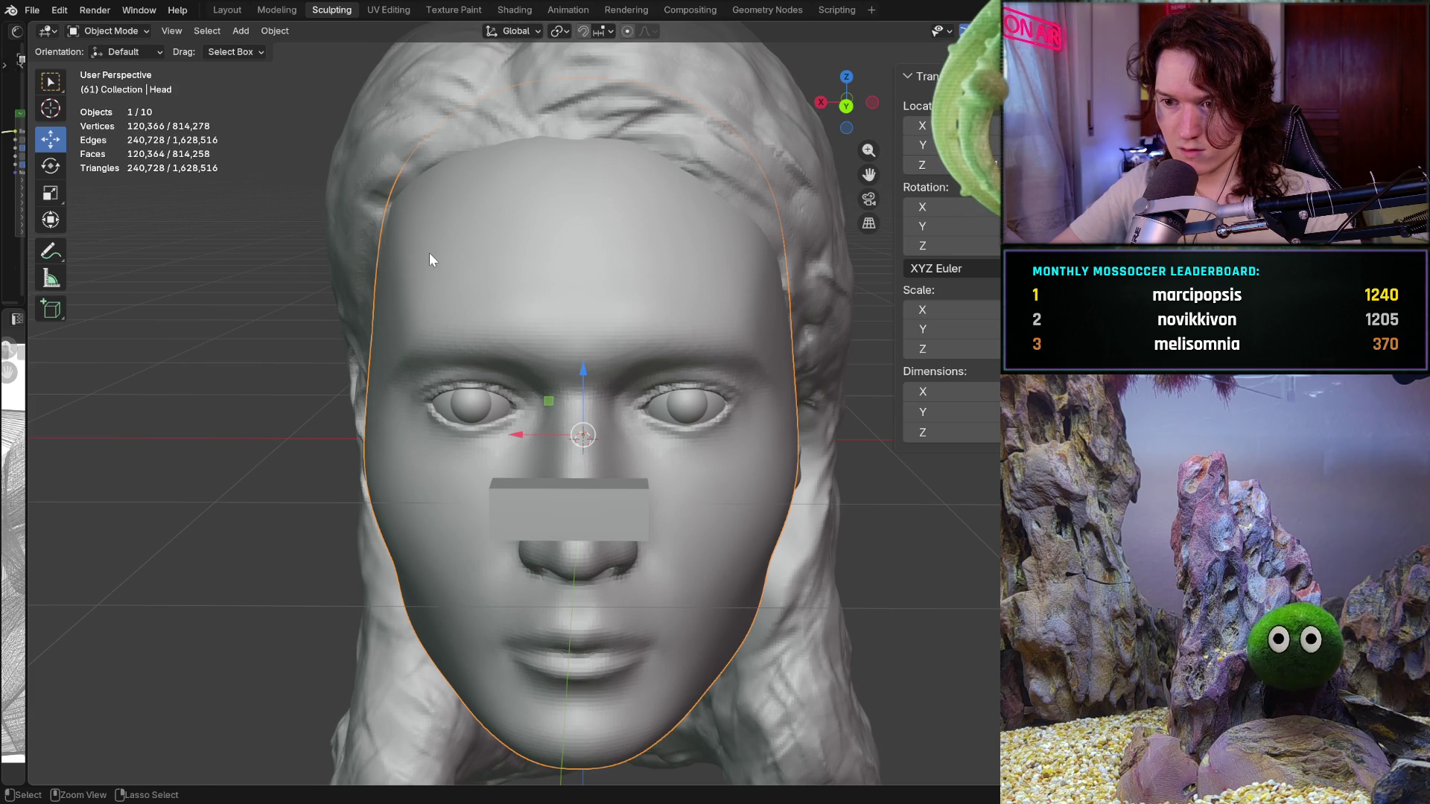
key("ctrl+z")
scroll(694, 435, "down", 1, "shift")
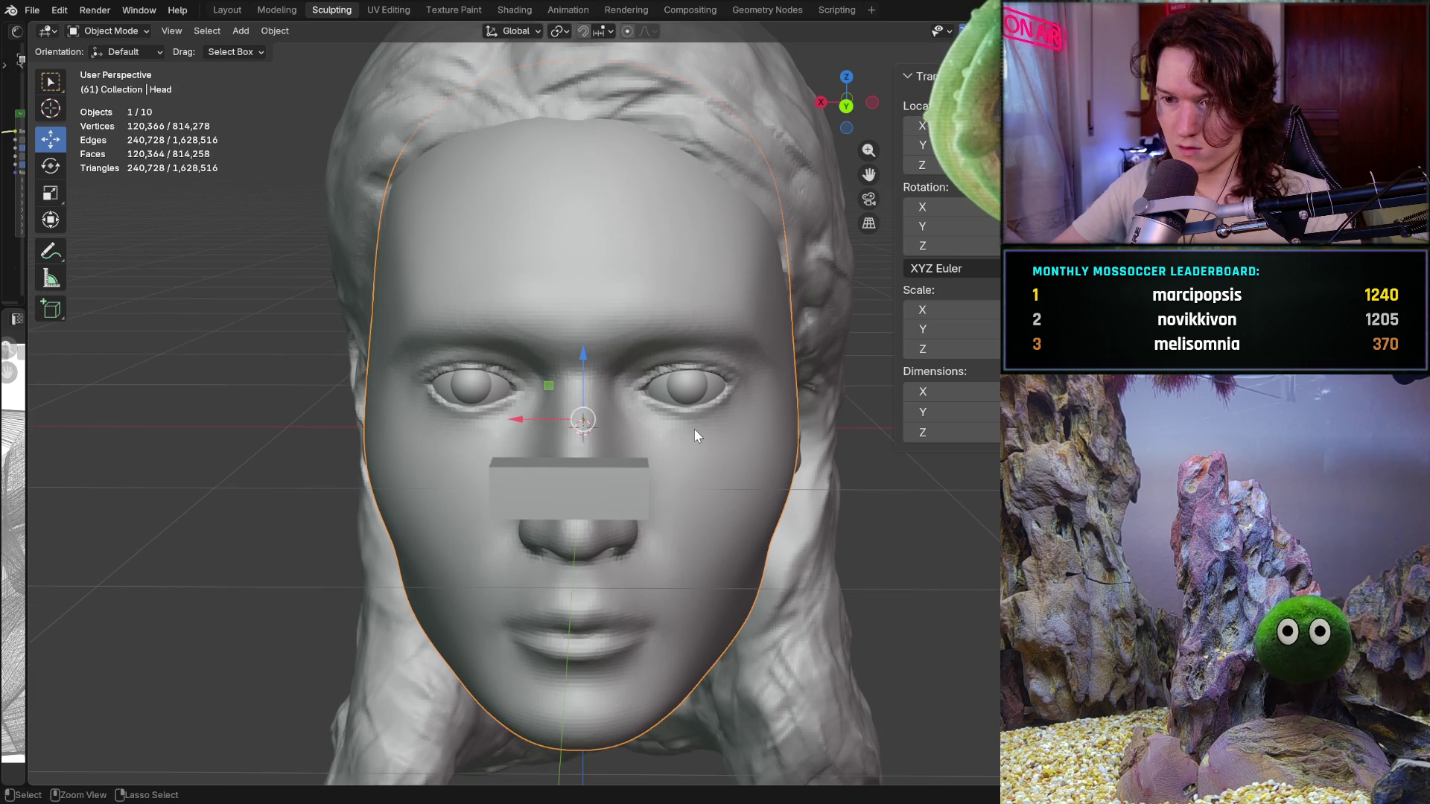
key("ctrl+KP_1")
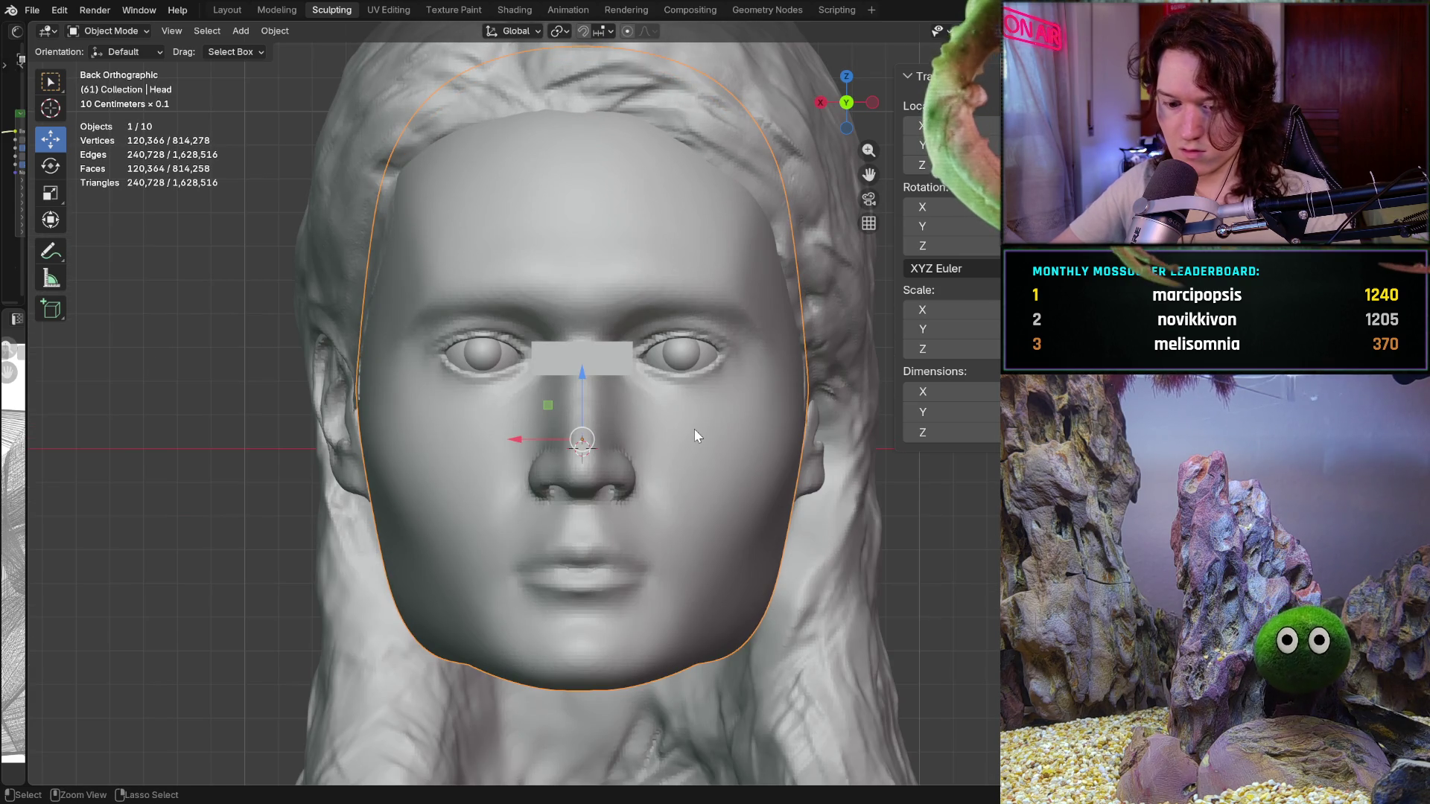
scroll(694, 434, "down", 4, "shift")
Step back and forth through undo history to revert the head's recent shape changes
key("ctrl+z")
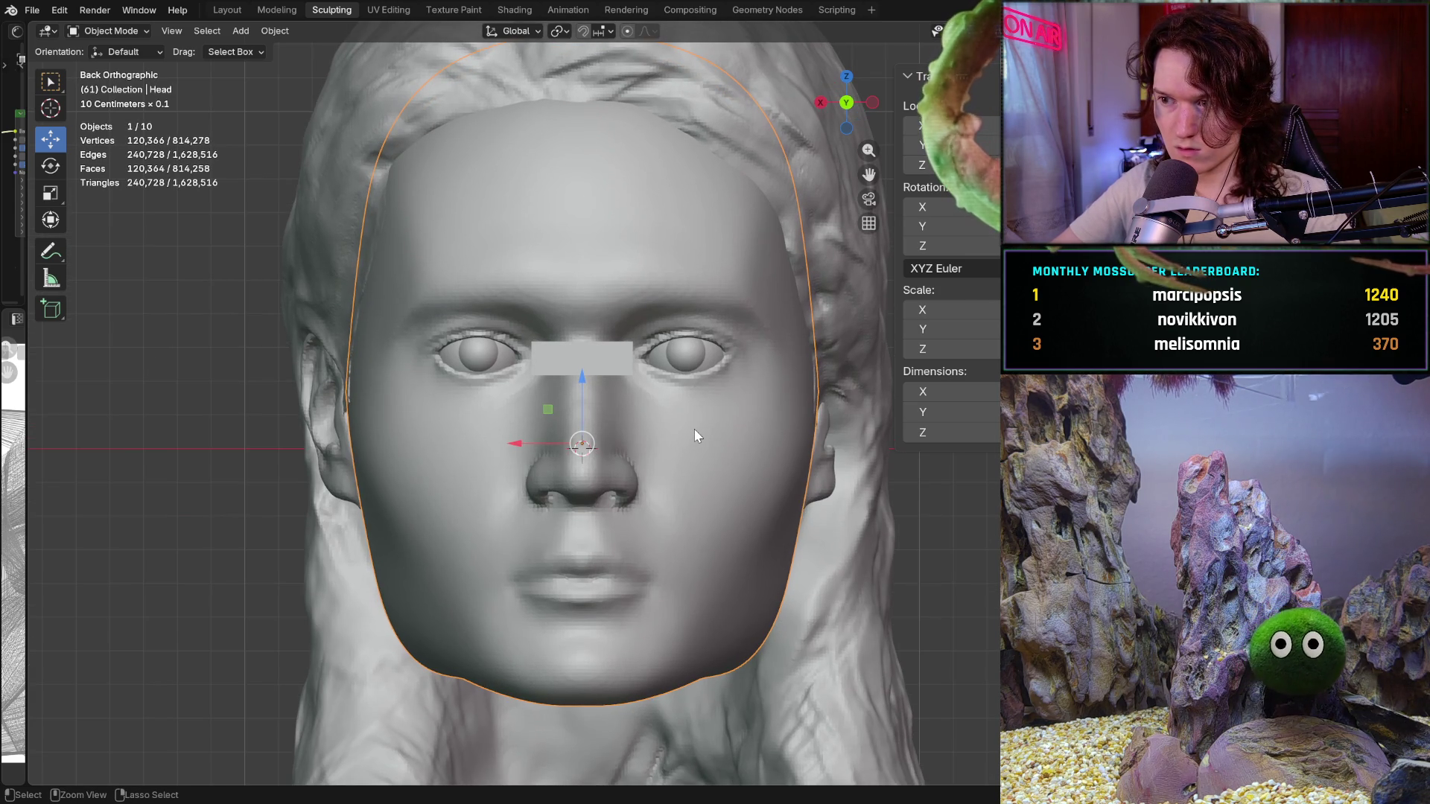
key("ctrl+shift+z")
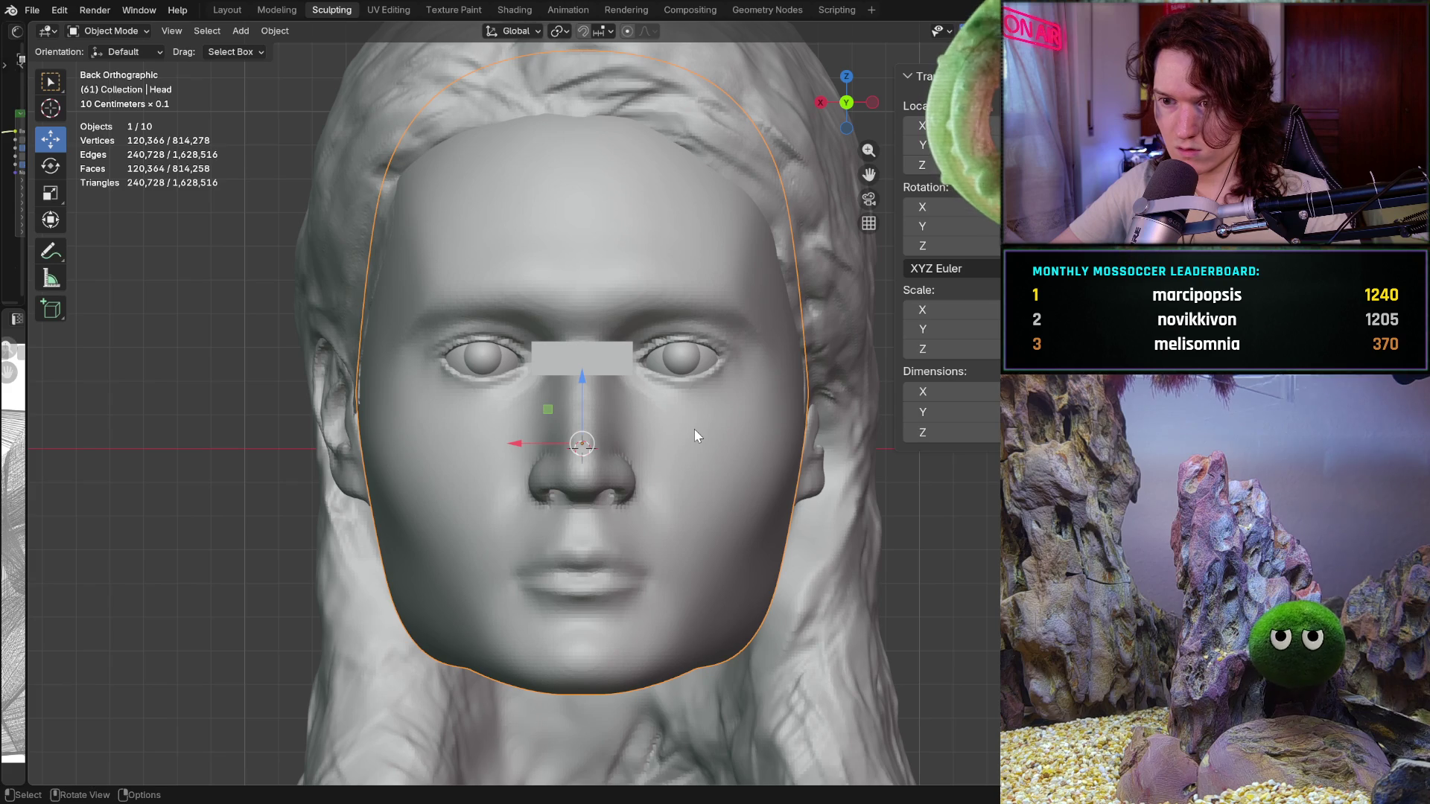
key("ctrl+shift+z")
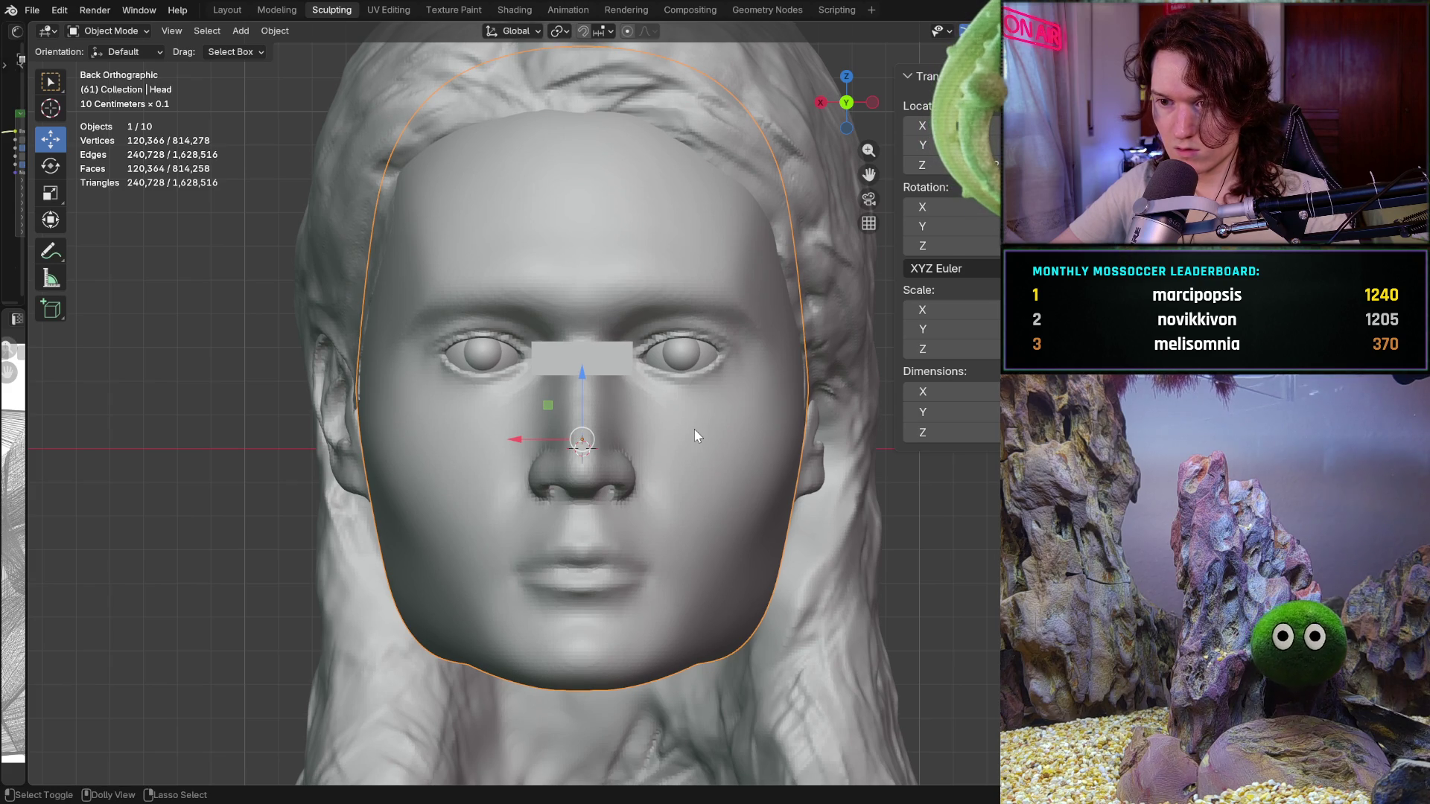
key("ctrl+z")
key("ctrl+shift+z")
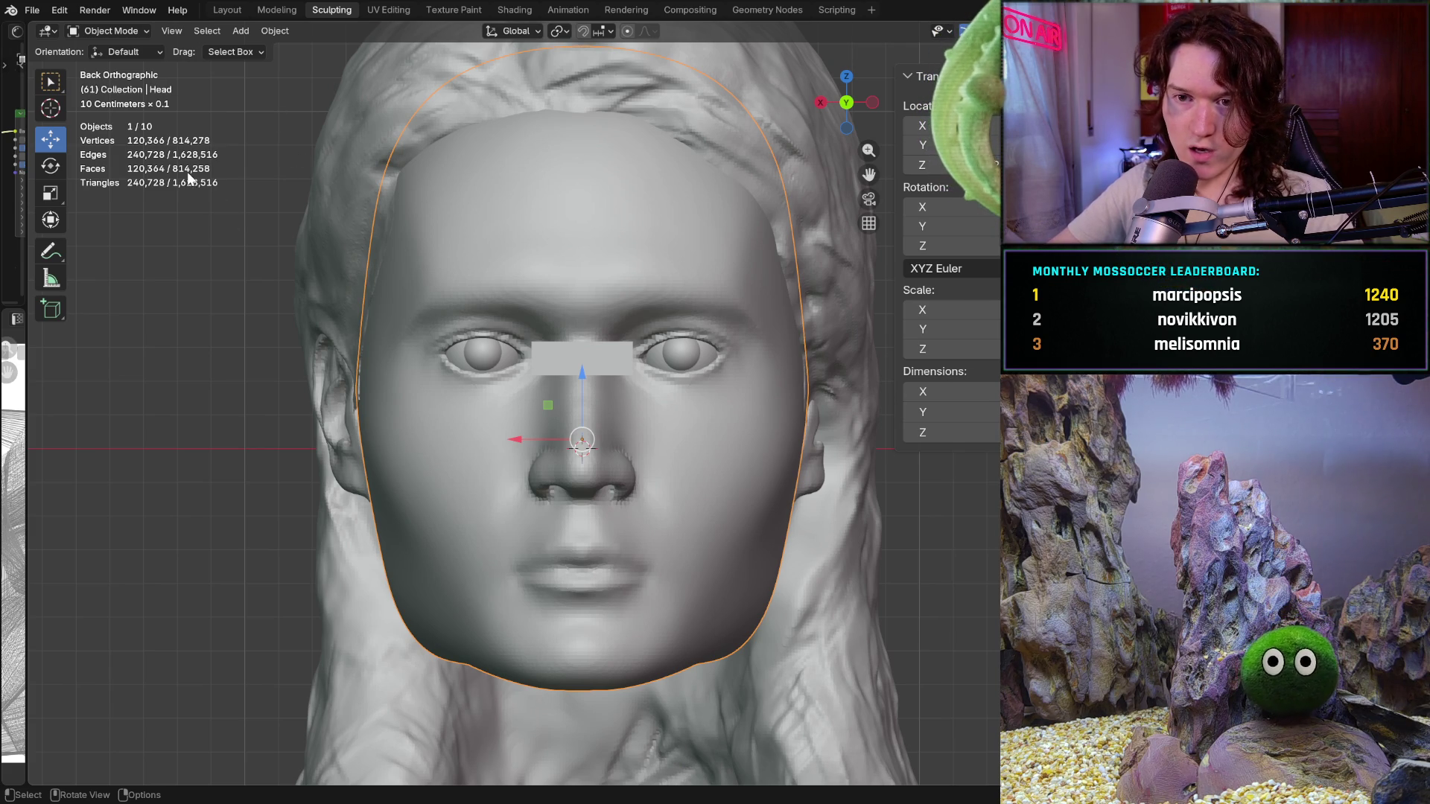
Select the head object instead of the hair and switch it into Sculpt Mode
left_click(357, 191)
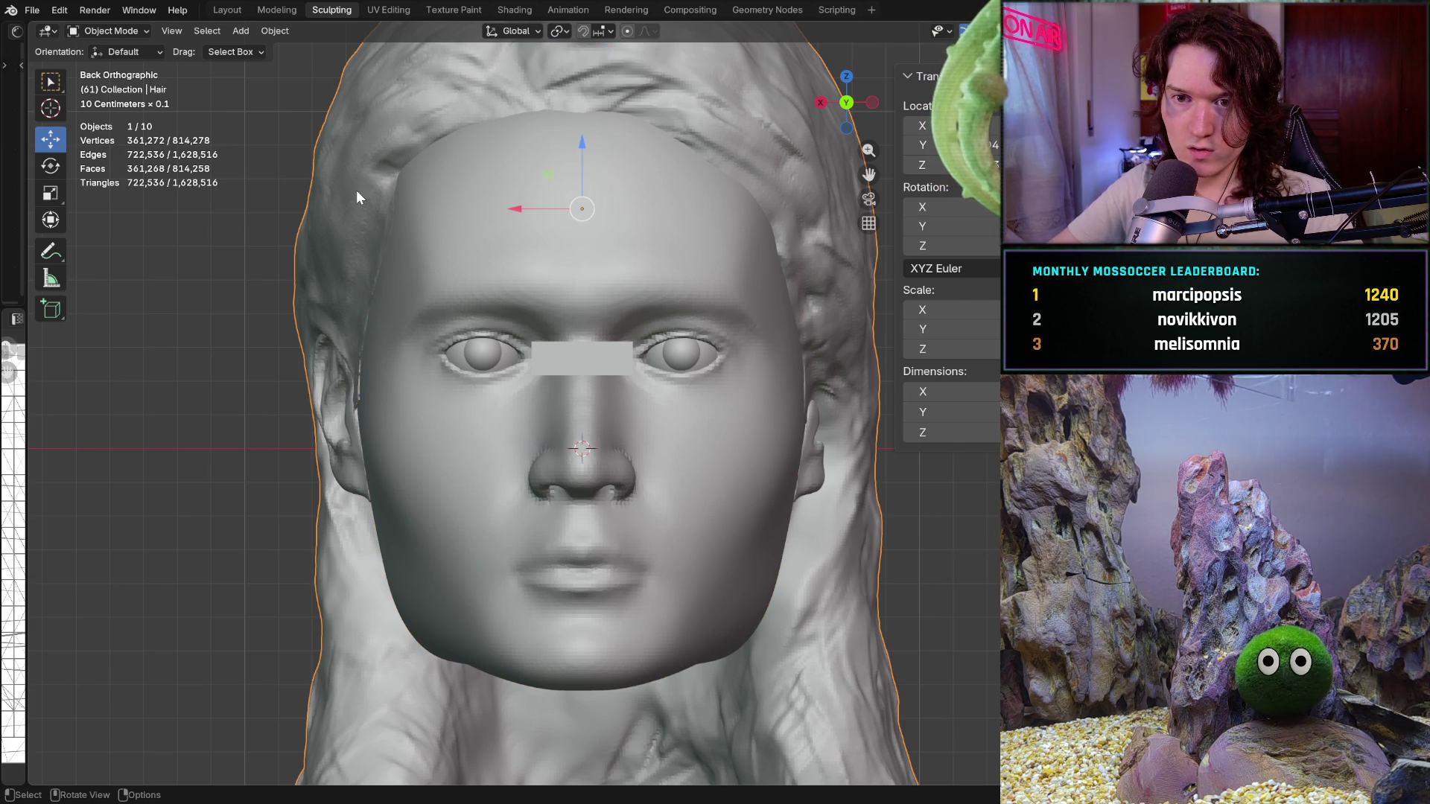
left_click(561, 307)
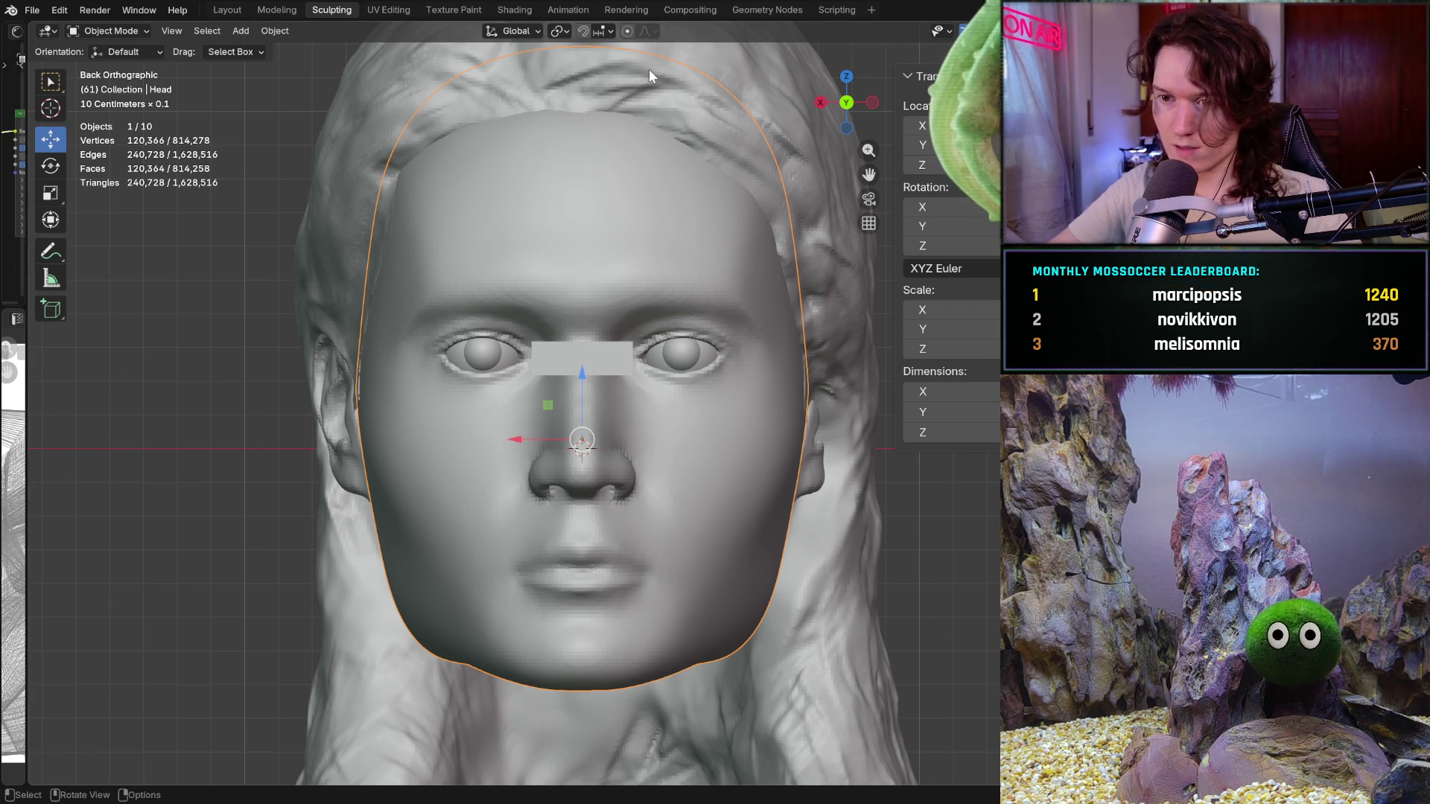
left_click(134, 24)
left_click(123, 83)
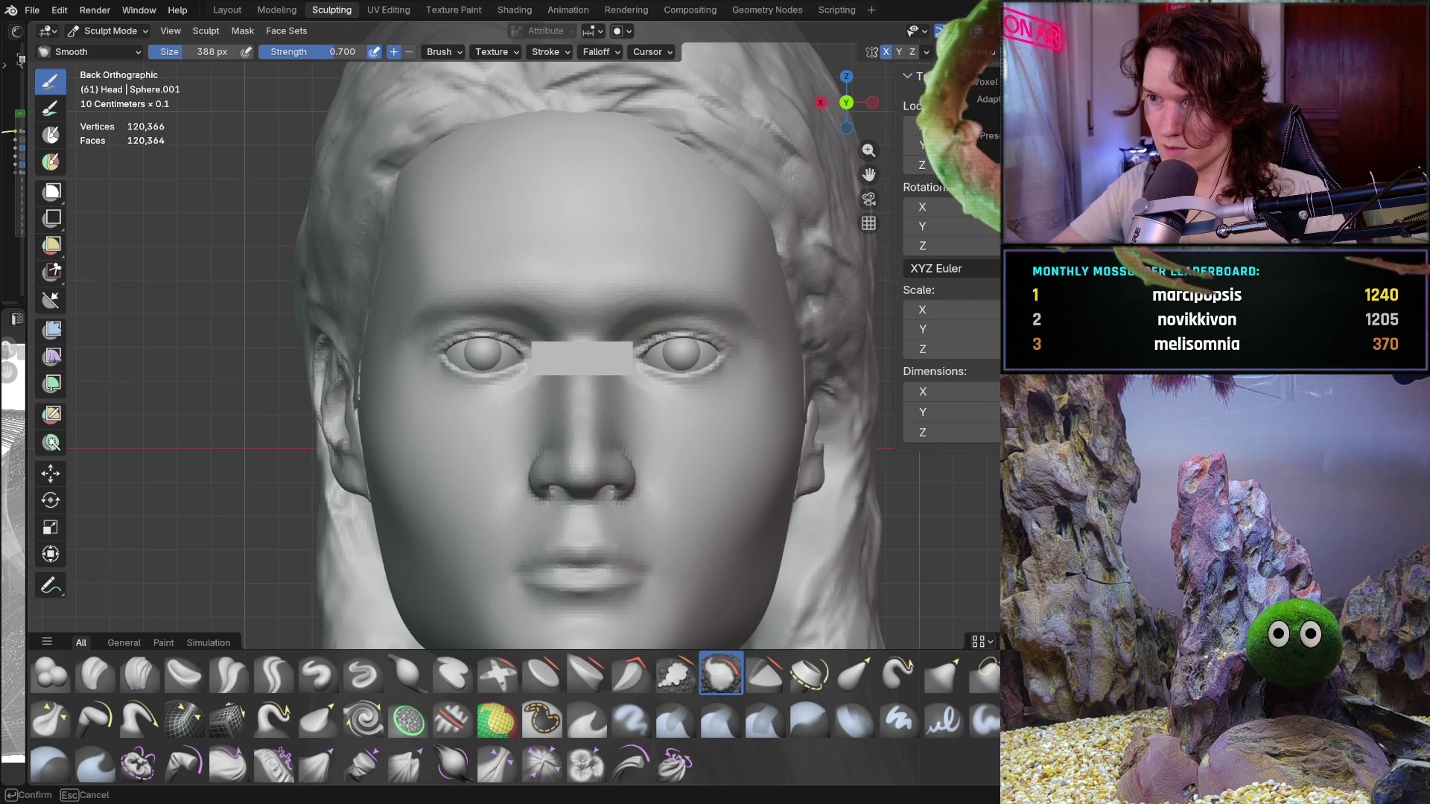
Voxel remesh the head up to about 493,000 faces, then move to the Layout workspace
key("Escape")
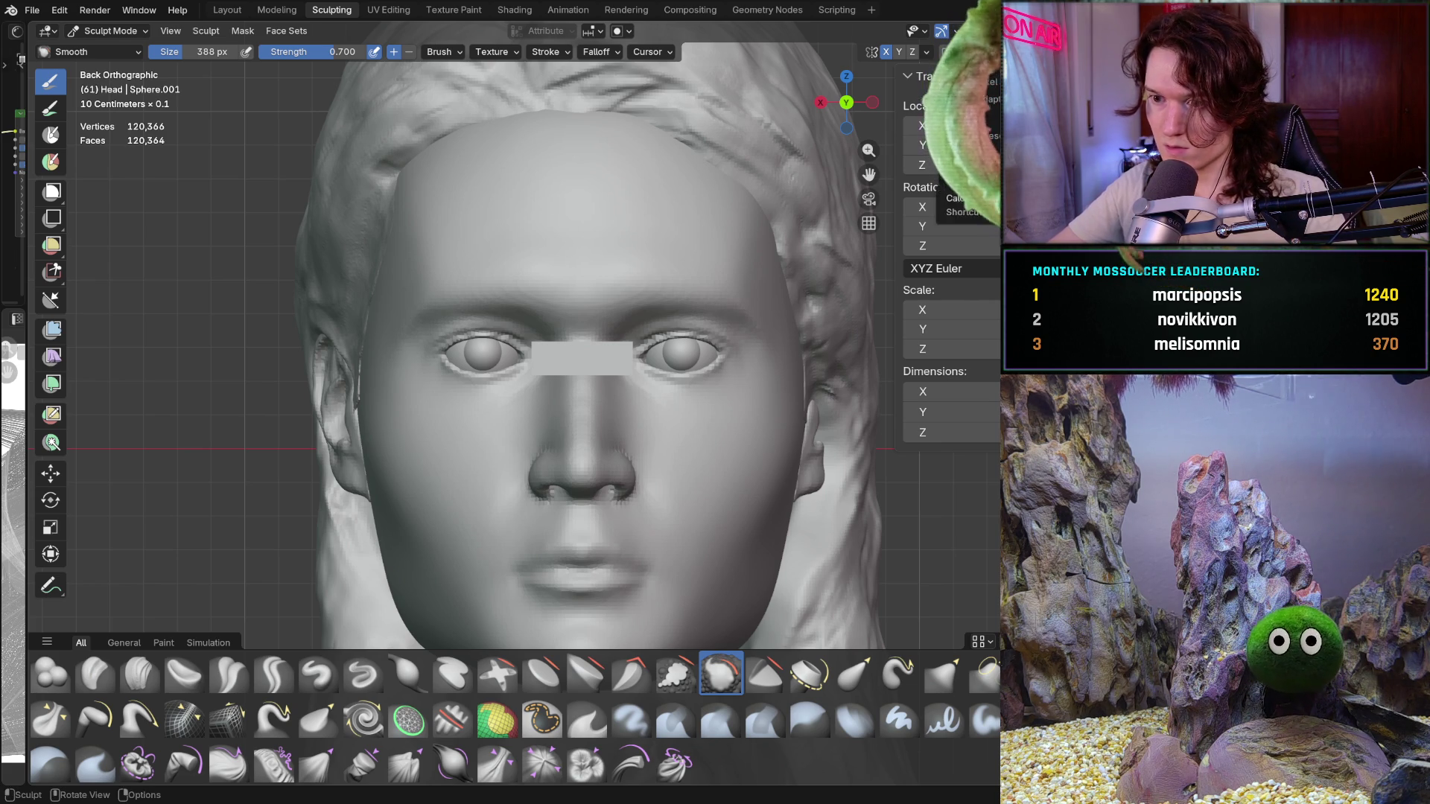
key("ctrl+r")
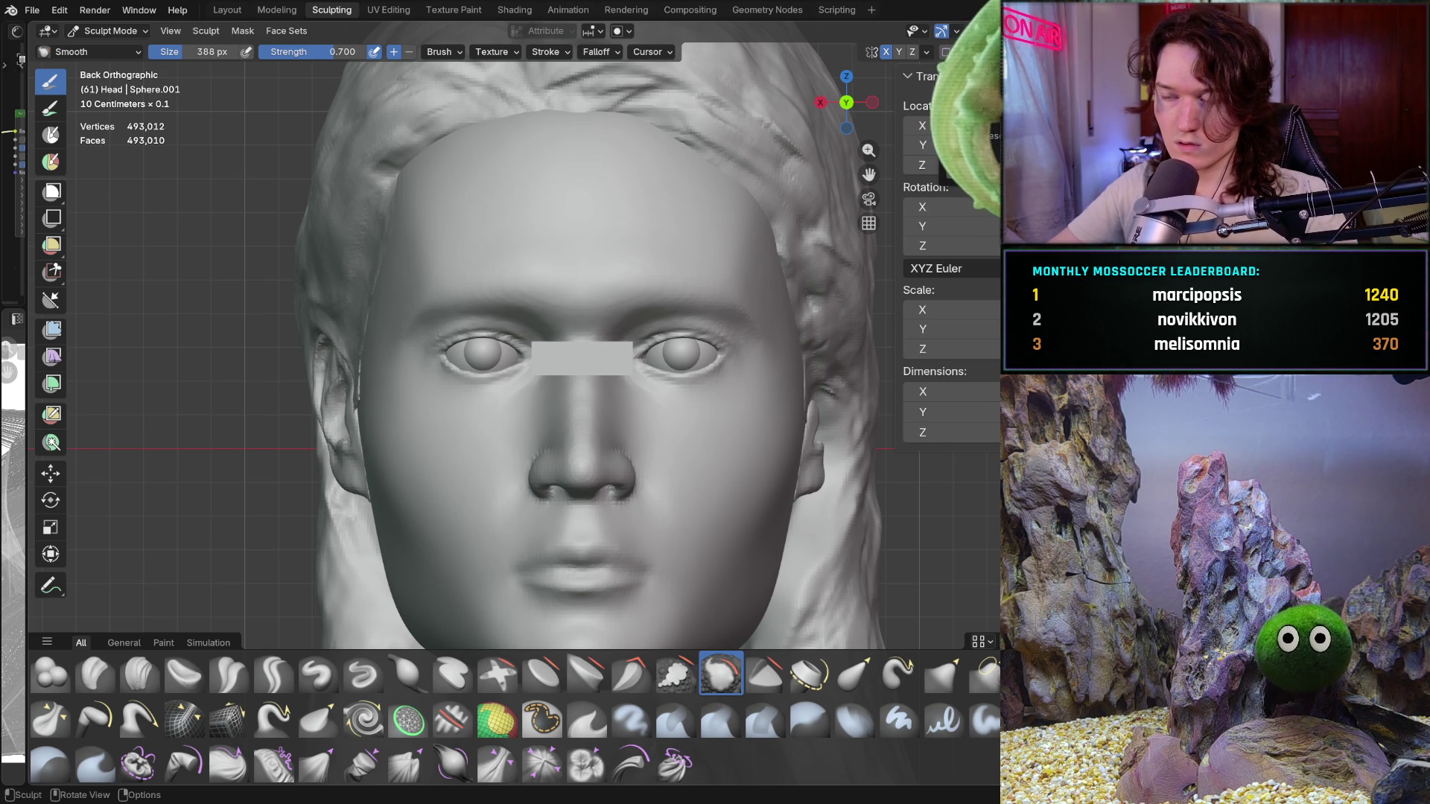
key("ctrl+r")
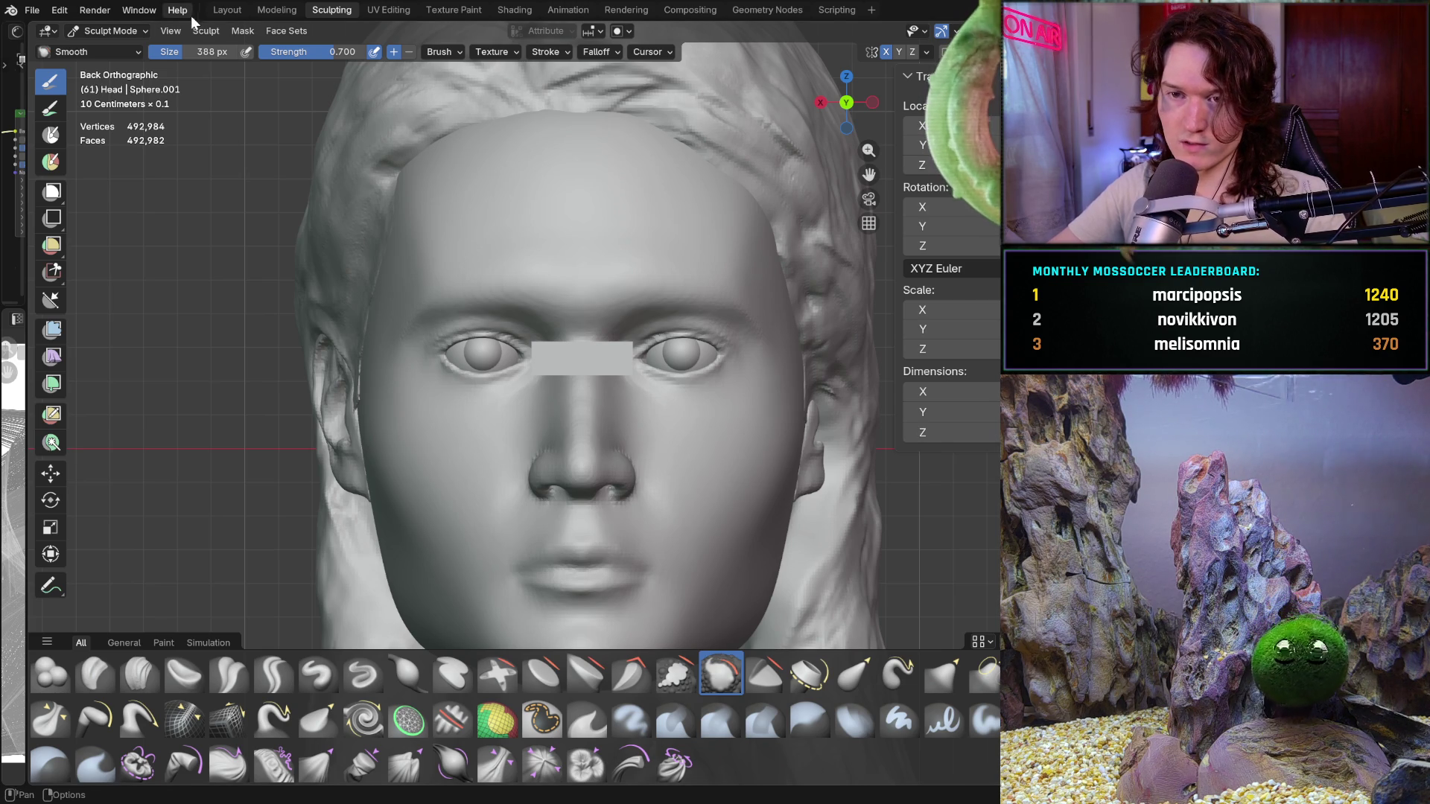
left_click(247, 10)
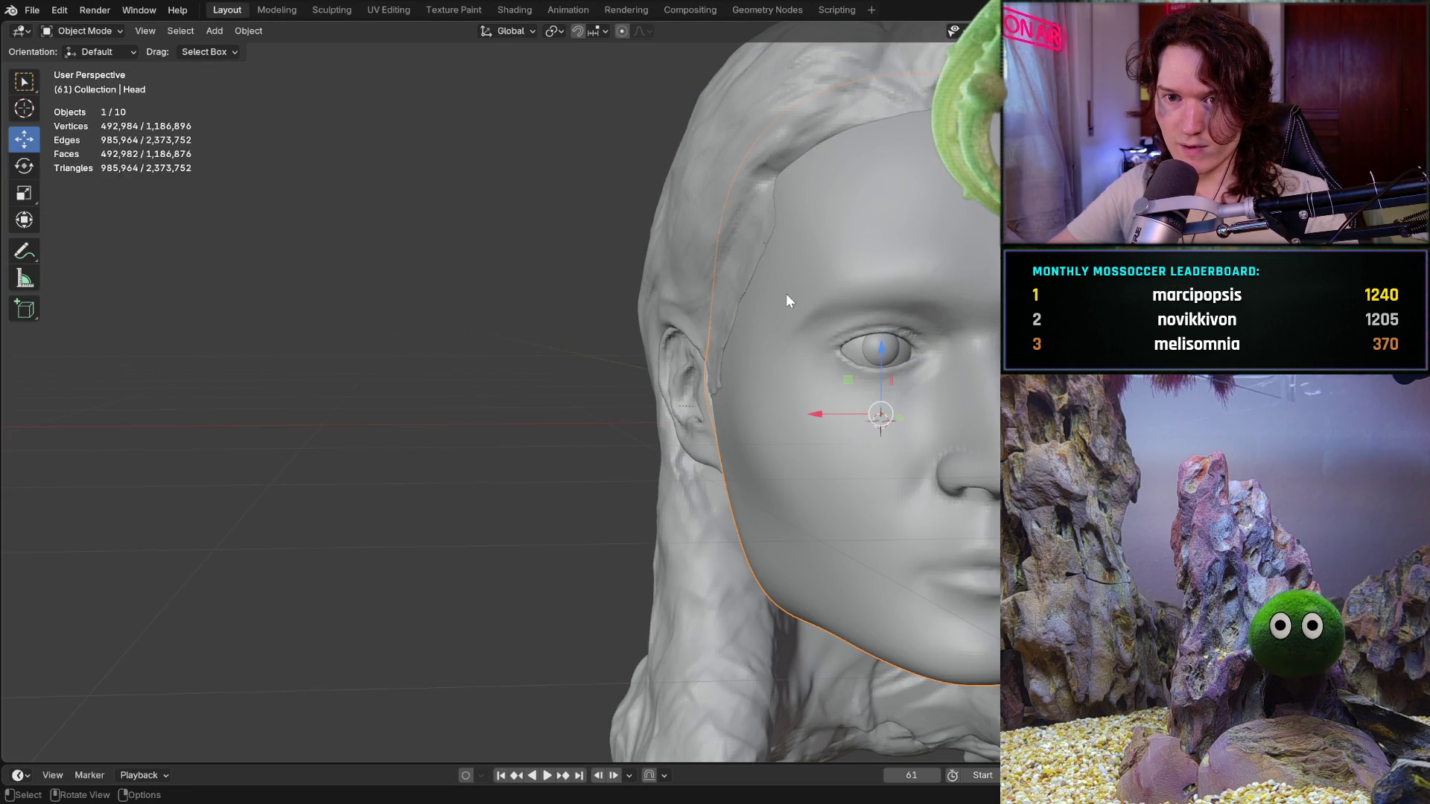
Undo the remesh back to about 120,000 faces and return to the Sculpting workspace
key("2")
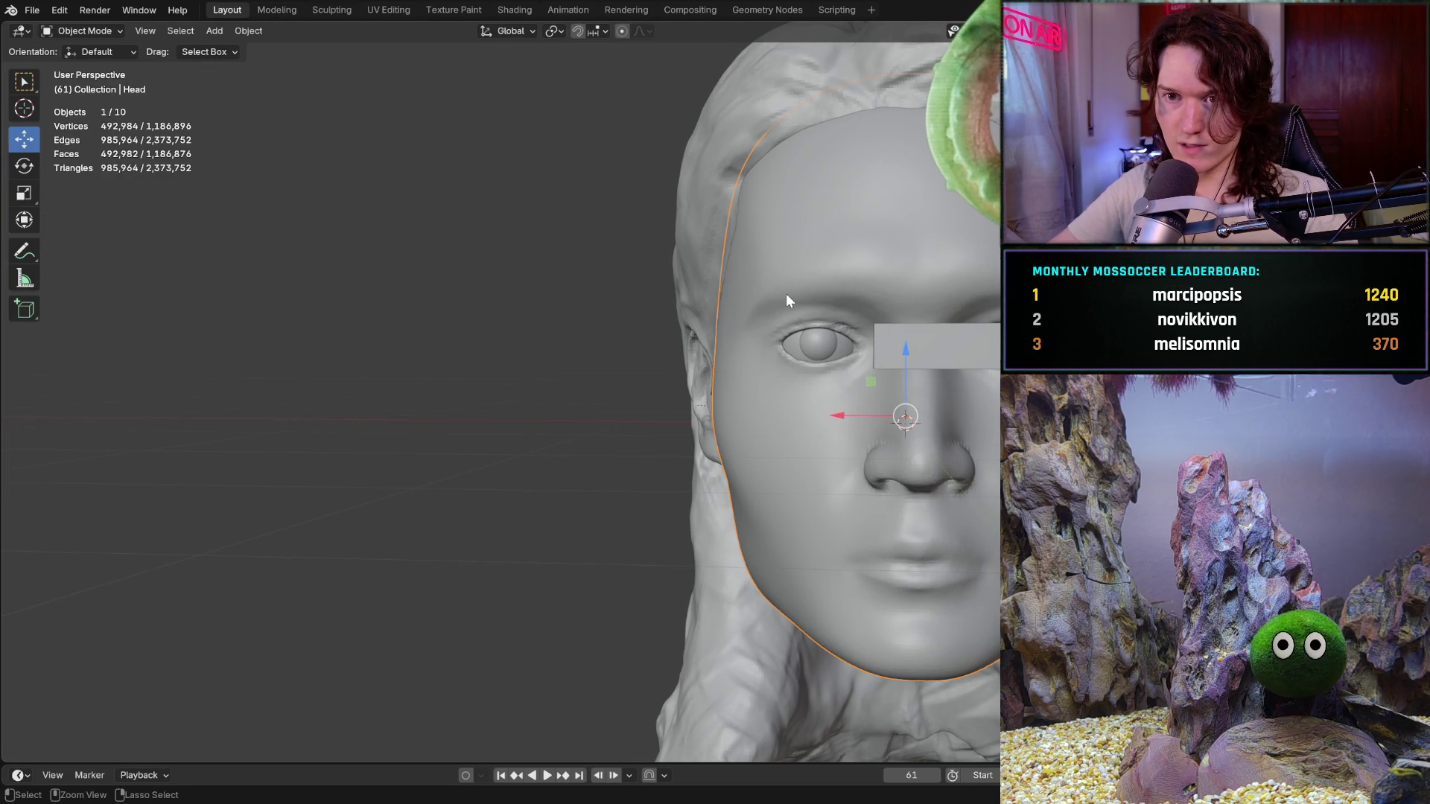
key("ctrl+Tab")
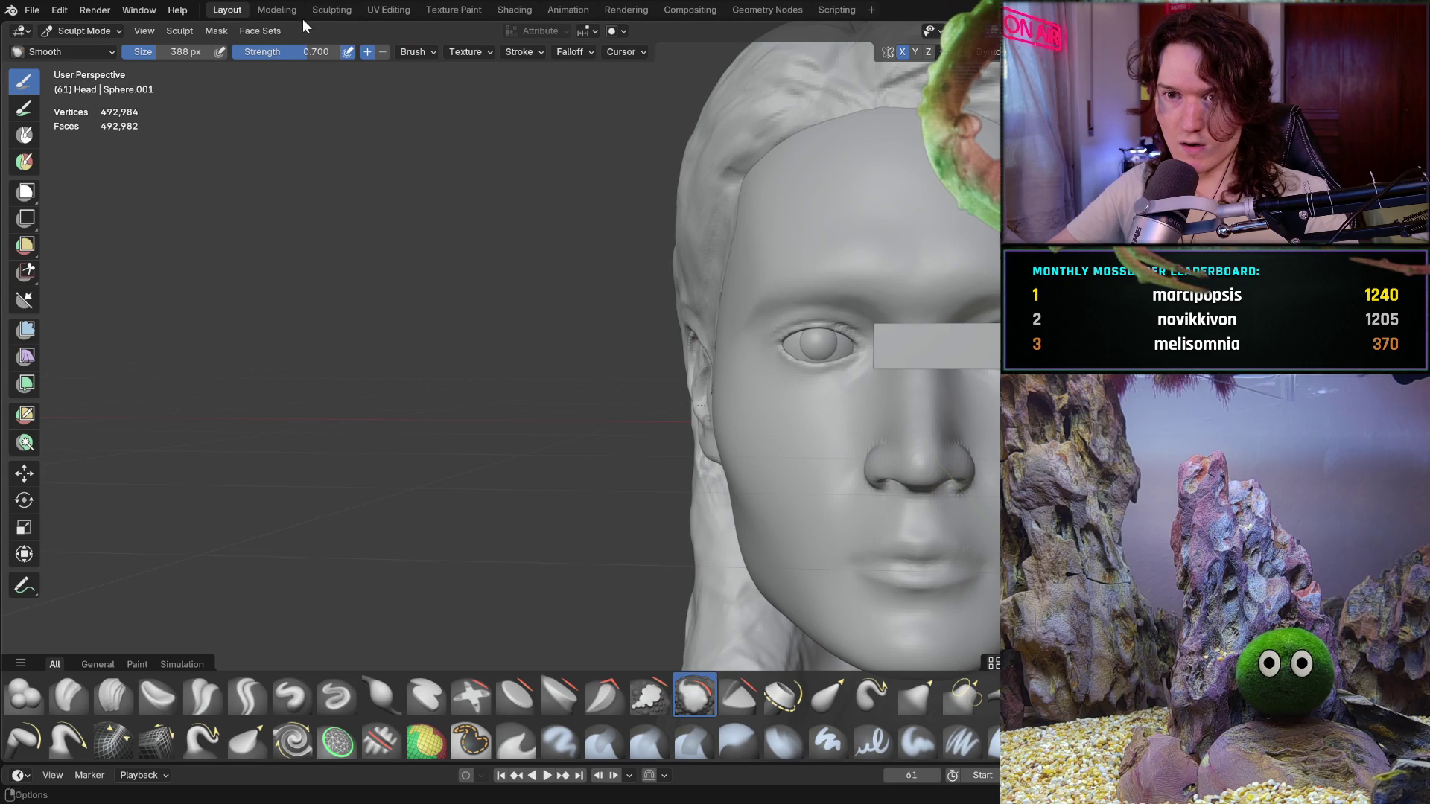
left_click(321, 11)
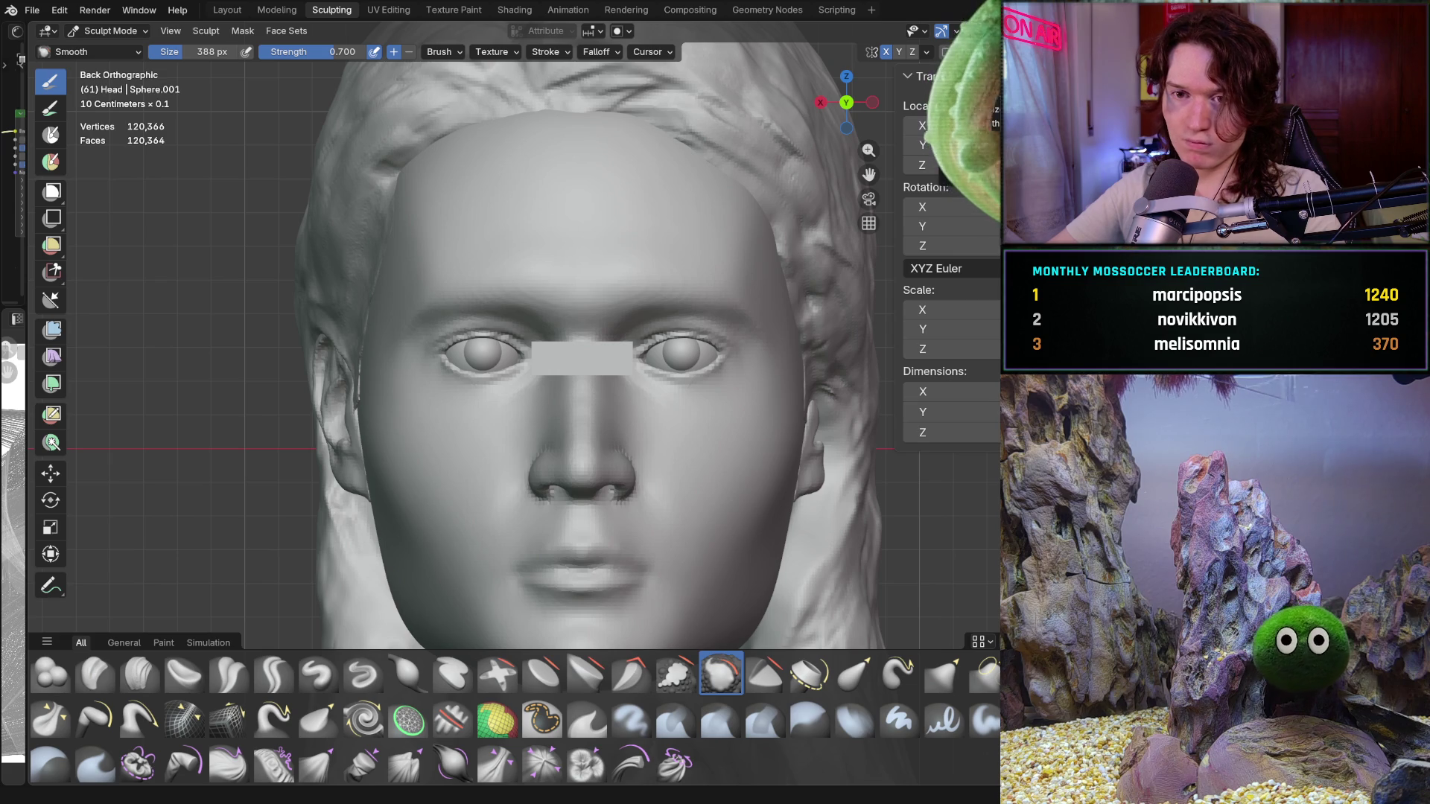
Check the symmetry options and toggle the head between object and sculpt mode with the brush ready
left_click(925, 51)
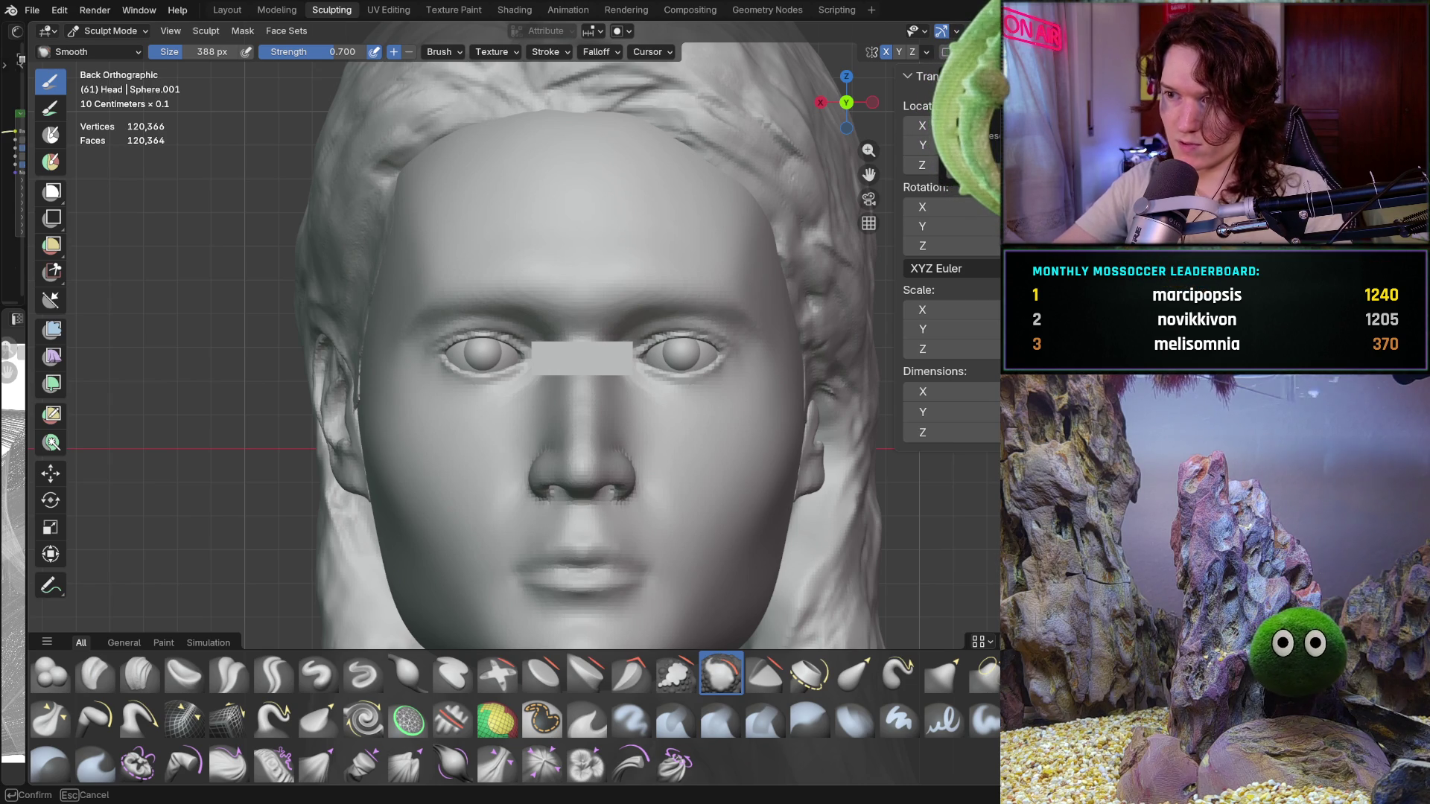
key("Return")
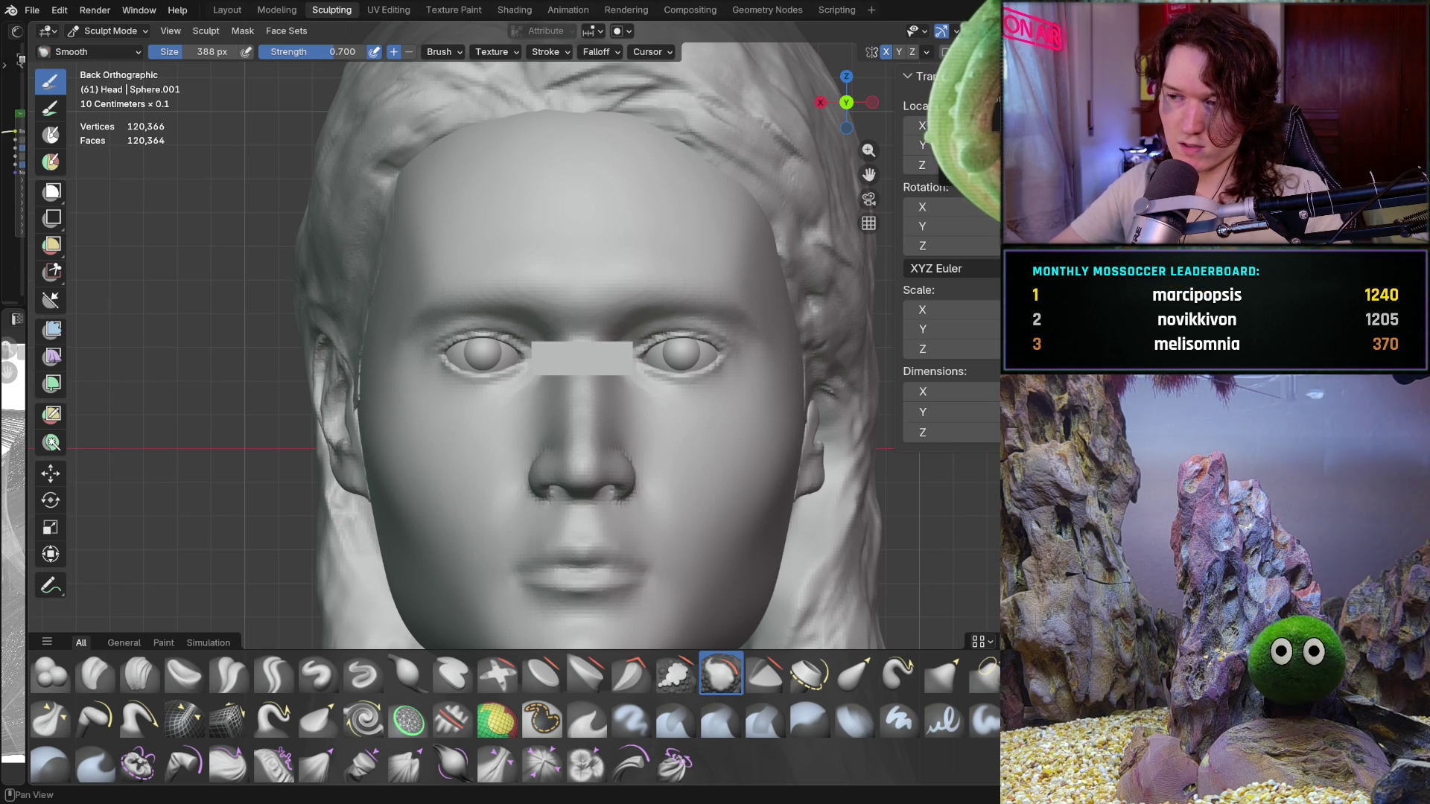
key("ctrl+r")
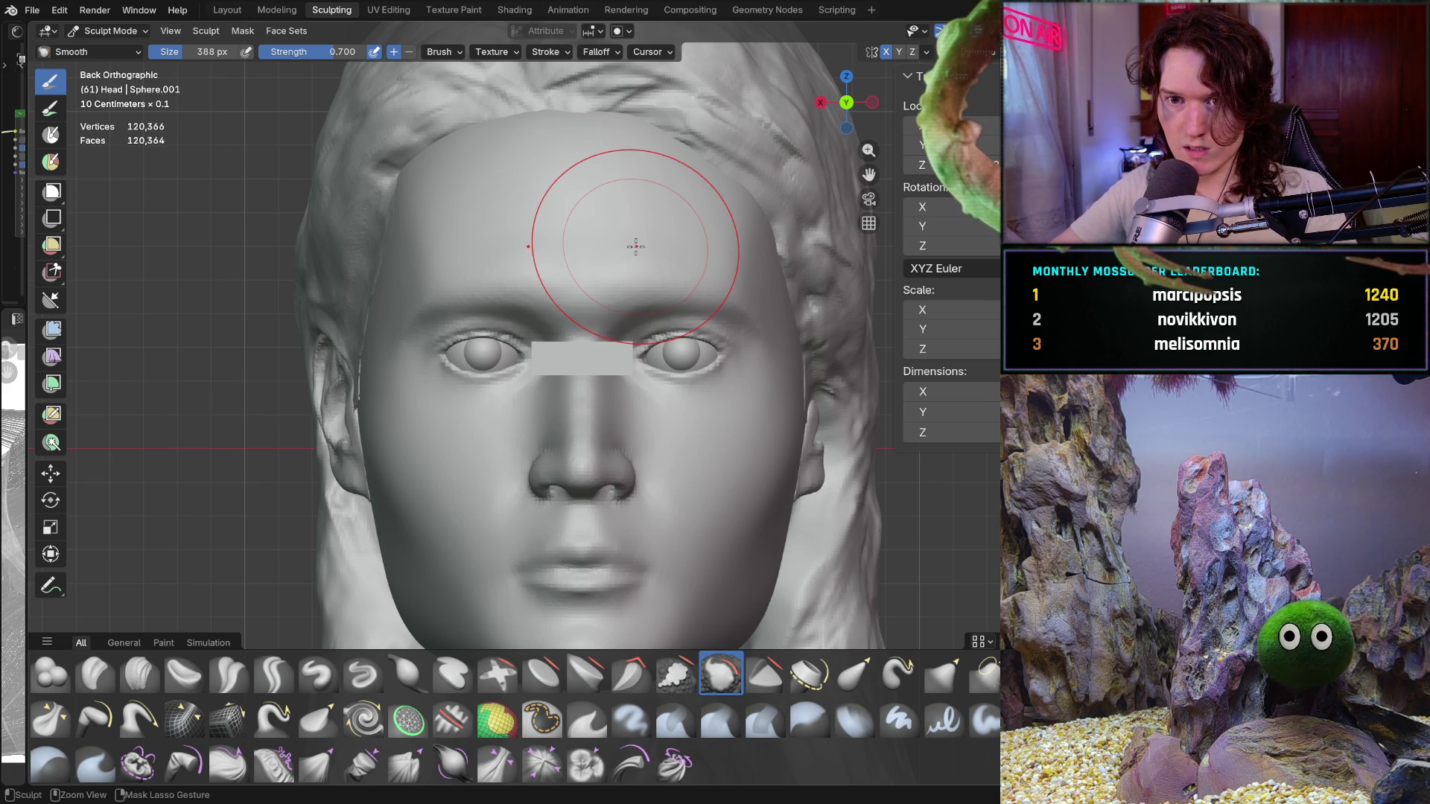
key("ctrl+Tab")
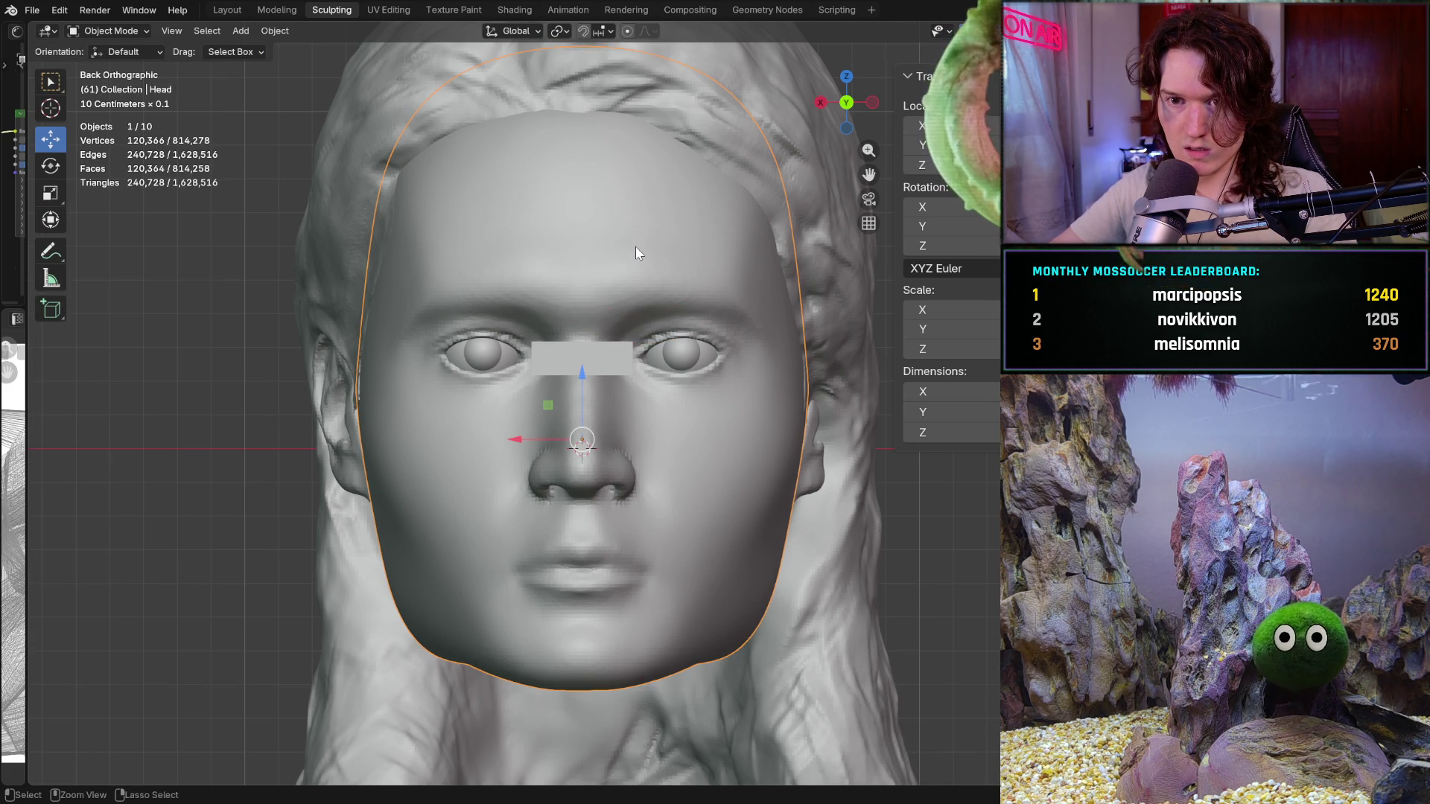
key("ctrl+Tab")
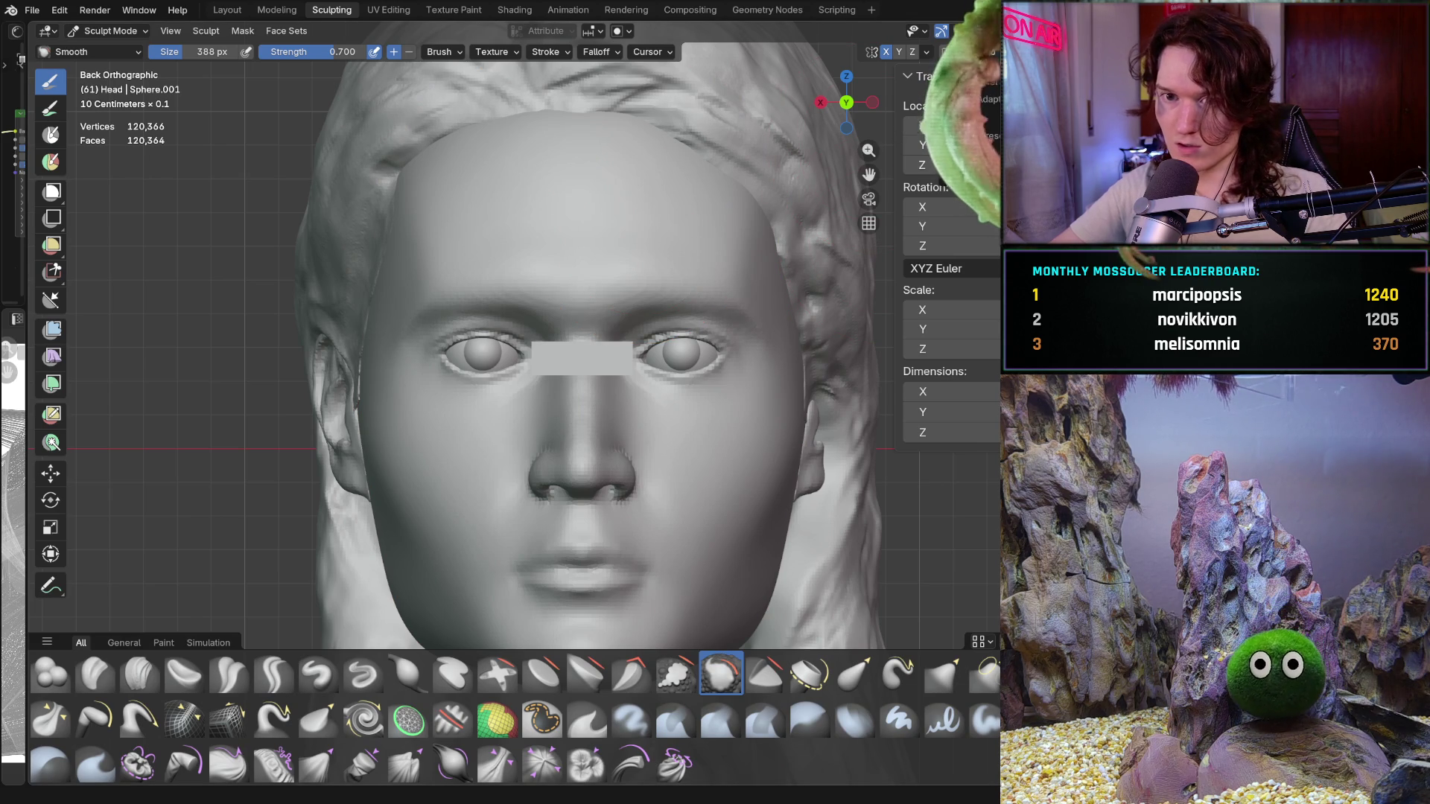
key("f")
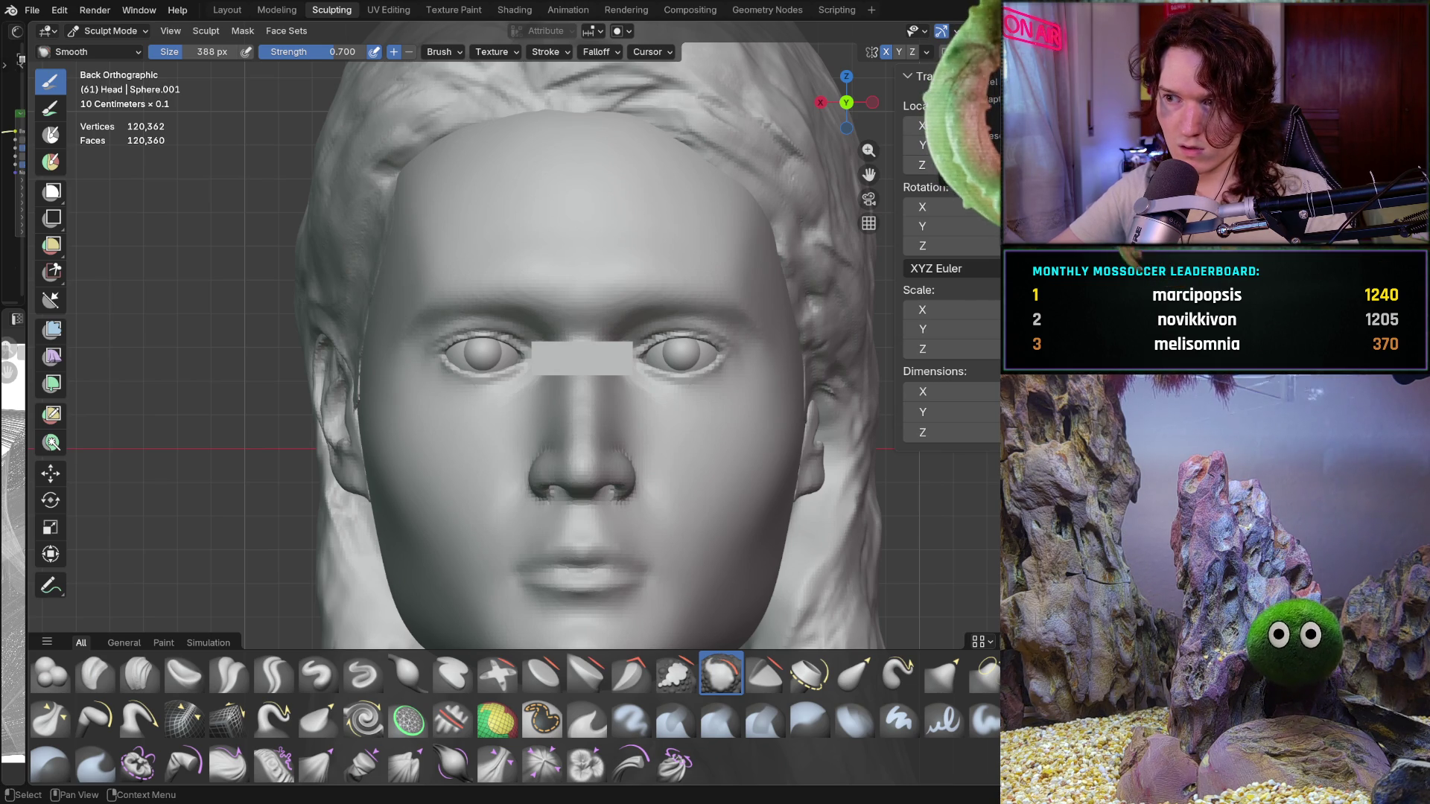
Orbit around the head in three-quarter view and snap back to the straight-on back view
middle_click_drag(565, 248, 671, 241)
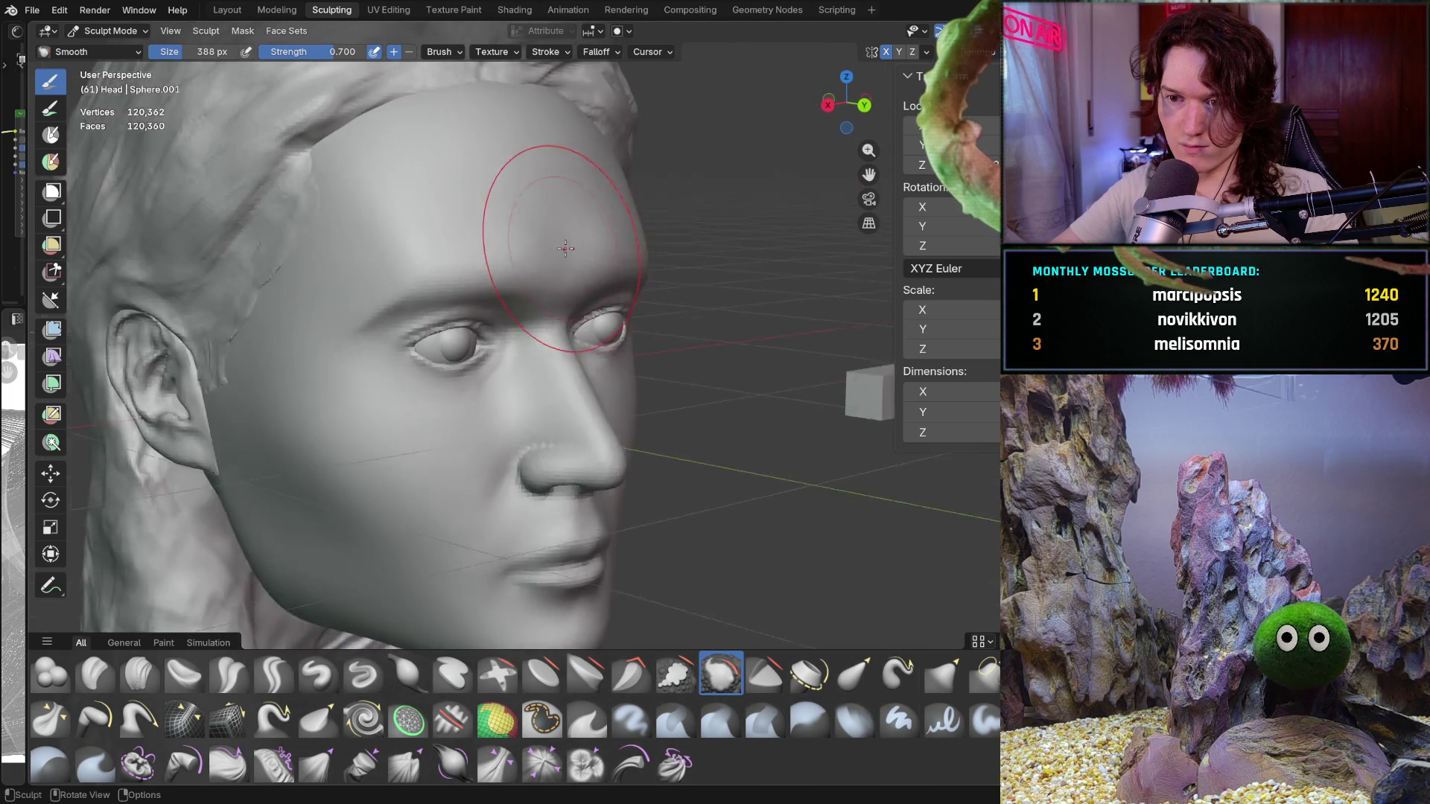
scroll(565, 249, "down", 5)
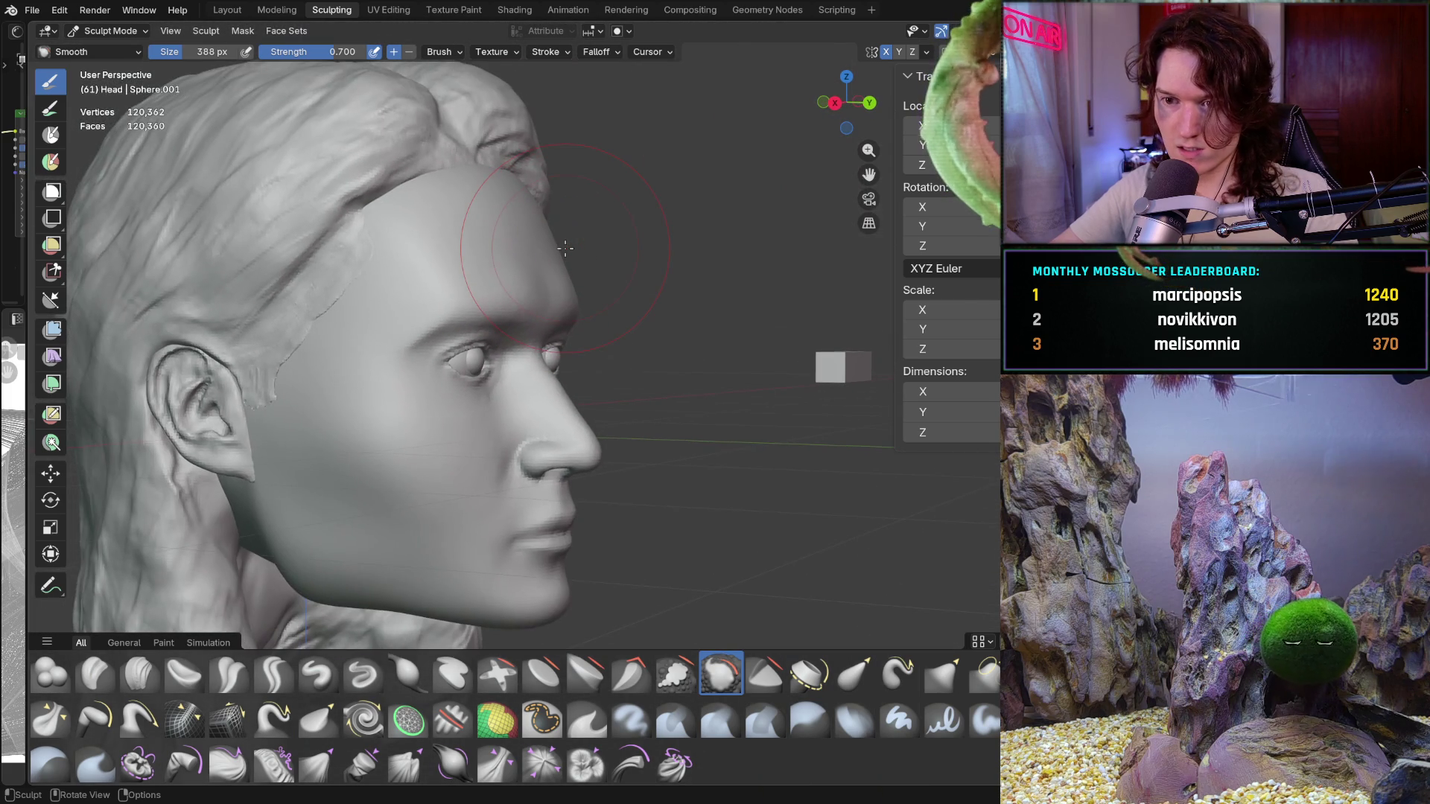
middle_click_drag(566, 249, 565, 248)
key("ctrl+KP_1")
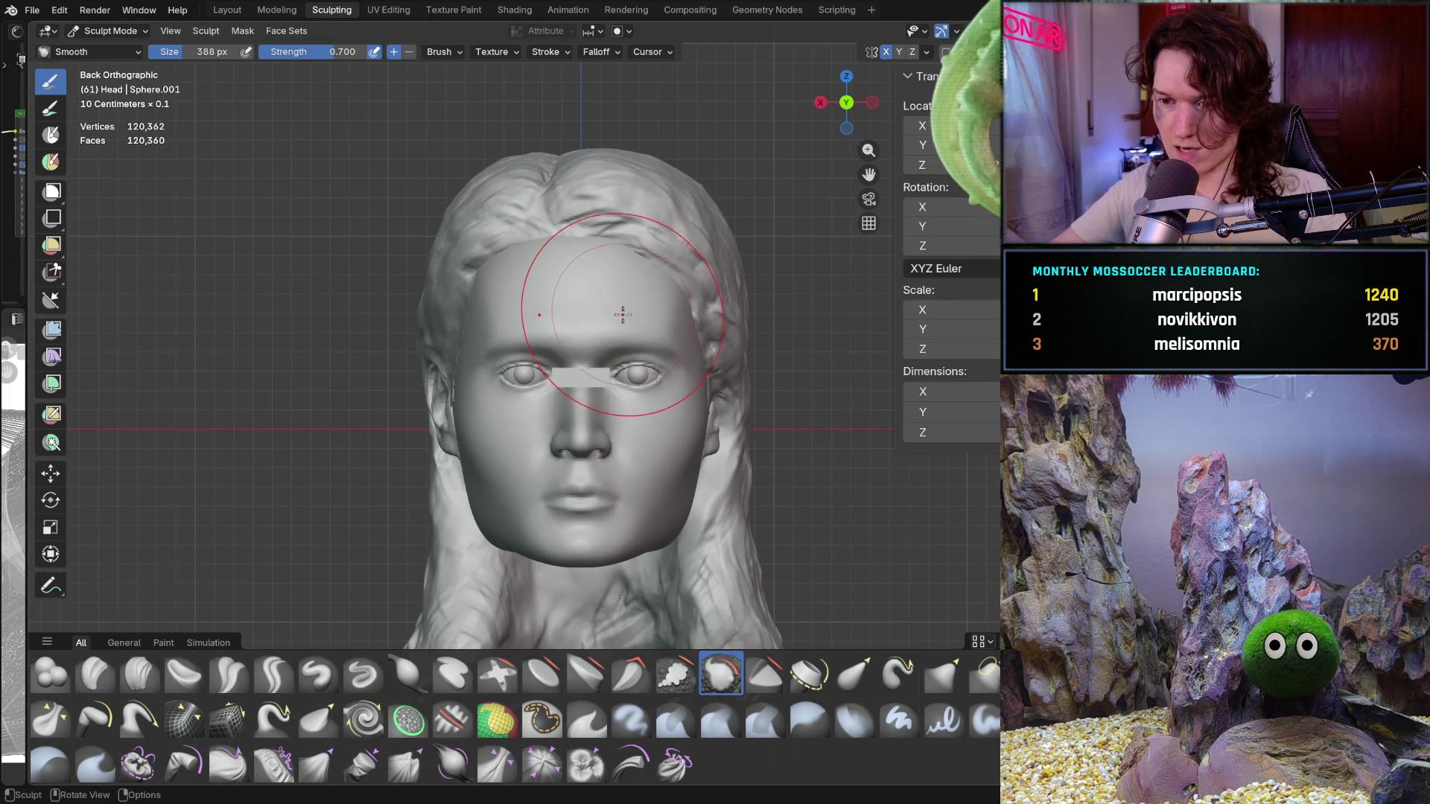
middle_click_drag(624, 315, 622, 277)
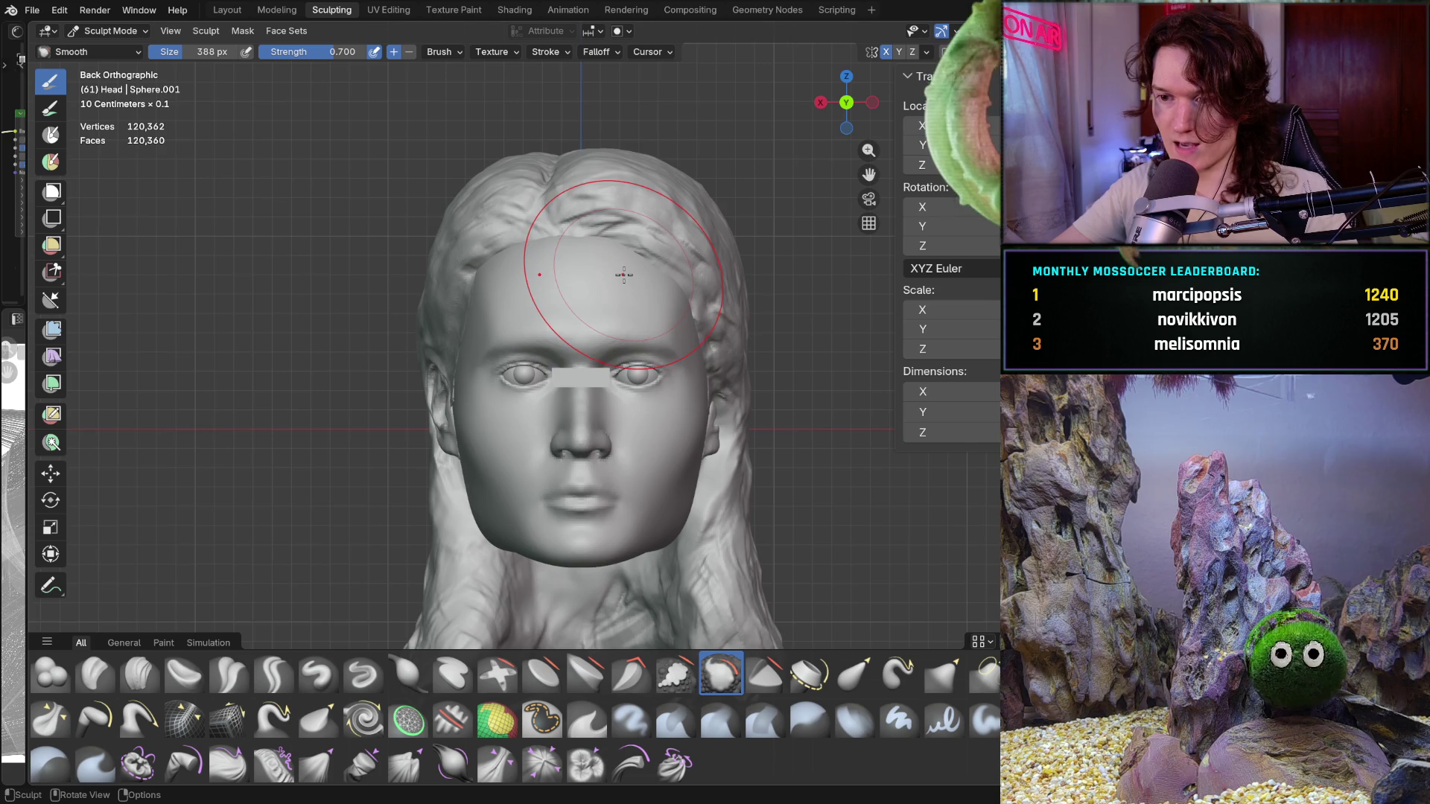
scroll(622, 278, "up", 2)
scroll(625, 275, "up", 2)
scroll(625, 274, "up", 2)
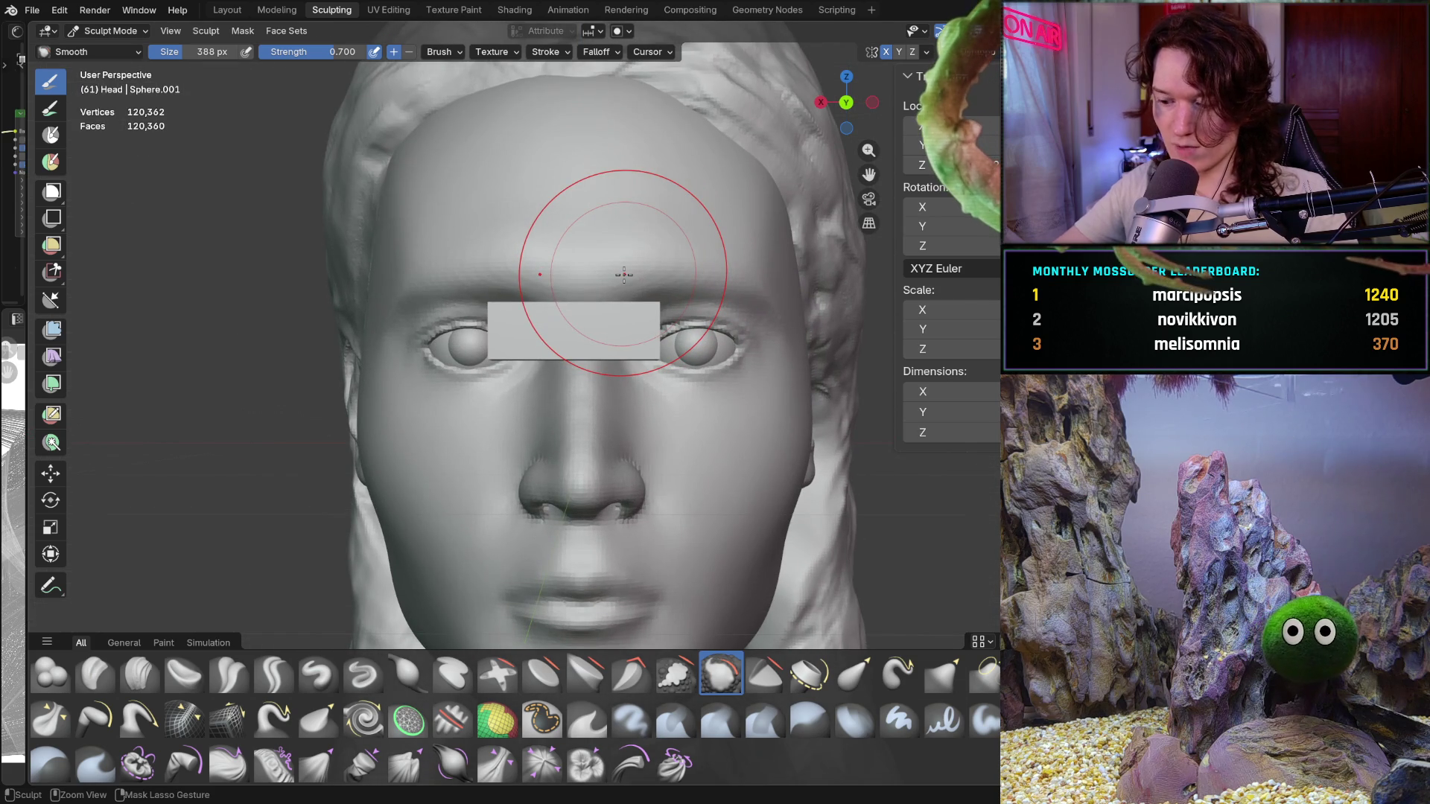
middle_click_drag(624, 274, 624, 274, "alt")
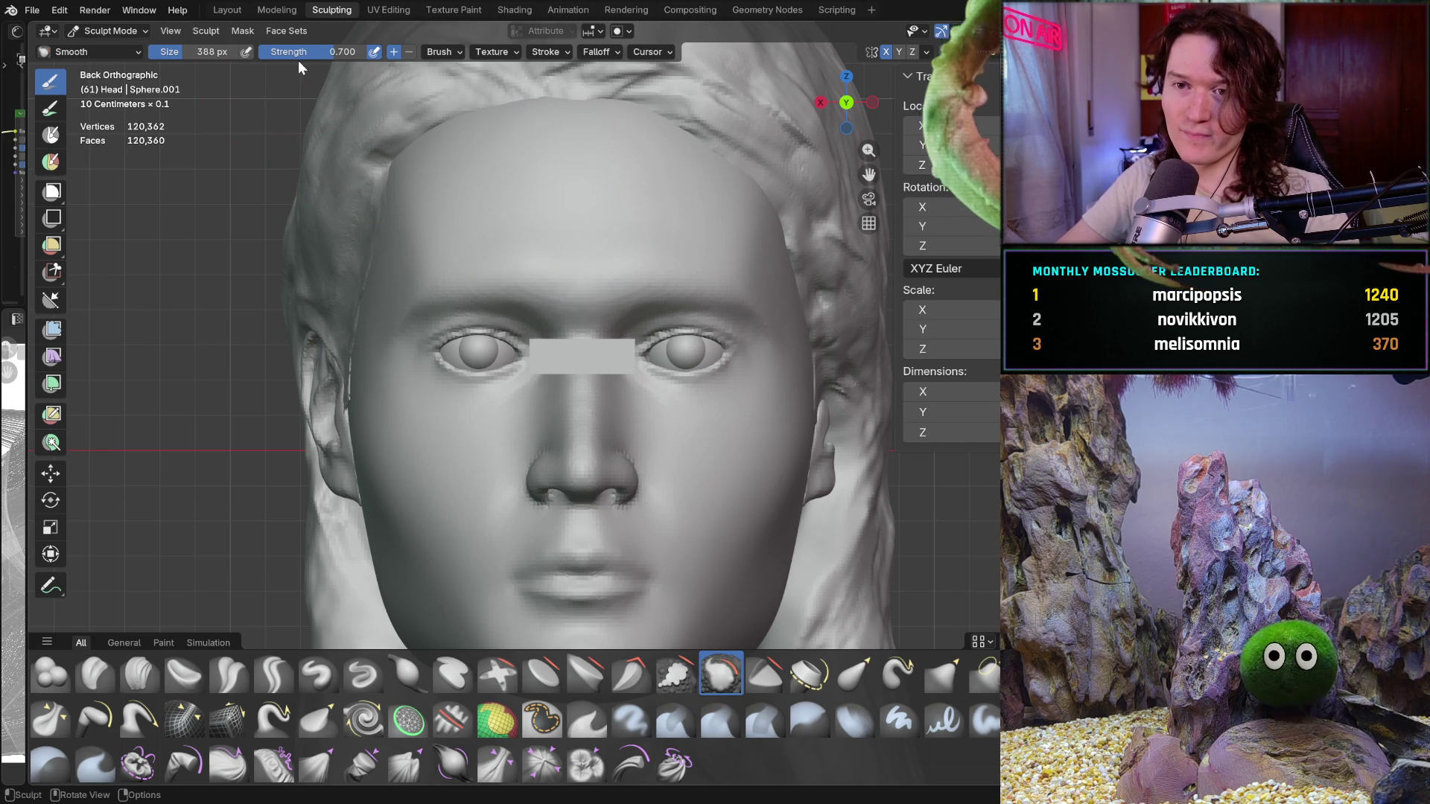
In Layout, frame the head and apply all transforms (location, rotation, scale) to it
left_click(229, 9)
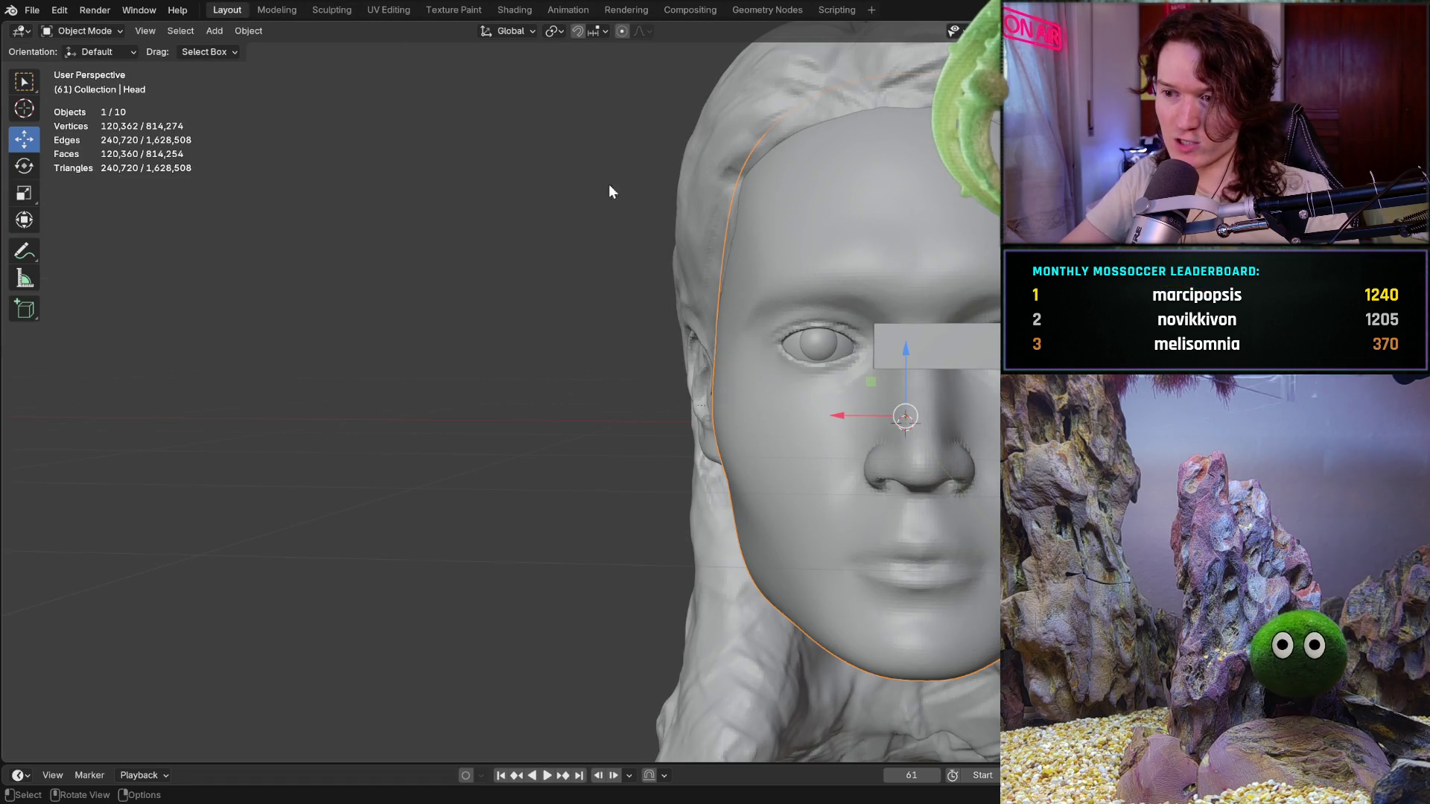
key("KP_Decimal")
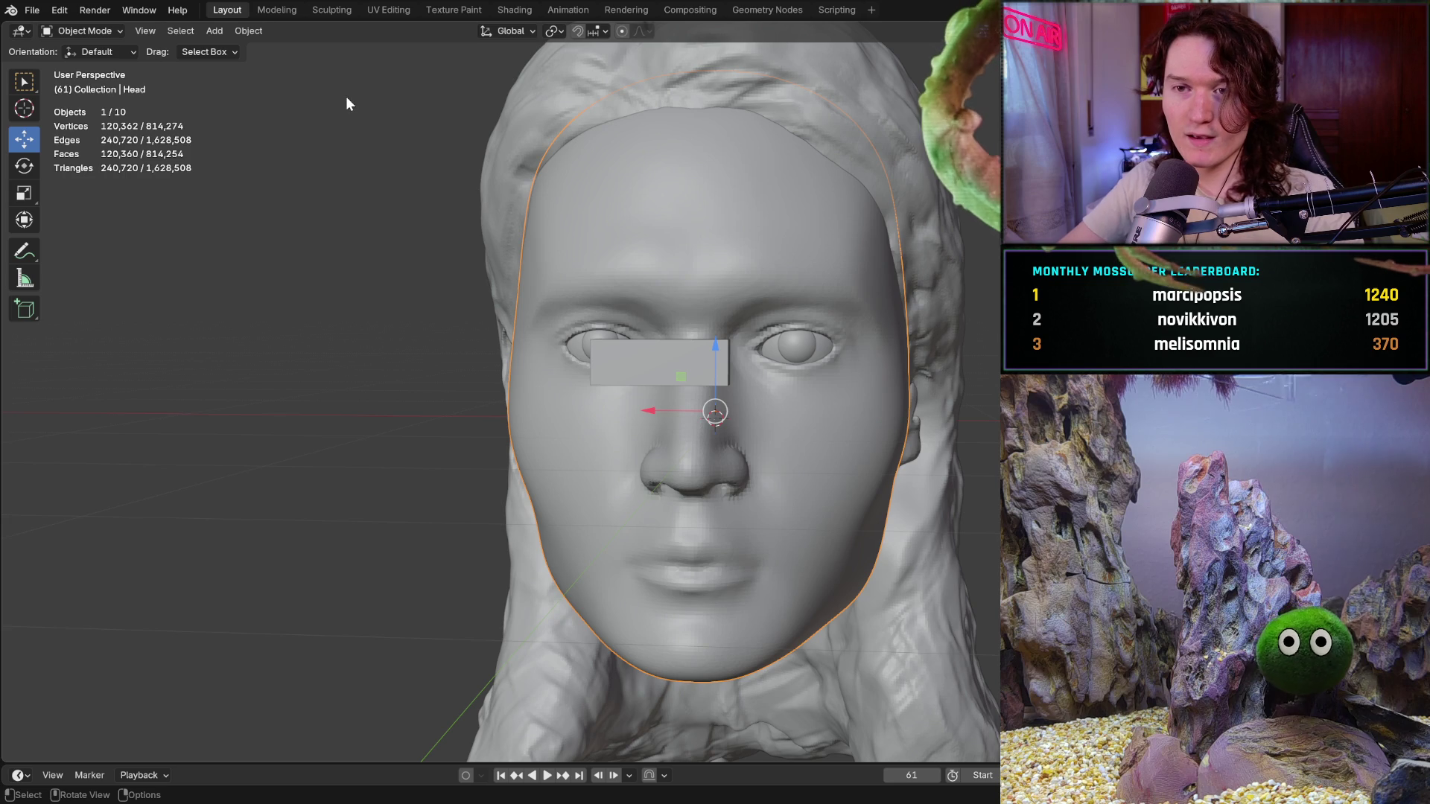
key("ctrl+KP_1")
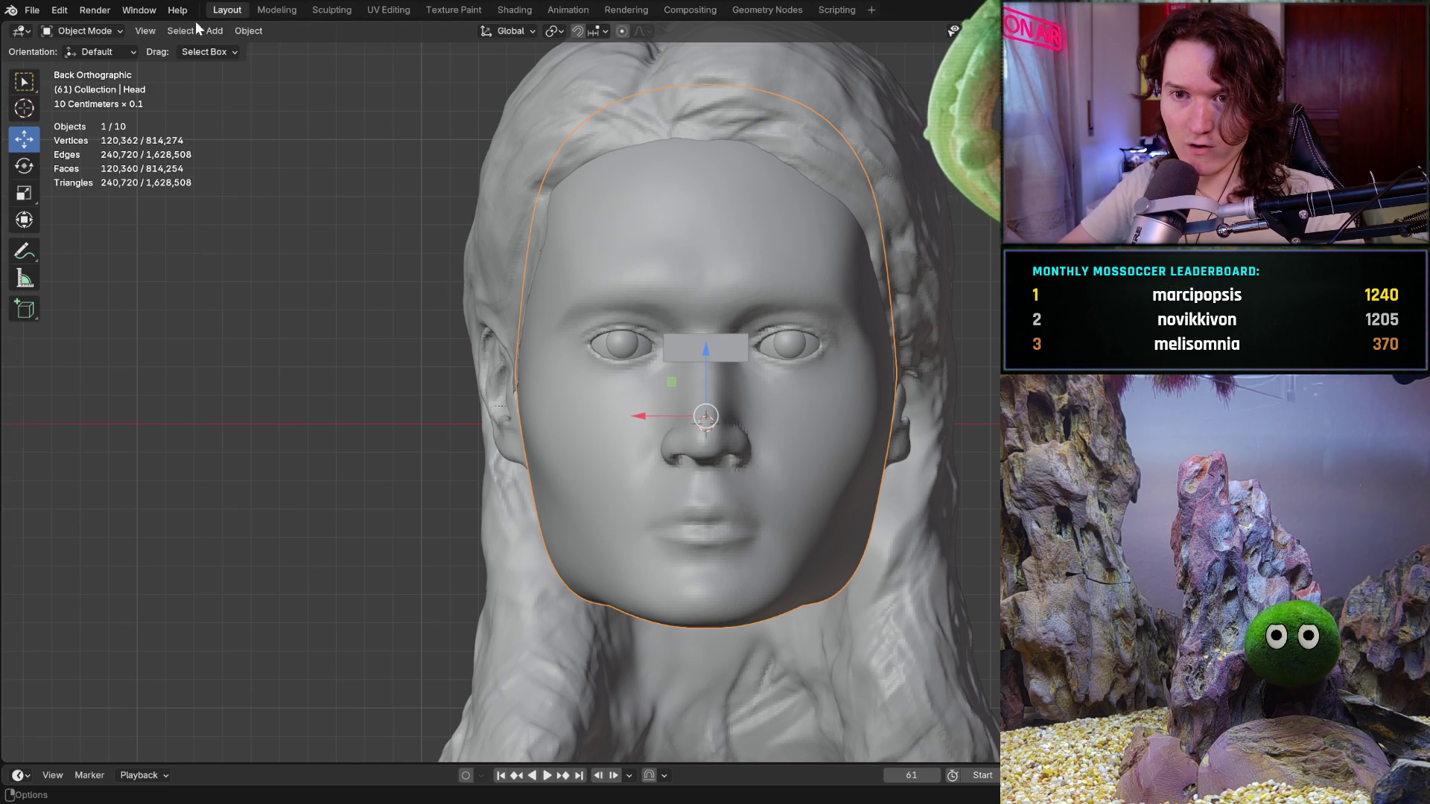
left_click(248, 30)
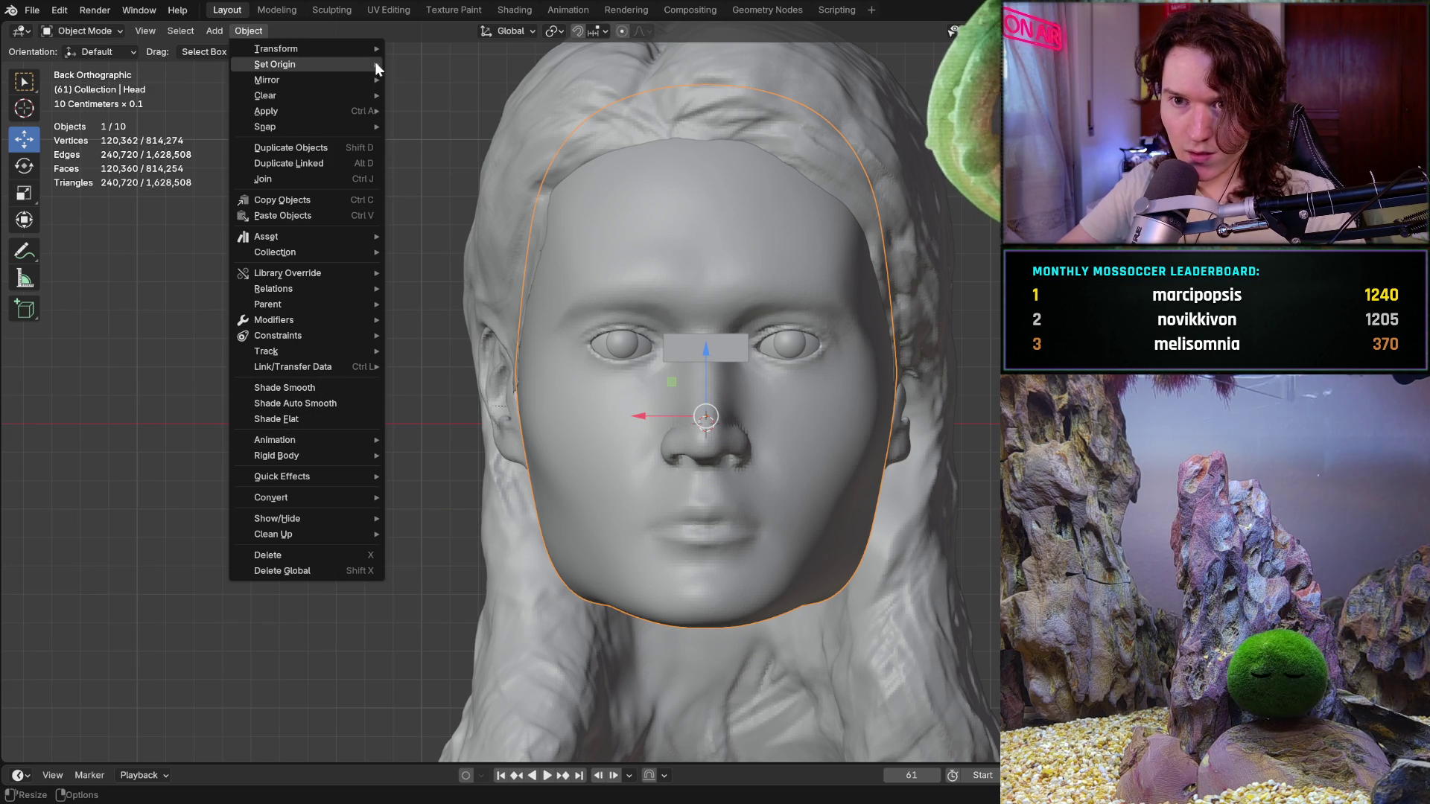
mouse_move(266, 111)
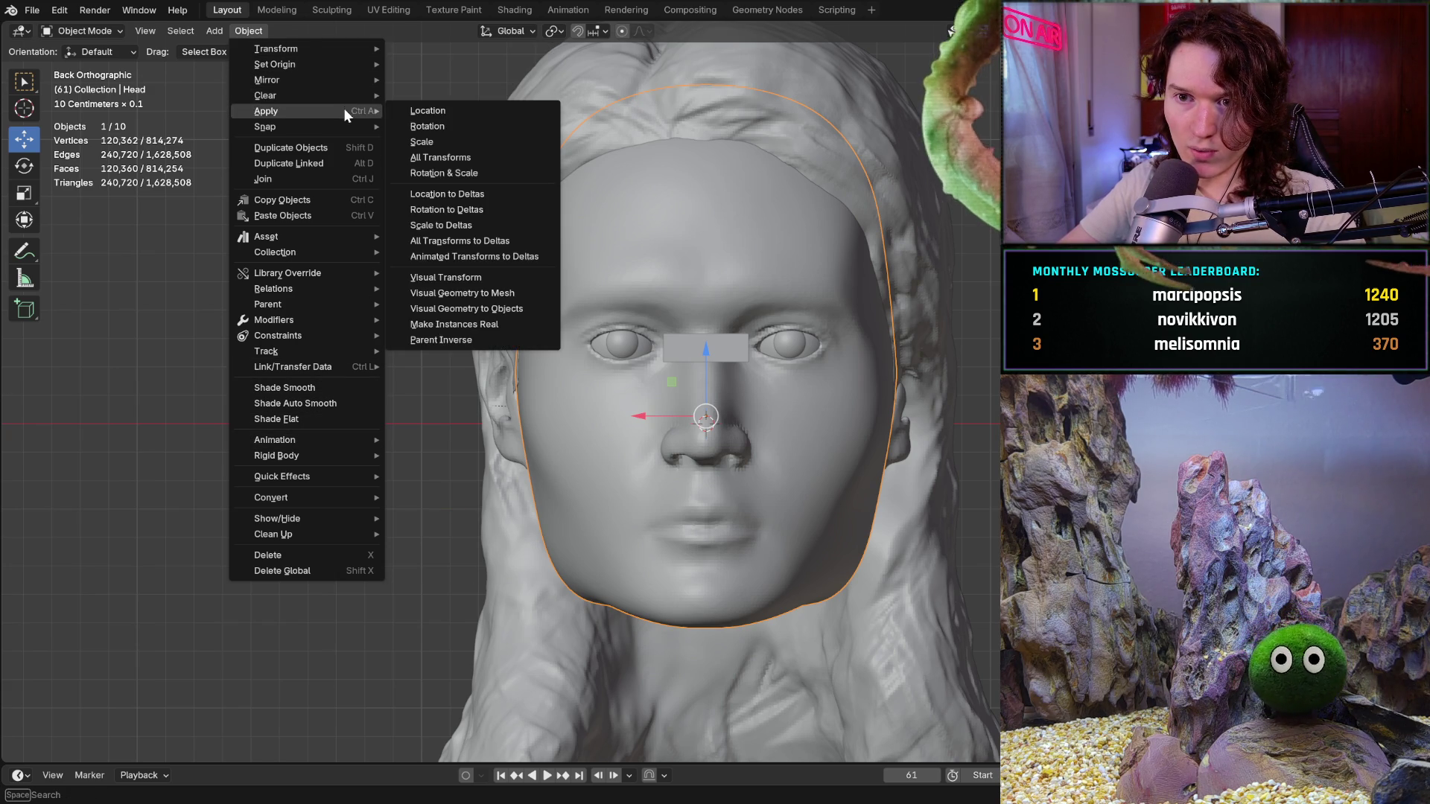
left_click(491, 157)
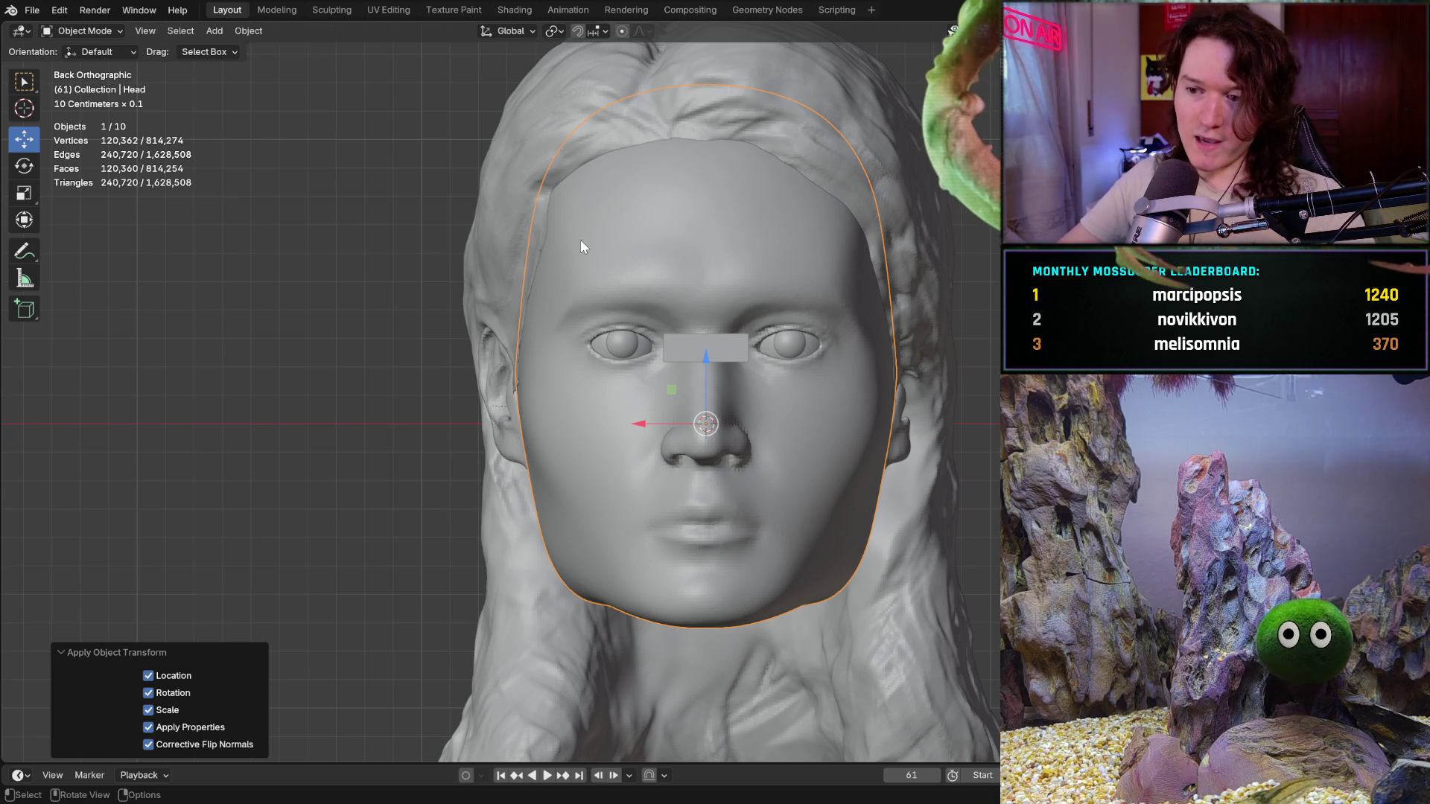
Dismiss the Ctrl+A apply menu without changes and return to the Sculpting workspace
key("ctrl+a")
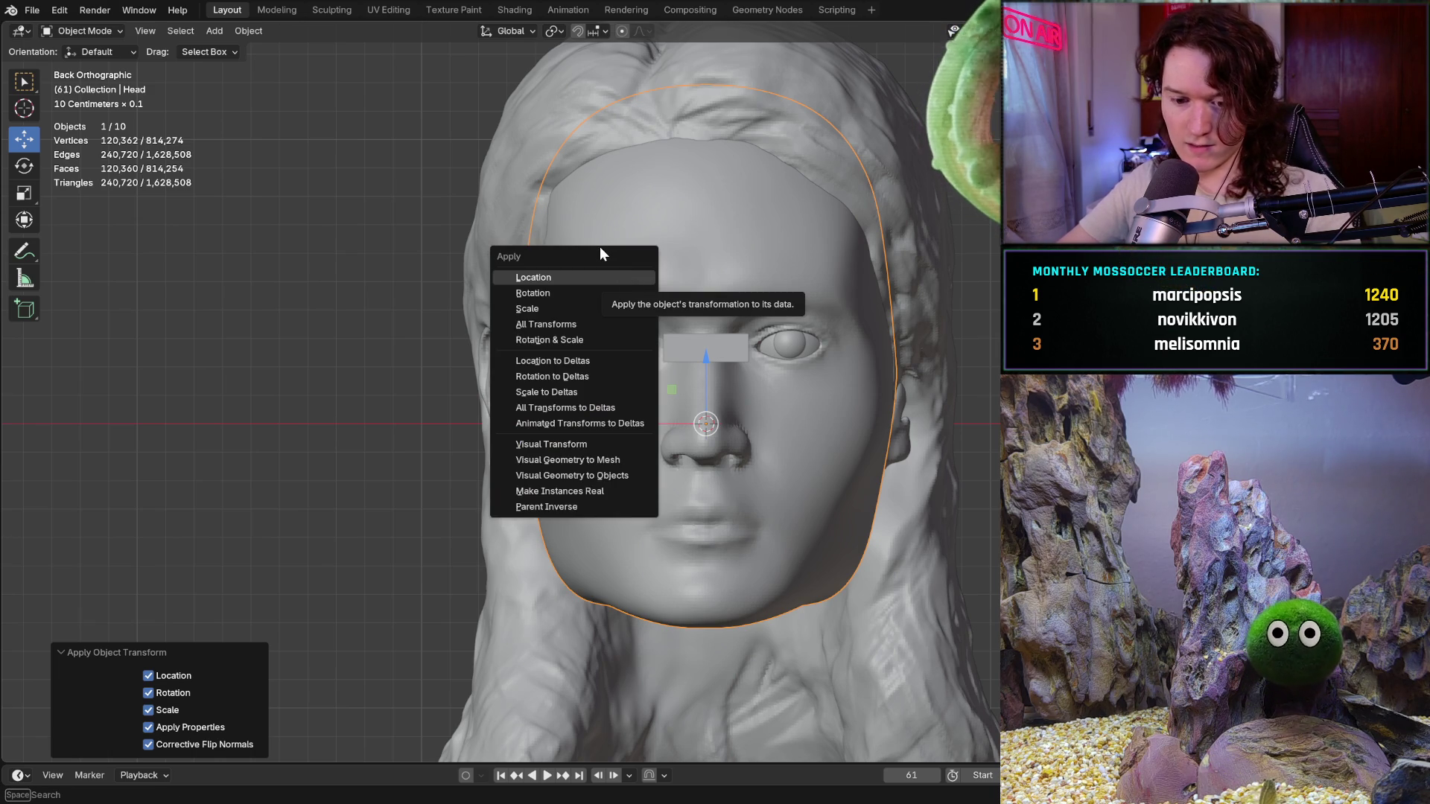
key("Escape")
left_click(334, 15)
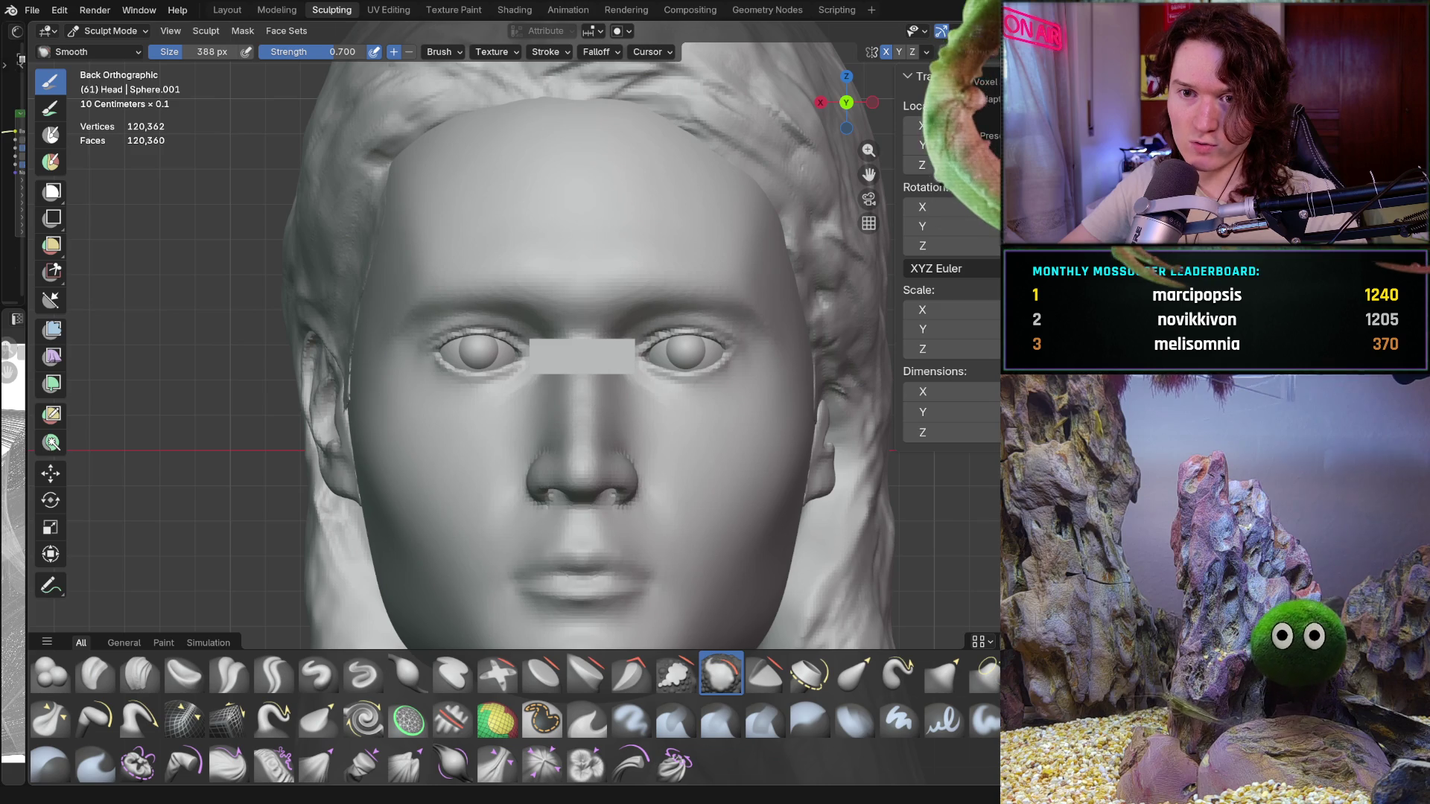
Try a coarser voxel remesh on the head and undo it to restore the detailed surface
key("ctrl+r")
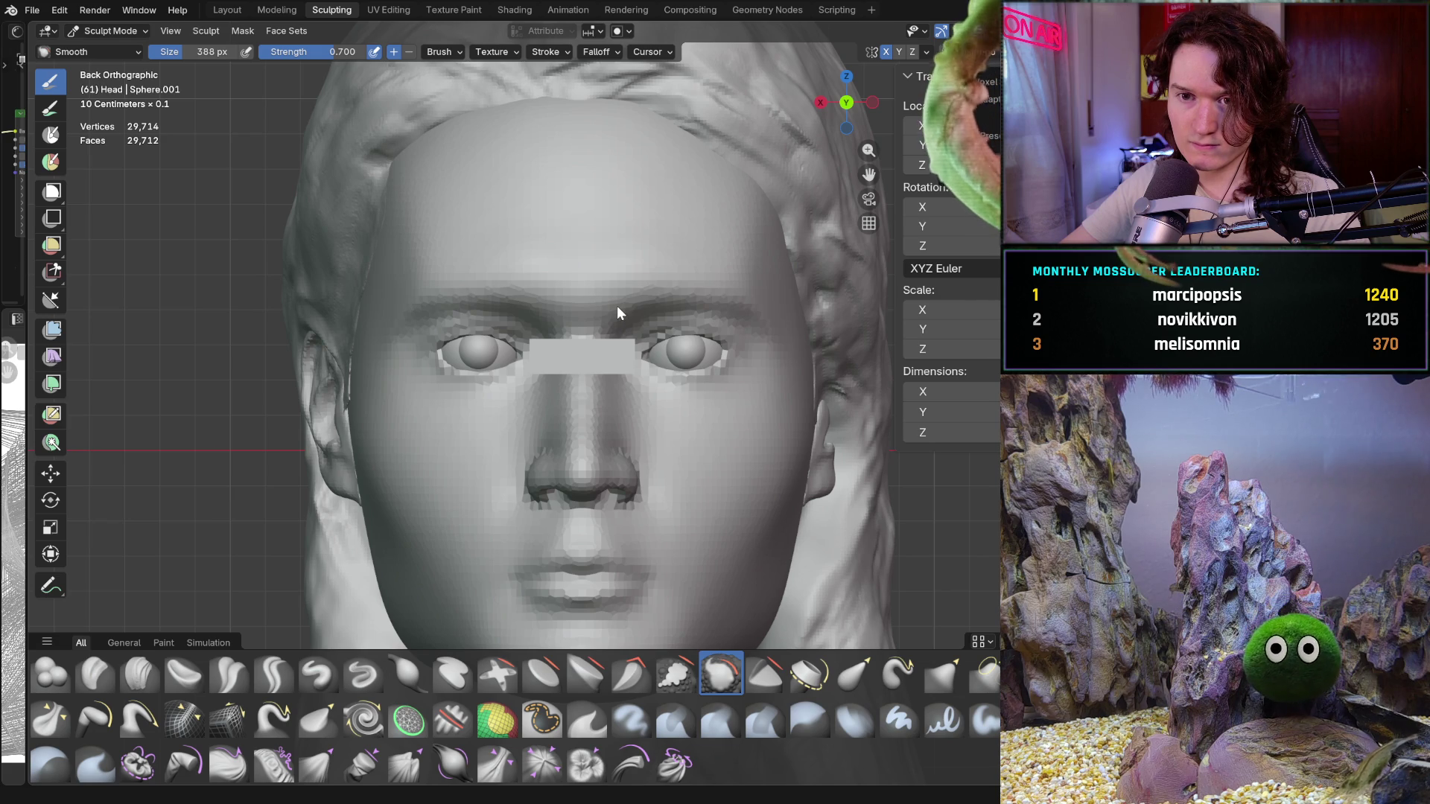
key("ctrl+r")
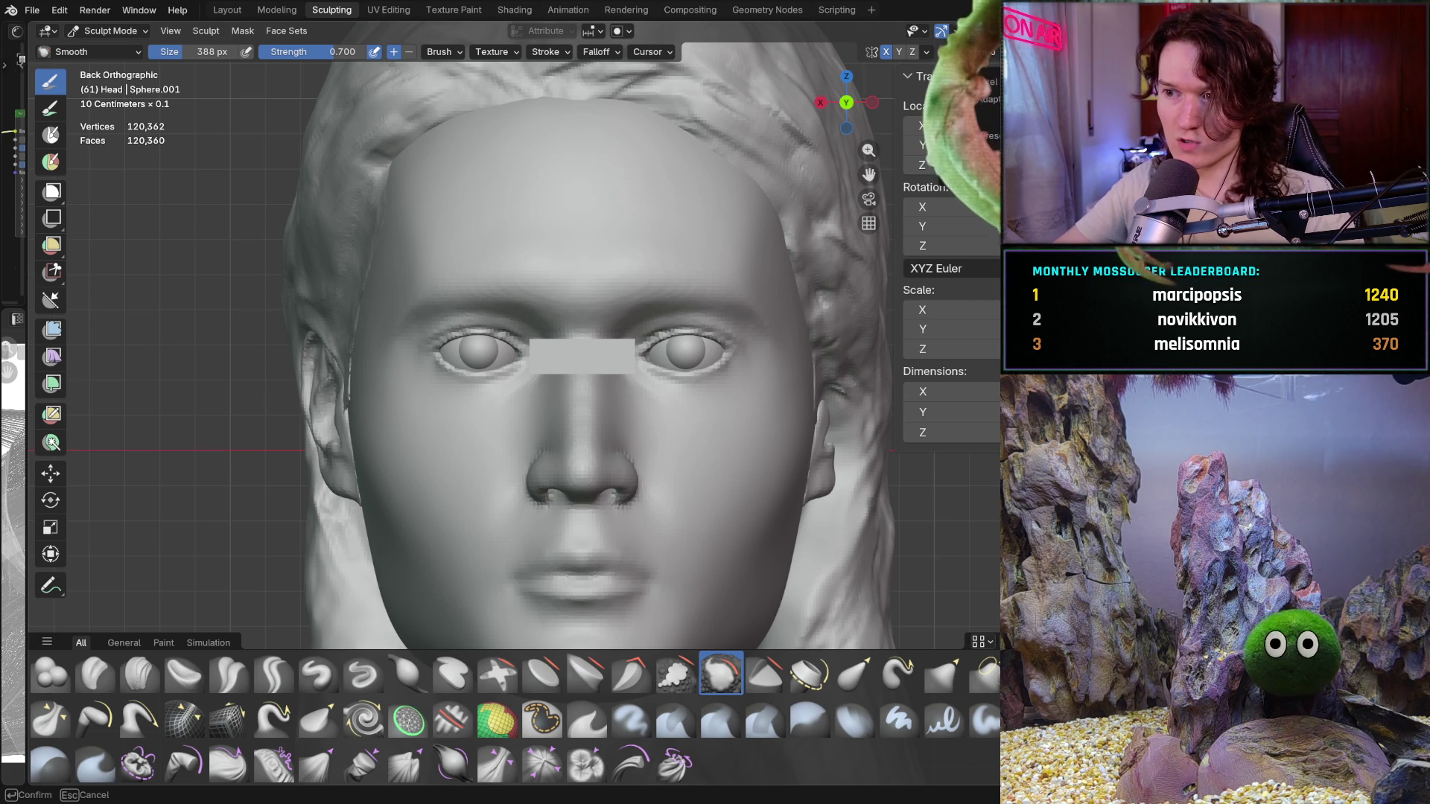
key("ctrl+r")
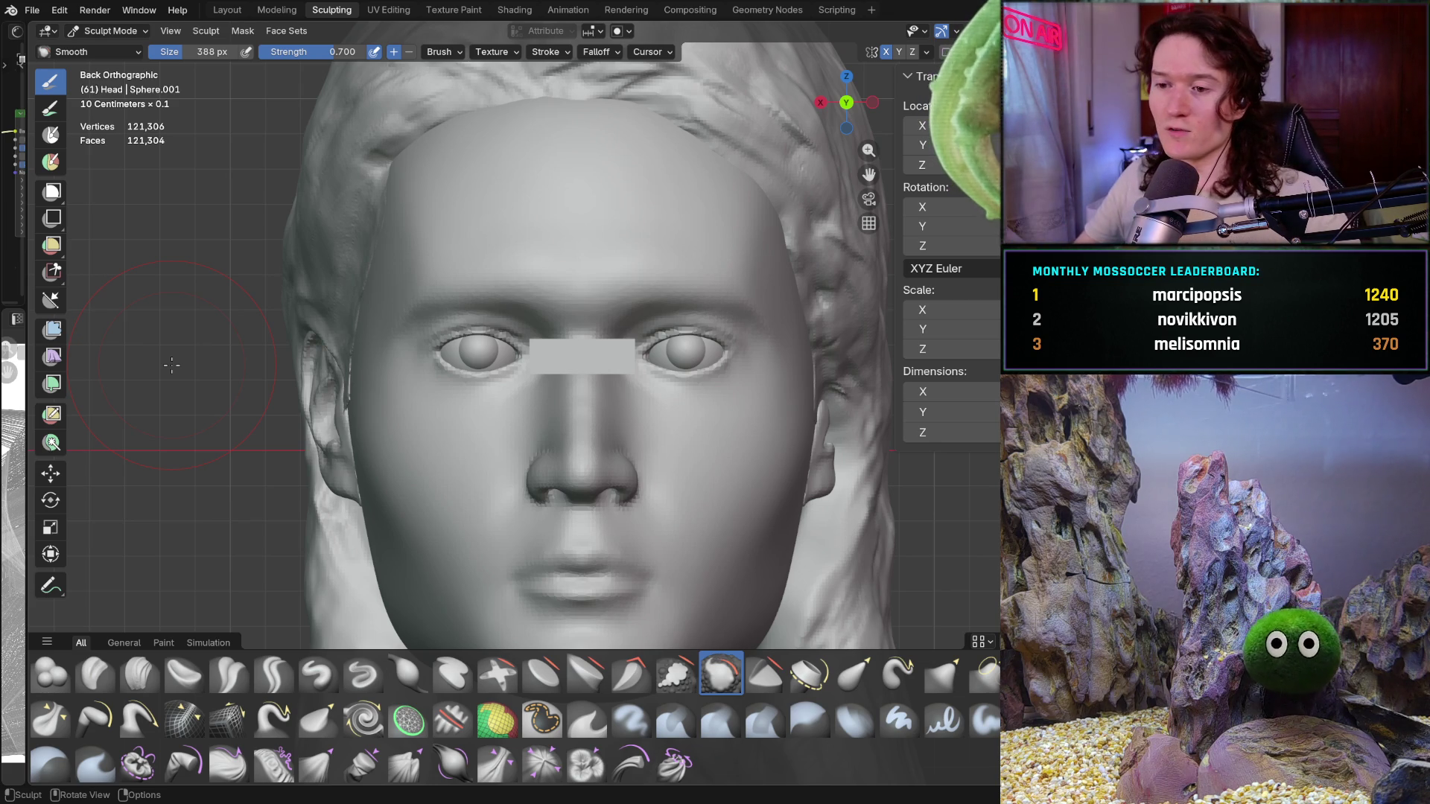
Orbit to inspect the head's profile and return to the front view
middle_click_drag(495, 379, 574, 446)
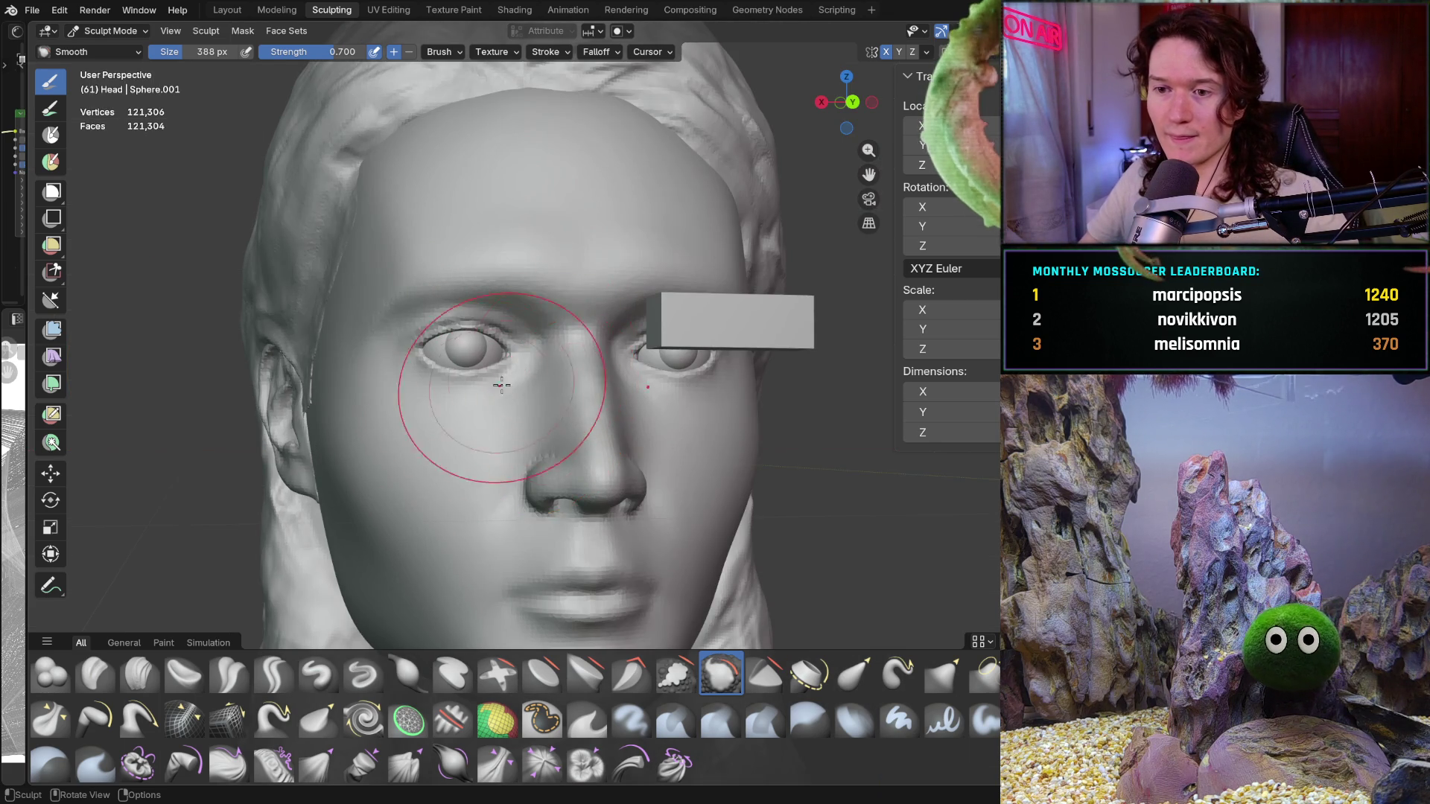
mouse_move(511, 415)
middle_mouse_down()
mouse_move(600, 413)
mouse_move(607, 335)
middle_mouse_up()
scroll(592, 357, "down", 3)
scroll(548, 380, "down", 2)
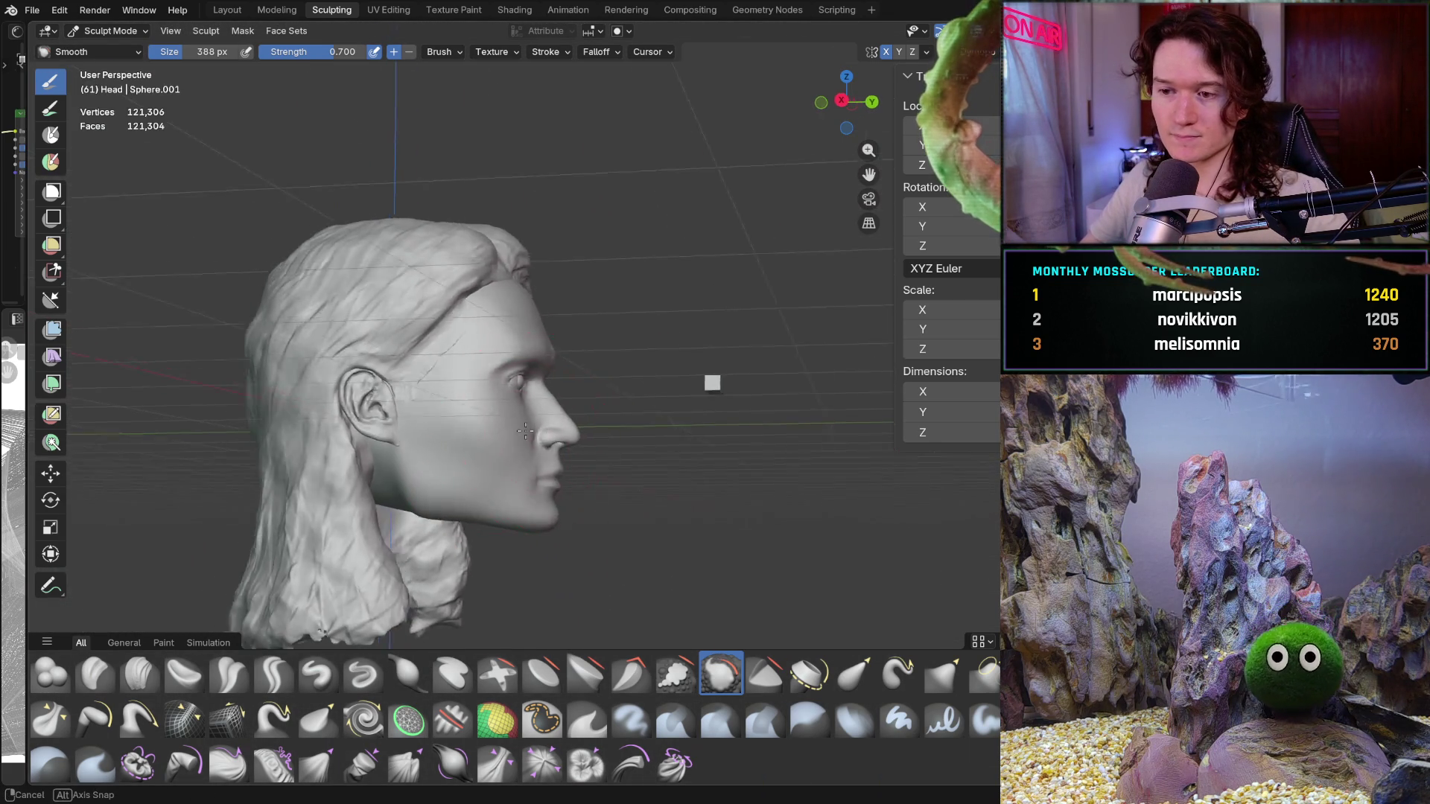
middle_click_drag(527, 383, 341, 413)
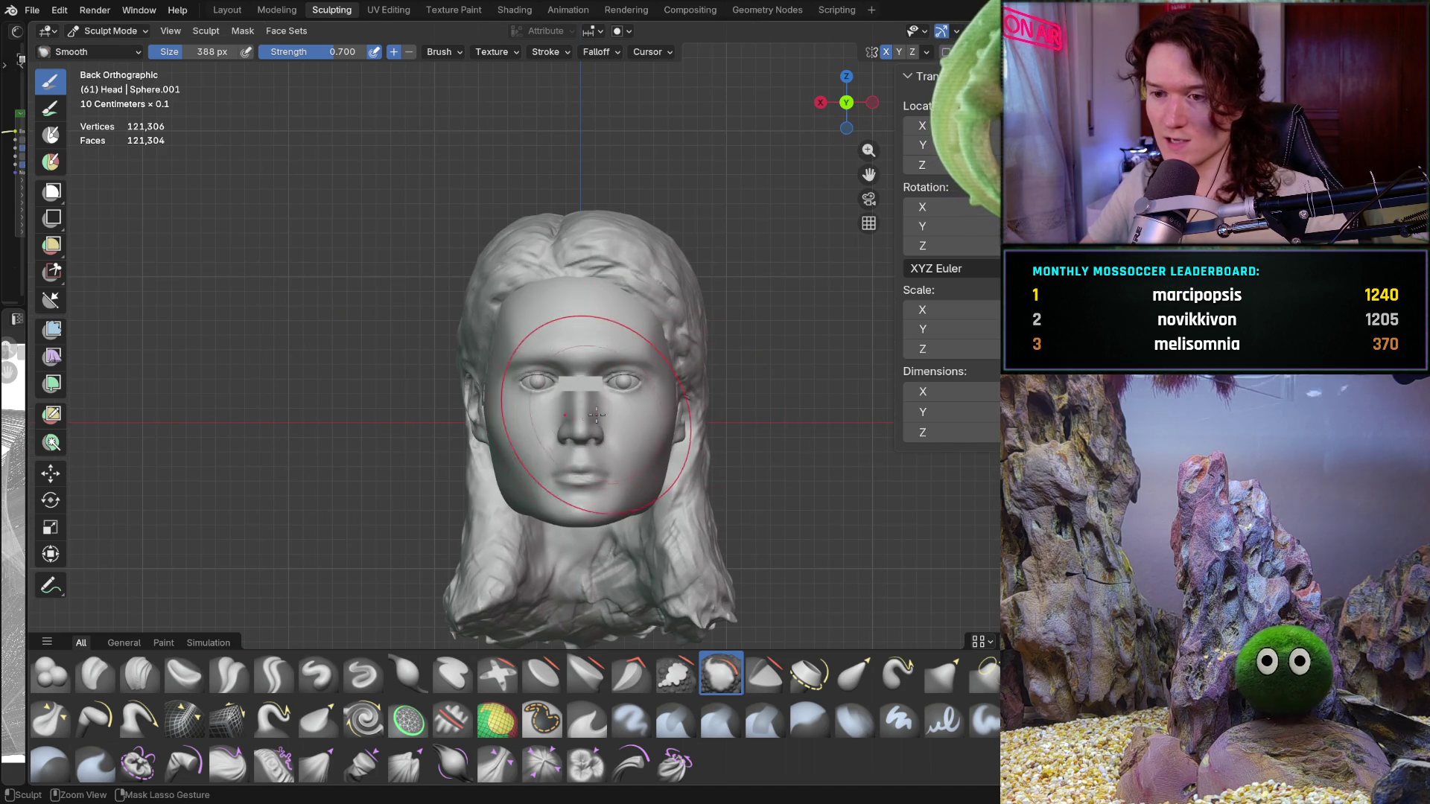
scroll(559, 358, "up", 1)
scroll(554, 363, "up", 1)
scroll(553, 367, "up", 1)
middle_click_drag(552, 367, 565, 384, "shift")
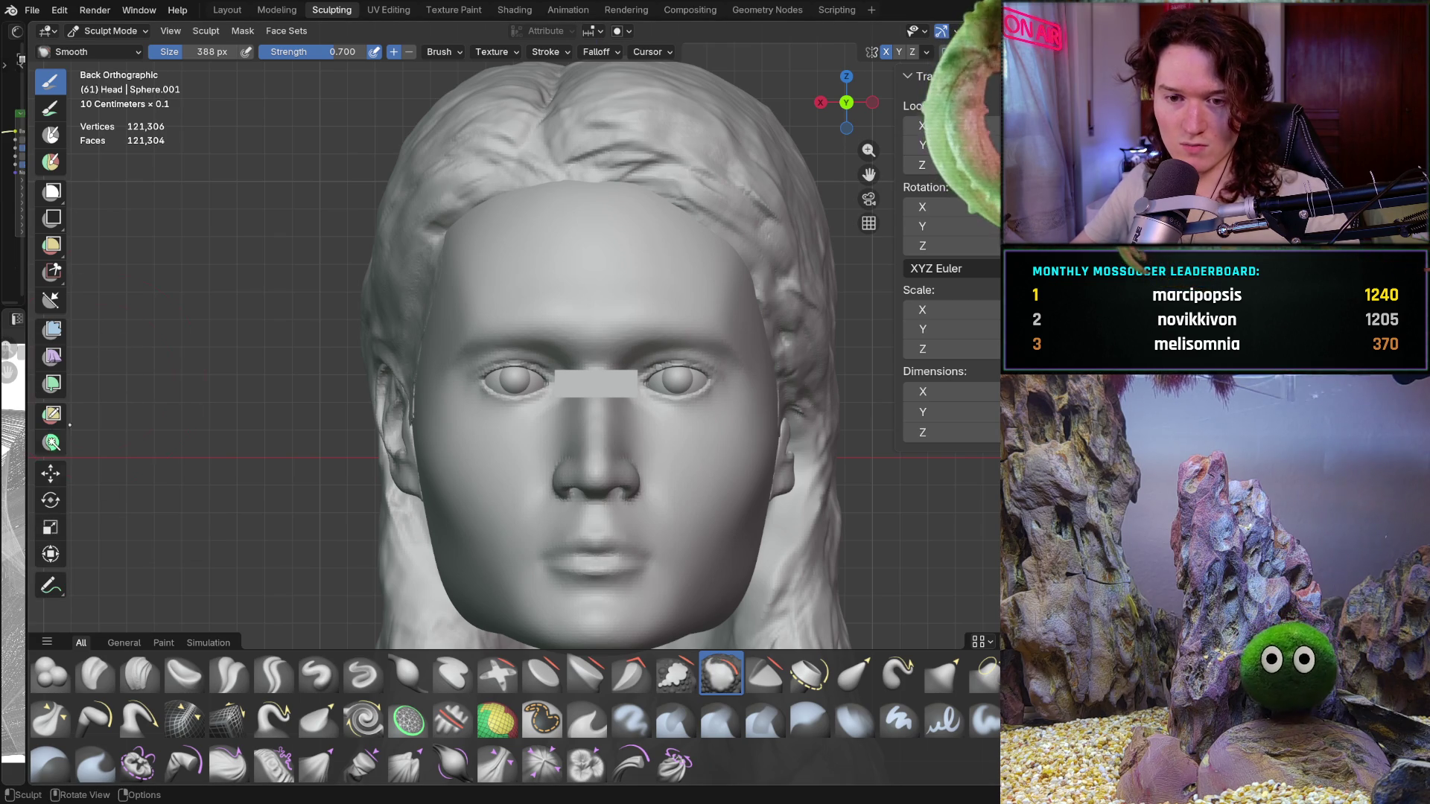
Leave sculpting for object mode and drag out a new flat box, Cube.001, left of the head
left_click(115, 30)
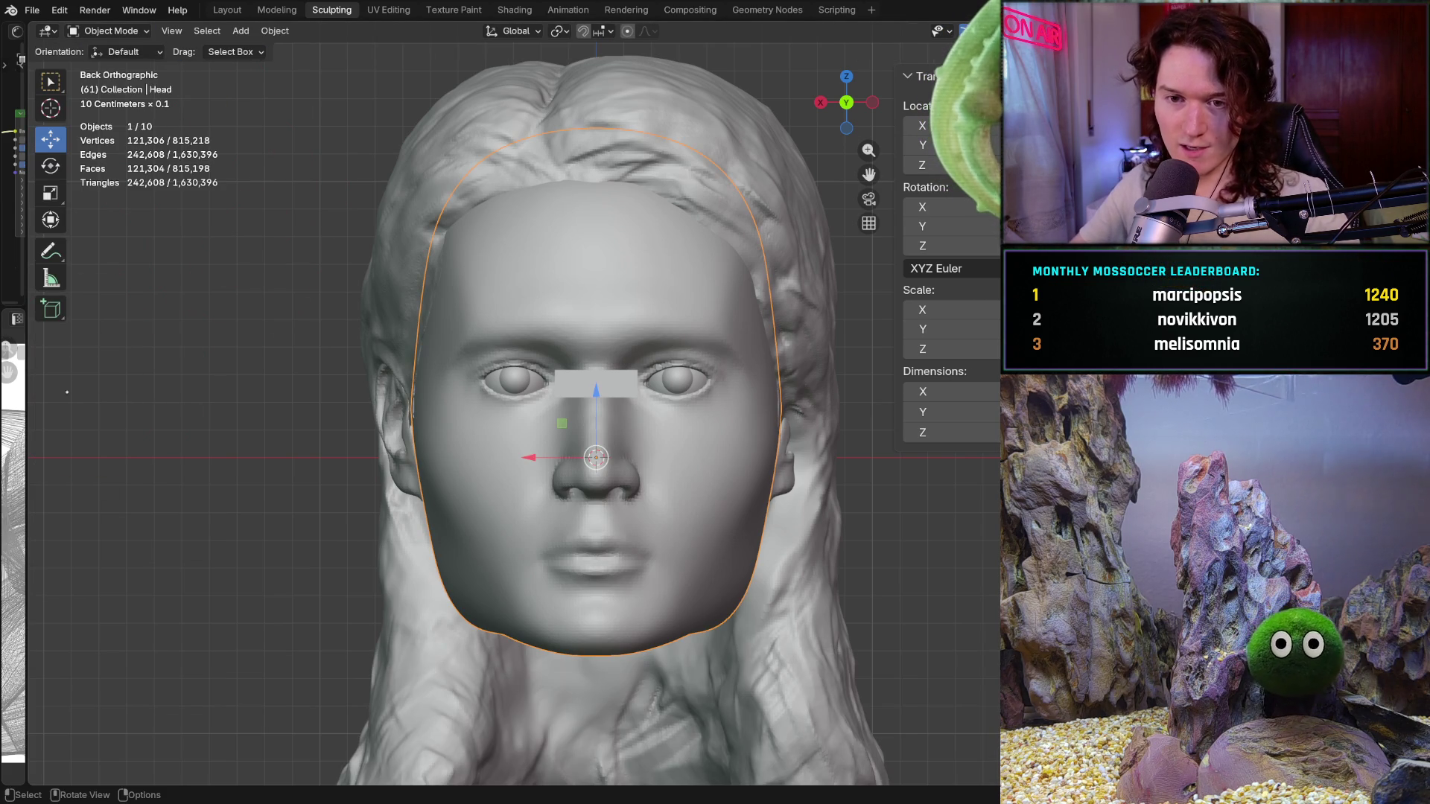
left_click(50, 308)
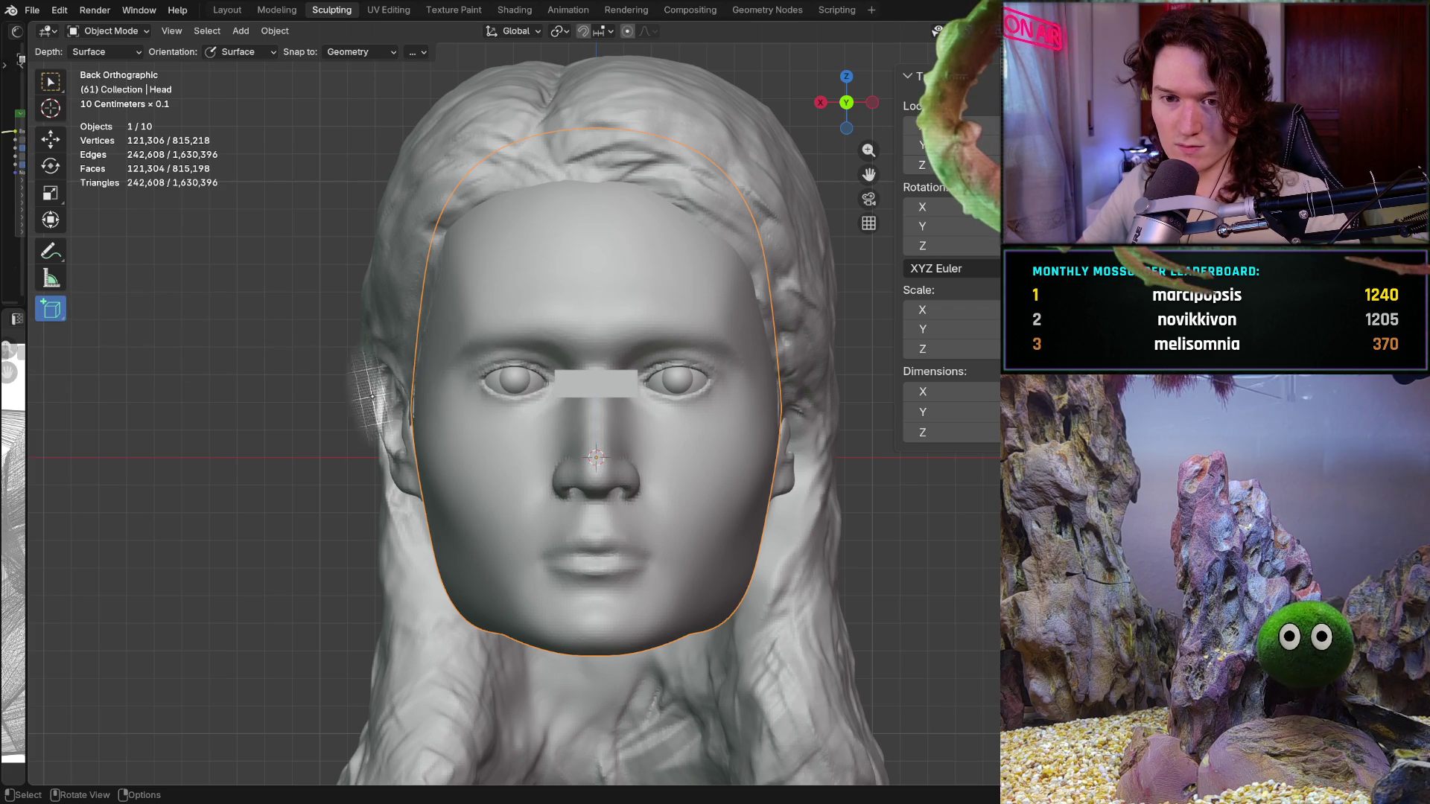
middle_click_drag(190, 391, 380, 387, "shift")
left_click_drag(244, 430, 299, 444)
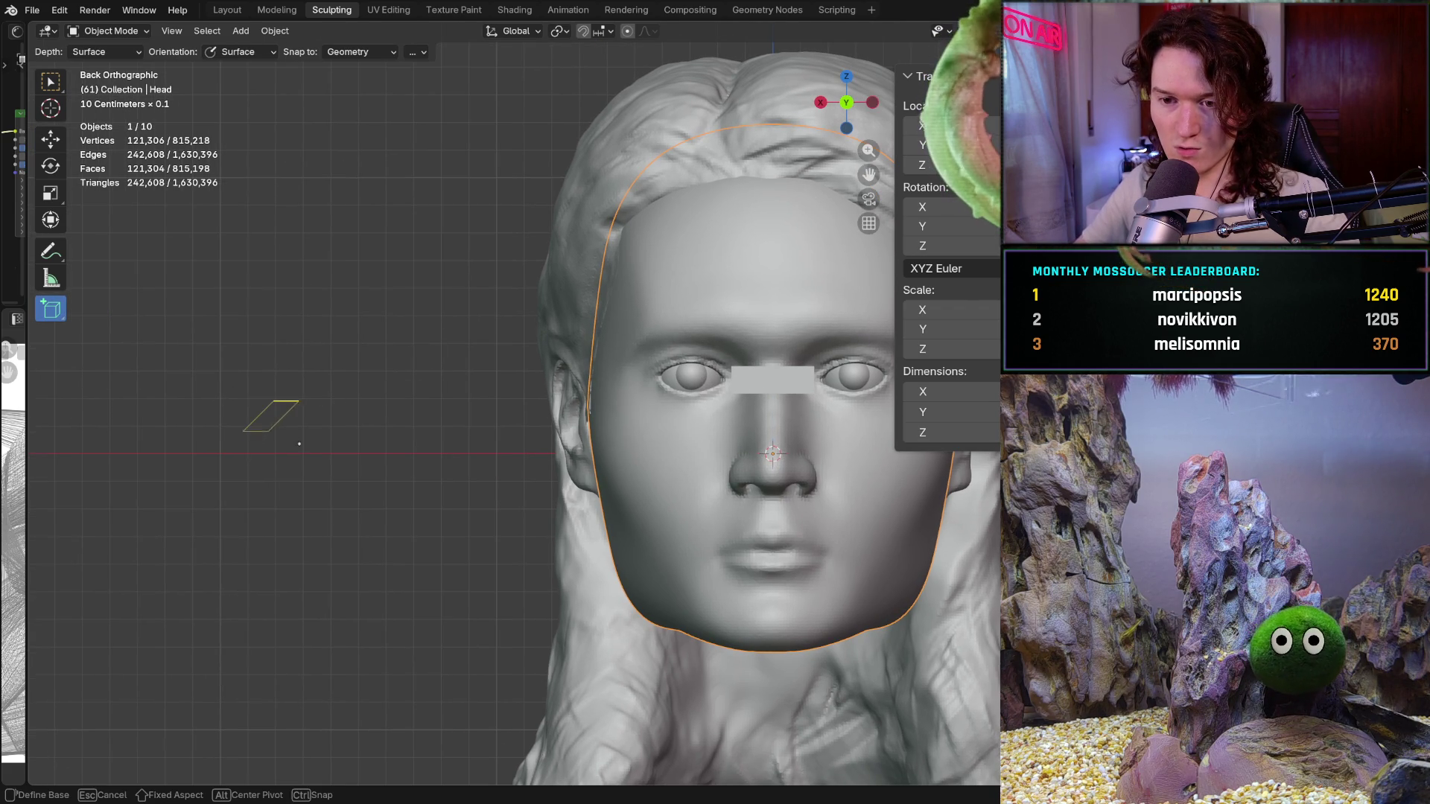
left_click_drag(357, 506, 358, 426)
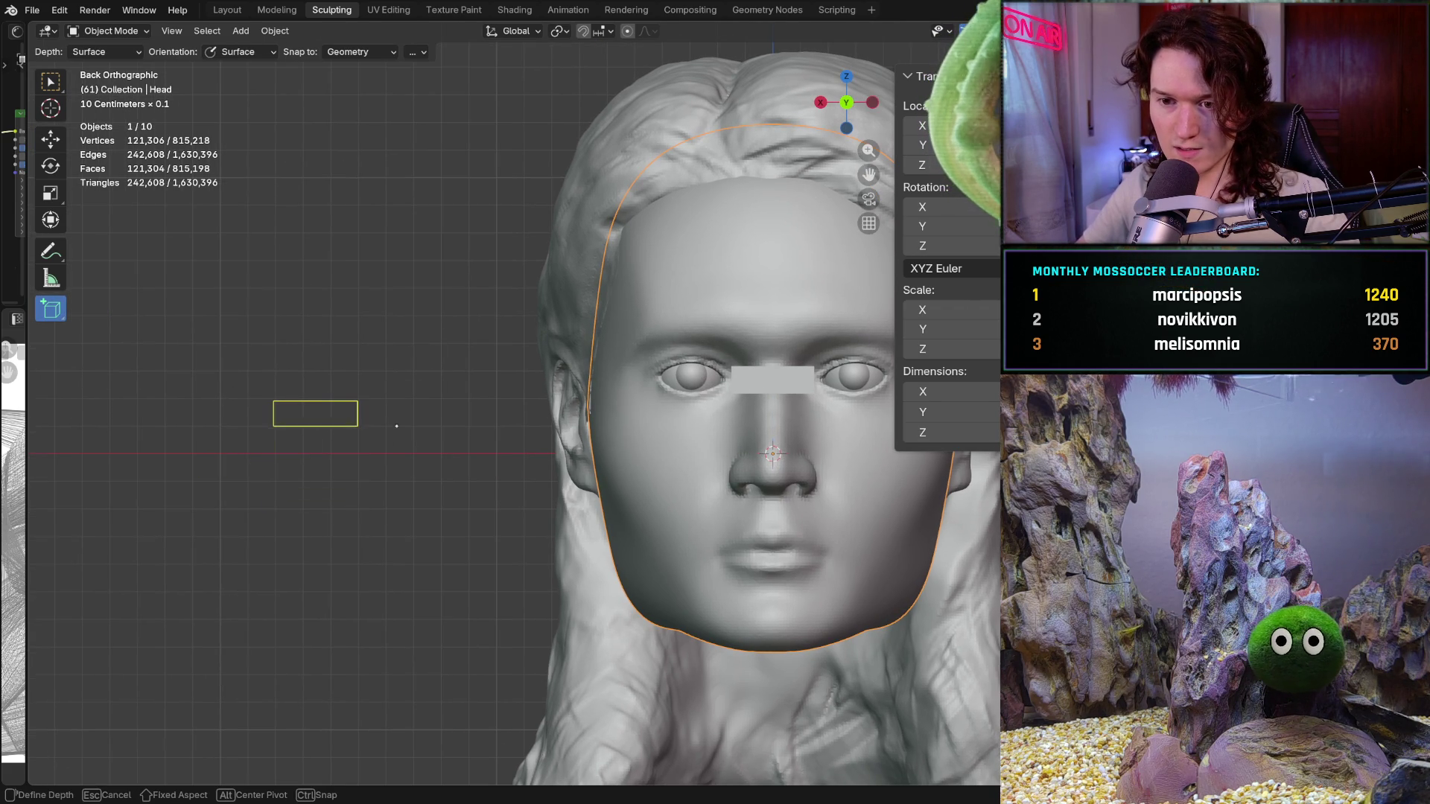
left_click(449, 422)
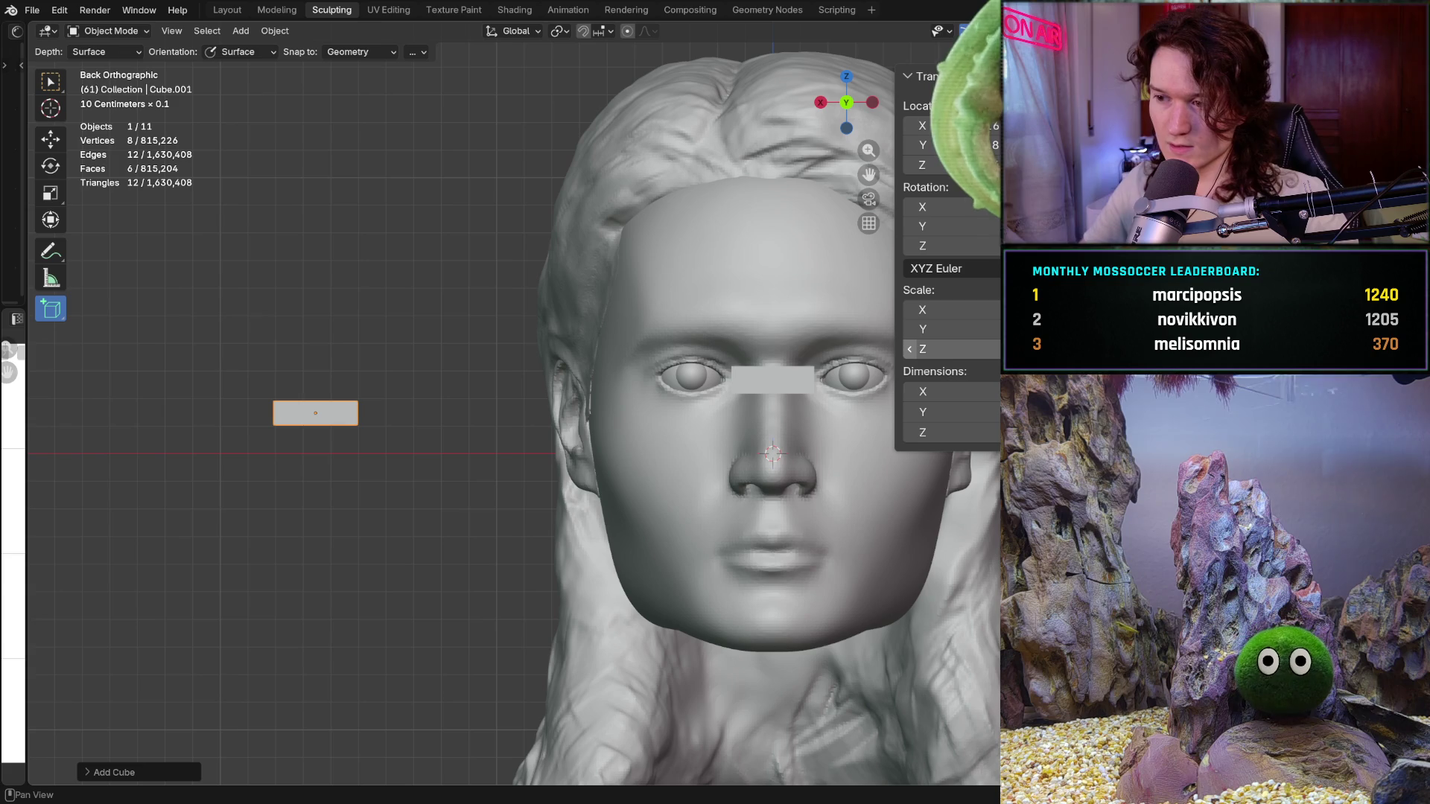
Enter small Y and Z dimensions for Cube.001 in the N panel
left_click(944, 412)
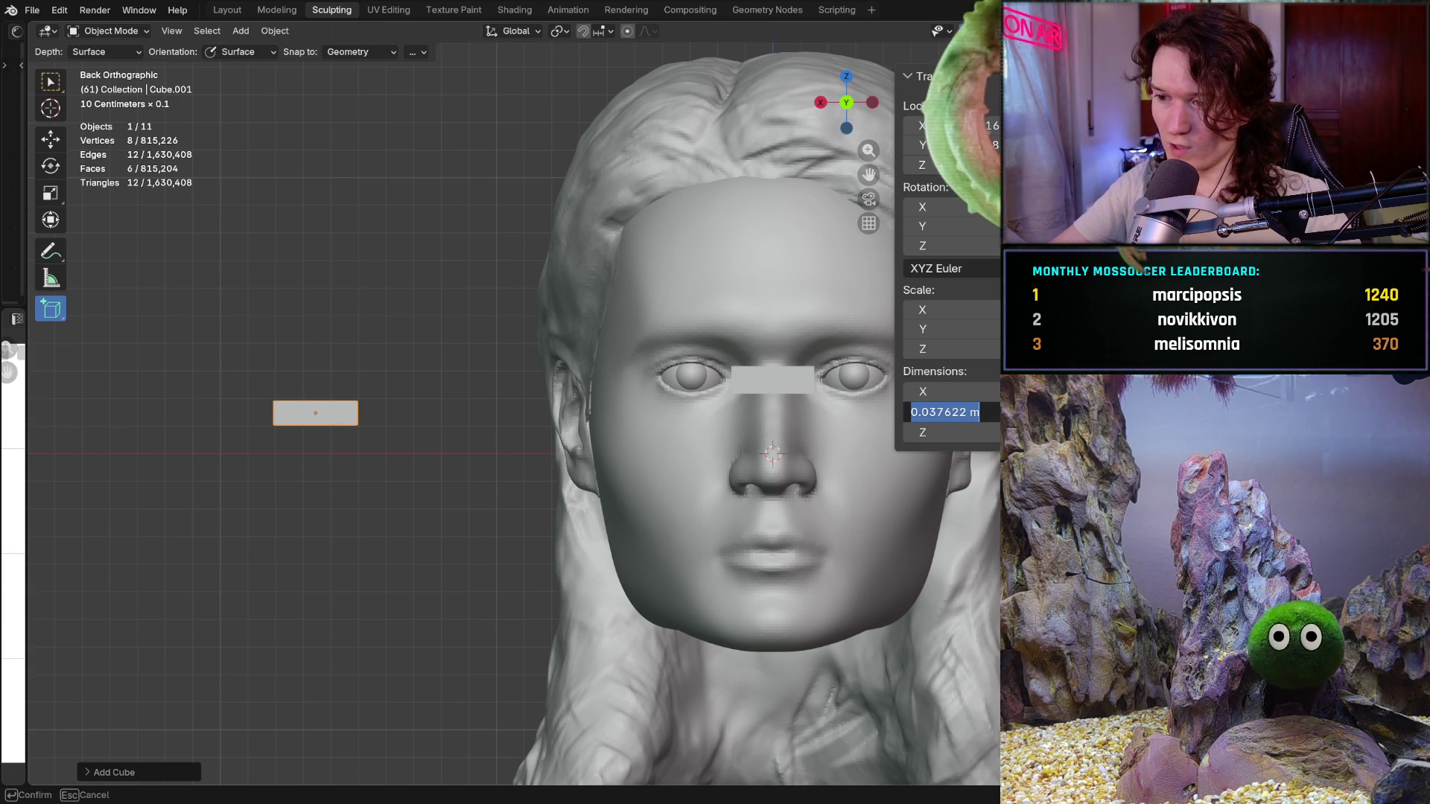
type("0.0")
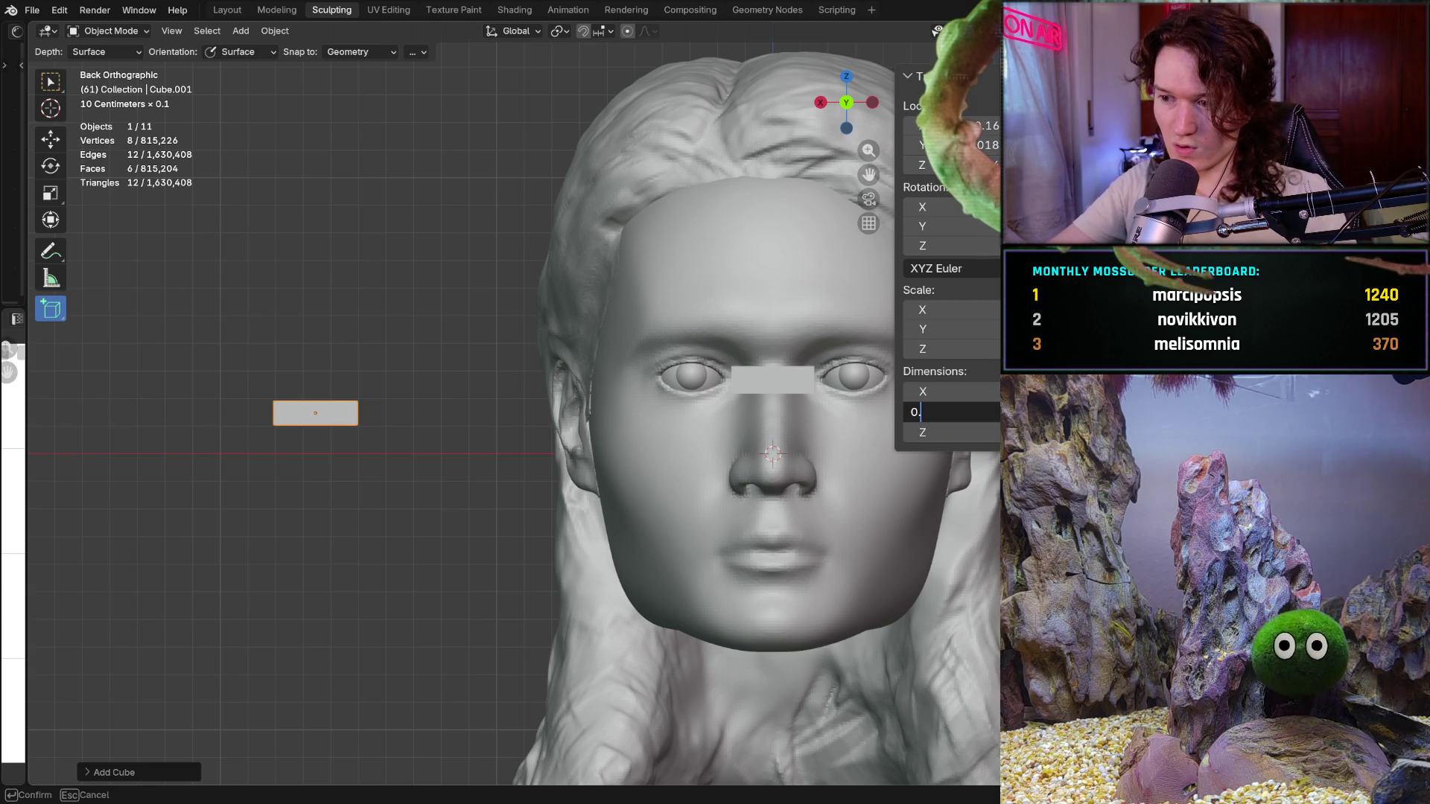
key("Tab")
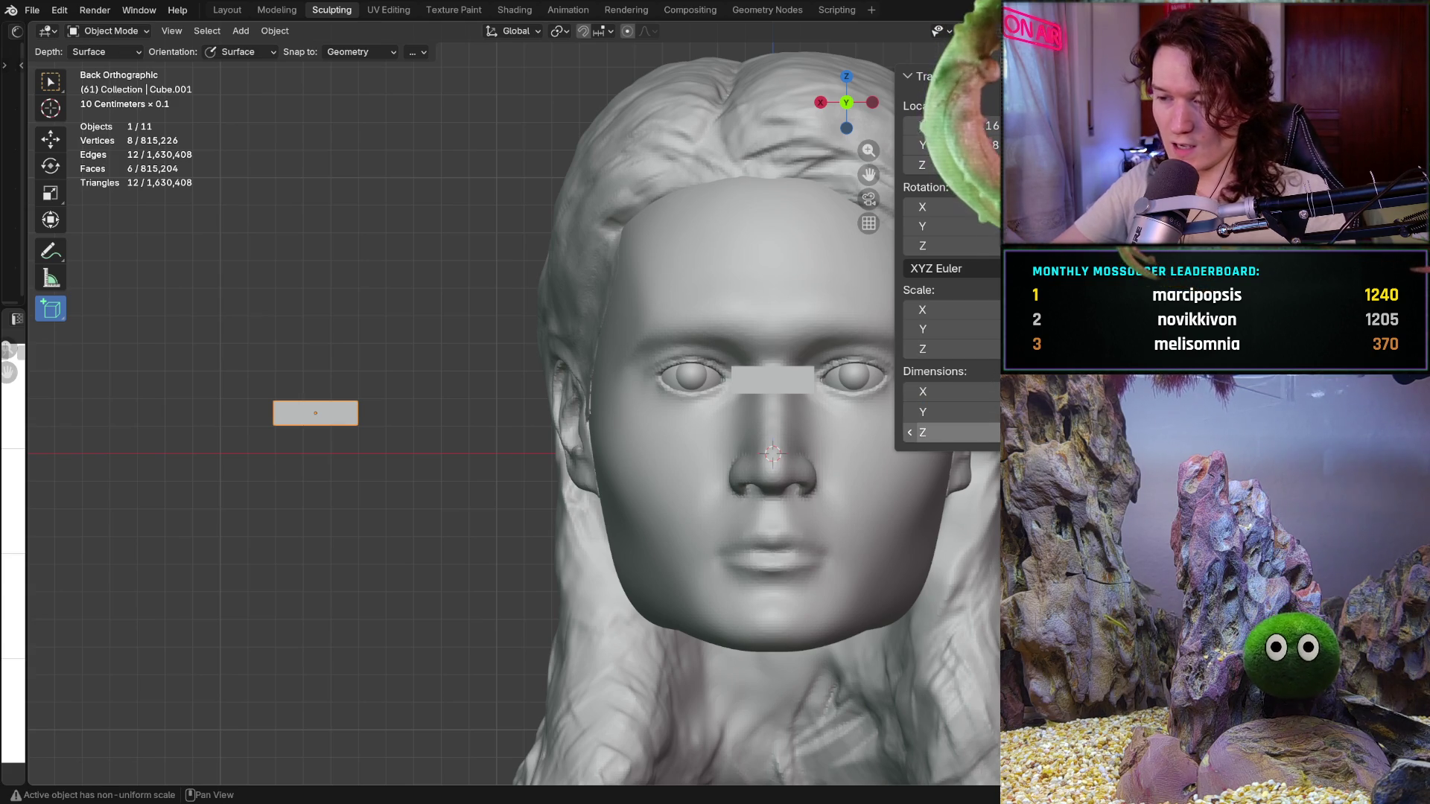
type("0")
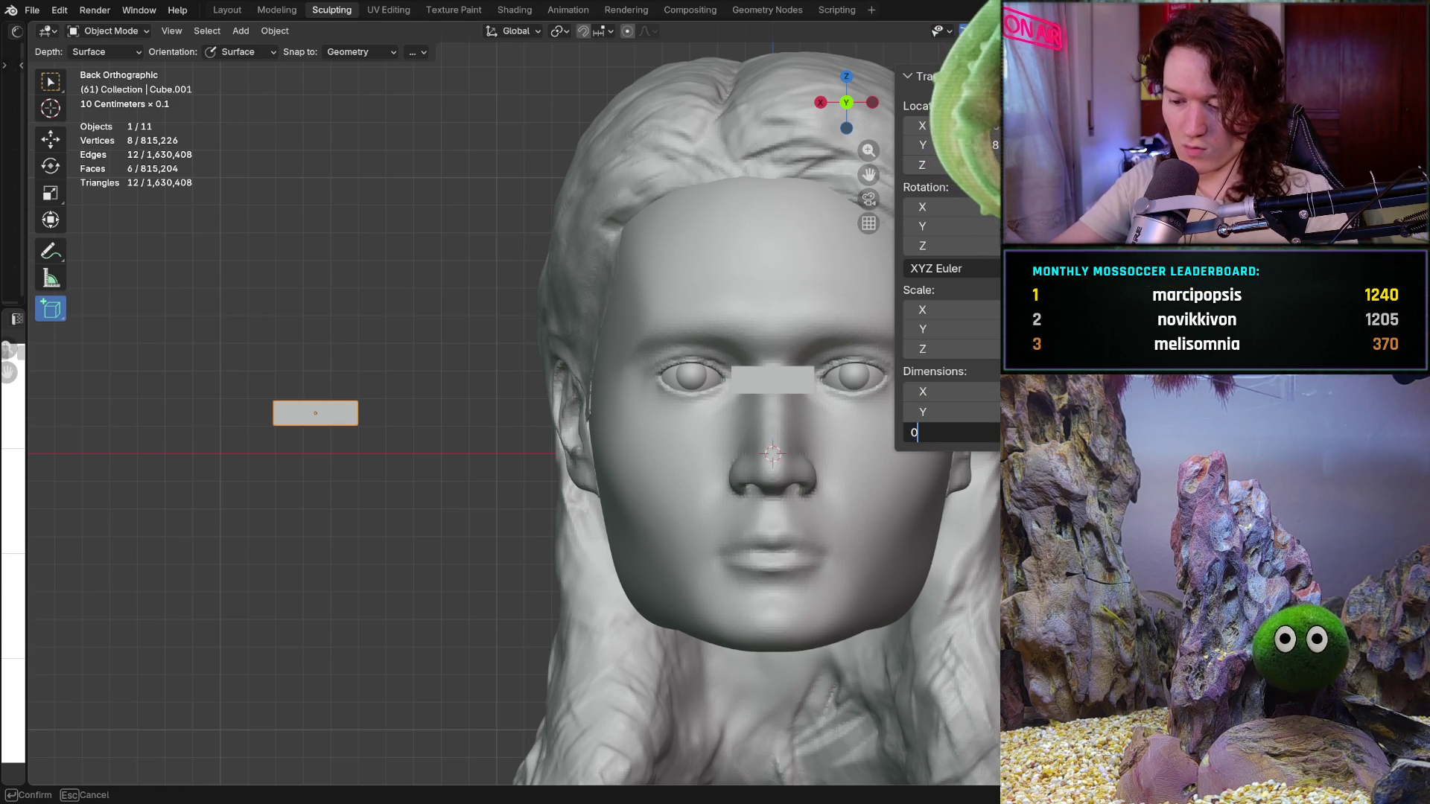
type("002")
key("Return")
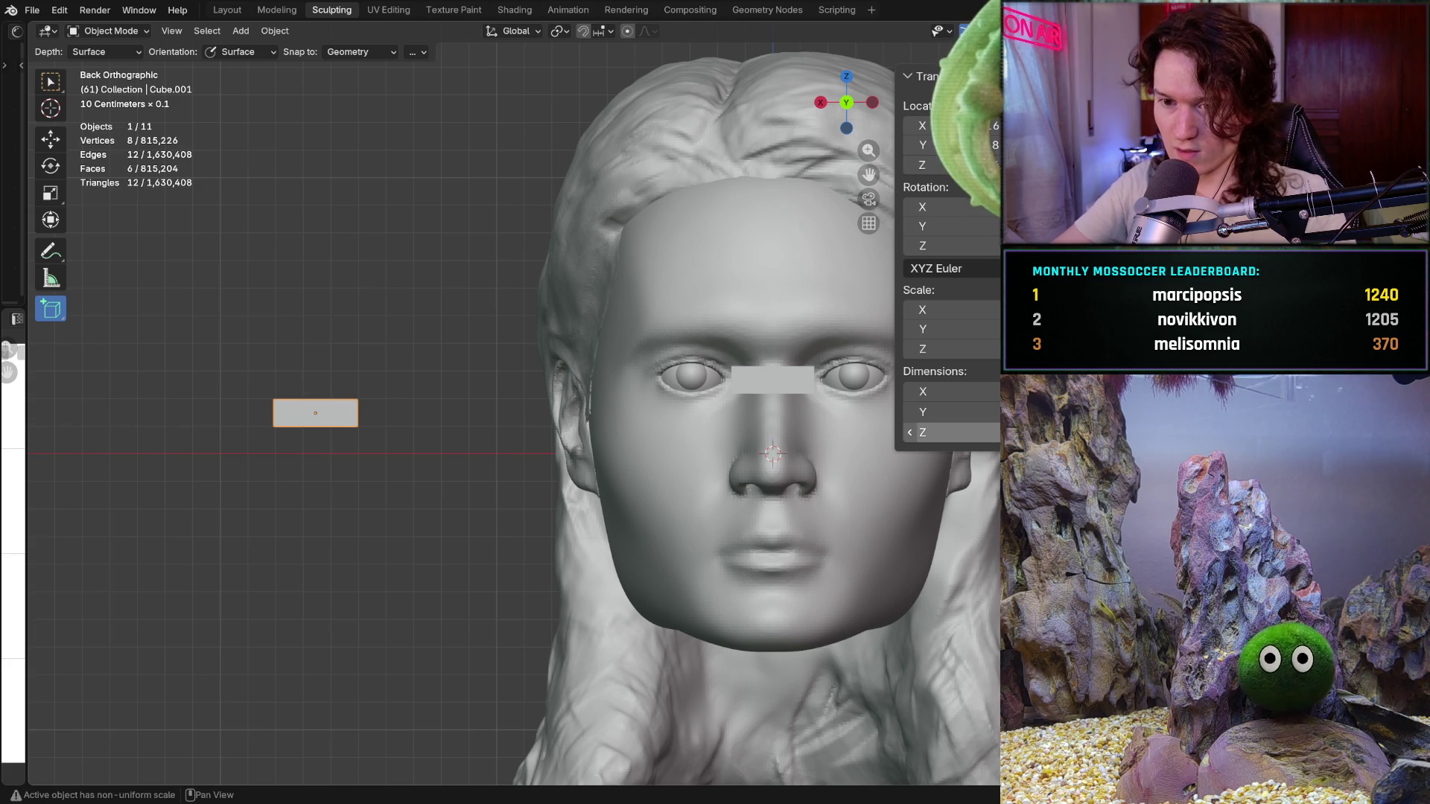
left_click(927, 432)
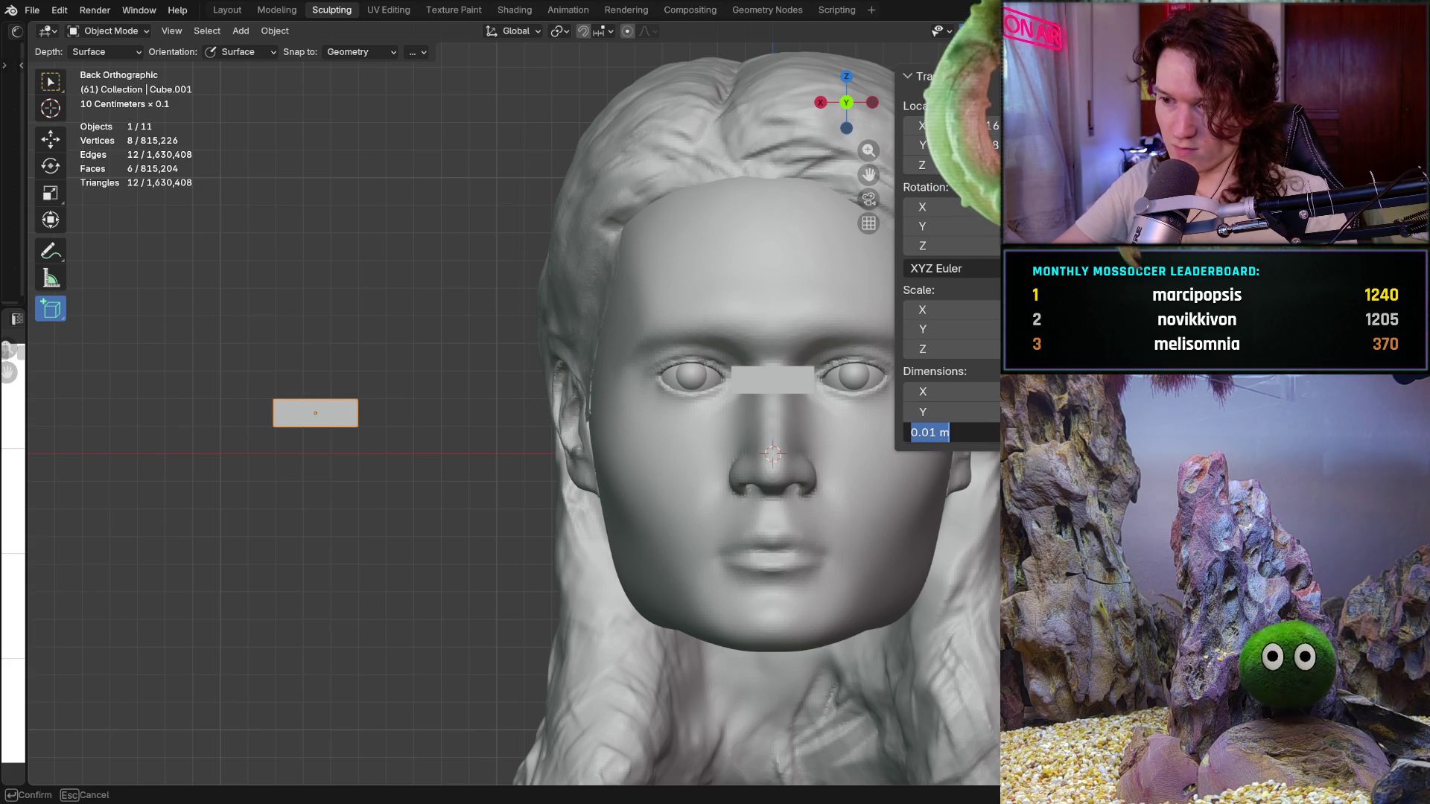
key("Return")
Re-enter the Y and Z dimensions at about 0.01 m, flattening the box into a thin strip
left_click(927, 411)
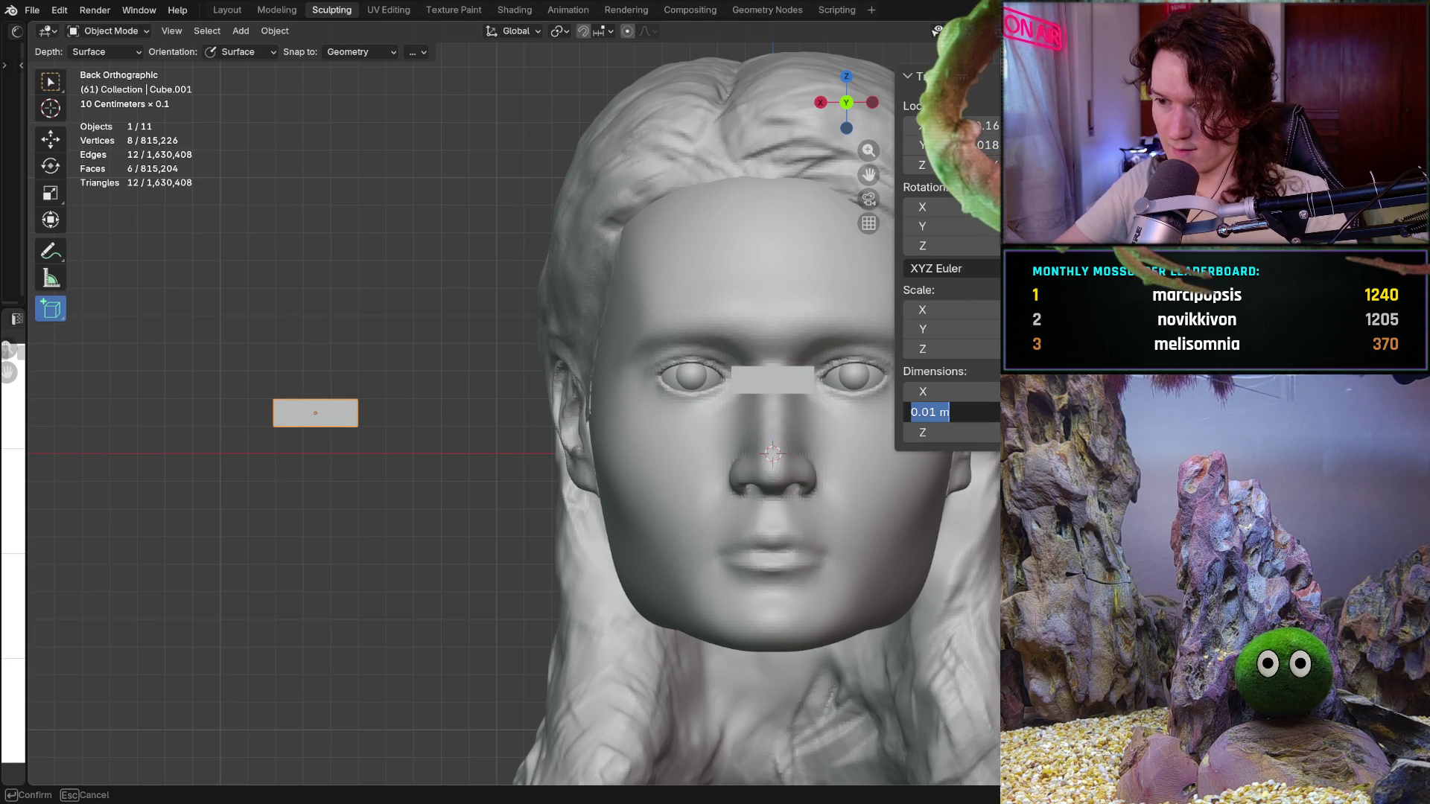
key("BackSpace")
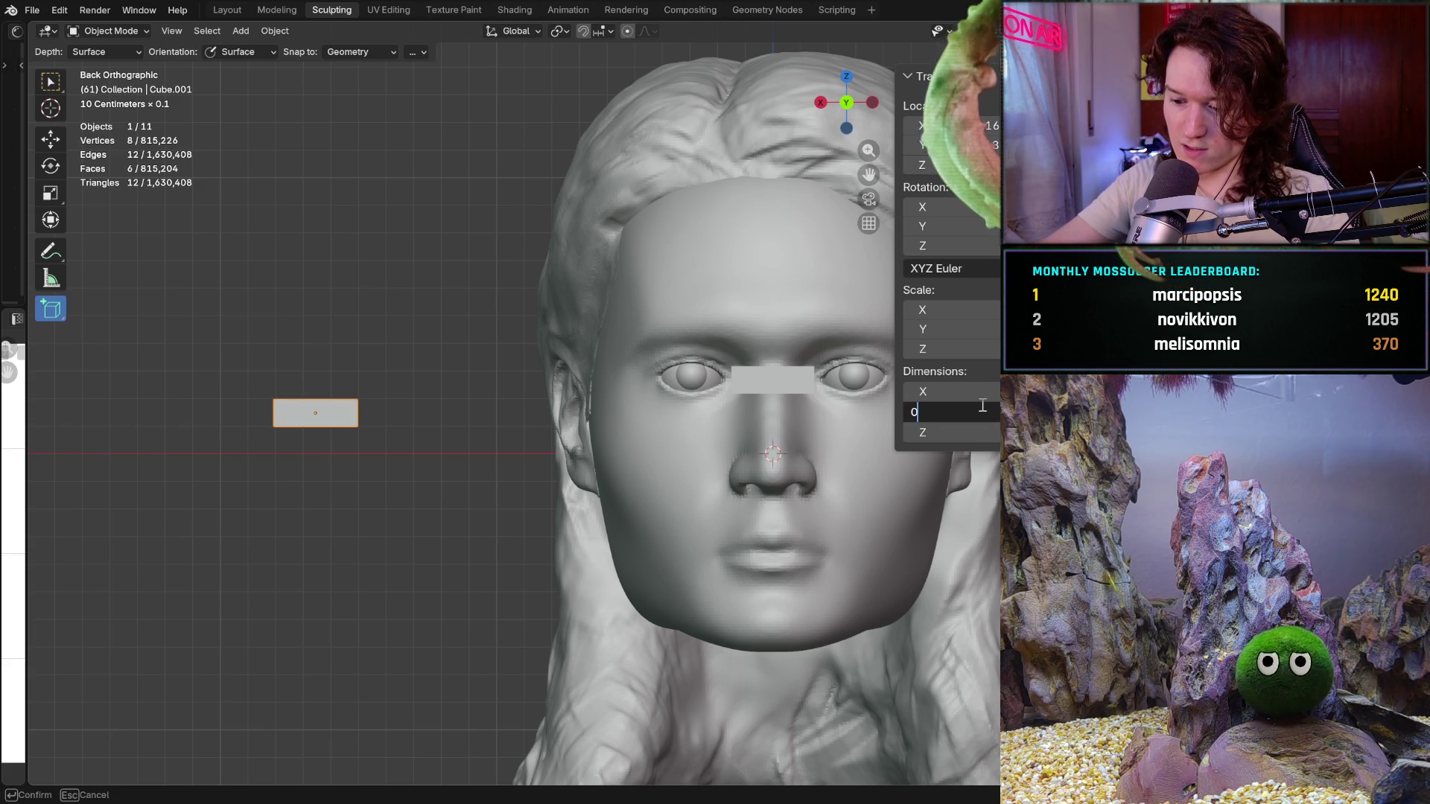
type(".001")
key("Return")
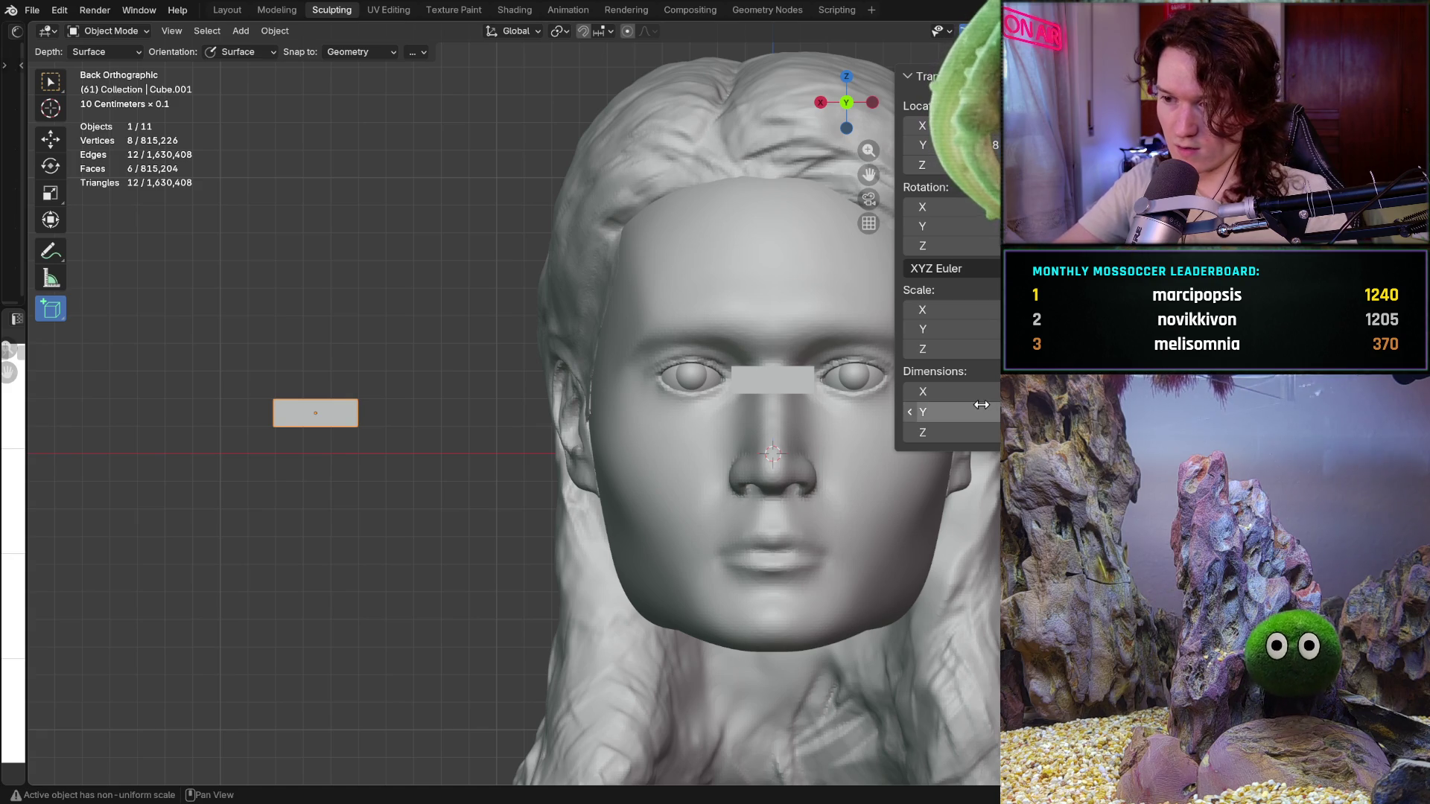
left_click(944, 432)
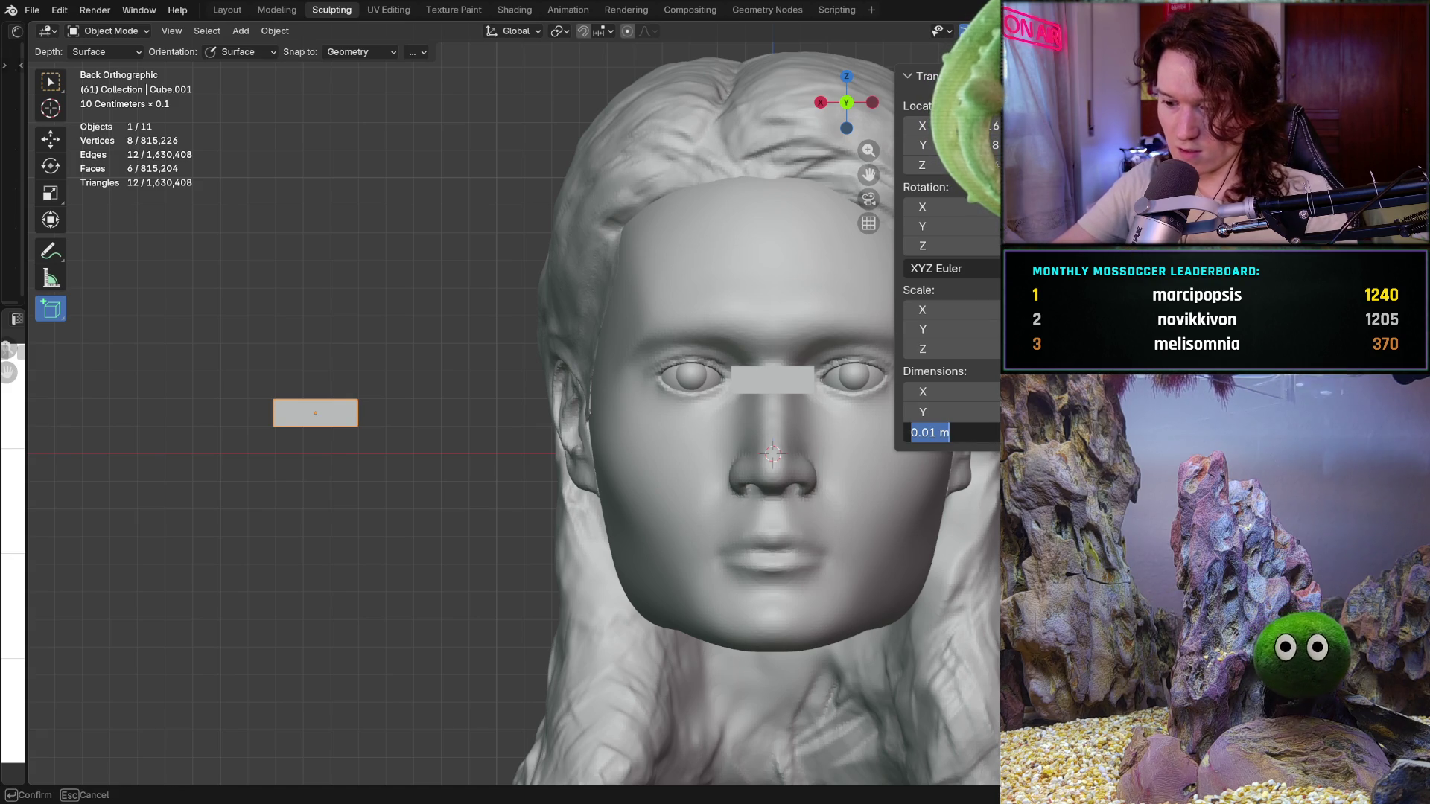
key("Return")
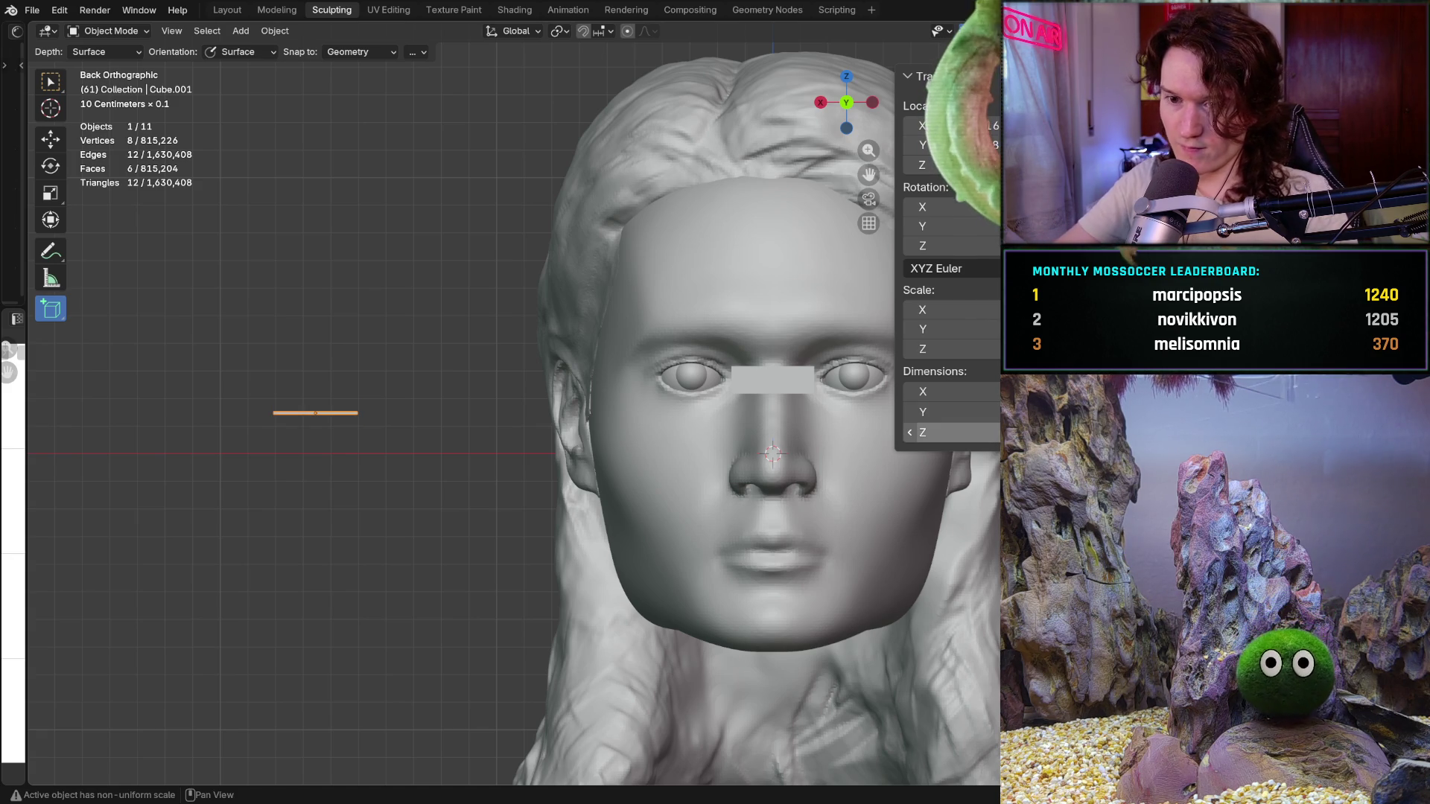
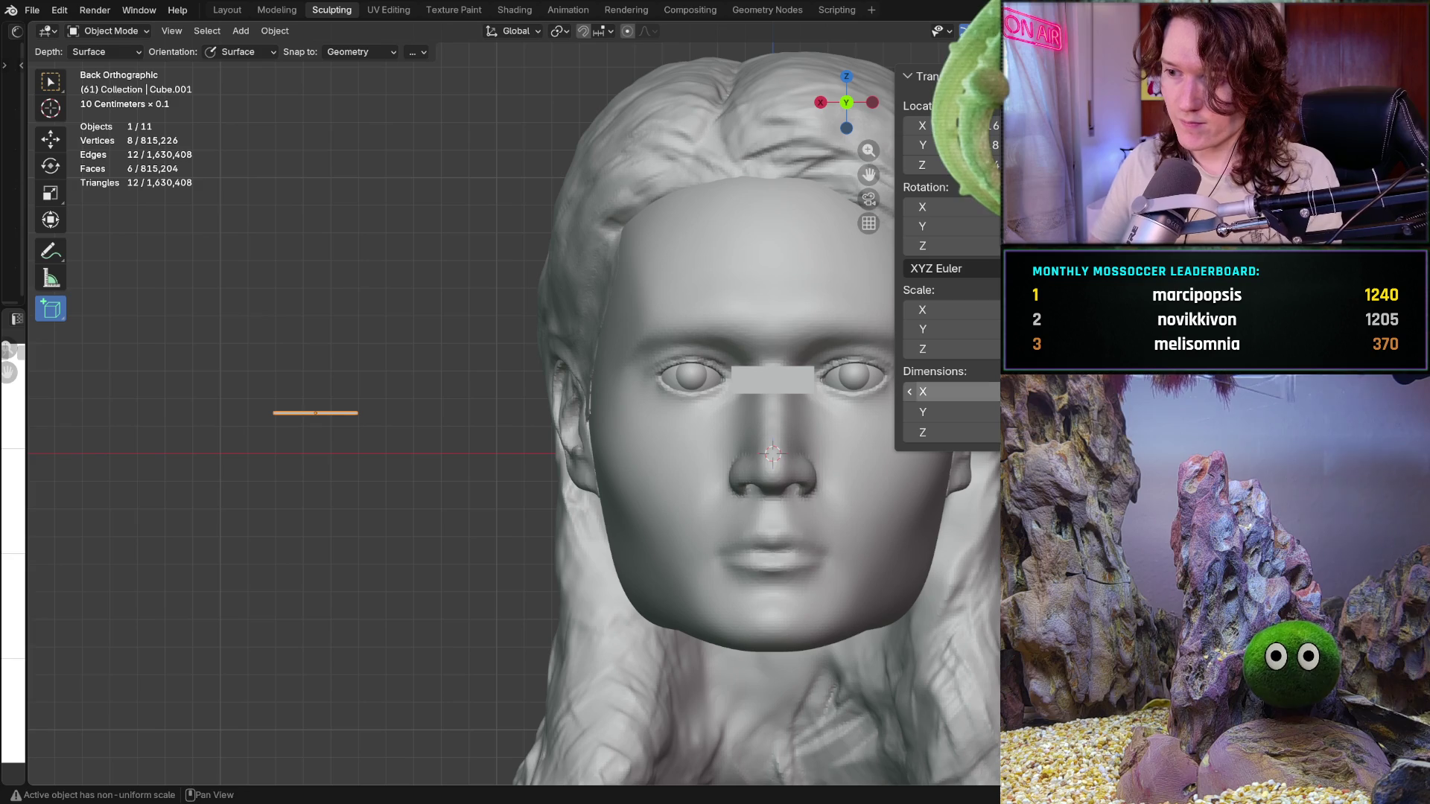
Set the guide bar's Dimensions X to 0.09 m, about three times its width
left_click(939, 392)
type("0.0")
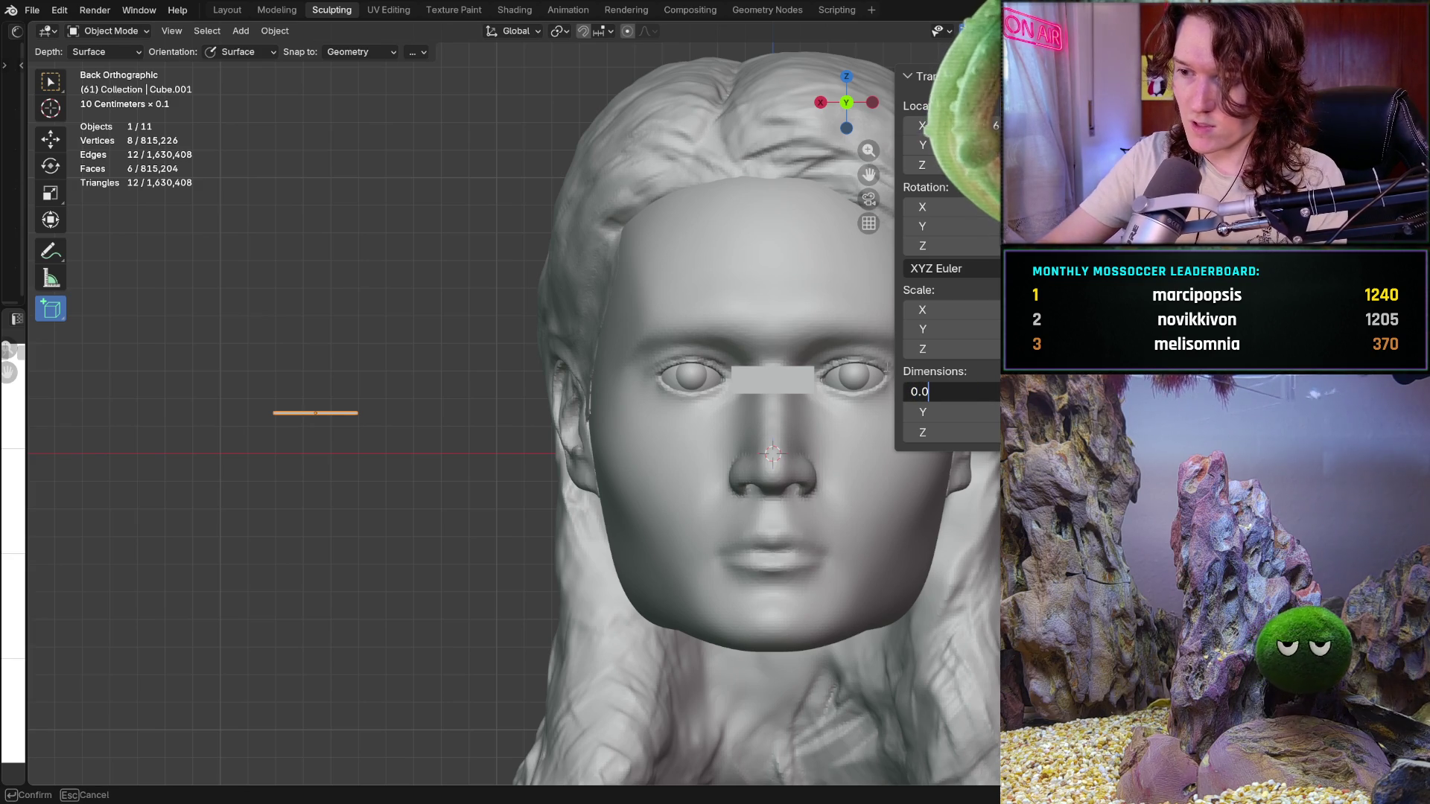
type("9")
key("Return")
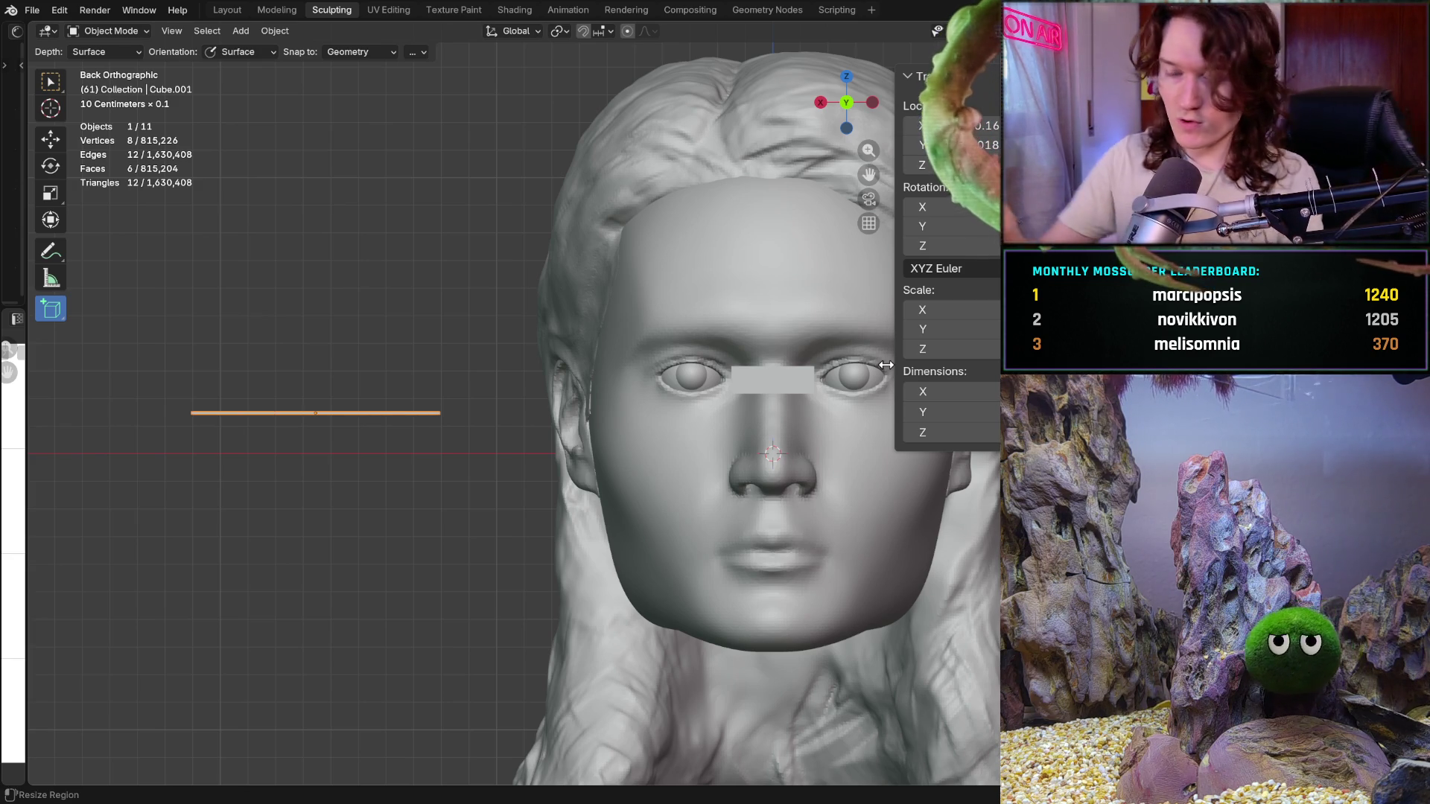
left_click(50, 137)
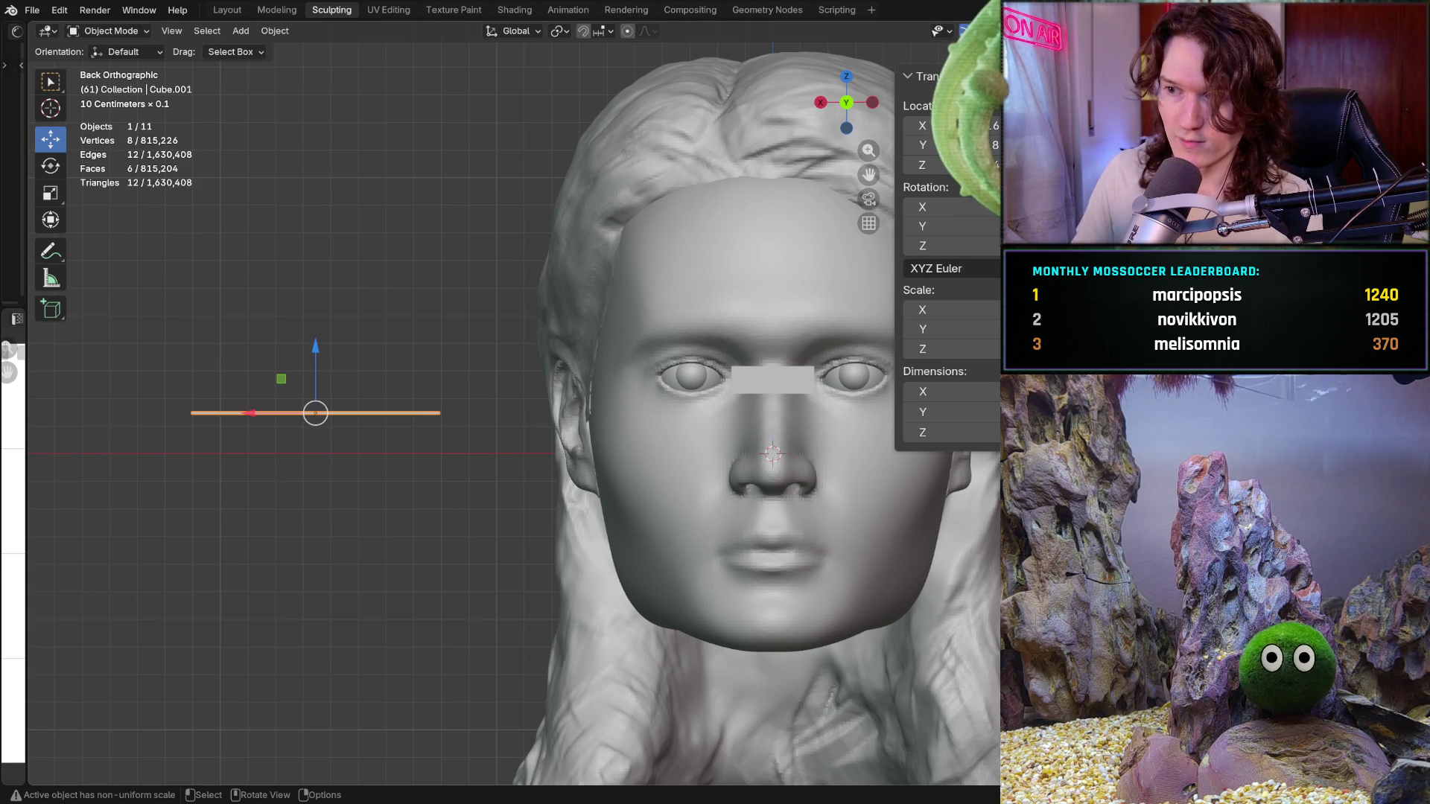
Centre the bar horizontally on the face by setting Location X to 0
key("shift")
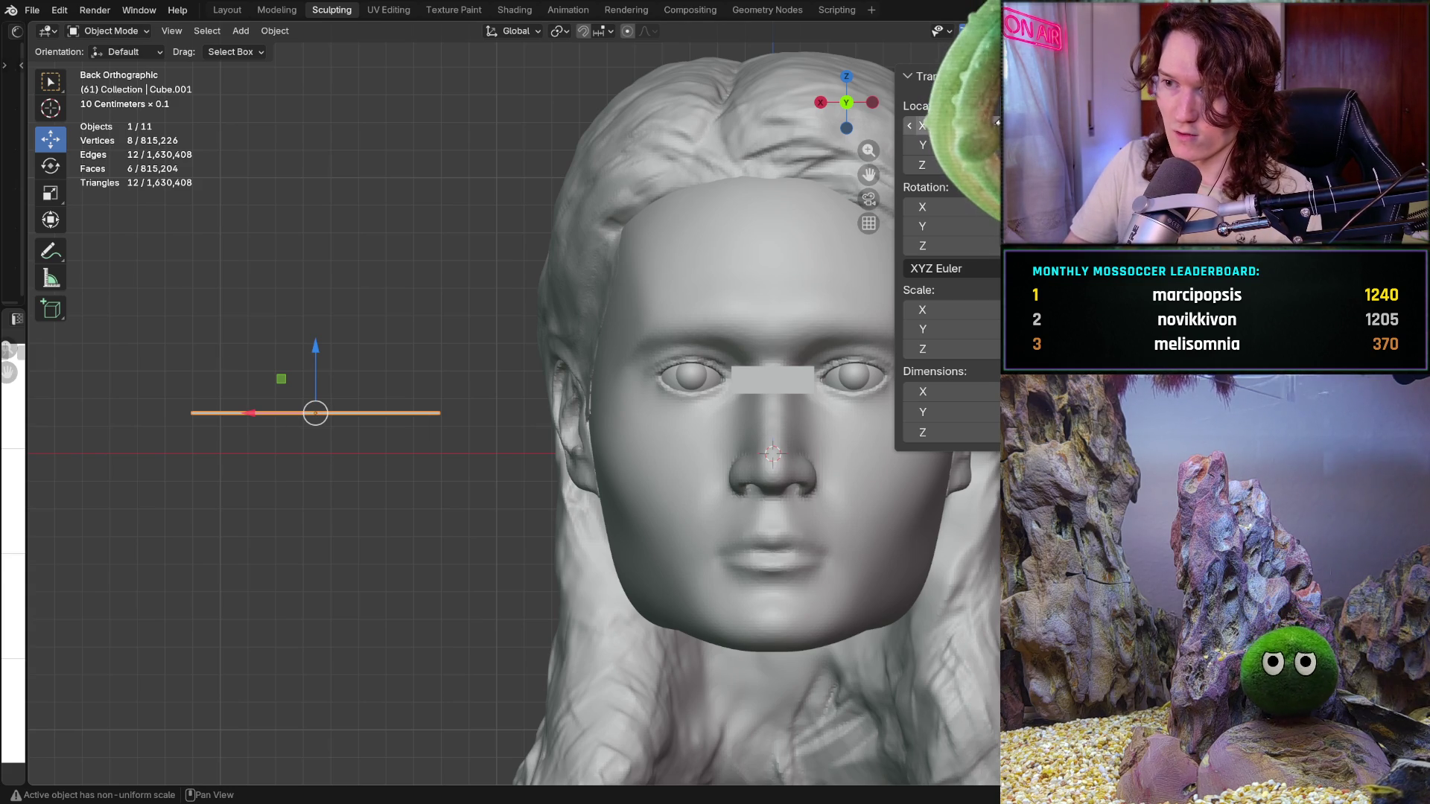
left_click_drag(992, 120, 1005, 121)
left_click(992, 121)
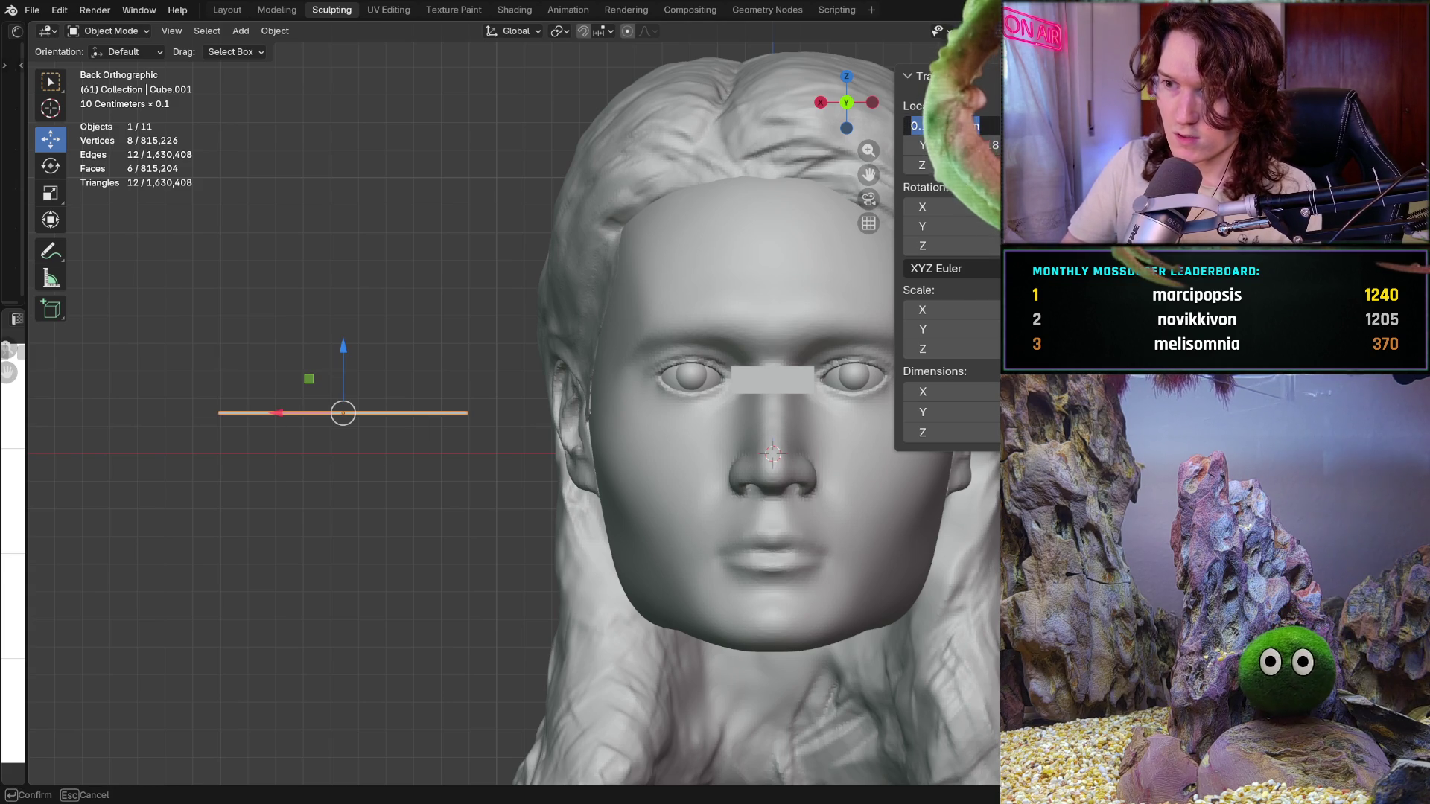
type("0")
key("Return")
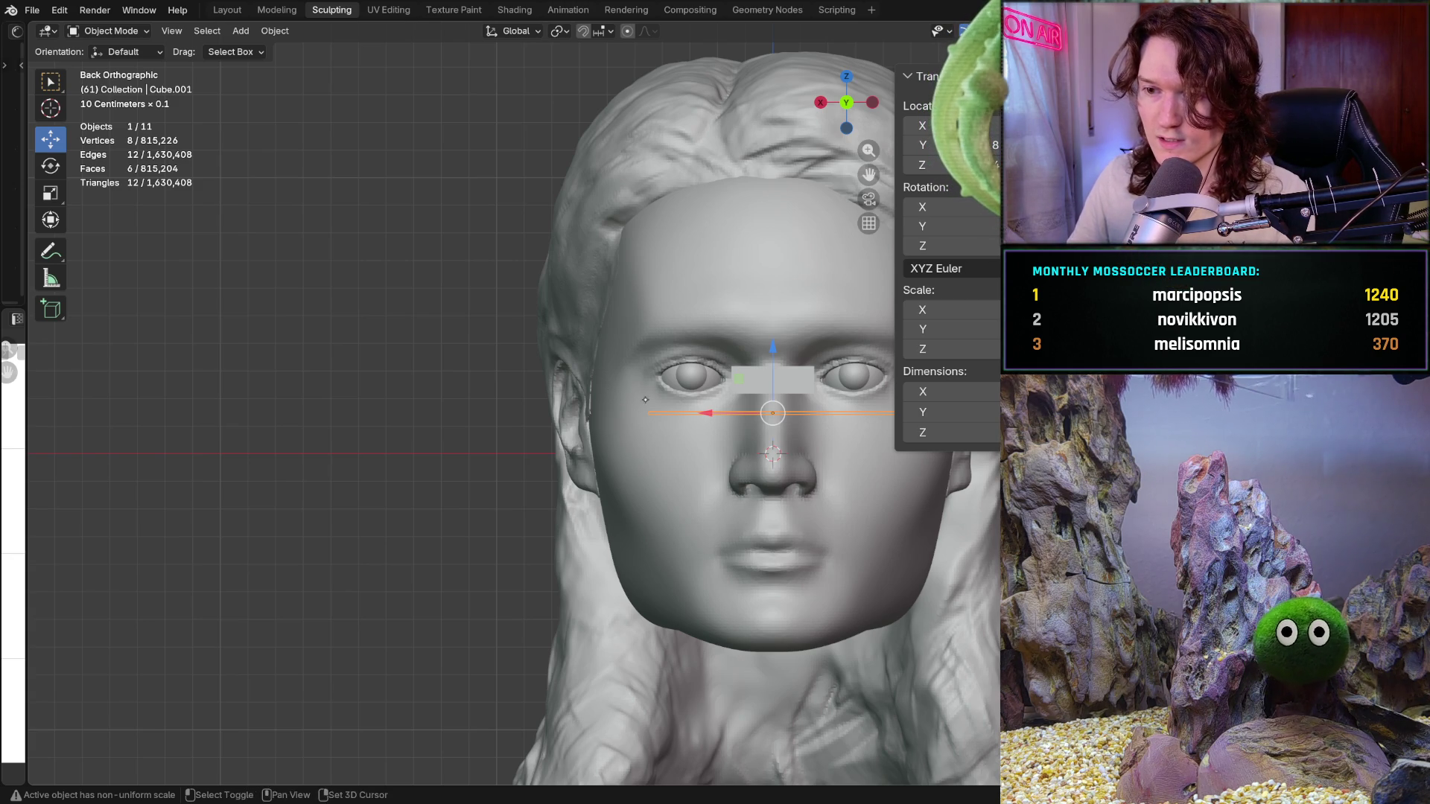
scroll(884, 421, "up", 2)
scroll(884, 422, "up", 1)
Raise the guide bar along Z up to eye level so it crosses both eyeballs
middle_click_drag(620, 335, 631, 373, "shift")
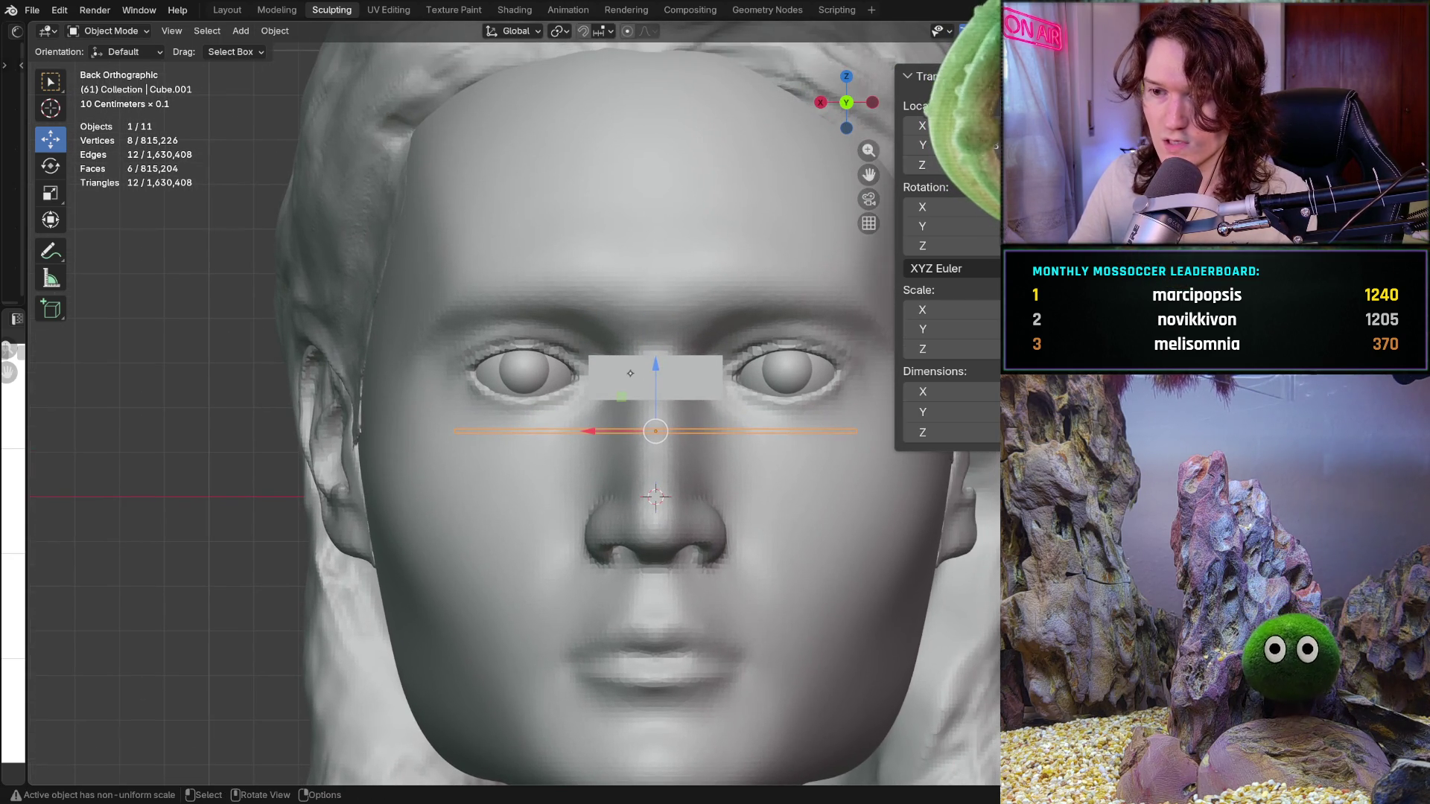
mouse_move(656, 368)
left_mouse_down()
mouse_move(666, 303)
mouse_move(635, 302)
left_mouse_up()
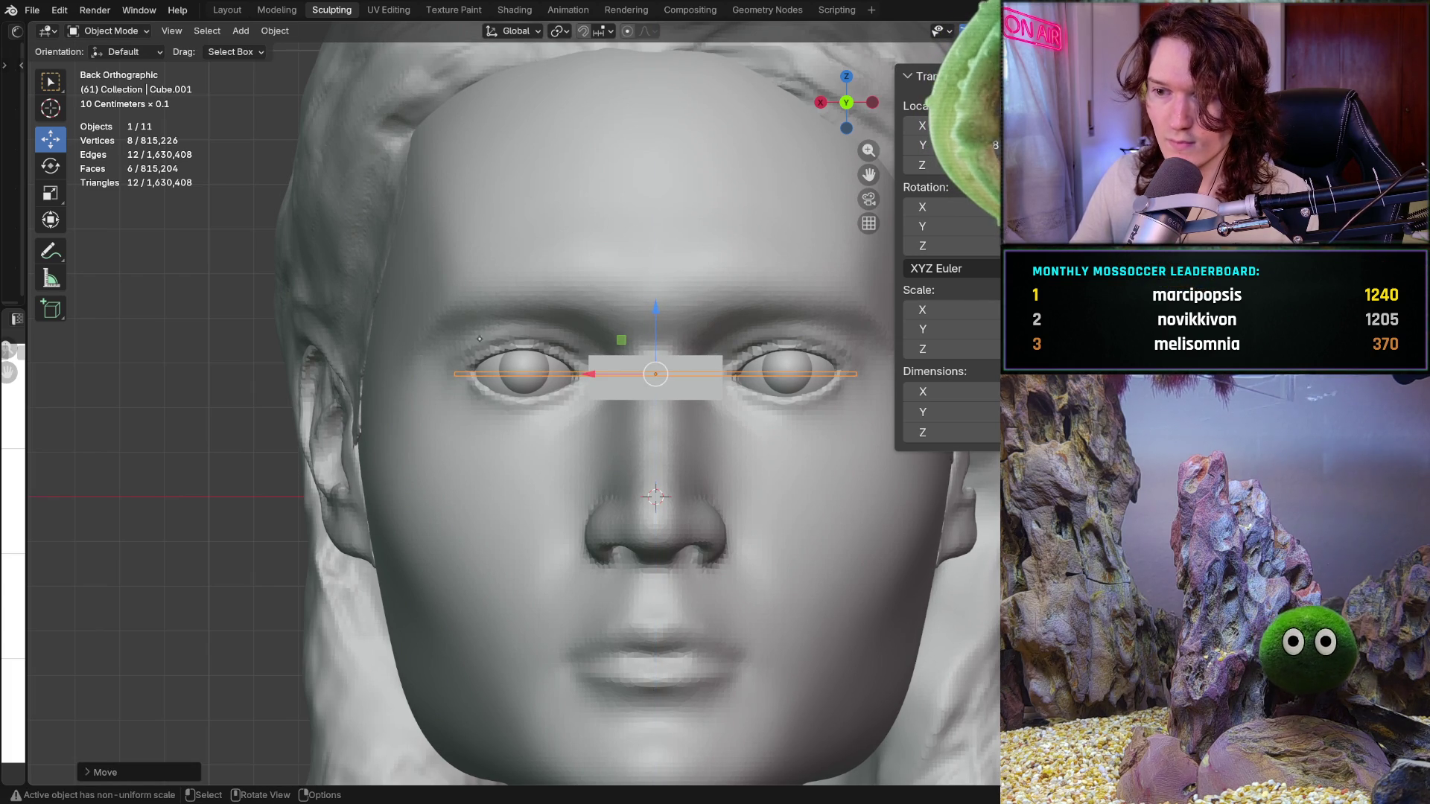
scroll(434, 331, "down", 2)
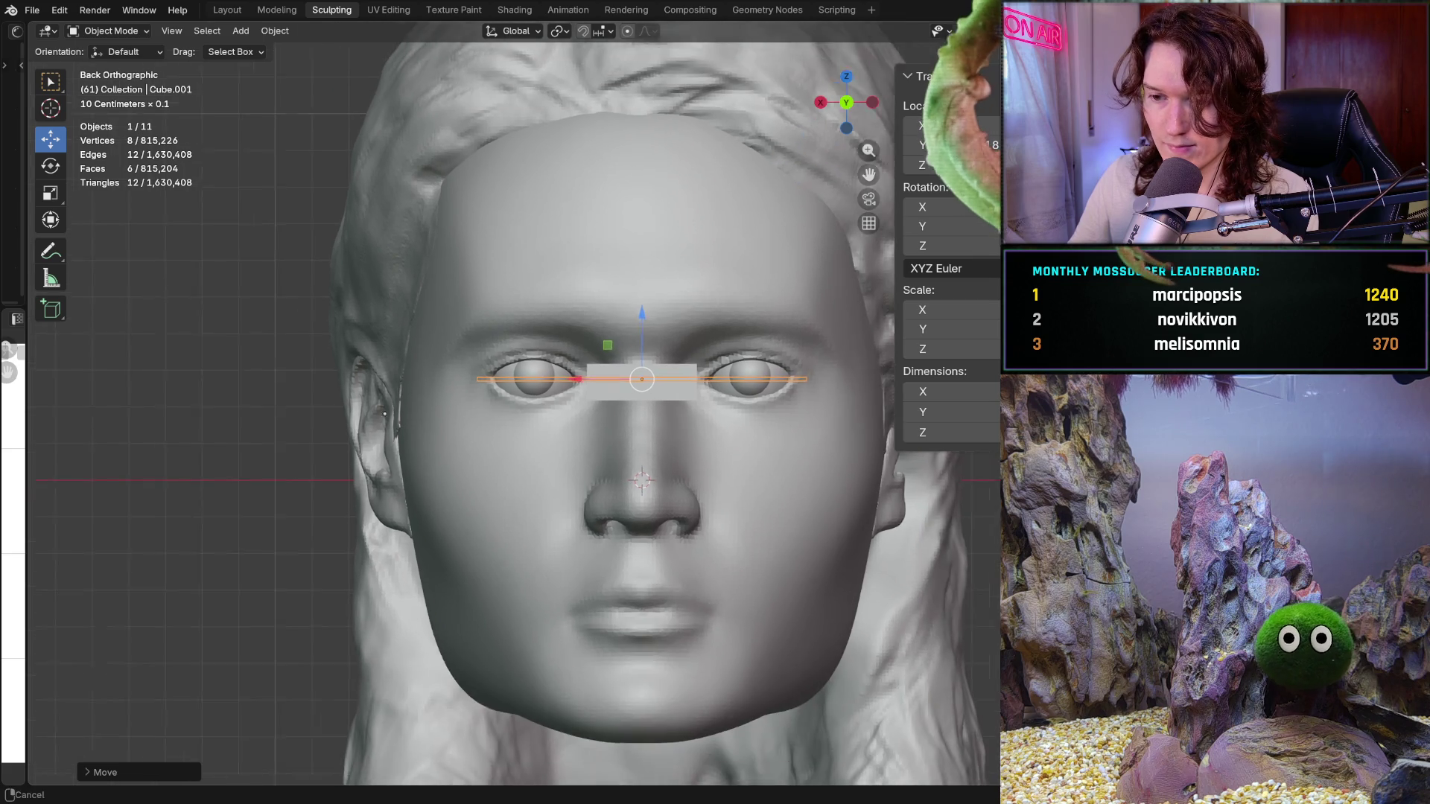
middle_click_drag(433, 332, 368, 338)
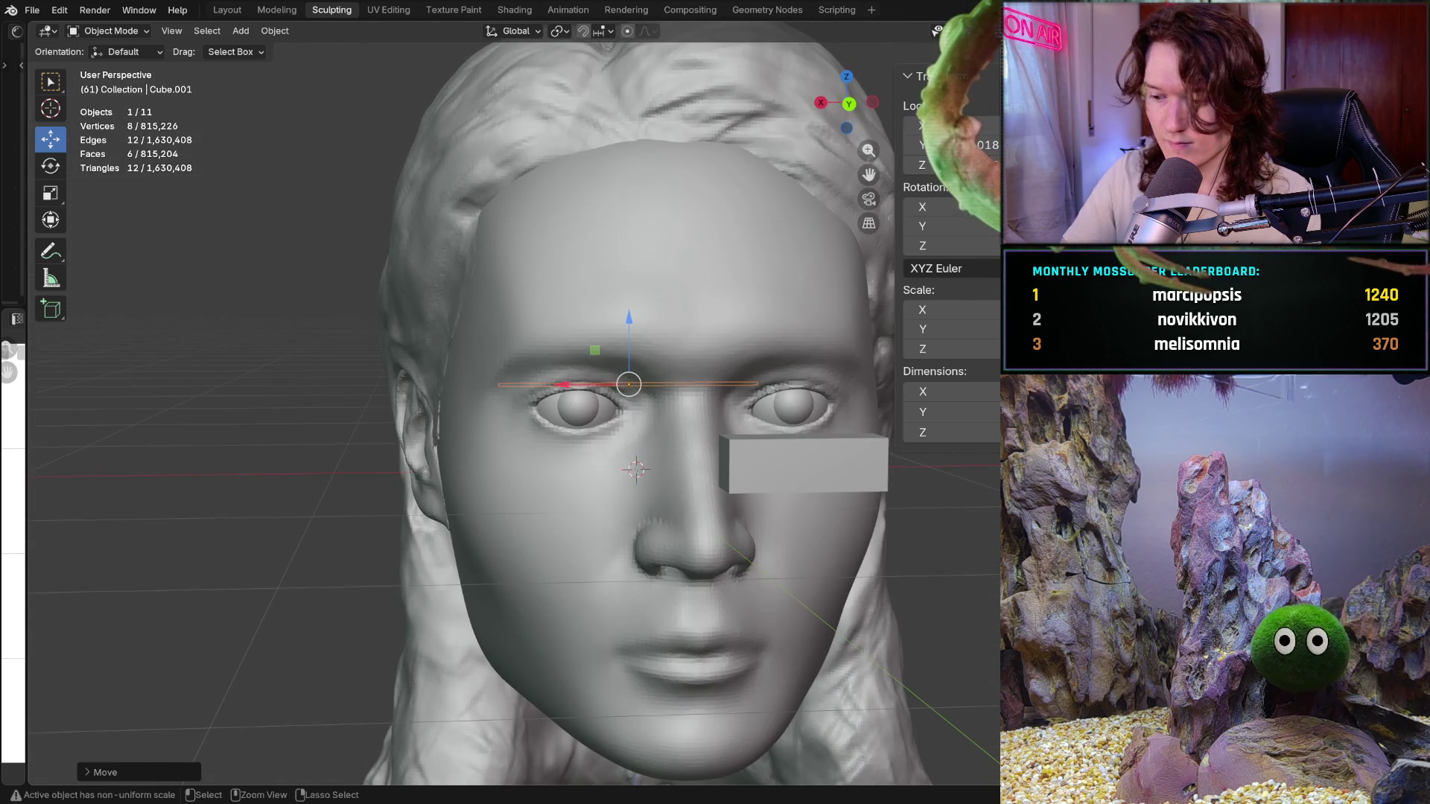
key("ctrl+KP_1")
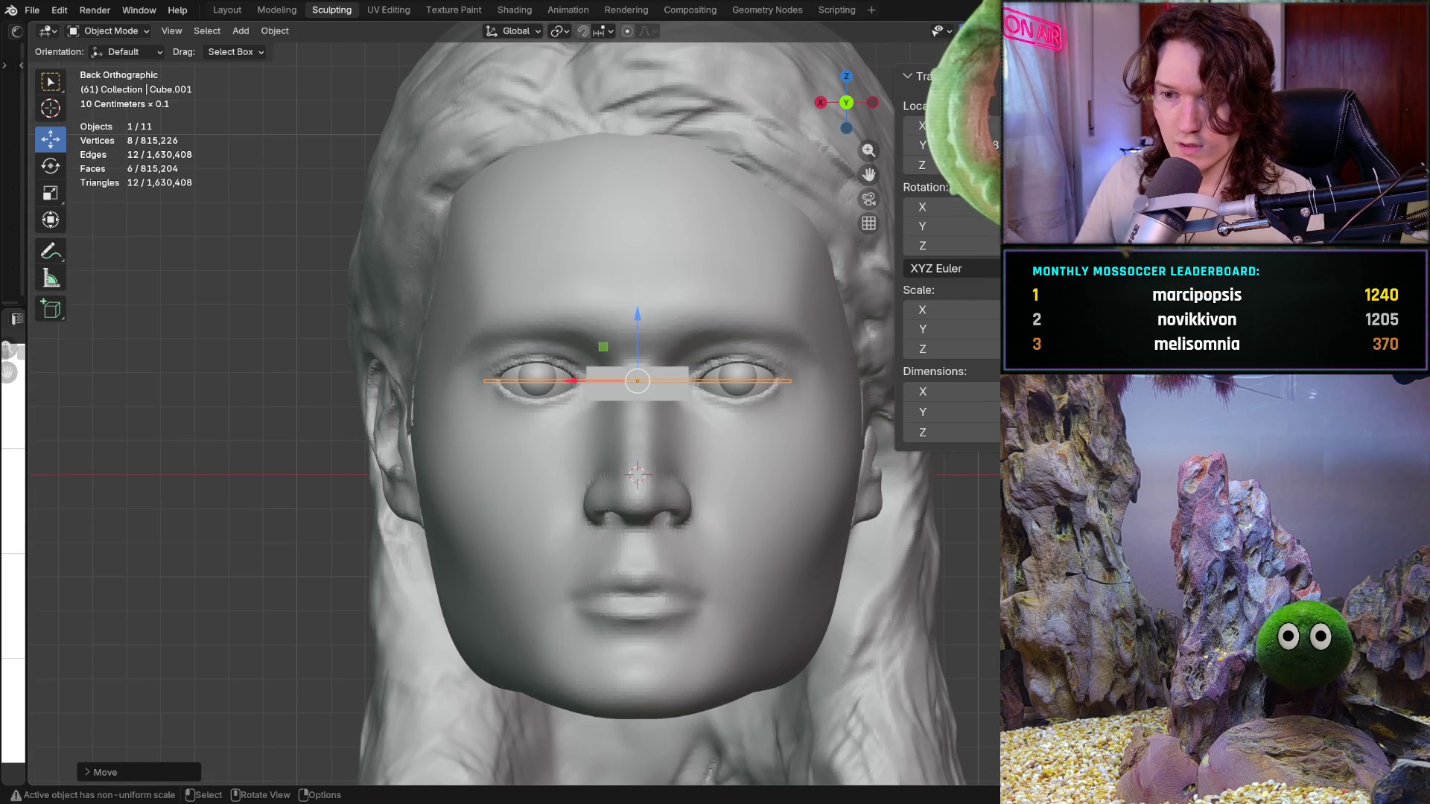
scroll(435, 366, "up", 2)
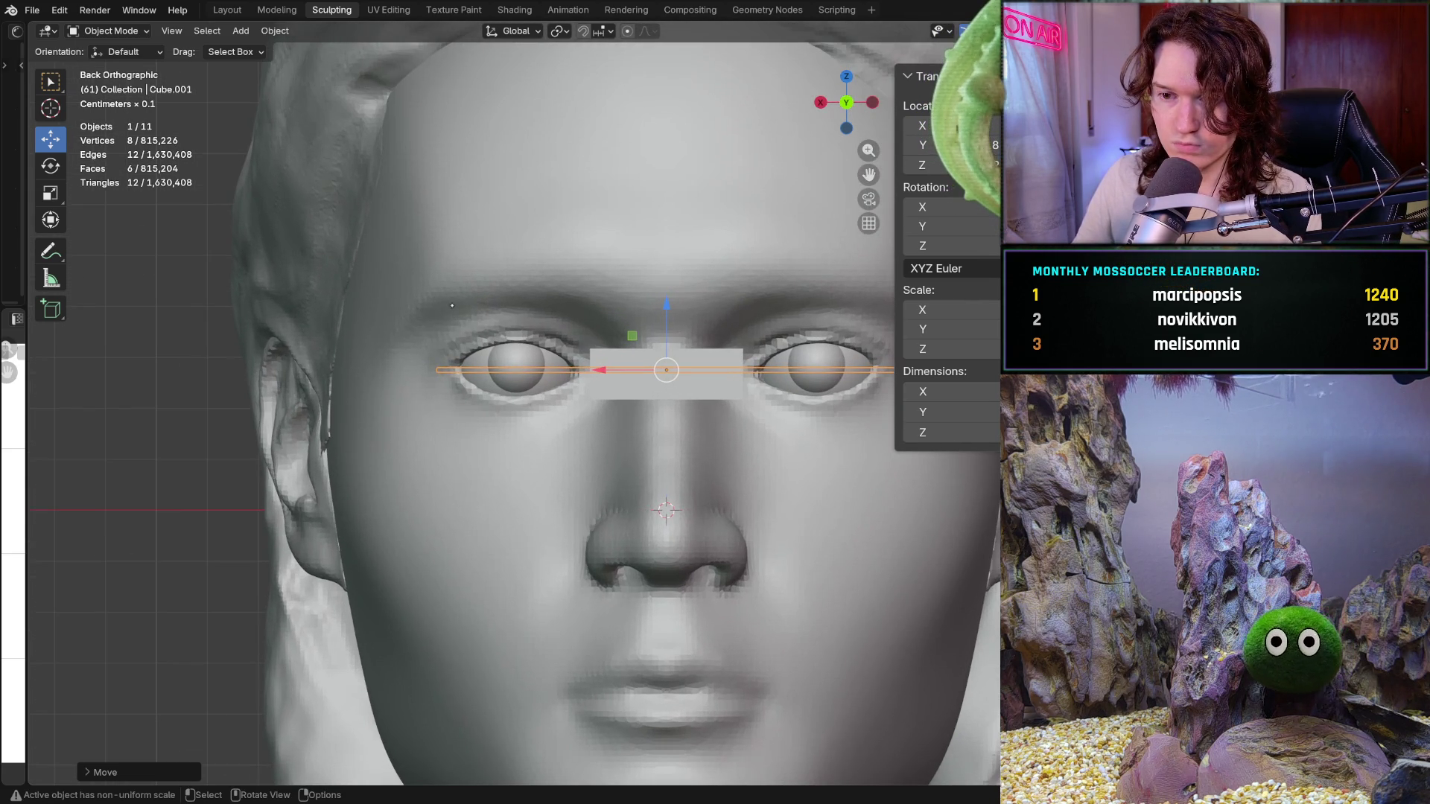
scroll(537, 212, "down", 1)
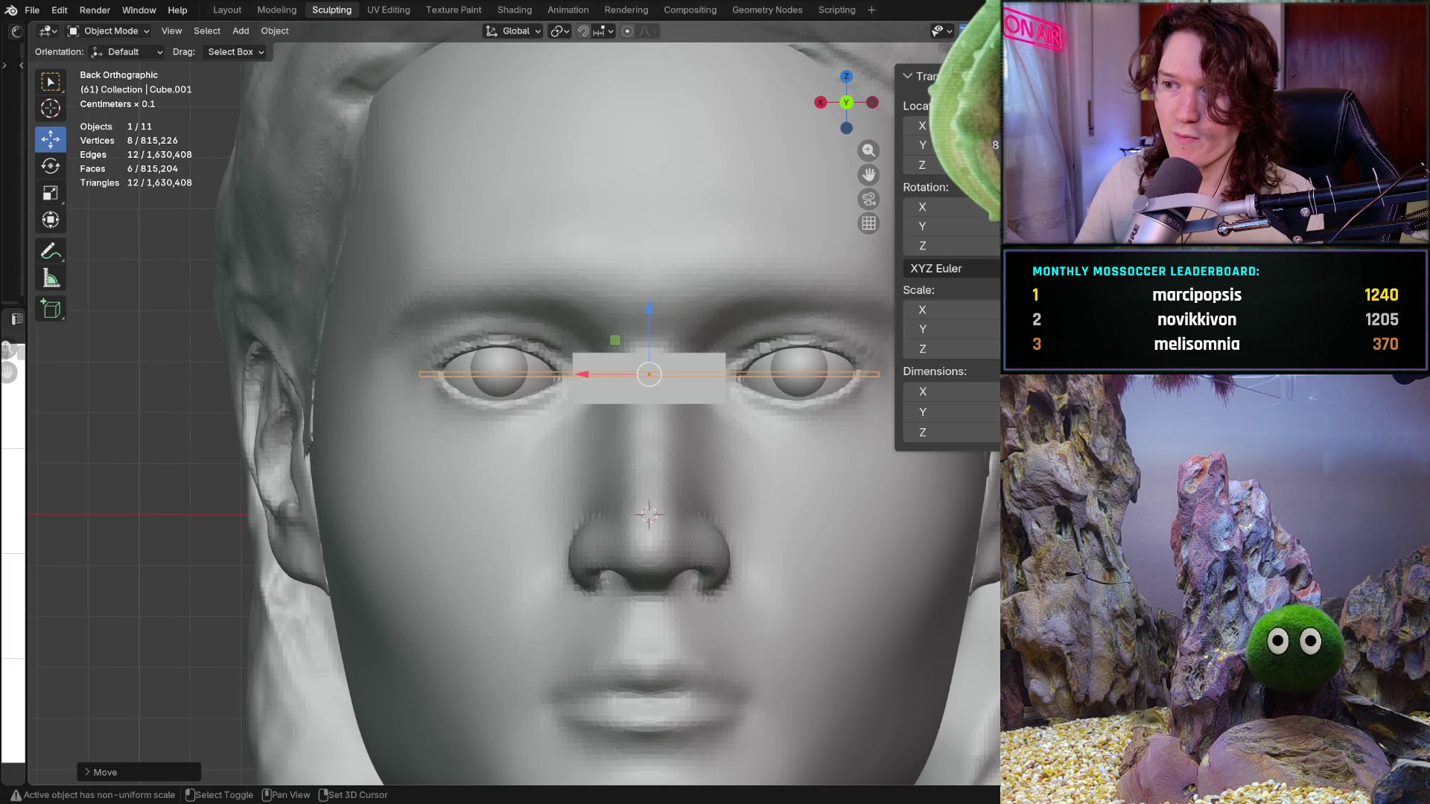
scroll(508, 225, "down", 1)
From the side view, shift the bar forward in depth along Y, then return to front view
middle_click_drag(513, 228, 670, 240)
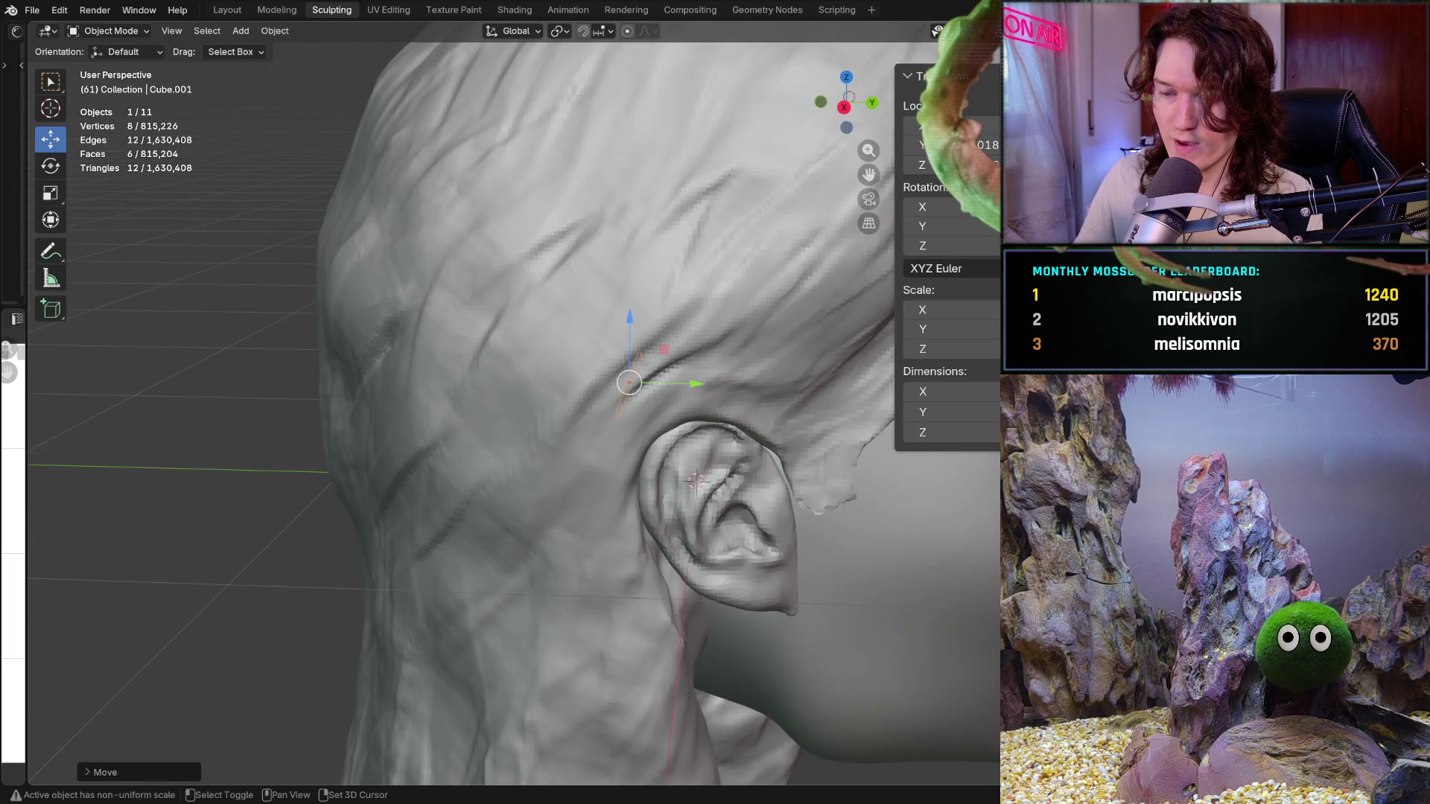
scroll(624, 321, "down", 2)
scroll(624, 320, "down", 3)
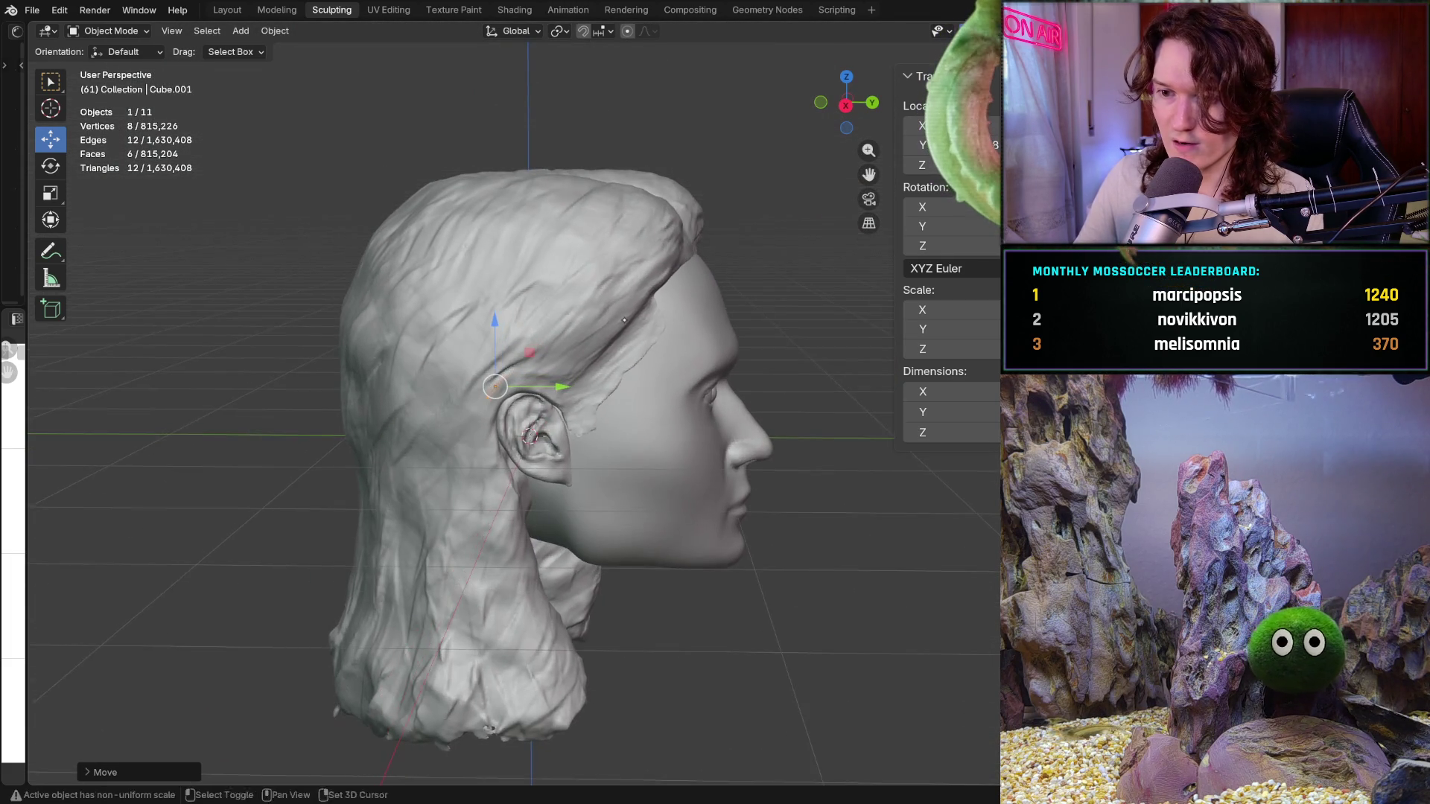
middle_click_drag(623, 320, 414, 336, "shift")
left_click_drag(356, 396, 826, 422)
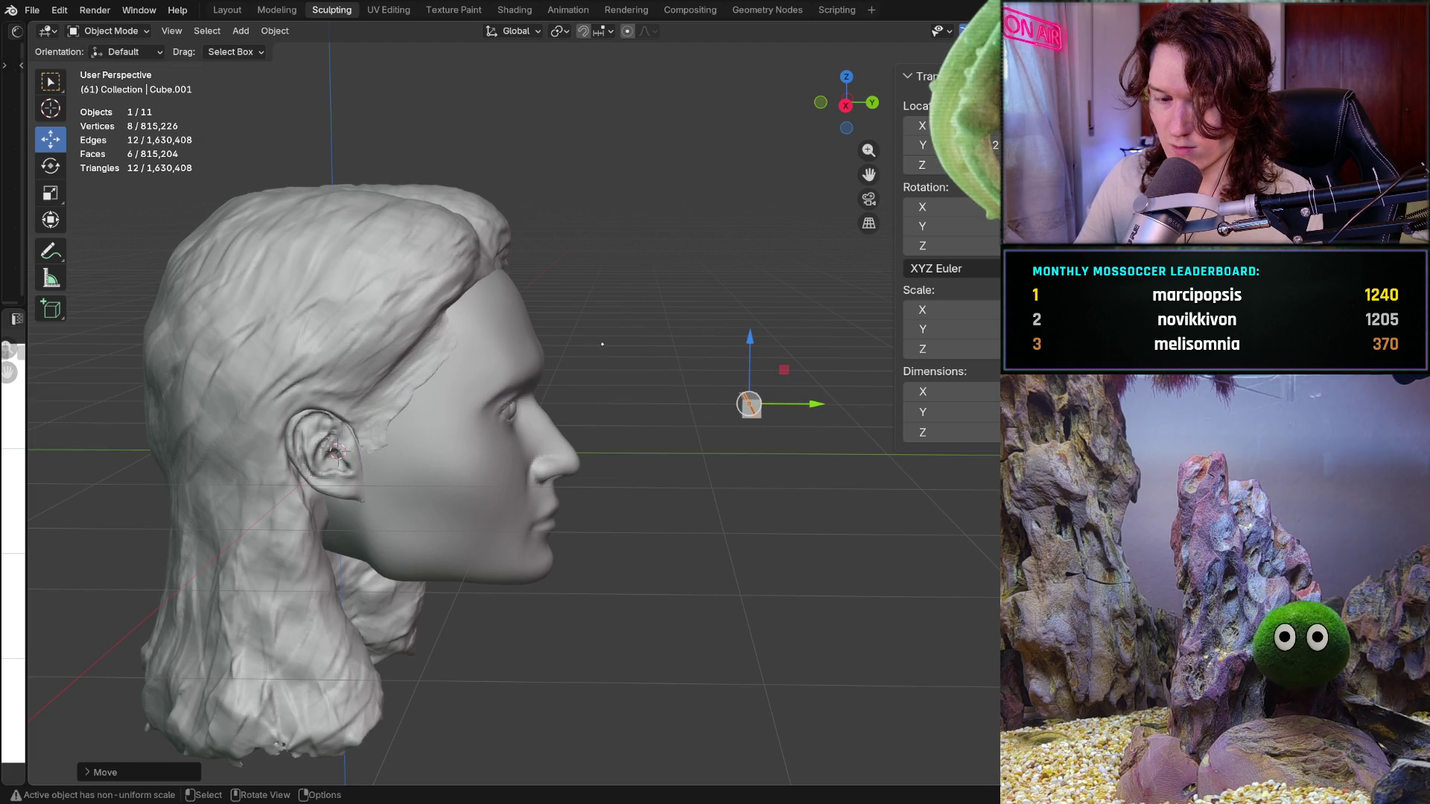
key("ctrl+KP_1")
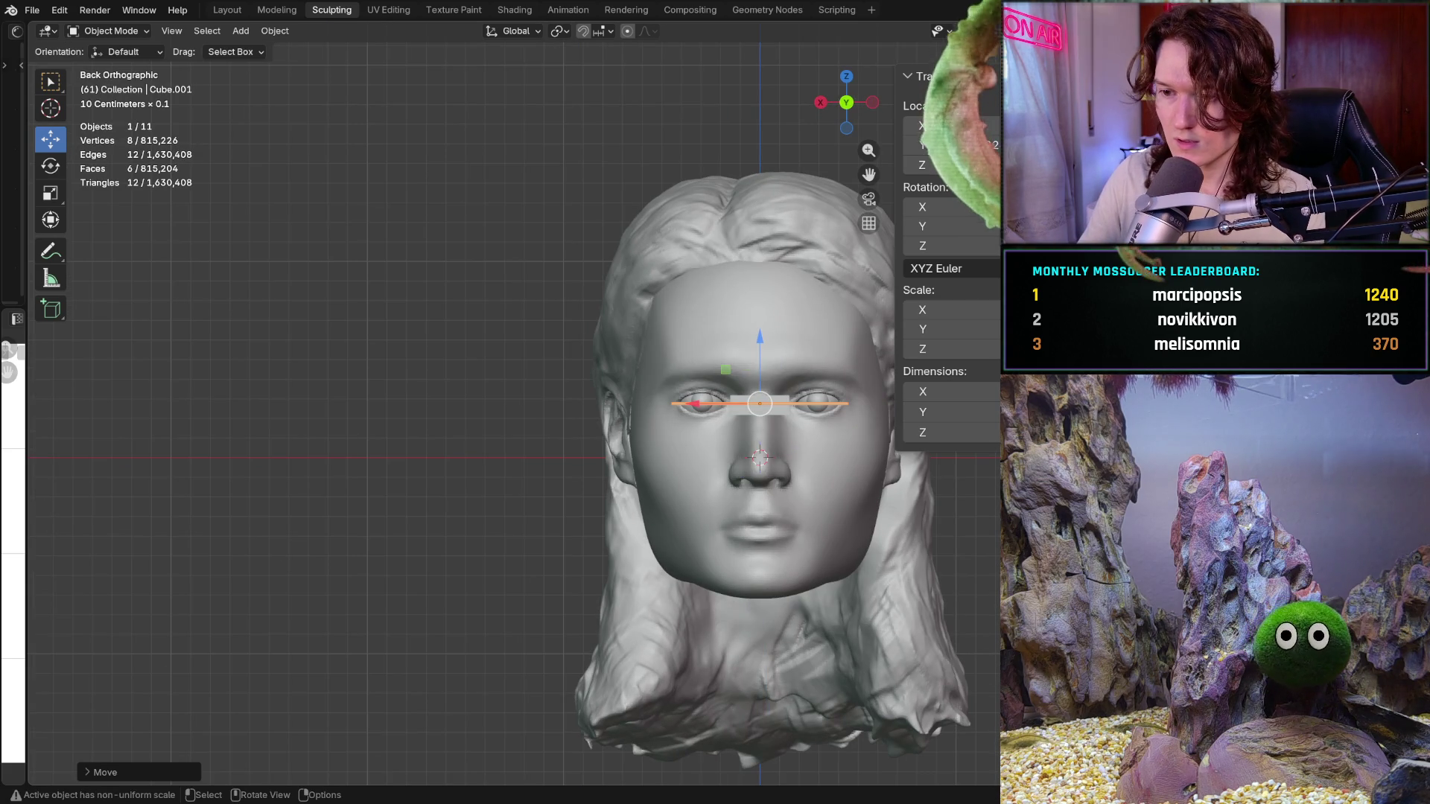
key("ctrl")
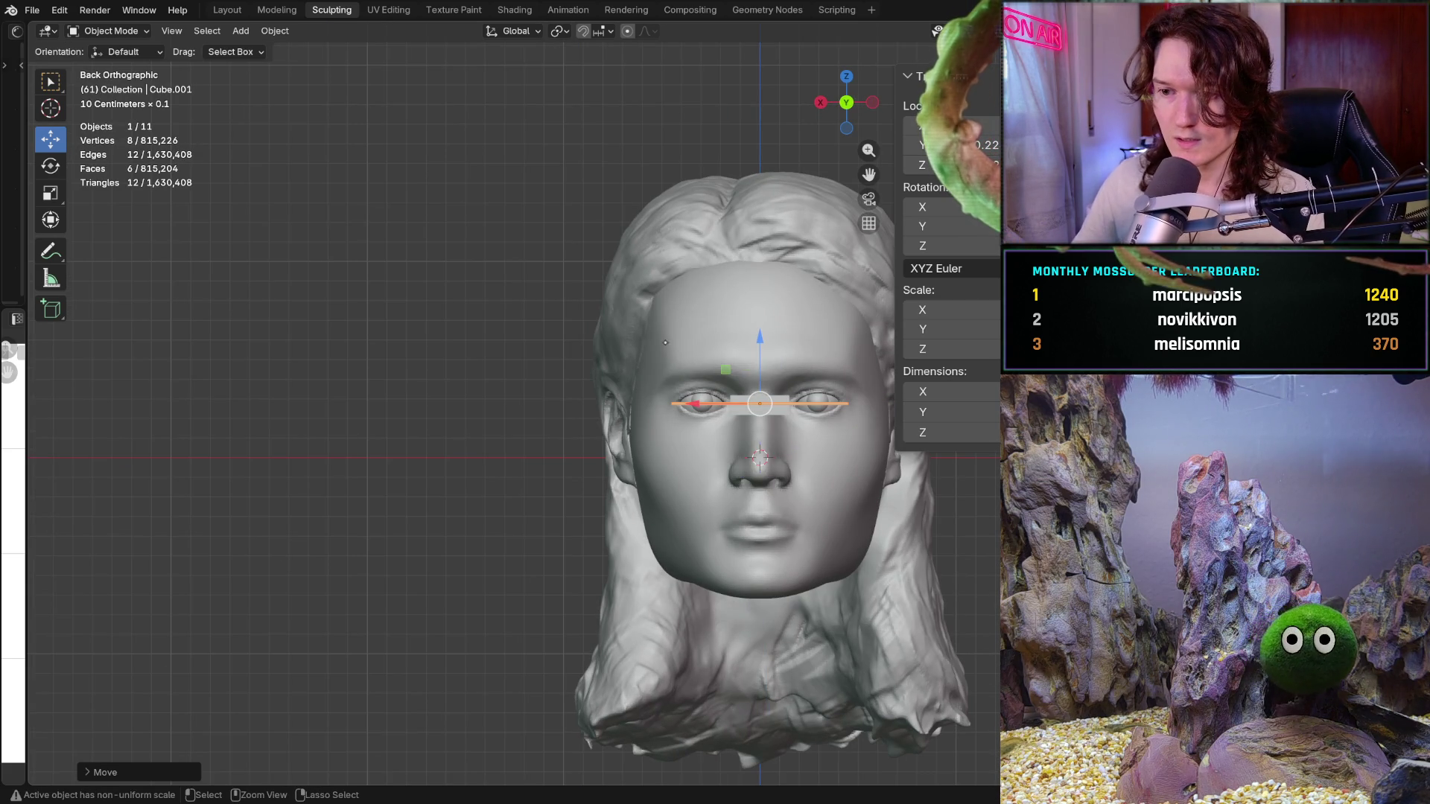
scroll(665, 343, "up", 1)
mouse_move(734, 427)
middle_mouse_down("ctrl")
mouse_move(677, 331)
mouse_move(405, 216)
middle_mouse_up("ctrl")
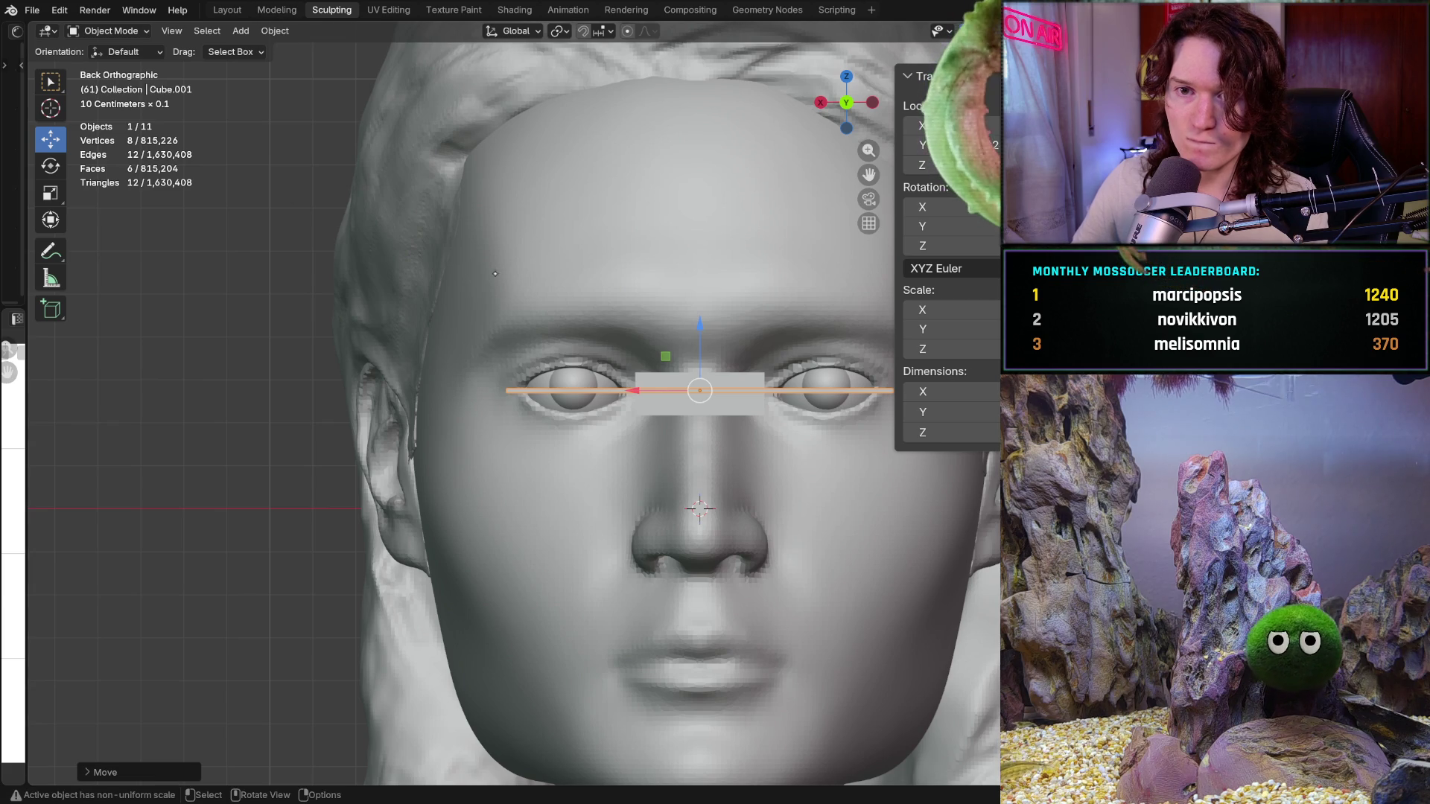
left_click(108, 31)
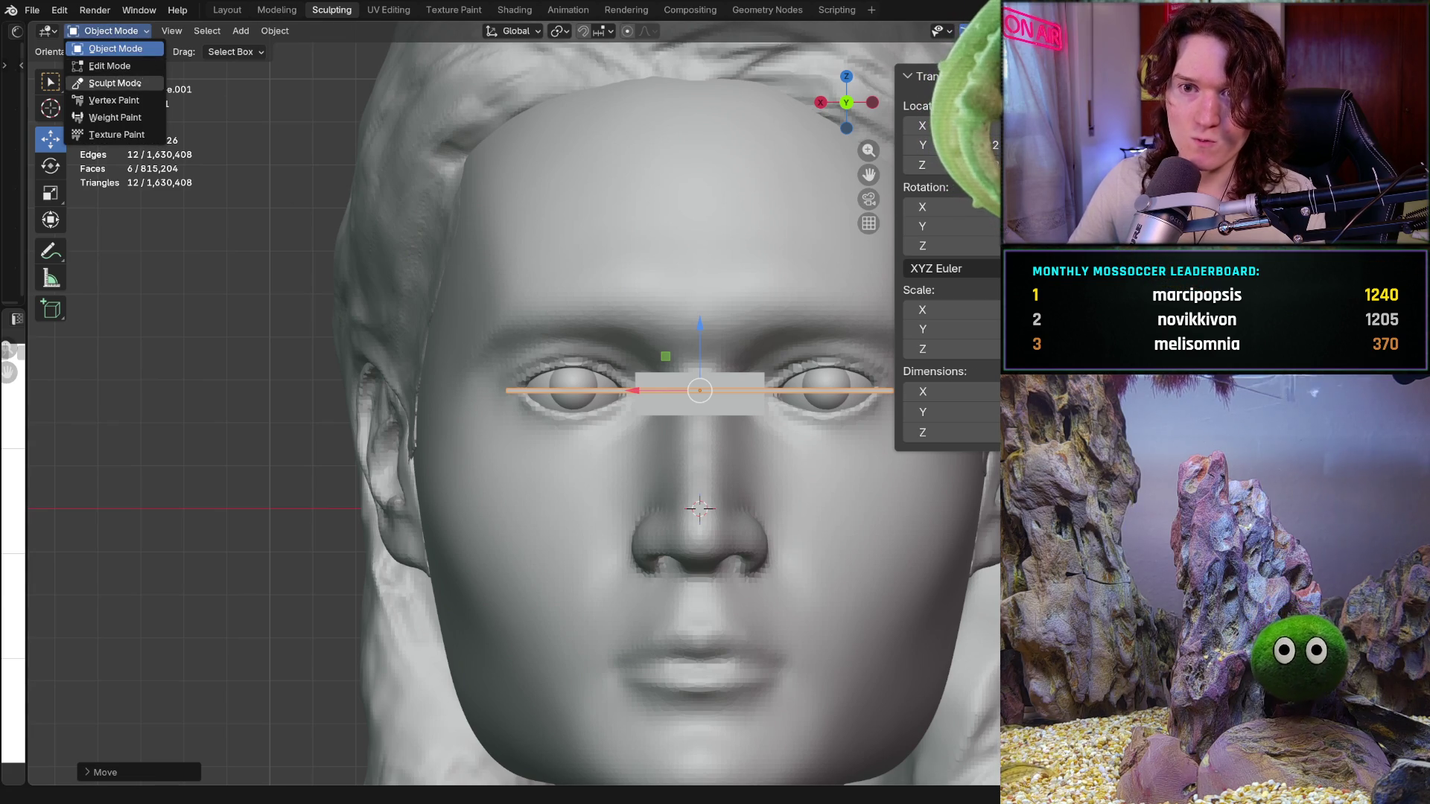
Enter Sculpt Mode on the head and start masking the skin beneath the eye
left_click(112, 84)
key("alt+q")
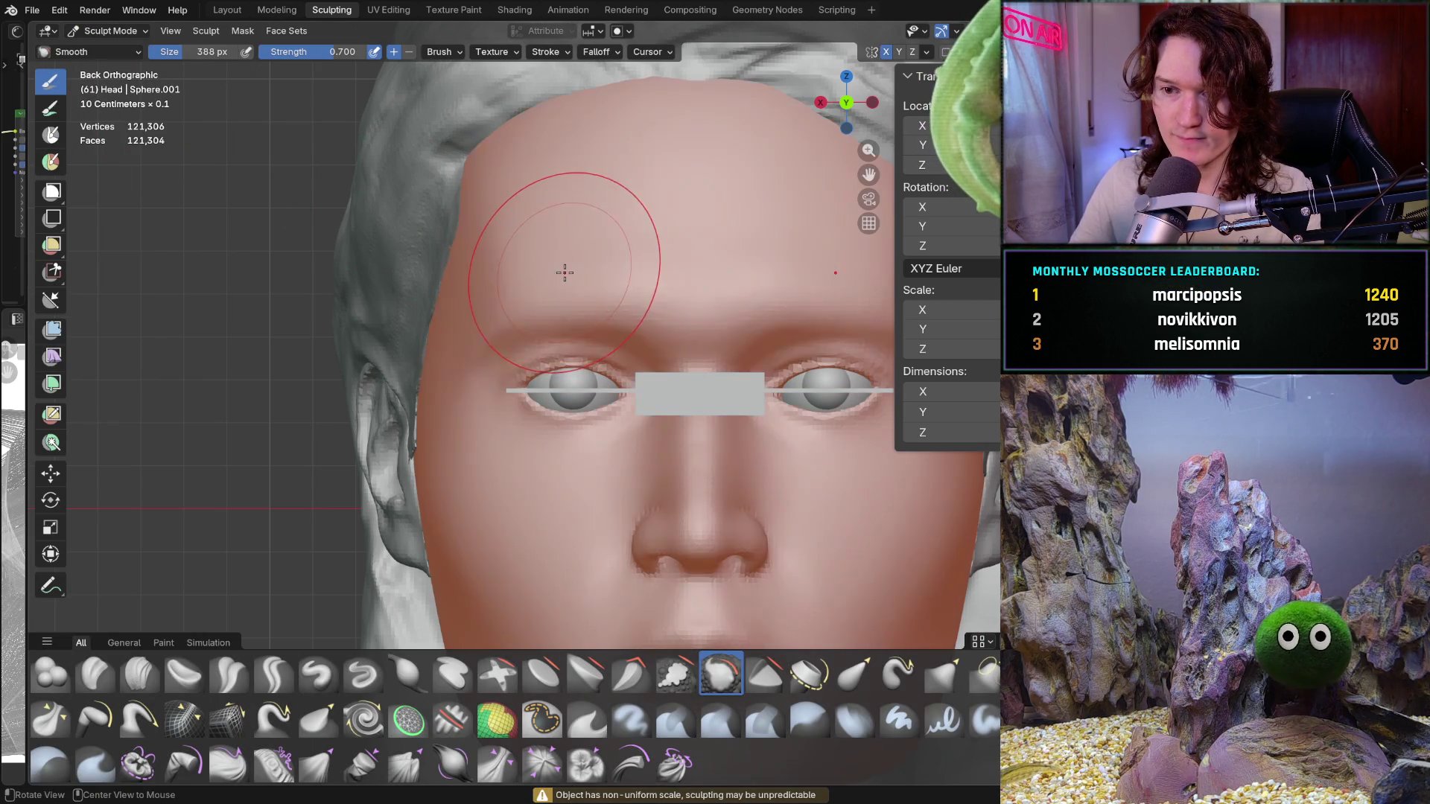
left_click(542, 721)
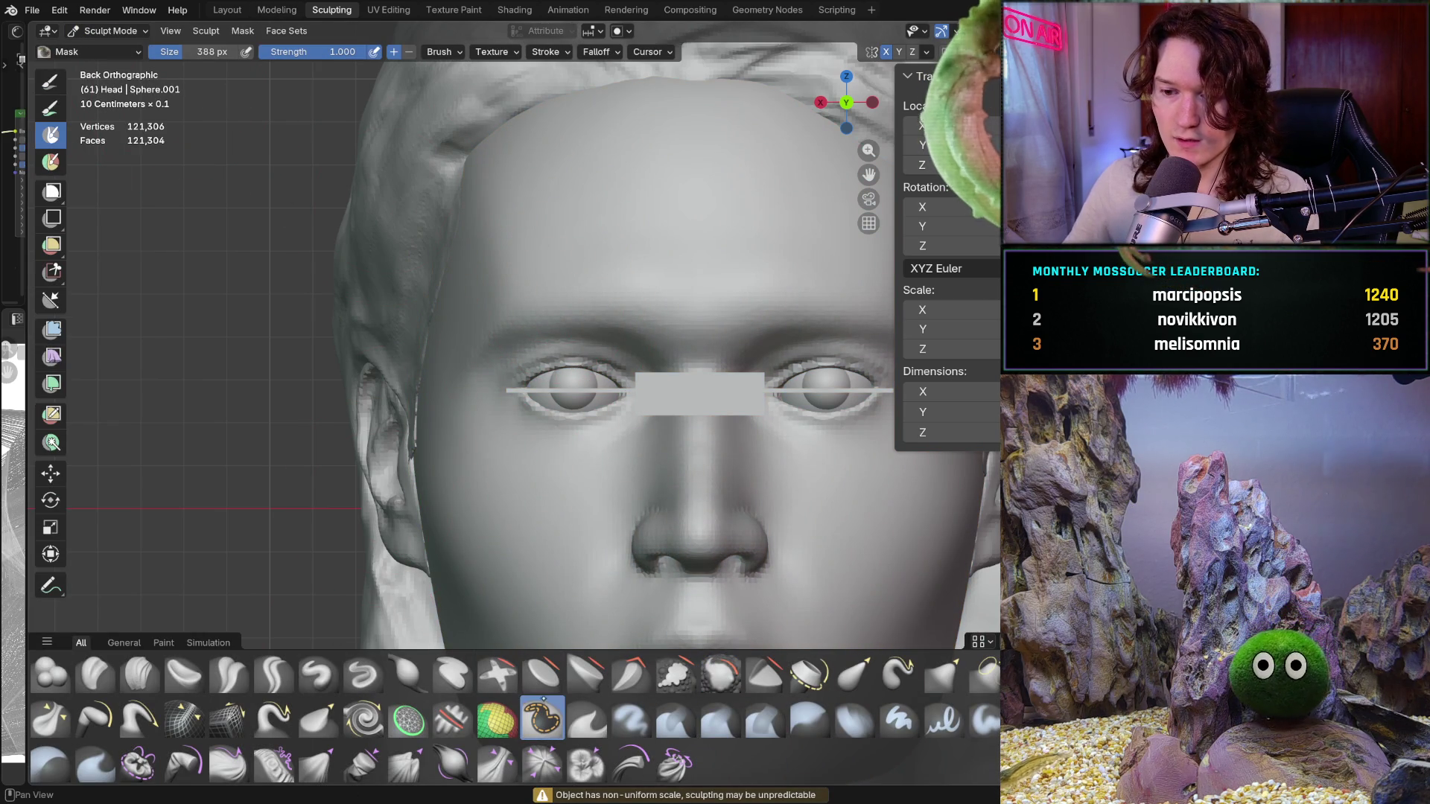
scroll(525, 399, "up", 3)
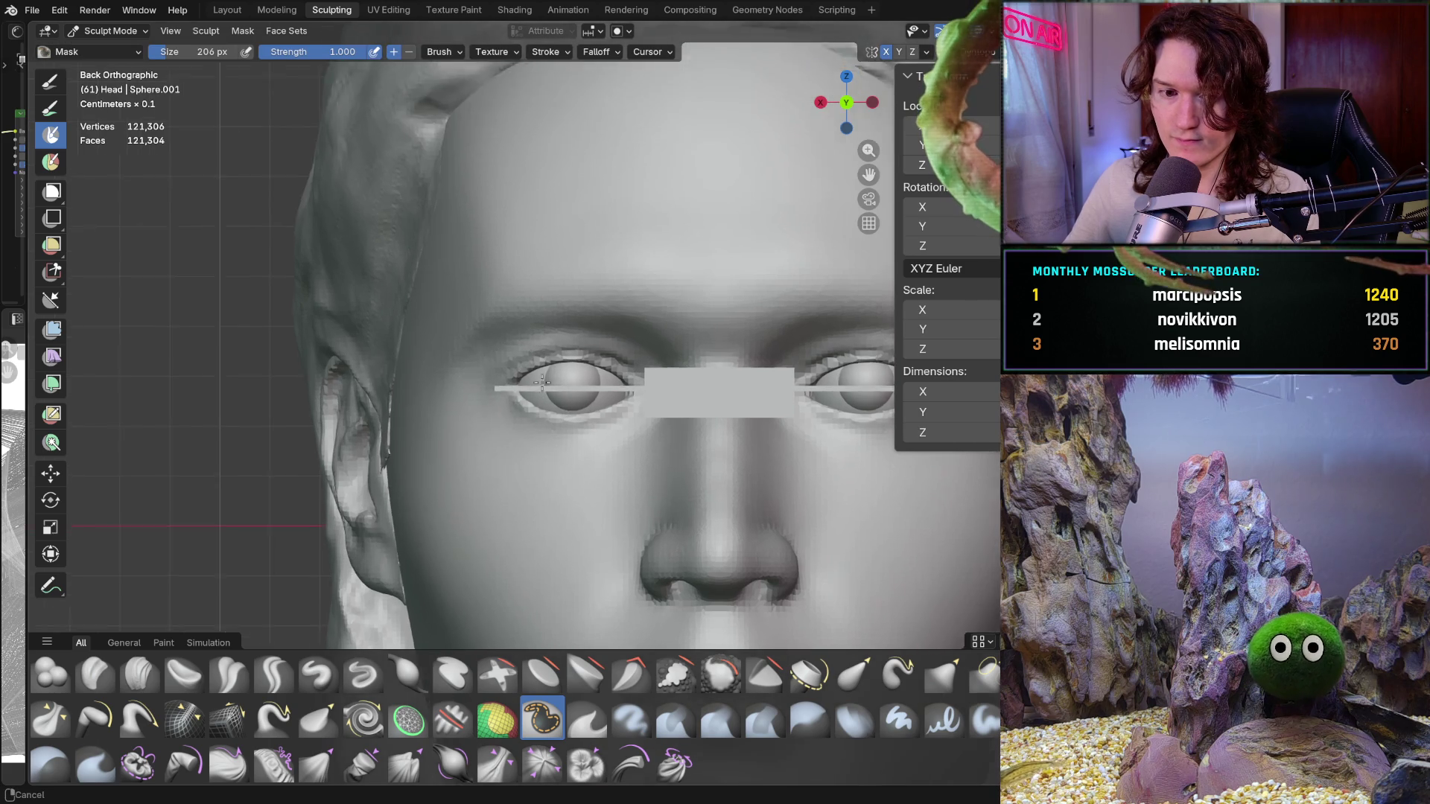
mouse_move(519, 358)
left_mouse_down()
mouse_move(559, 433)
mouse_move(641, 422)
left_mouse_up()
mouse_move(559, 424)
middle_mouse_down()
mouse_move(624, 440)
mouse_move(604, 414)
mouse_move(573, 418)
mouse_move(502, 385)
middle_mouse_up()
scroll(593, 391, "up", 2)
scroll(586, 374, "up", 2)
scroll(586, 370, "up", 2)
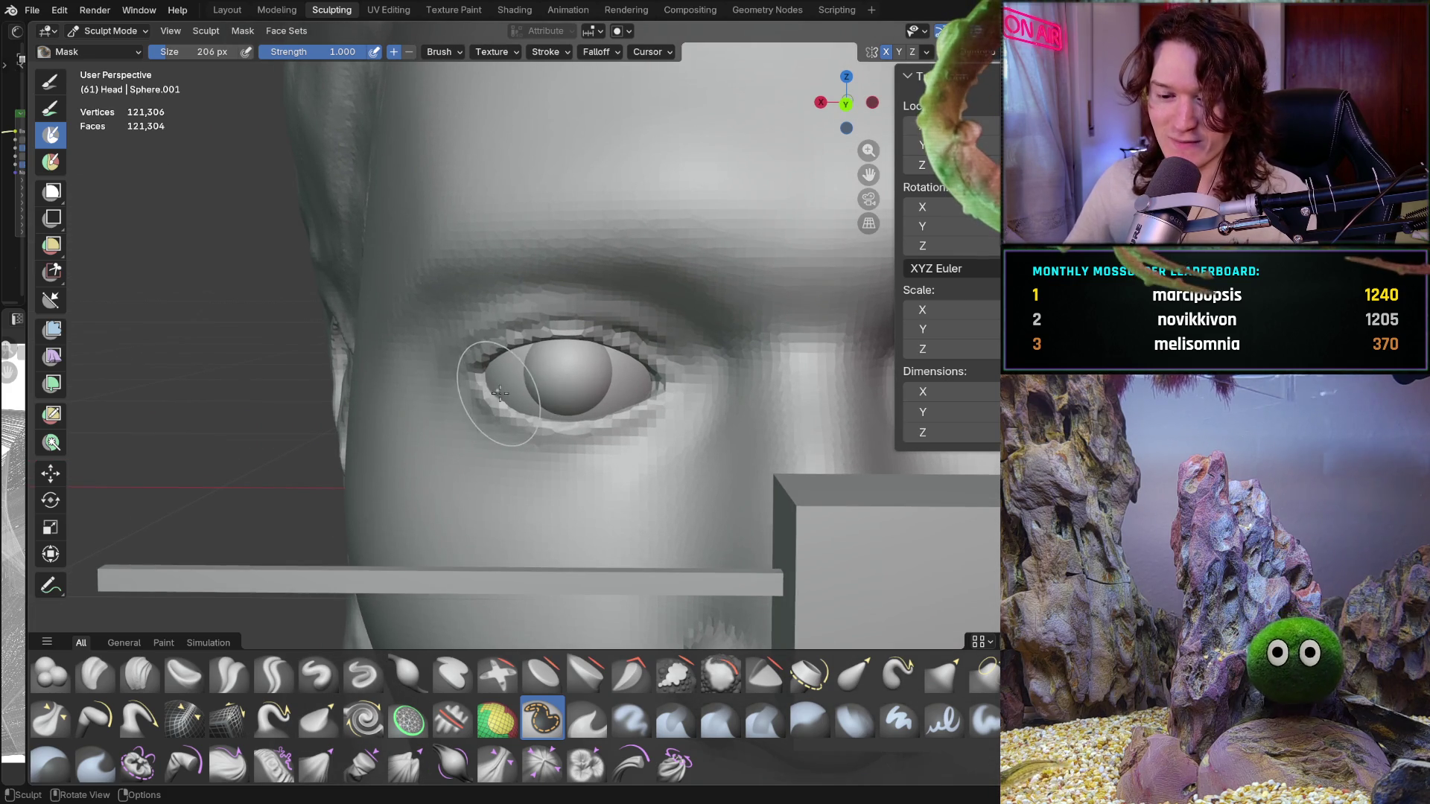
With a smaller Mask brush, mask the eye corner and along both eyelids
key("f")
left_click(492, 380)
mouse_move(492, 380)
left_mouse_down()
mouse_move(479, 365)
mouse_move(538, 351)
mouse_move(597, 421)
mouse_move(531, 331)
left_mouse_up()
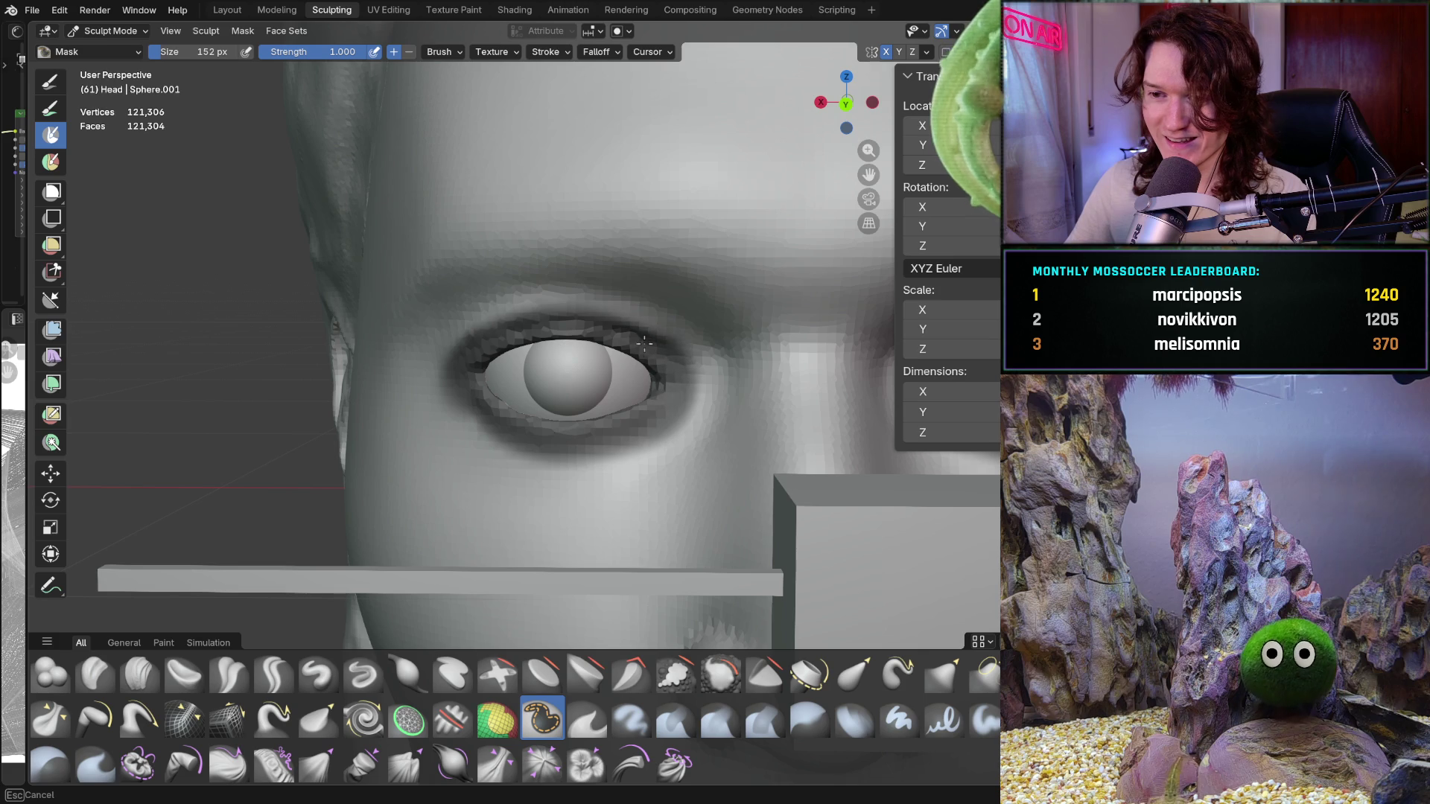
mouse_move(470, 385)
left_mouse_down()
mouse_move(508, 447)
mouse_move(603, 463)
mouse_move(687, 357)
mouse_move(582, 330)
mouse_move(474, 361)
mouse_move(486, 326)
left_mouse_up()
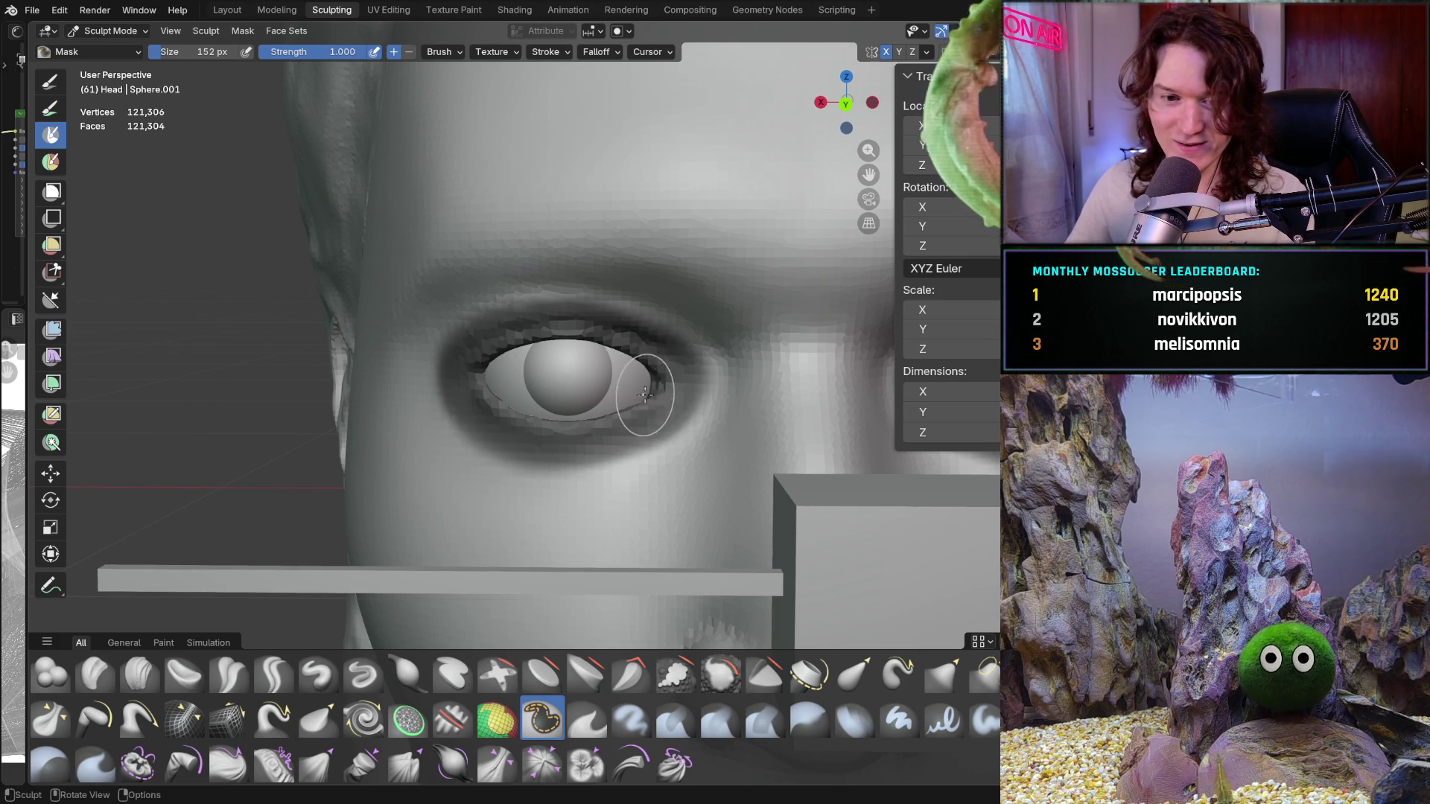
middle_click_drag(646, 393, 648, 383)
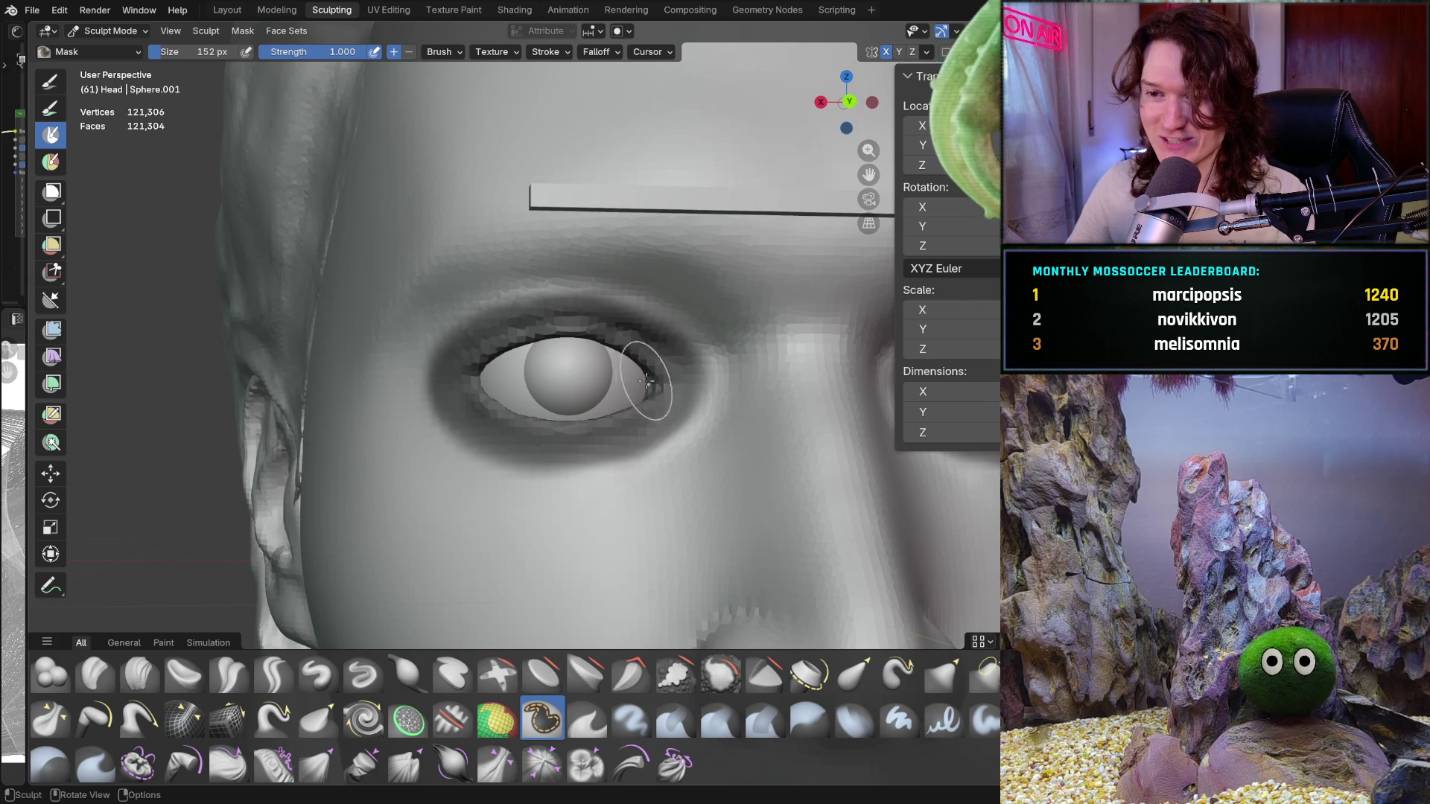
key("b")
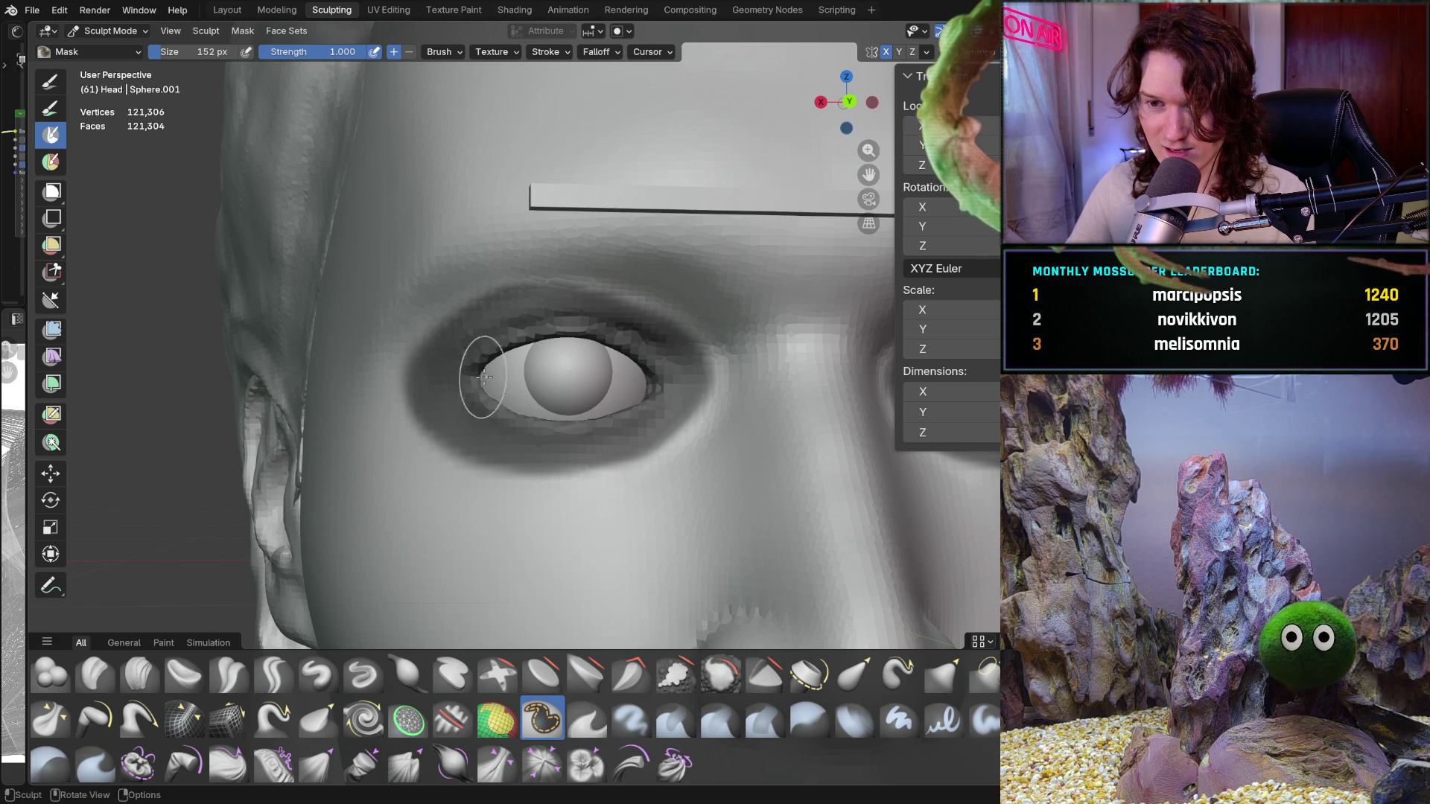
Invert the mask with Ctrl+I so only the eye area is free, facing front
middle_click_drag(593, 293, 671, 340)
middle_click_drag(596, 432, 590, 430)
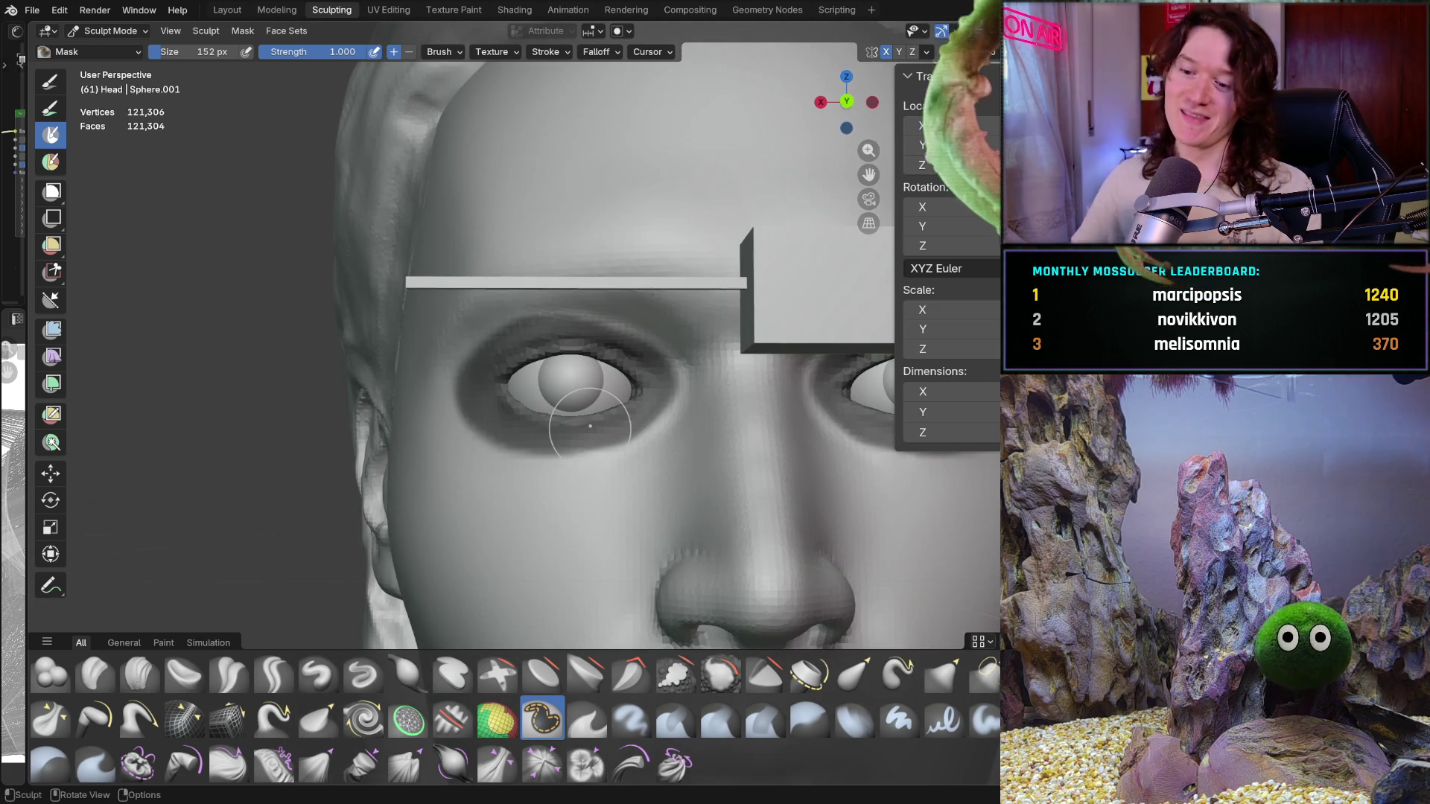
key("ctrl+i")
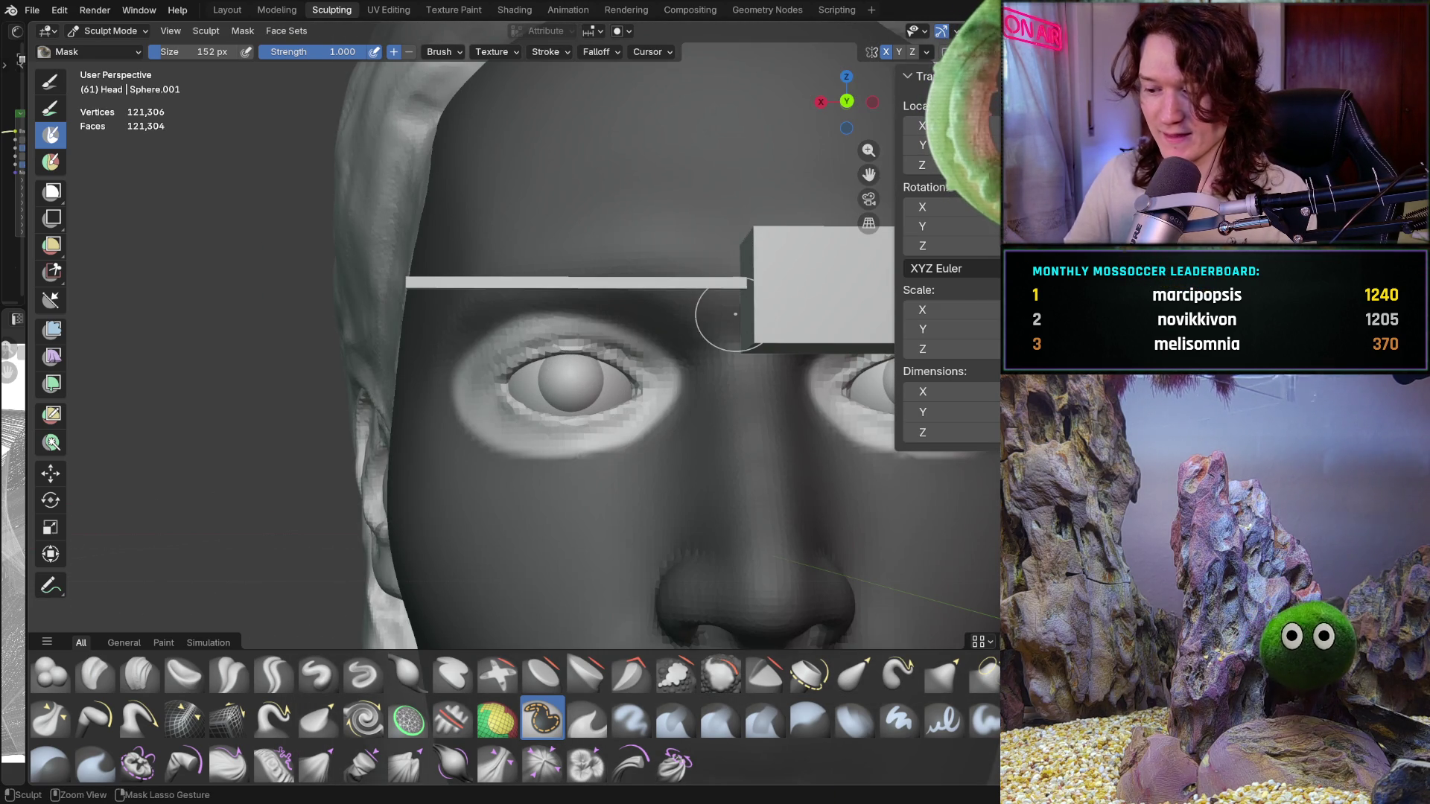
key("ctrl+KP_1")
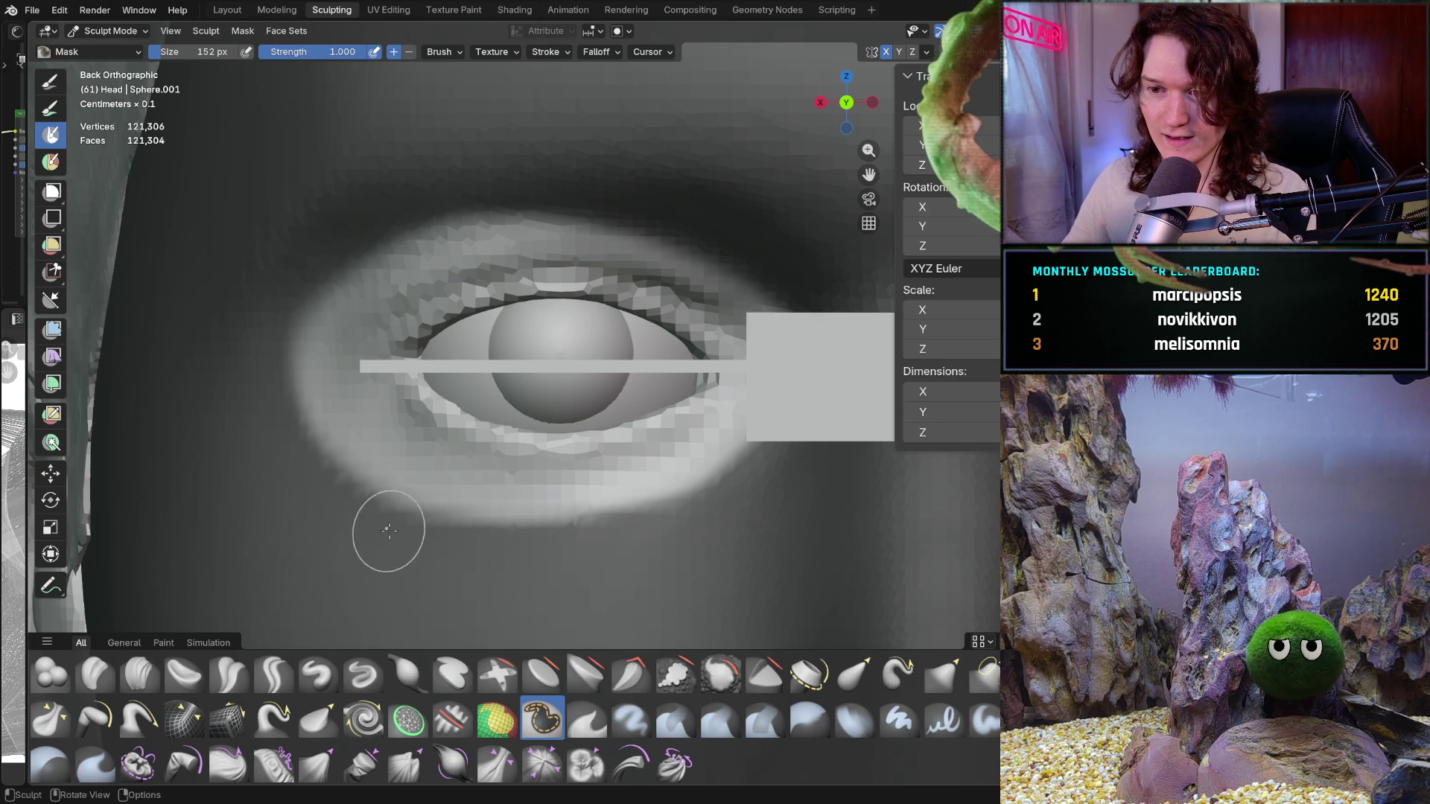
With a large Grab brush, pull the left eyelid surface around the eyeball
key("g")
key("f")
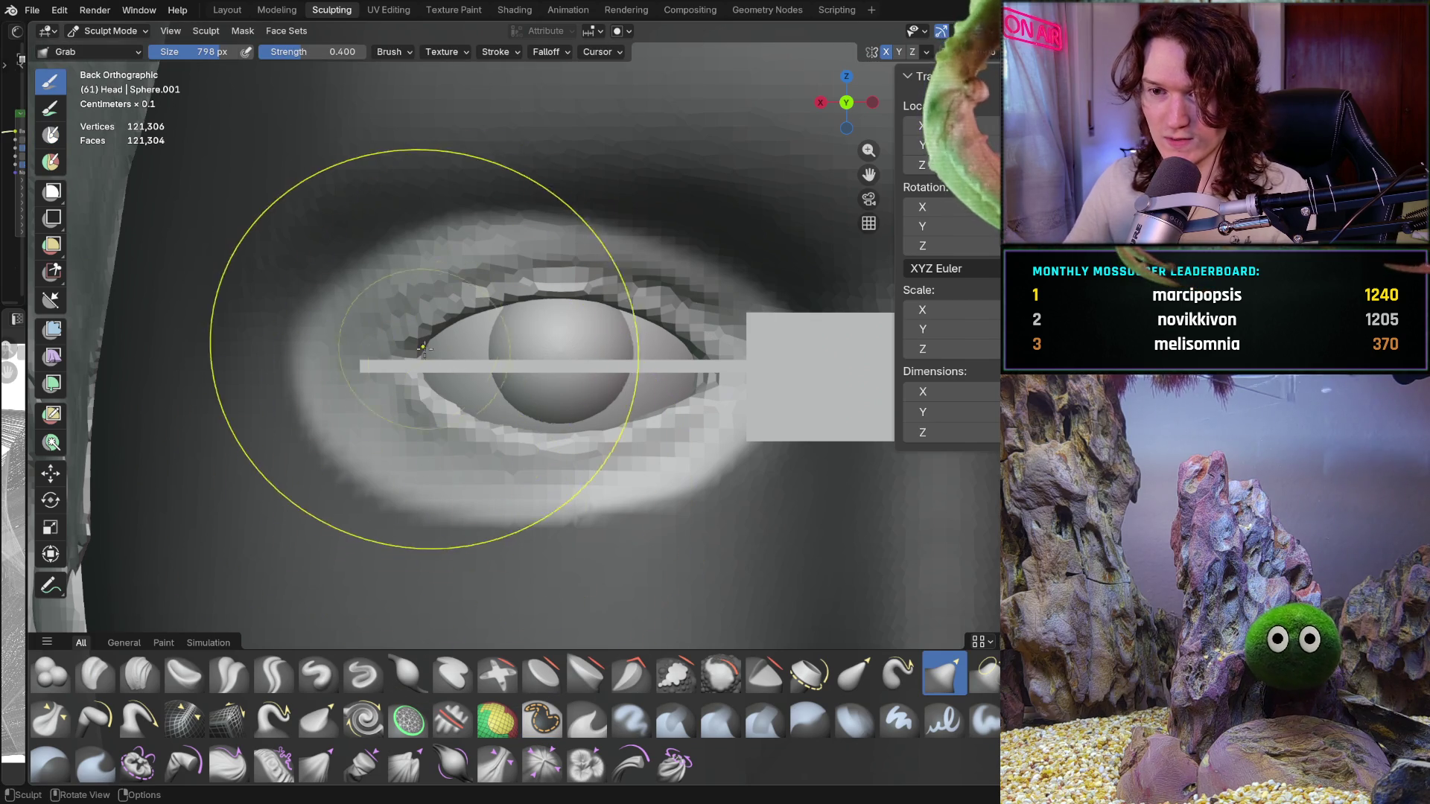
left_click(416, 353)
left_click_drag(417, 353, 288, 380)
scroll(375, 299, "down", 3)
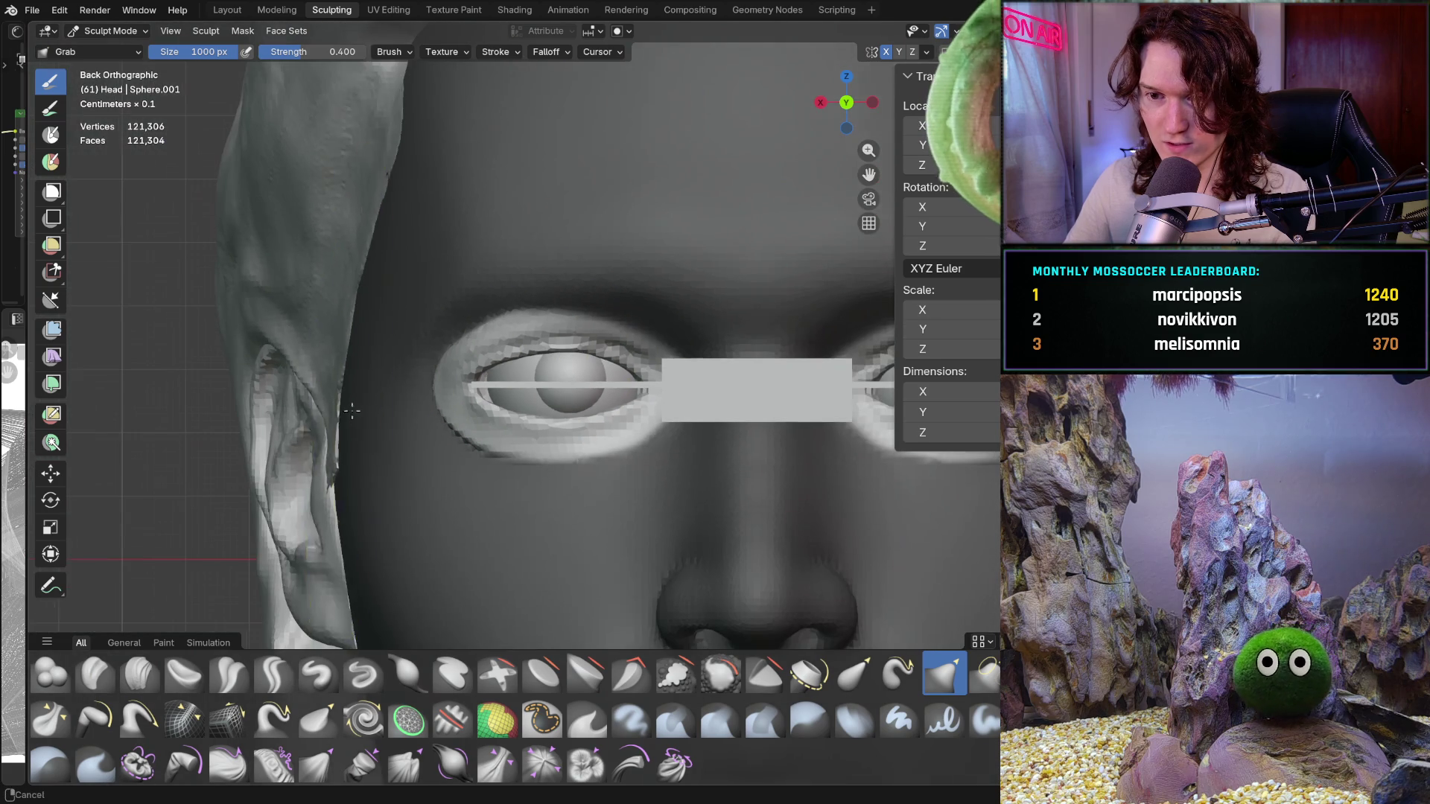
scroll(409, 313, "down", 5)
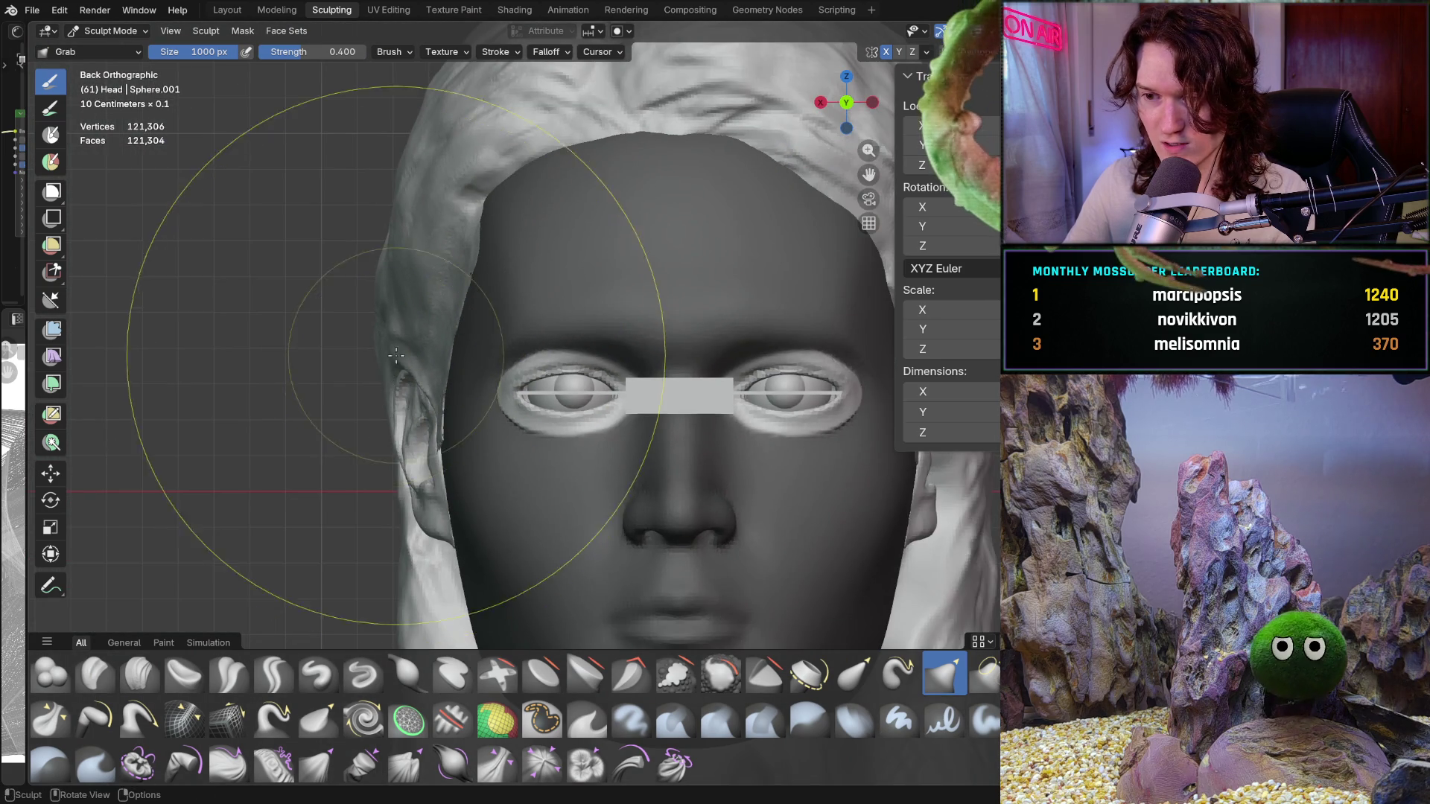
middle_click_drag(409, 447, 414, 384)
scroll(407, 382, "up", 3)
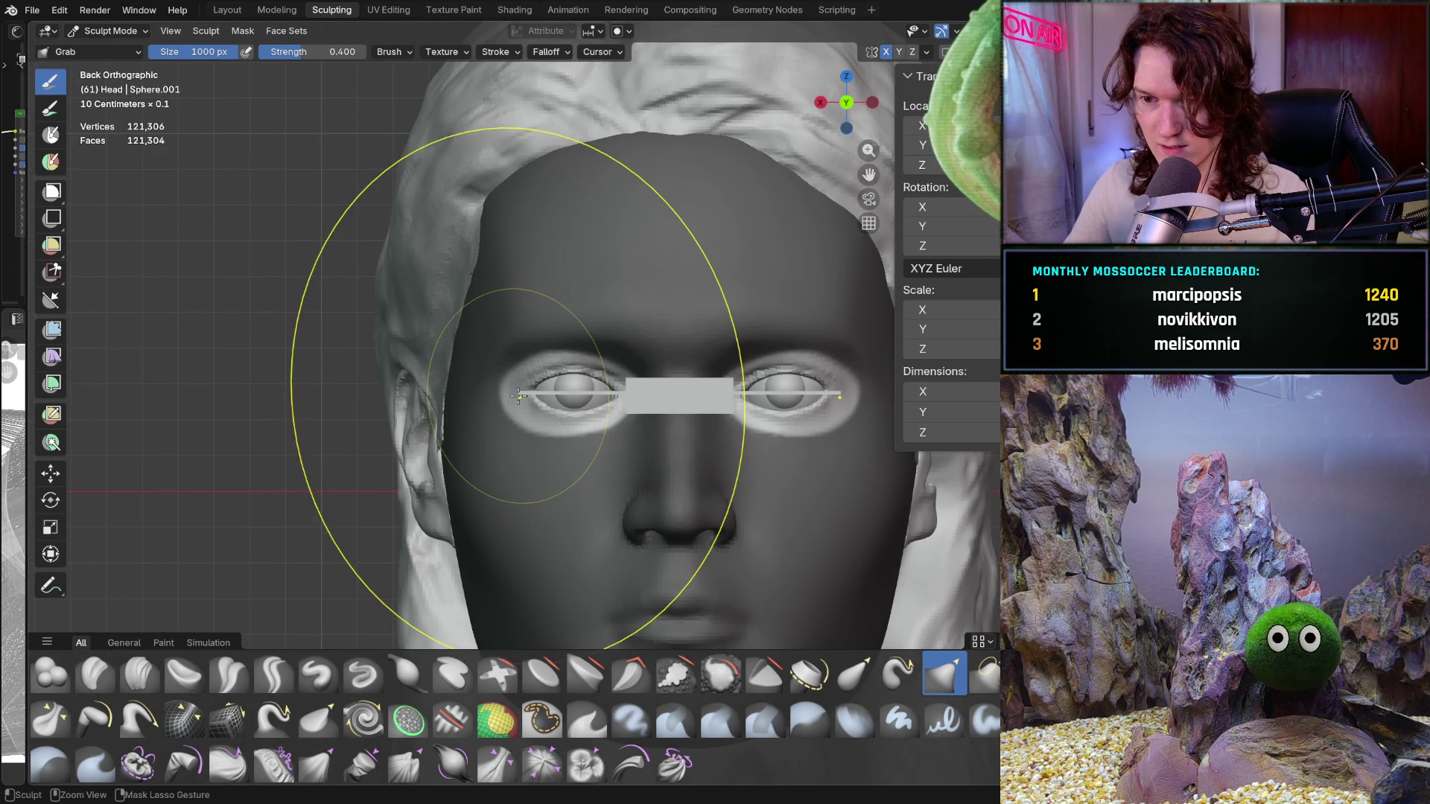
scroll(562, 446, "up", 1)
scroll(553, 420, "up", 1)
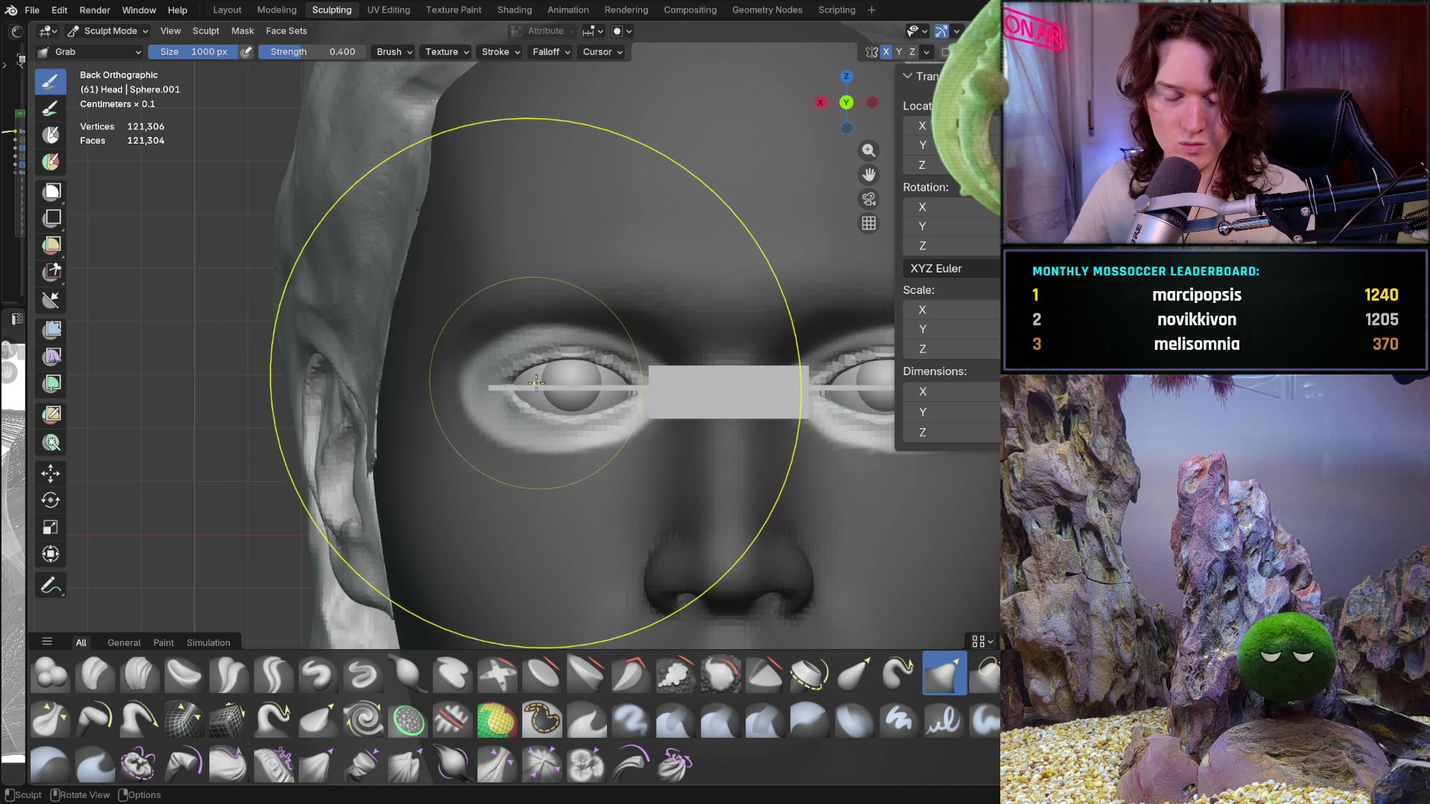
Resize the Grab brush and reshape the edge of the left eyelid around the eyeball
key("f")
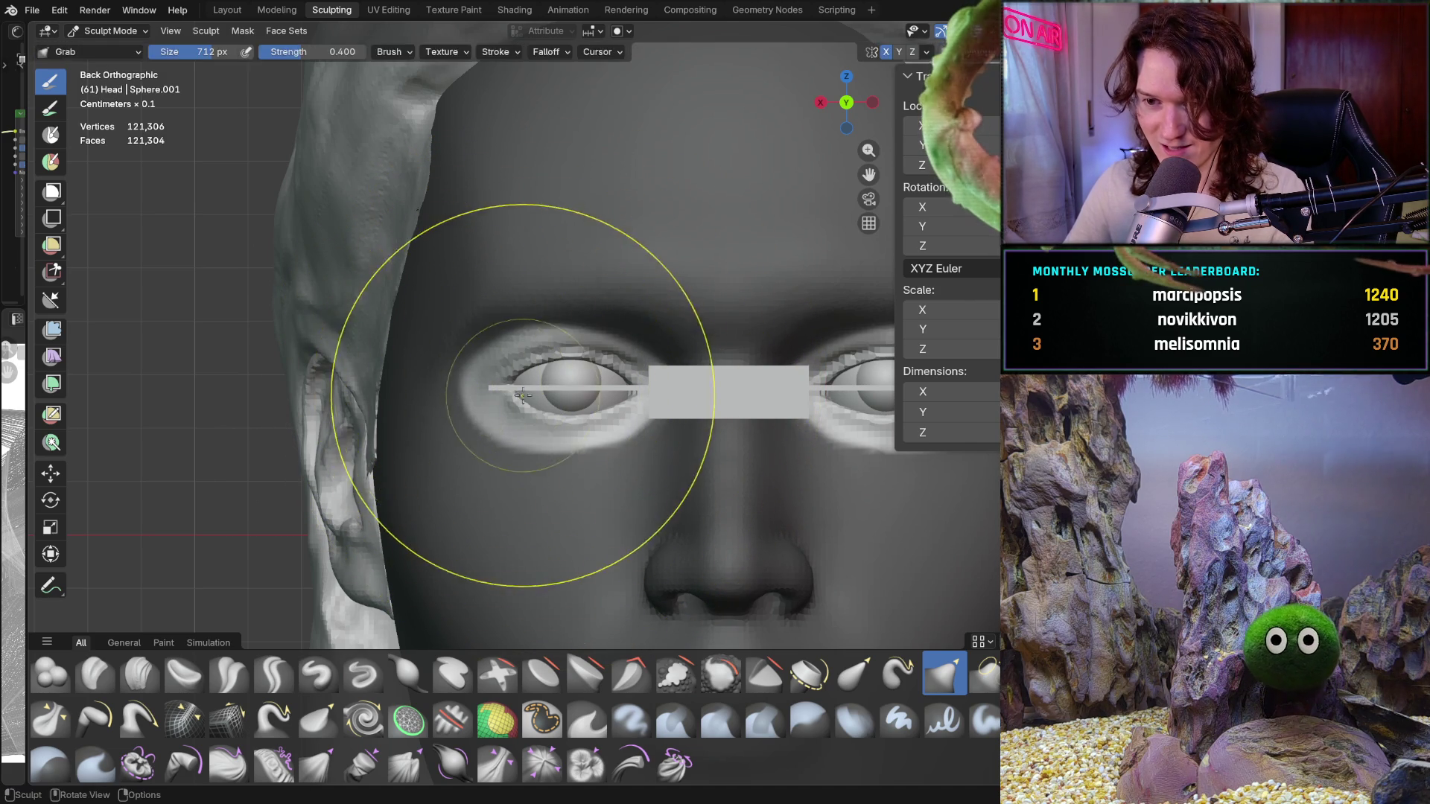
left_click(494, 389)
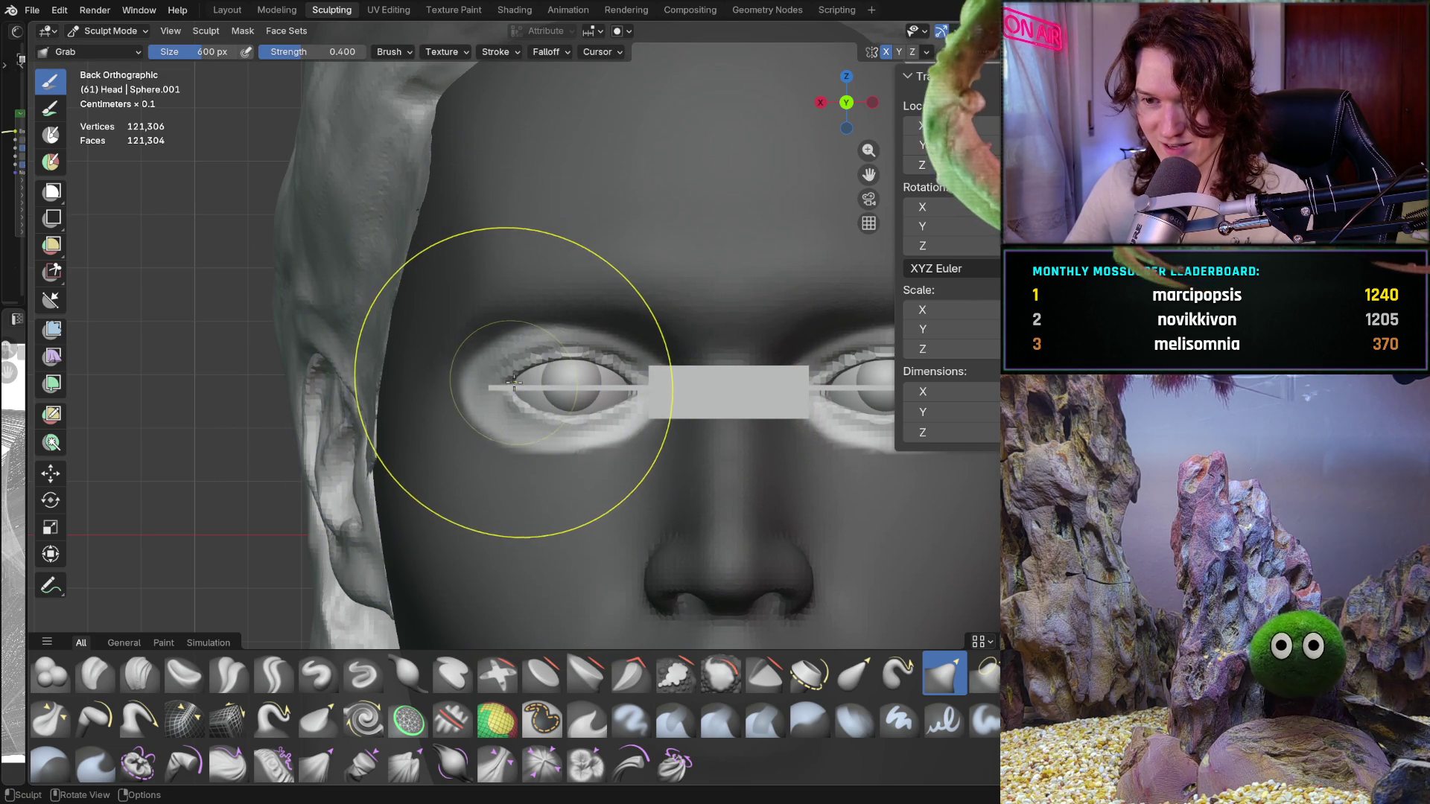
key("f")
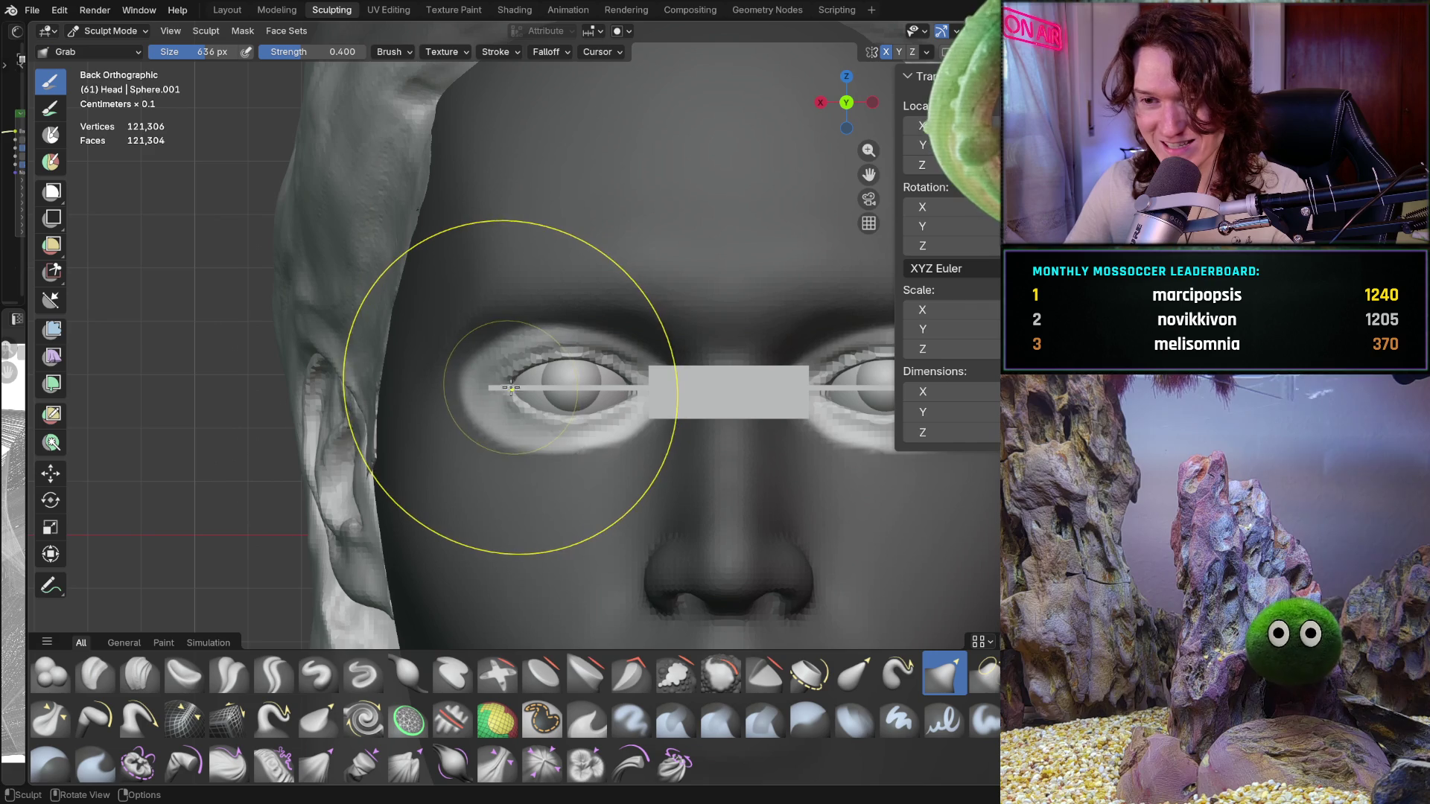
left_click(517, 383)
mouse_move(516, 383)
left_mouse_down()
mouse_move(484, 385)
mouse_move(479, 370)
left_mouse_up()
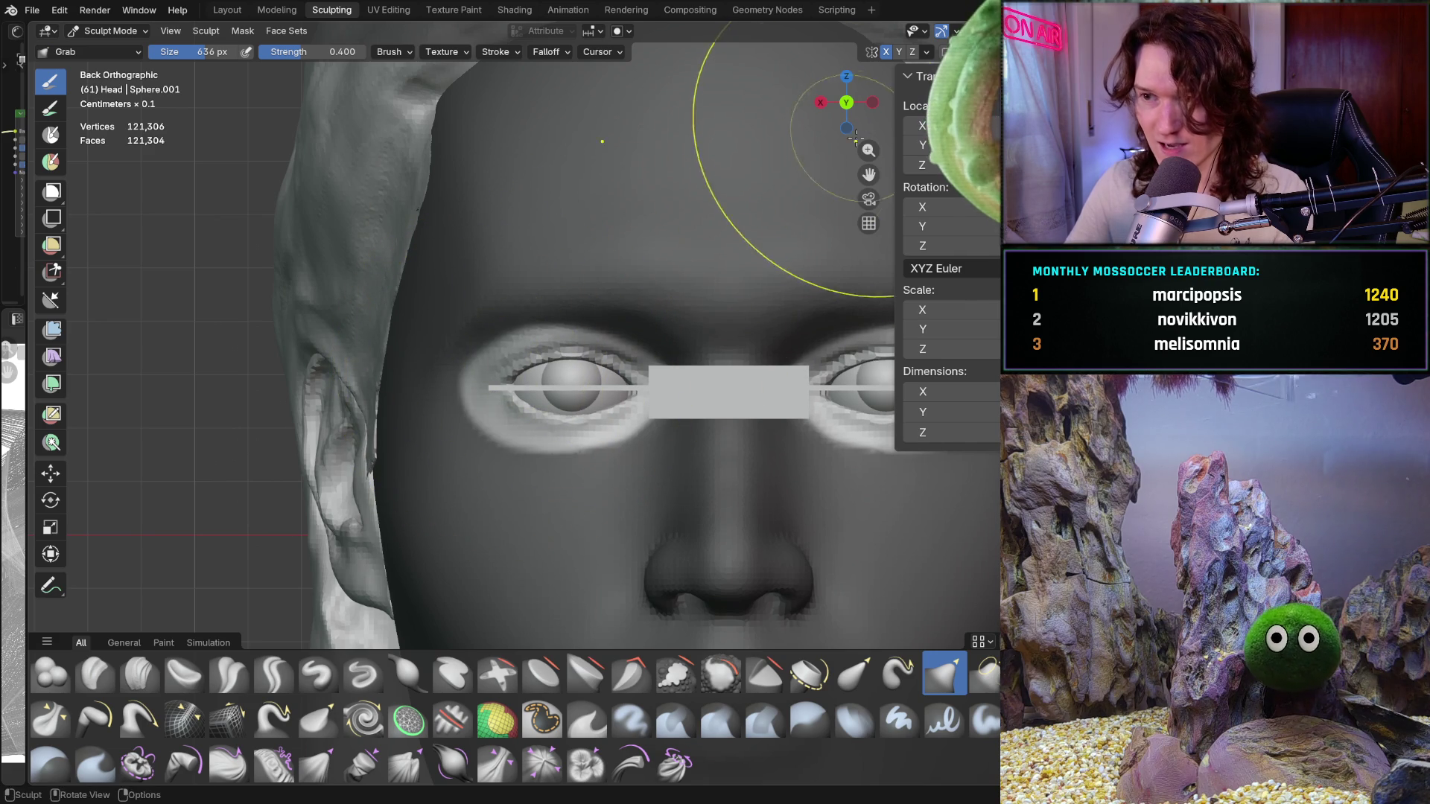
left_click(925, 52)
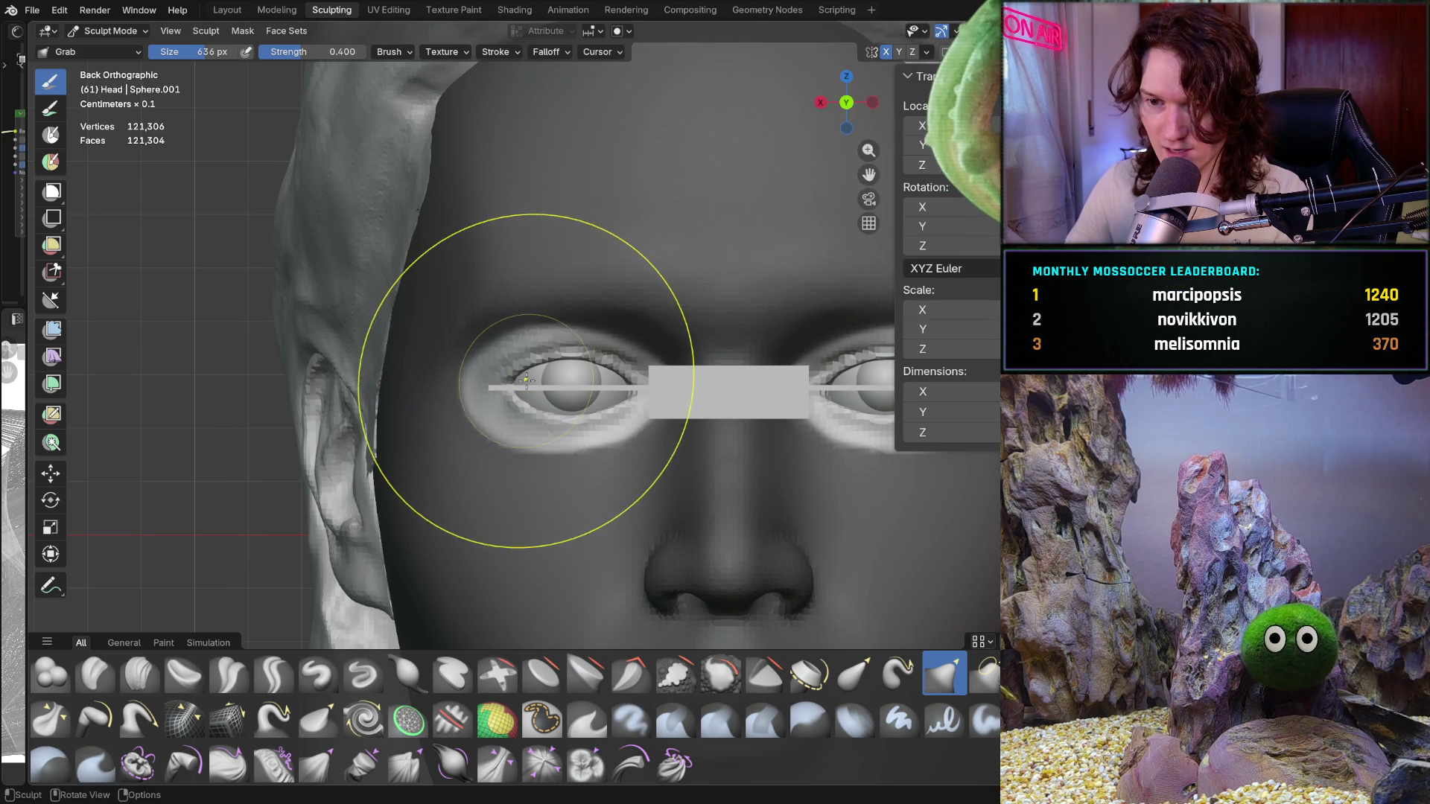
mouse_move(531, 385)
left_mouse_down()
mouse_move(462, 390)
mouse_move(481, 382)
left_mouse_up()
Check the head from several angles, then leave sculpting for Object Mode
mouse_move(480, 382)
middle_mouse_down()
mouse_move(707, 352)
mouse_move(607, 272)
middle_mouse_up()
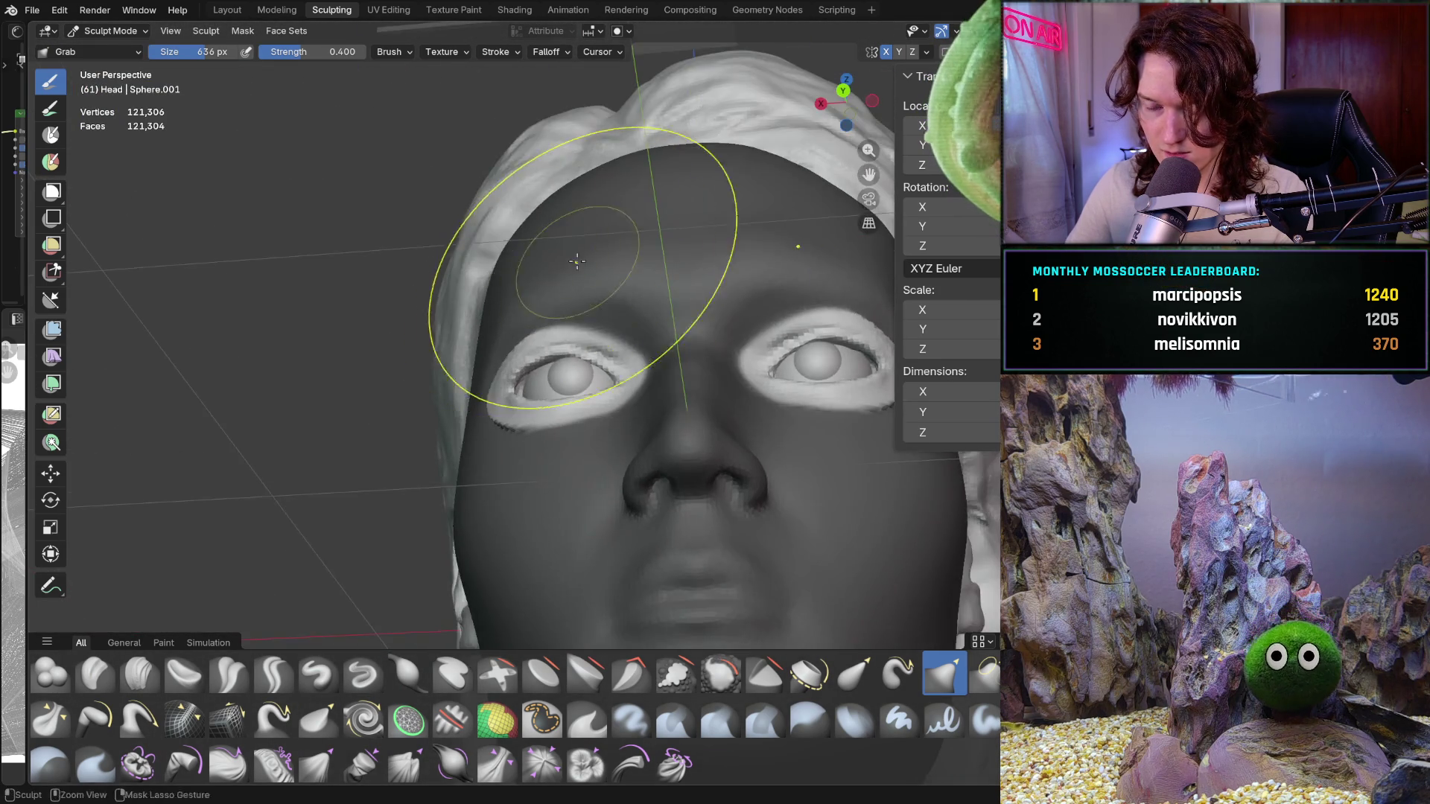
middle_click_drag(537, 373, 566, 377)
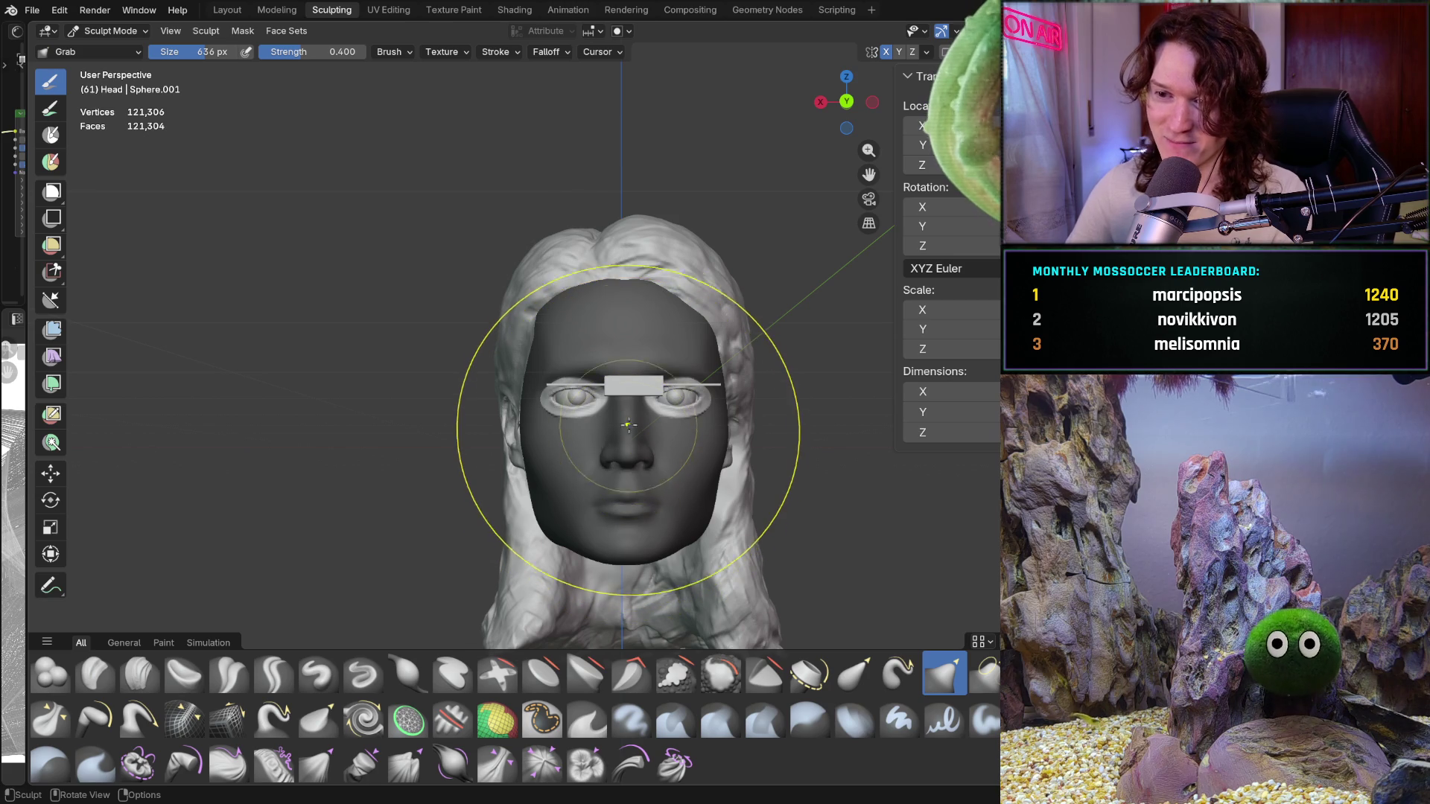
mouse_move(608, 430)
middle_mouse_down()
mouse_move(598, 409)
mouse_move(660, 394)
mouse_move(623, 341)
mouse_move(609, 376)
mouse_move(688, 506)
mouse_move(626, 436)
mouse_move(668, 458)
mouse_move(655, 543)
mouse_move(659, 533)
middle_mouse_up()
scroll(659, 394, "up", 3)
scroll(660, 395, "up", 2)
scroll(687, 506, "down", 3)
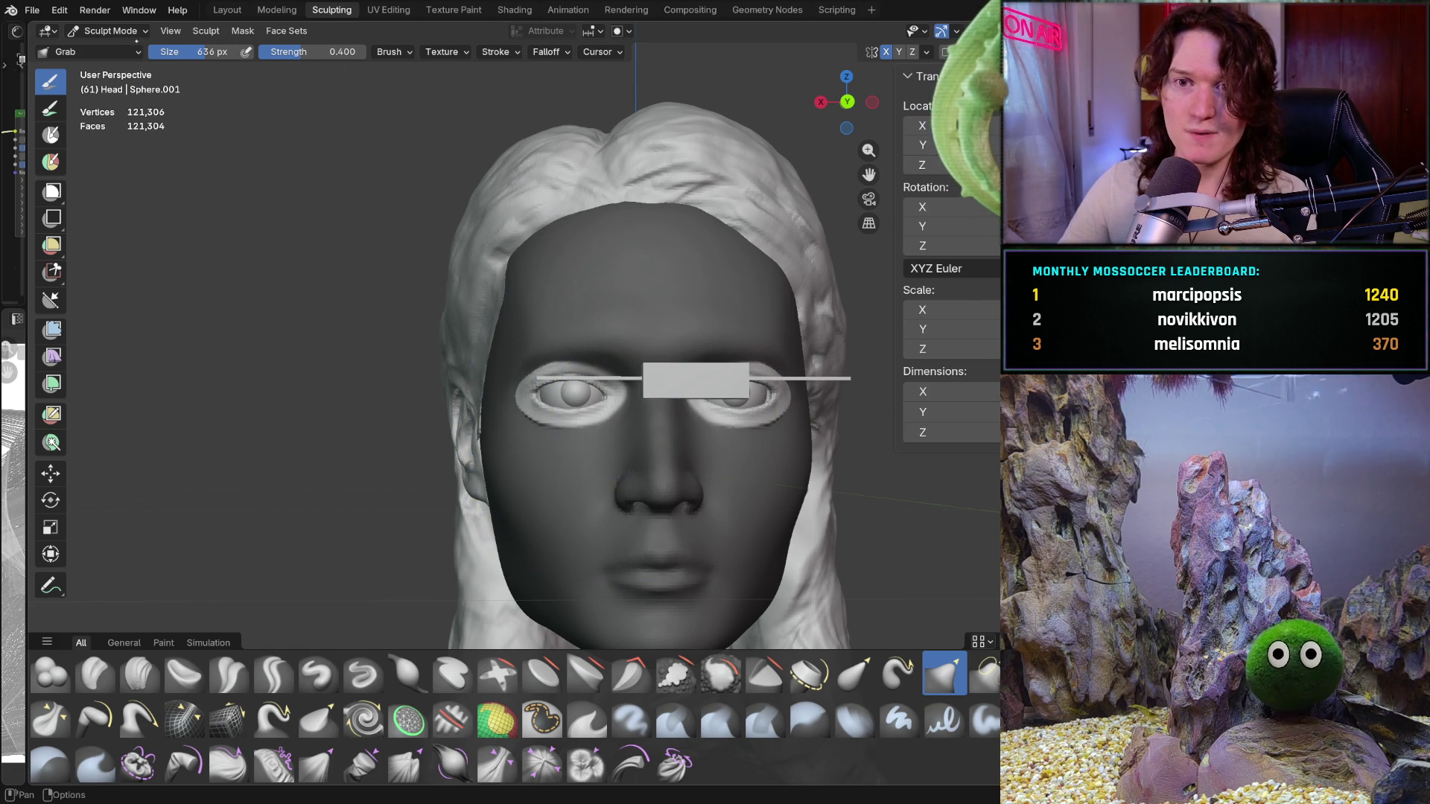
left_click(116, 30)
left_click(112, 48)
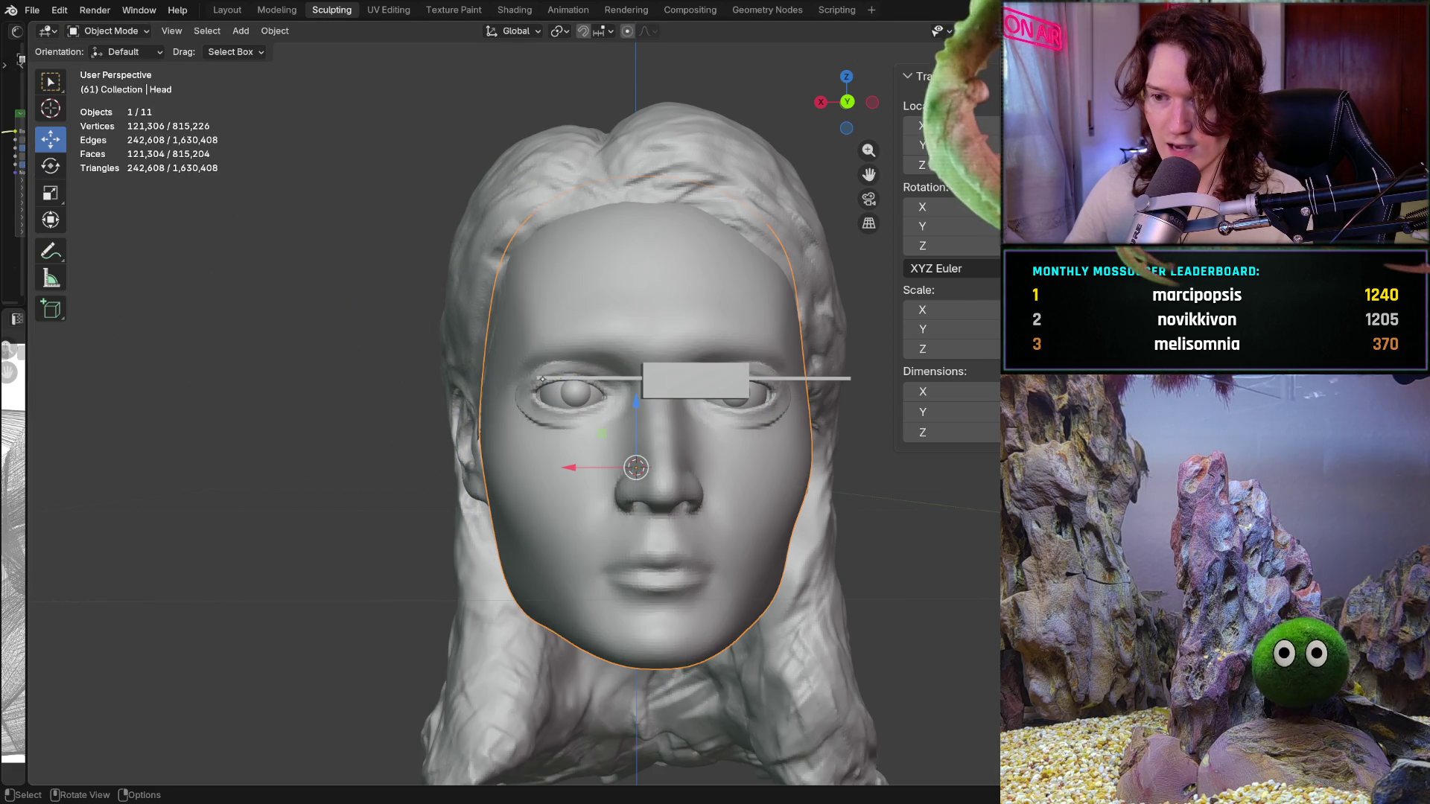
middle_click_drag(541, 380, 612, 392)
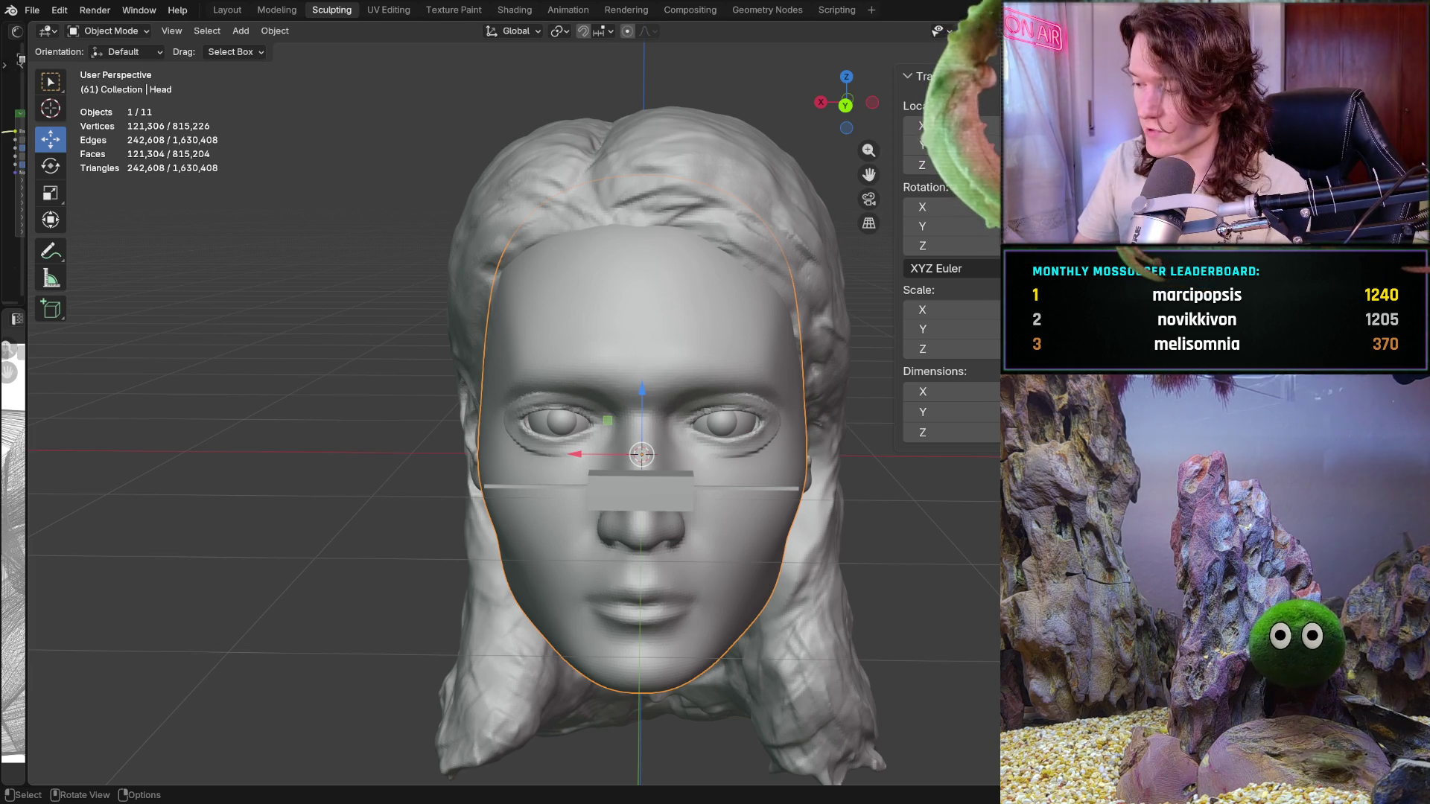
Select the grey guide box and move it along X with the head shown in X-ray
key("ctrl+KP_1")
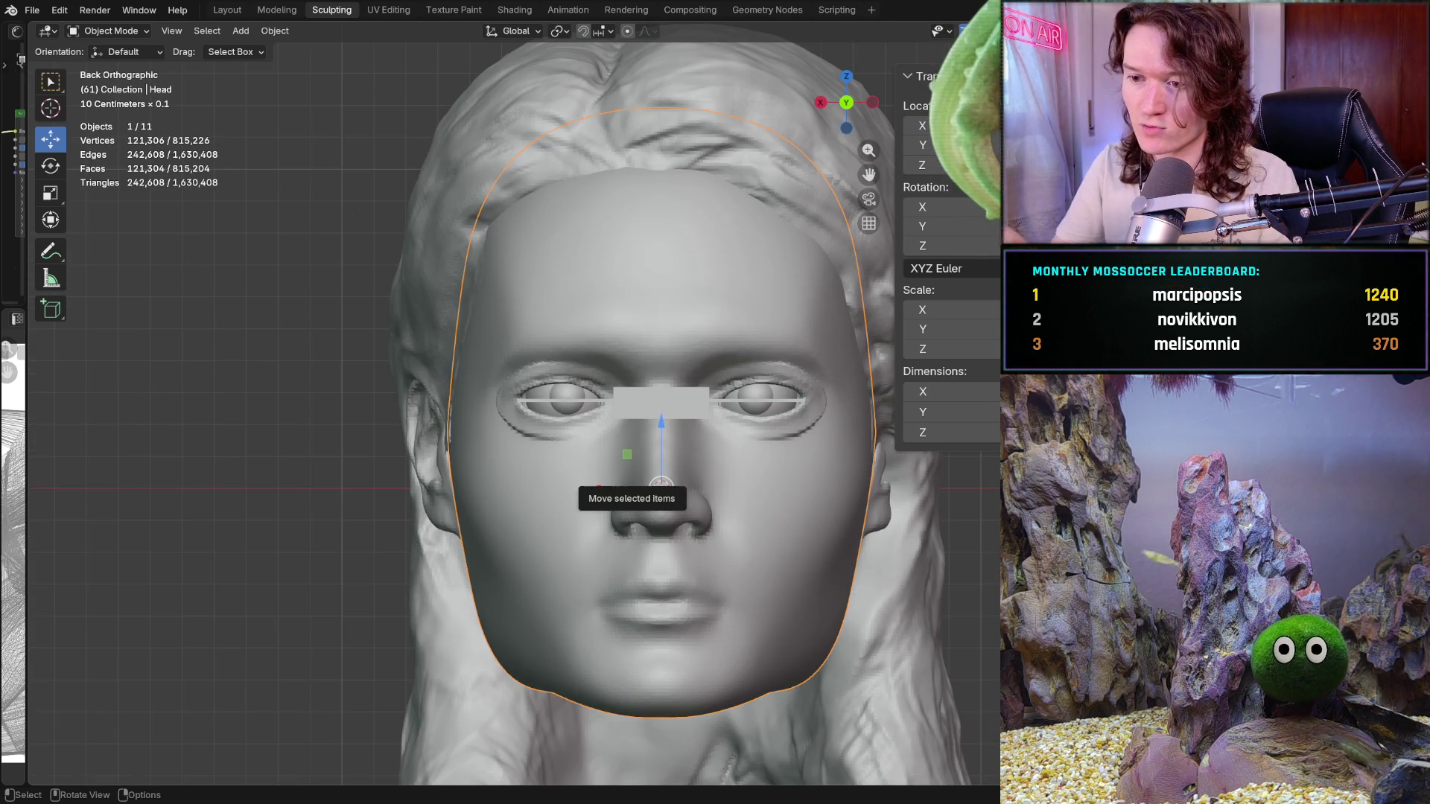
scroll(727, 308, "up", 4)
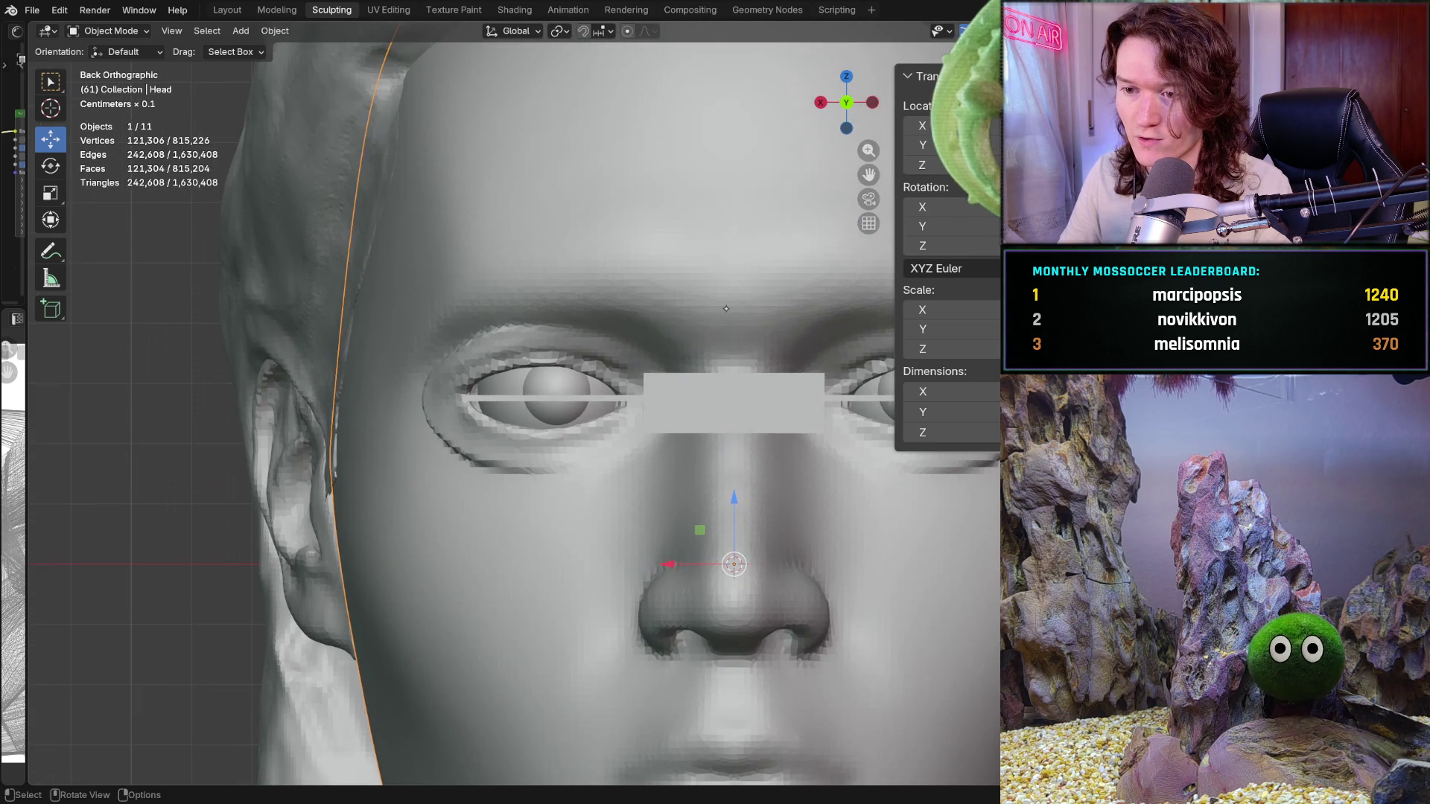
left_click(717, 396)
mouse_move(667, 403)
left_mouse_down()
mouse_move(463, 412)
mouse_move(478, 416)
left_mouse_up()
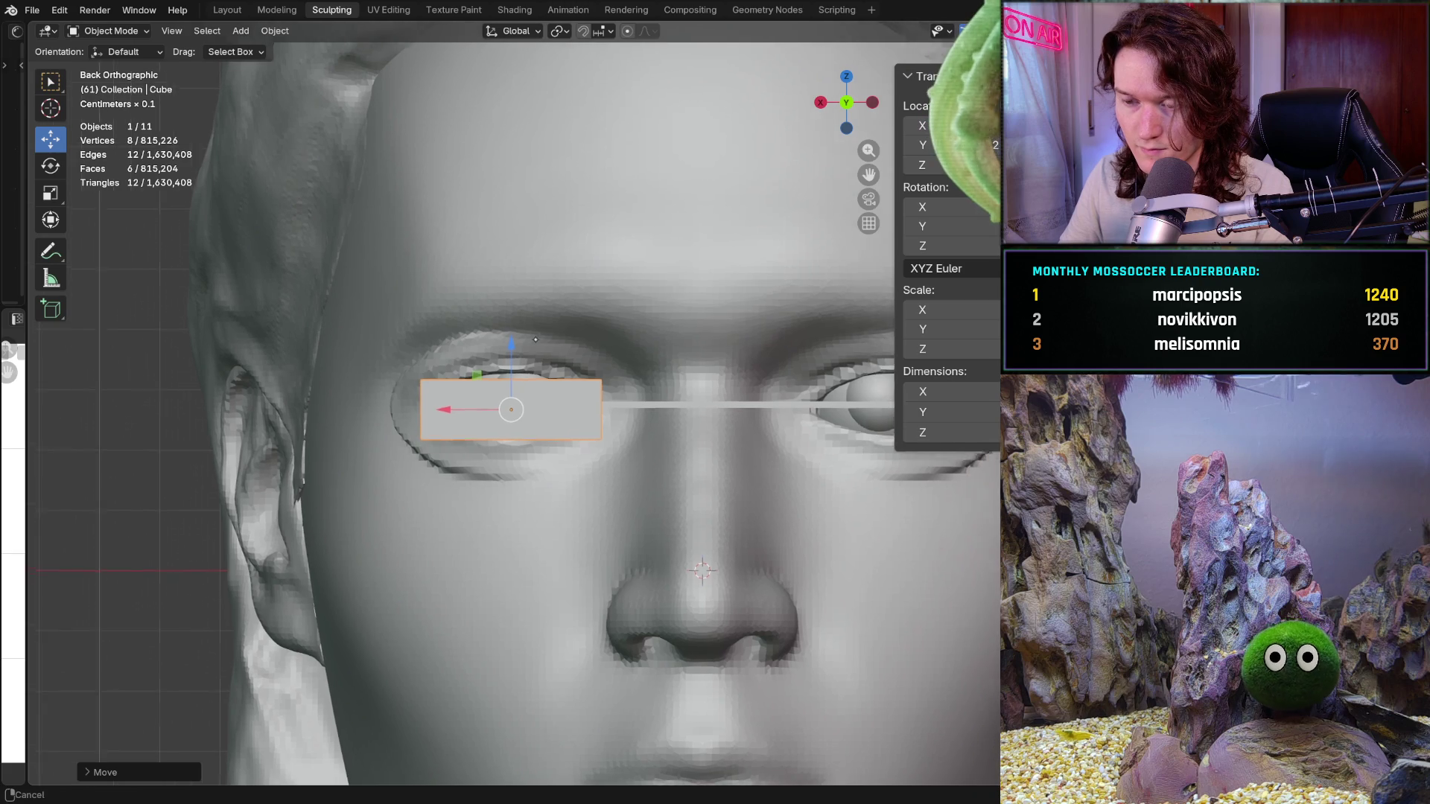
middle_click_drag(477, 417, 559, 301, "shift")
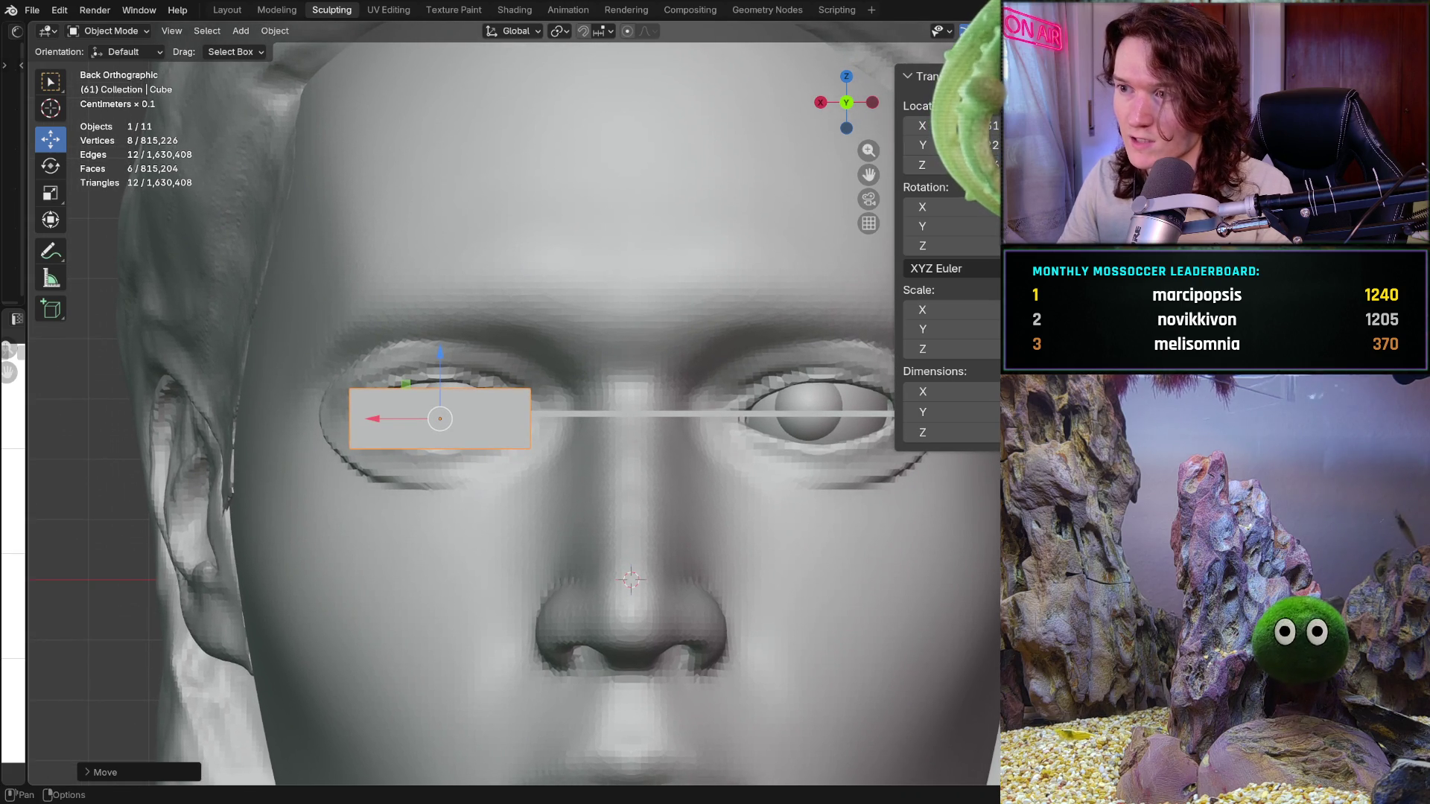
key("alt+z")
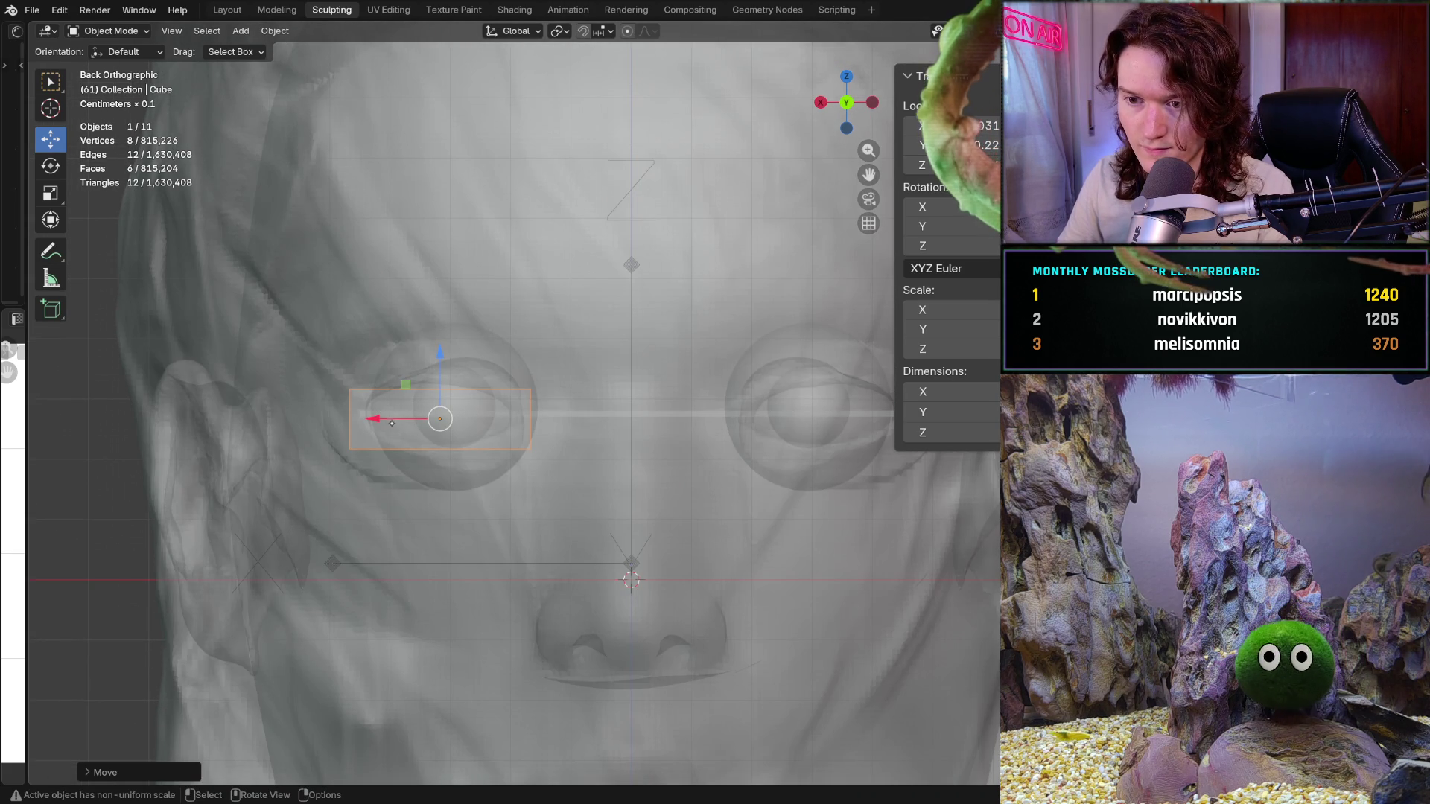
left_click_drag(375, 421, 364, 382)
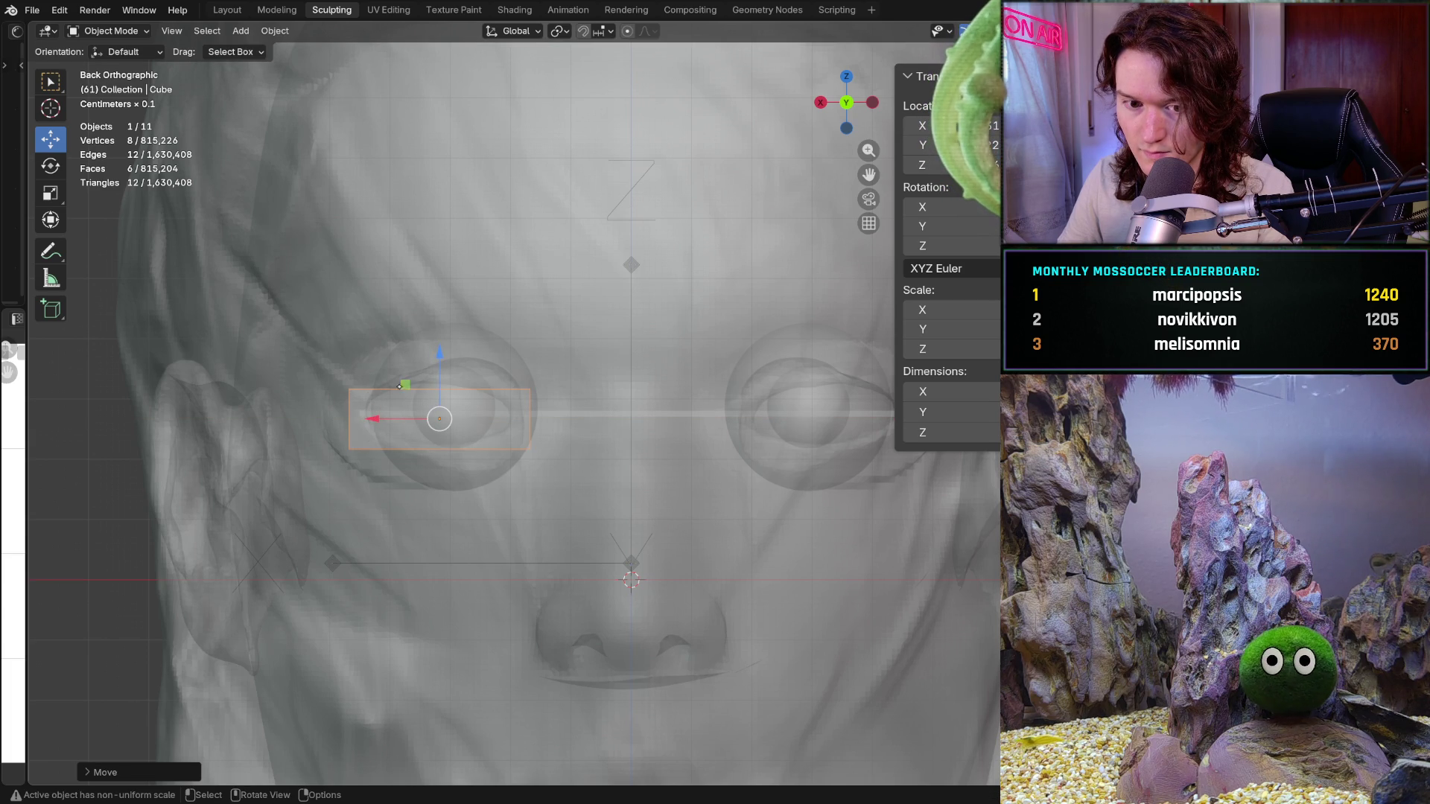
Undo to put the box back on the centreline, hide overlays and gizmos, and restore solid shading
key("ctrl+z")
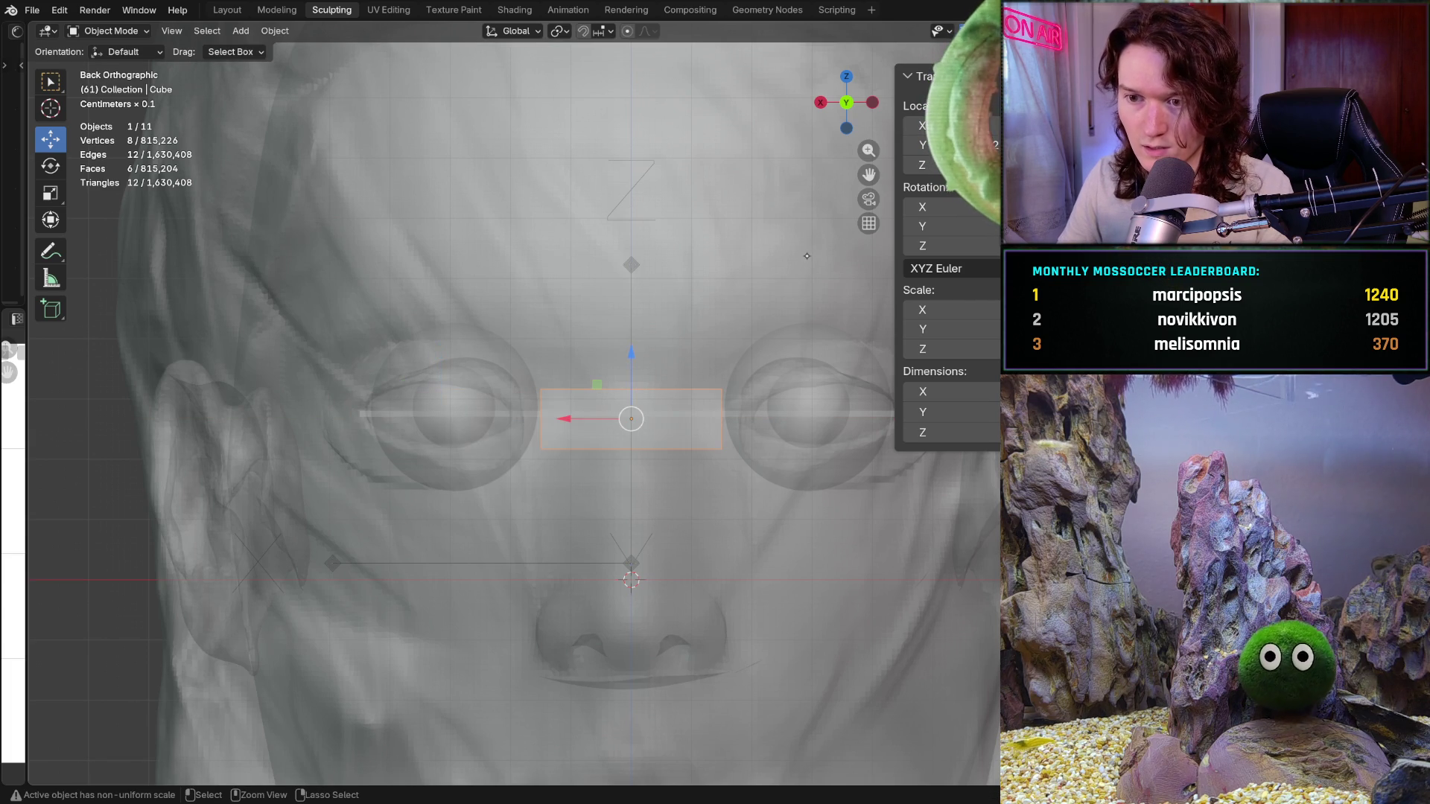
key("ctrl+z")
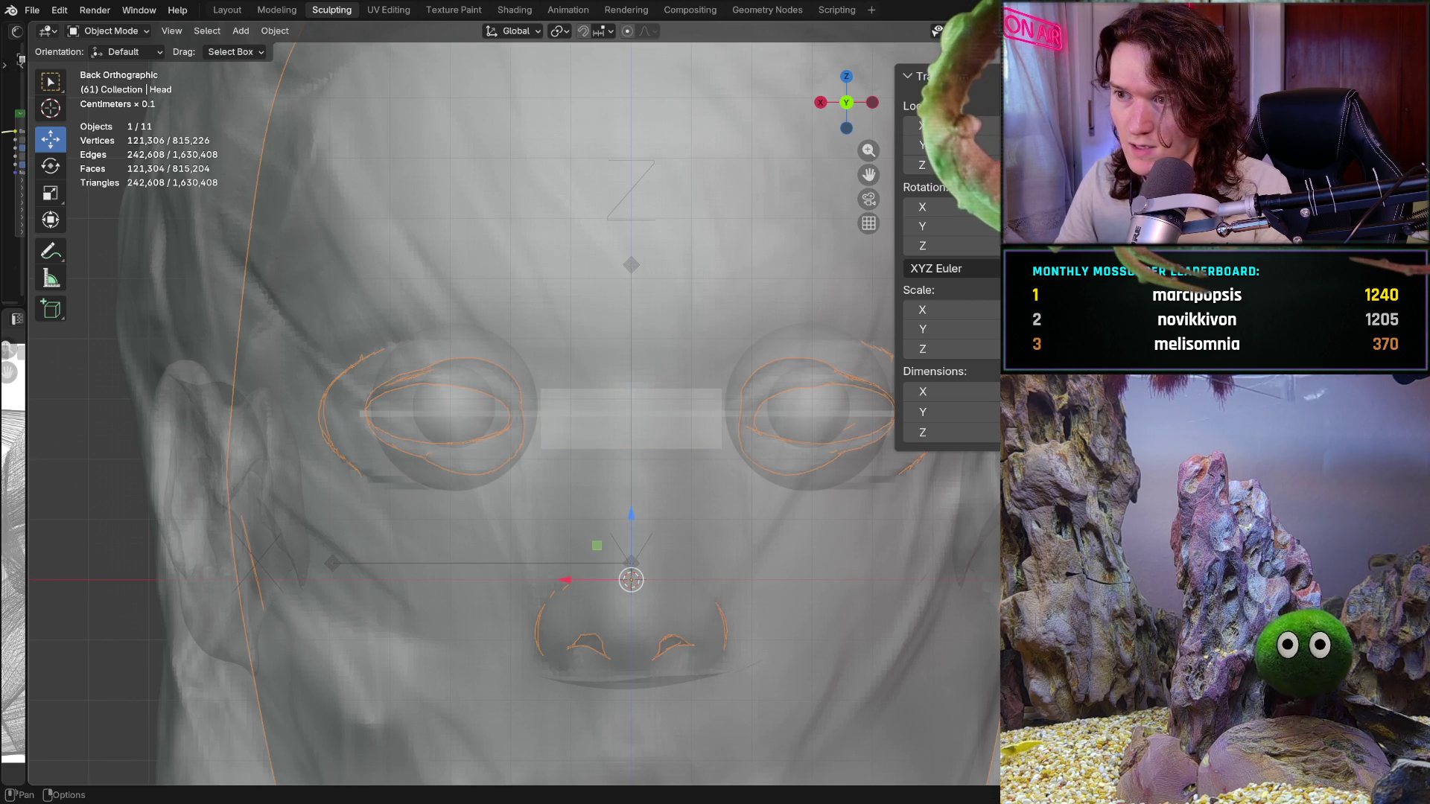
key("shift+alt+z")
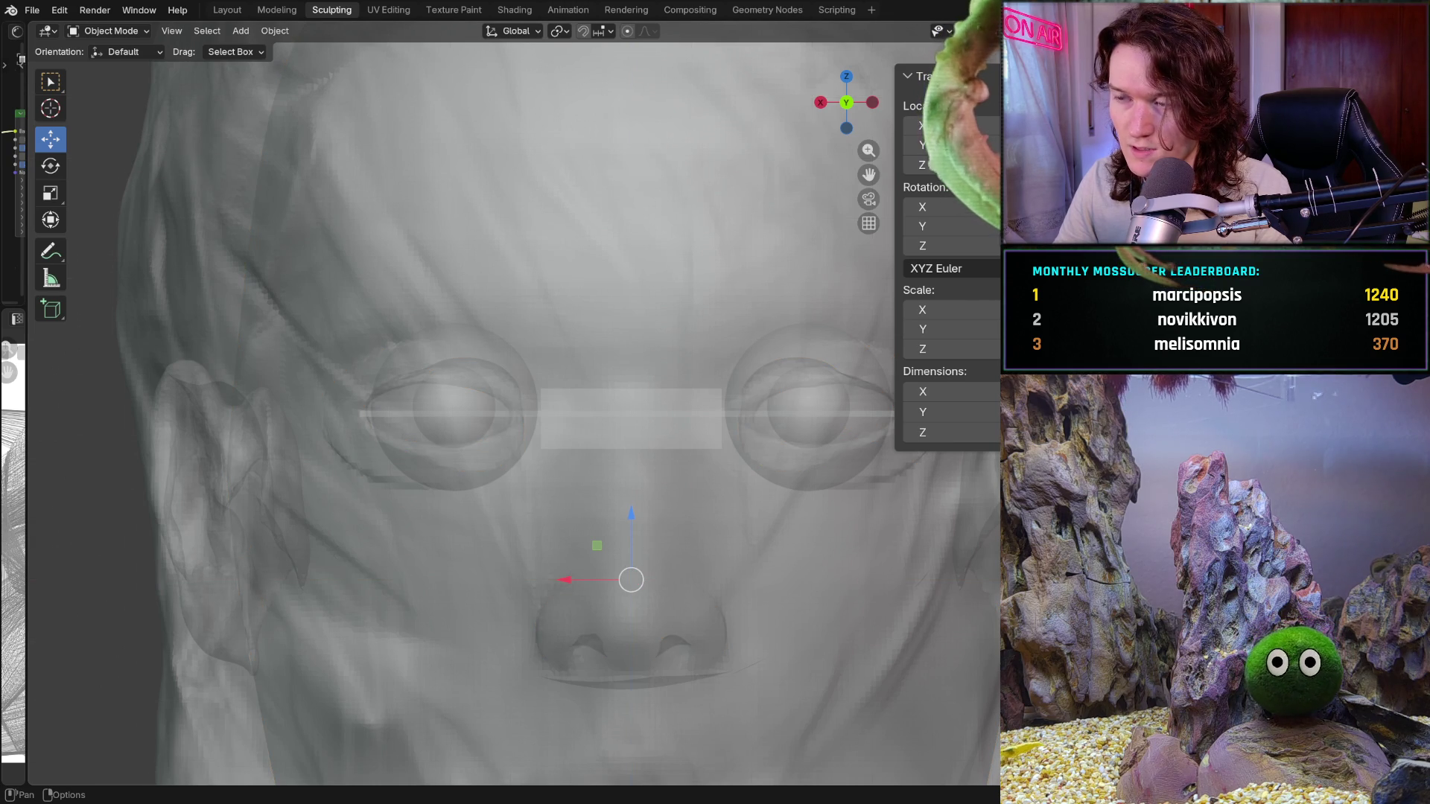
key("ctrl+grave")
key("ctrl+grave")
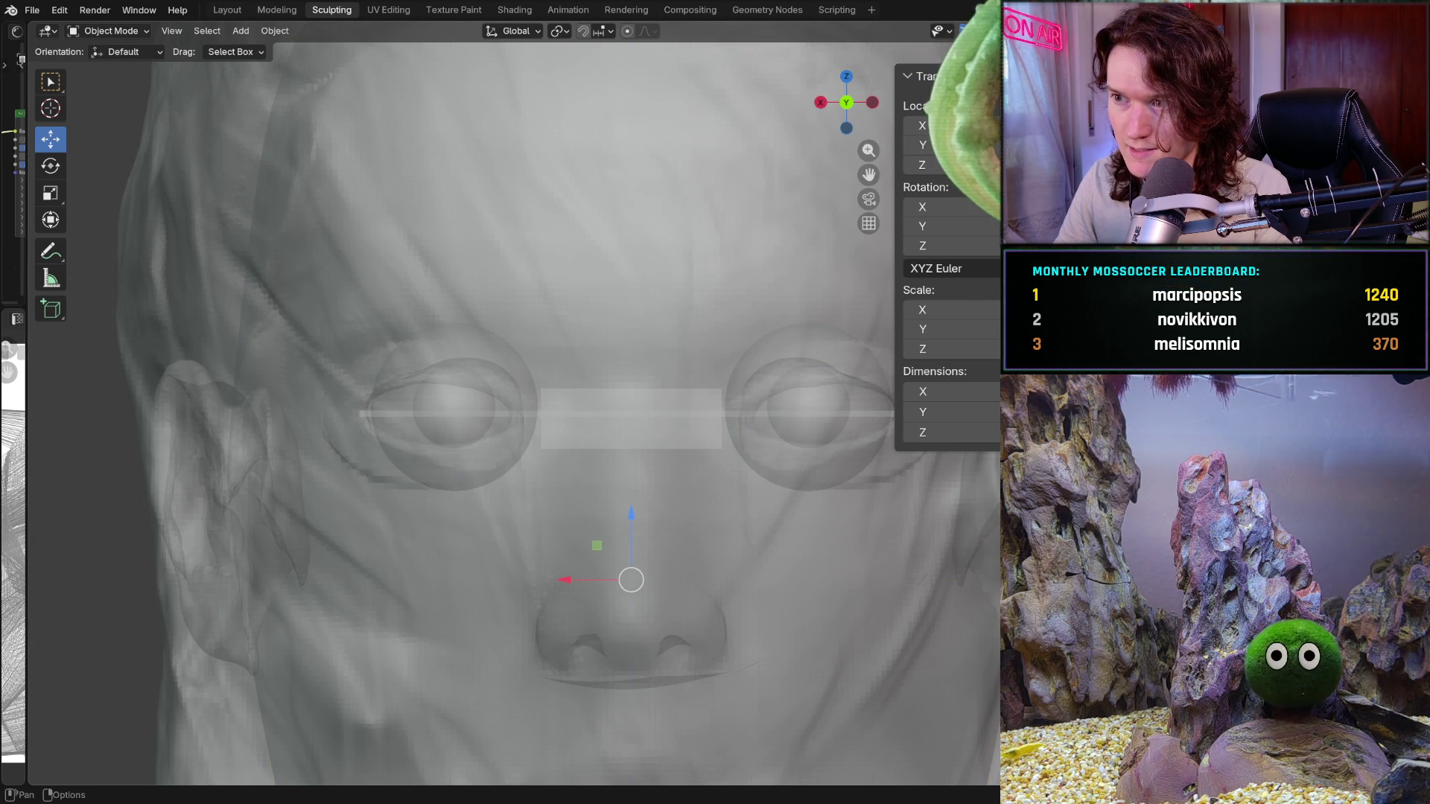
key("alt+z")
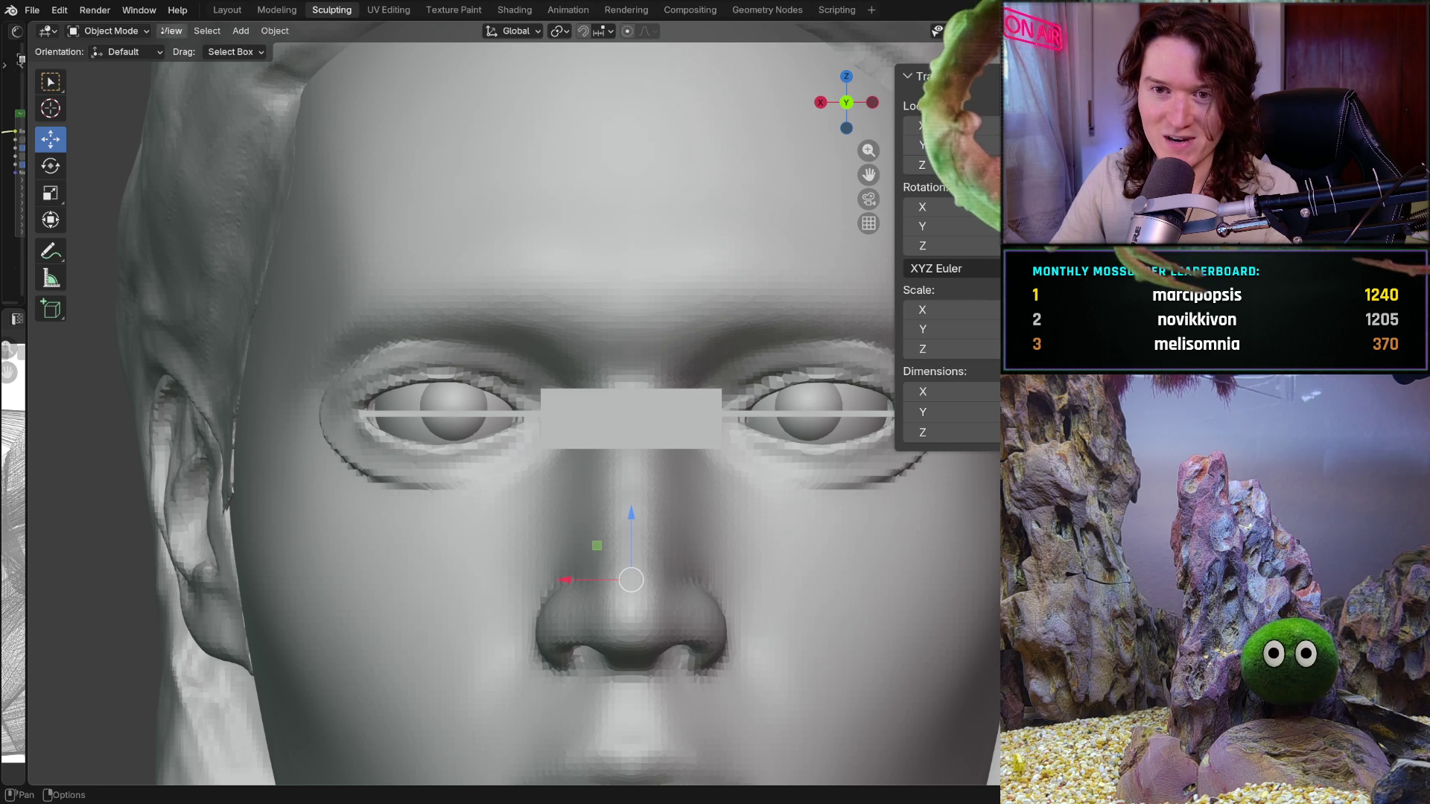
Return to Sculpt Mode, tweak the left lower eyelid, and activate the move transform tool
left_click(142, 28)
left_click(115, 83)
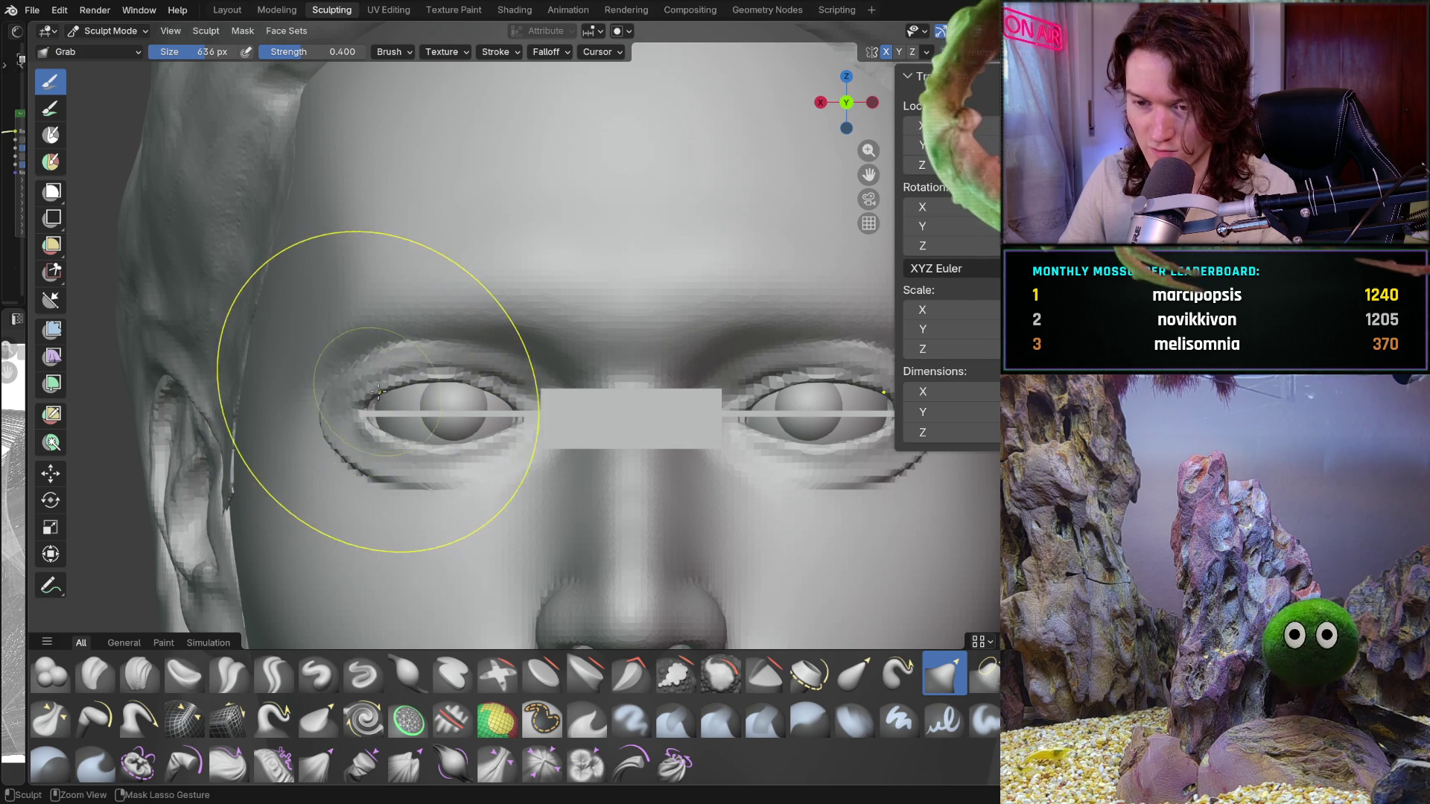
scroll(368, 415, "down", 2)
scroll(368, 415, "up", 2)
scroll(367, 414, "up", 1)
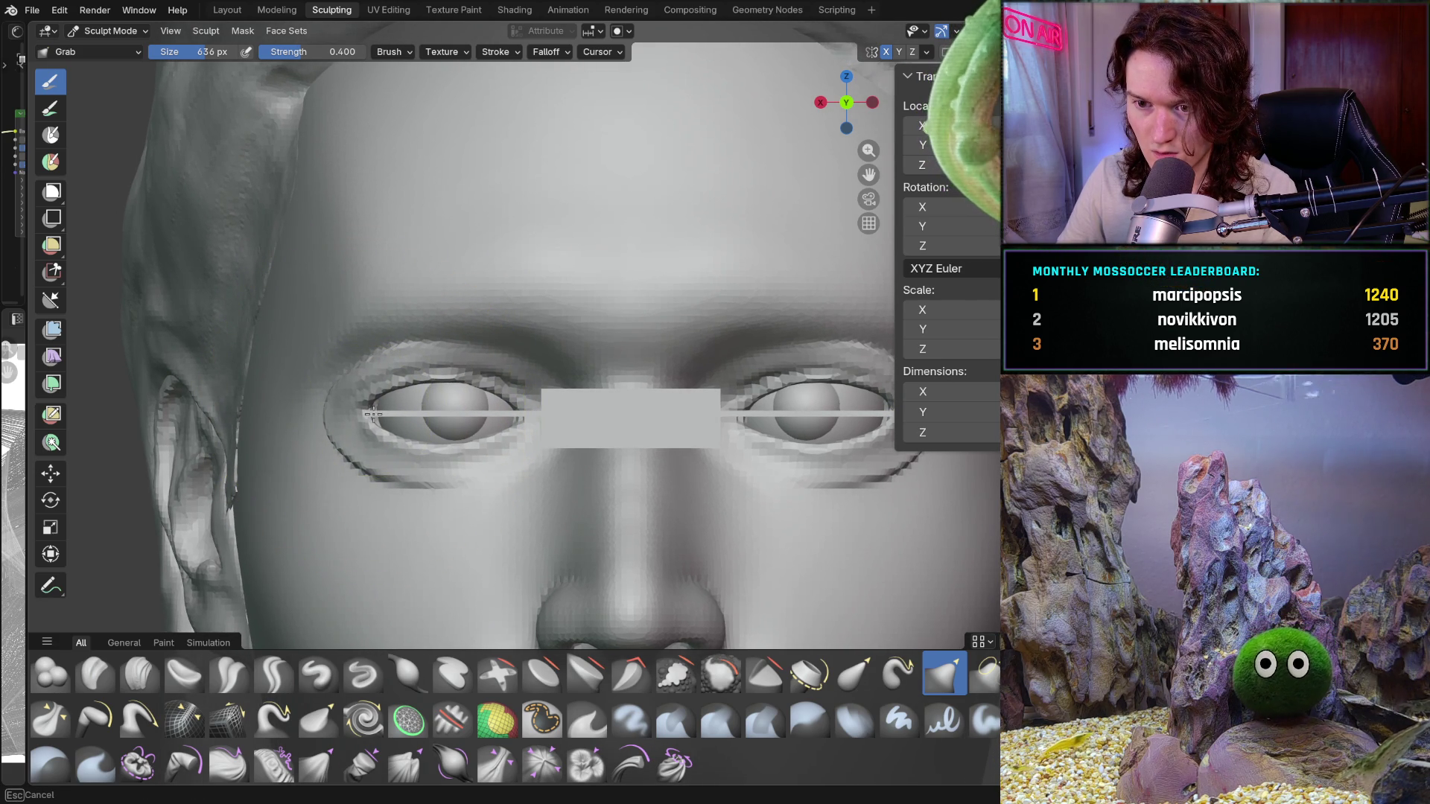
scroll(491, 273, "down", 2)
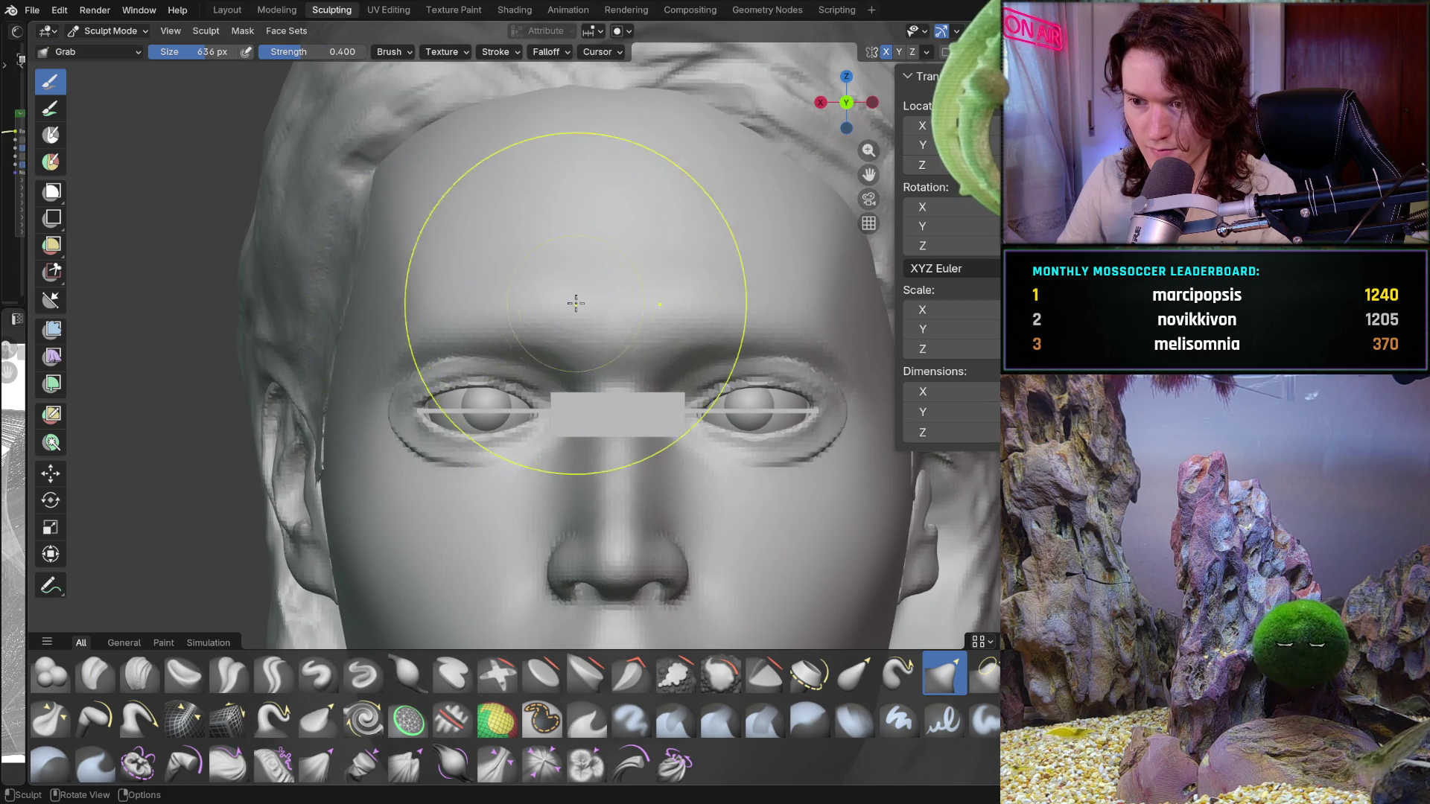
middle_click_drag(543, 297, 603, 335)
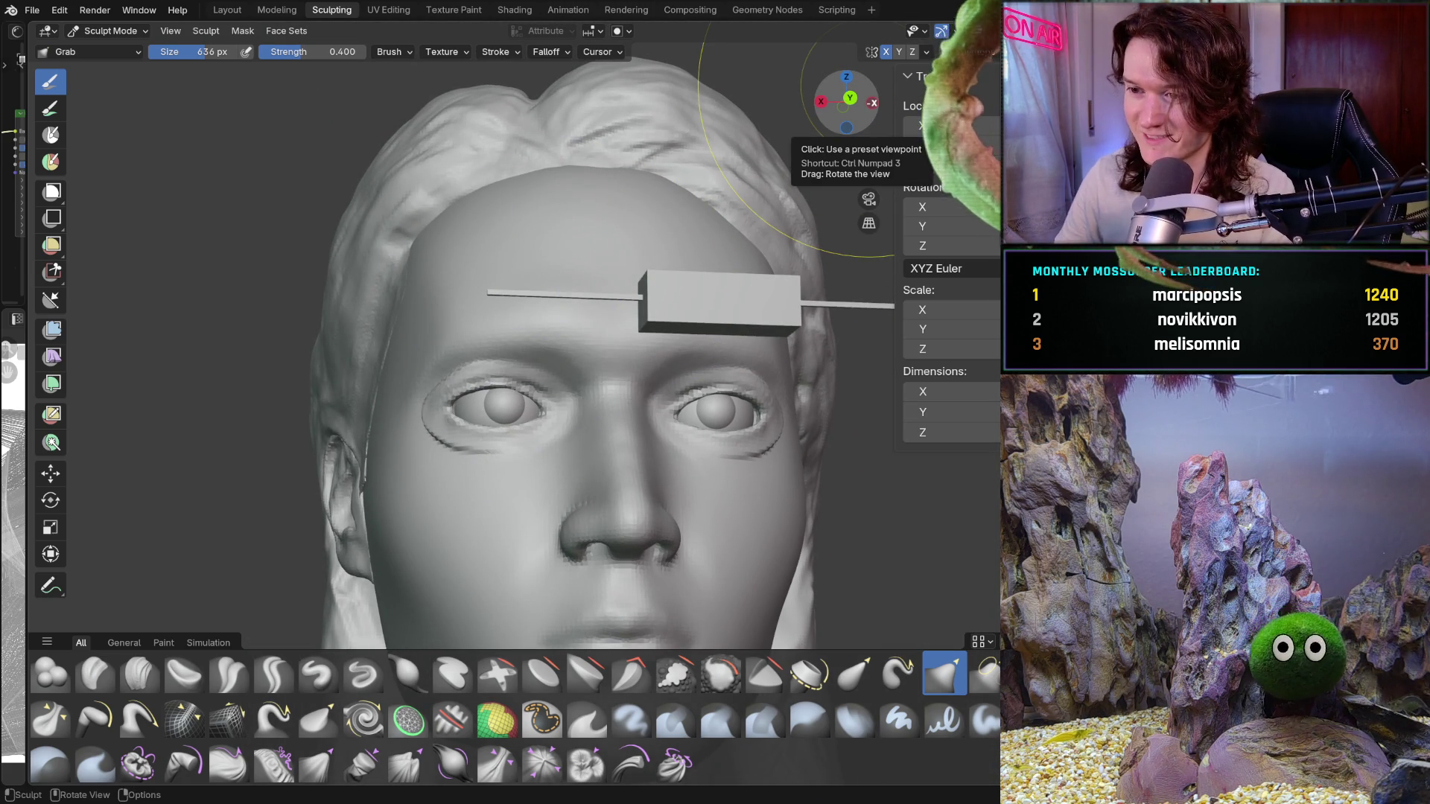
left_click(846, 116)
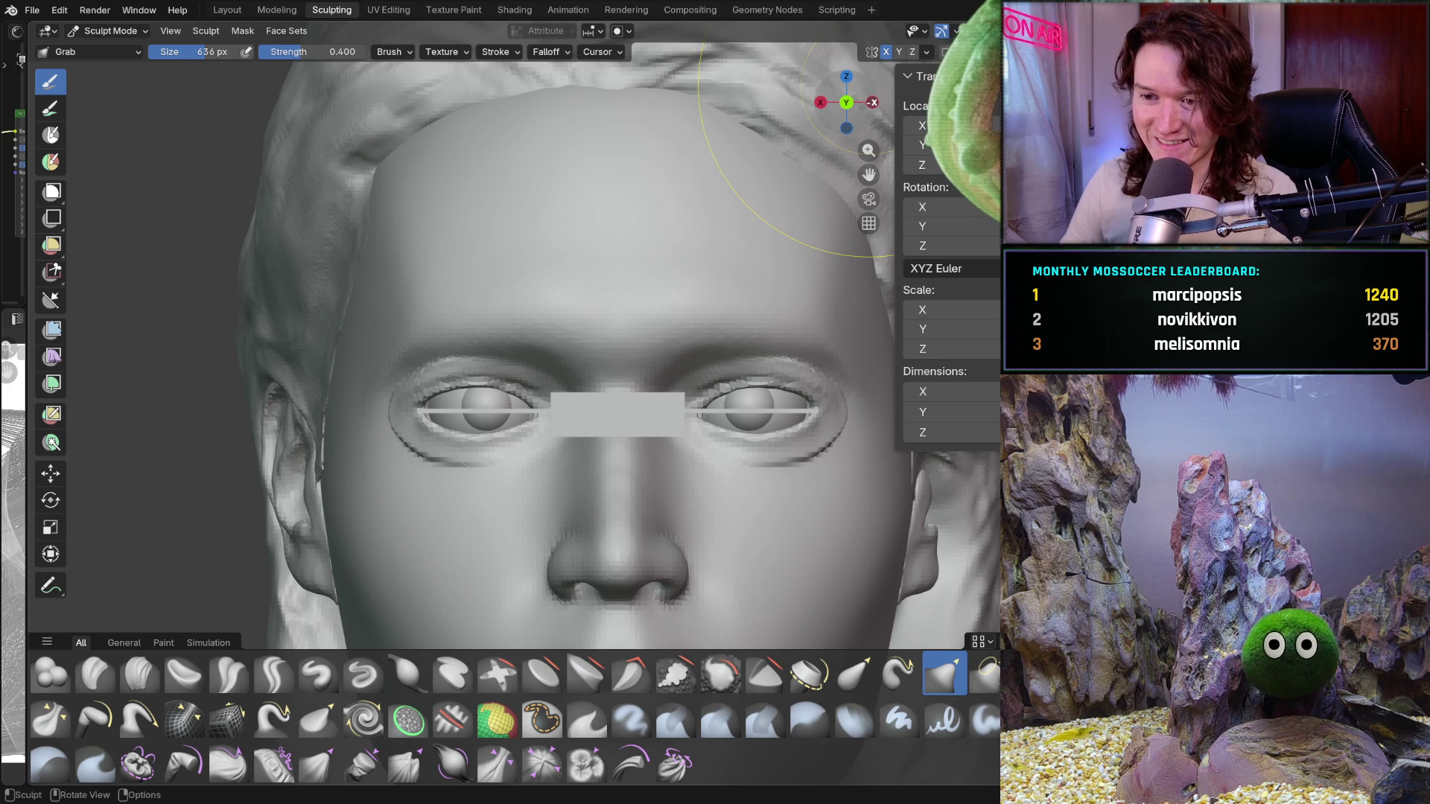
left_click_drag(478, 463, 475, 465)
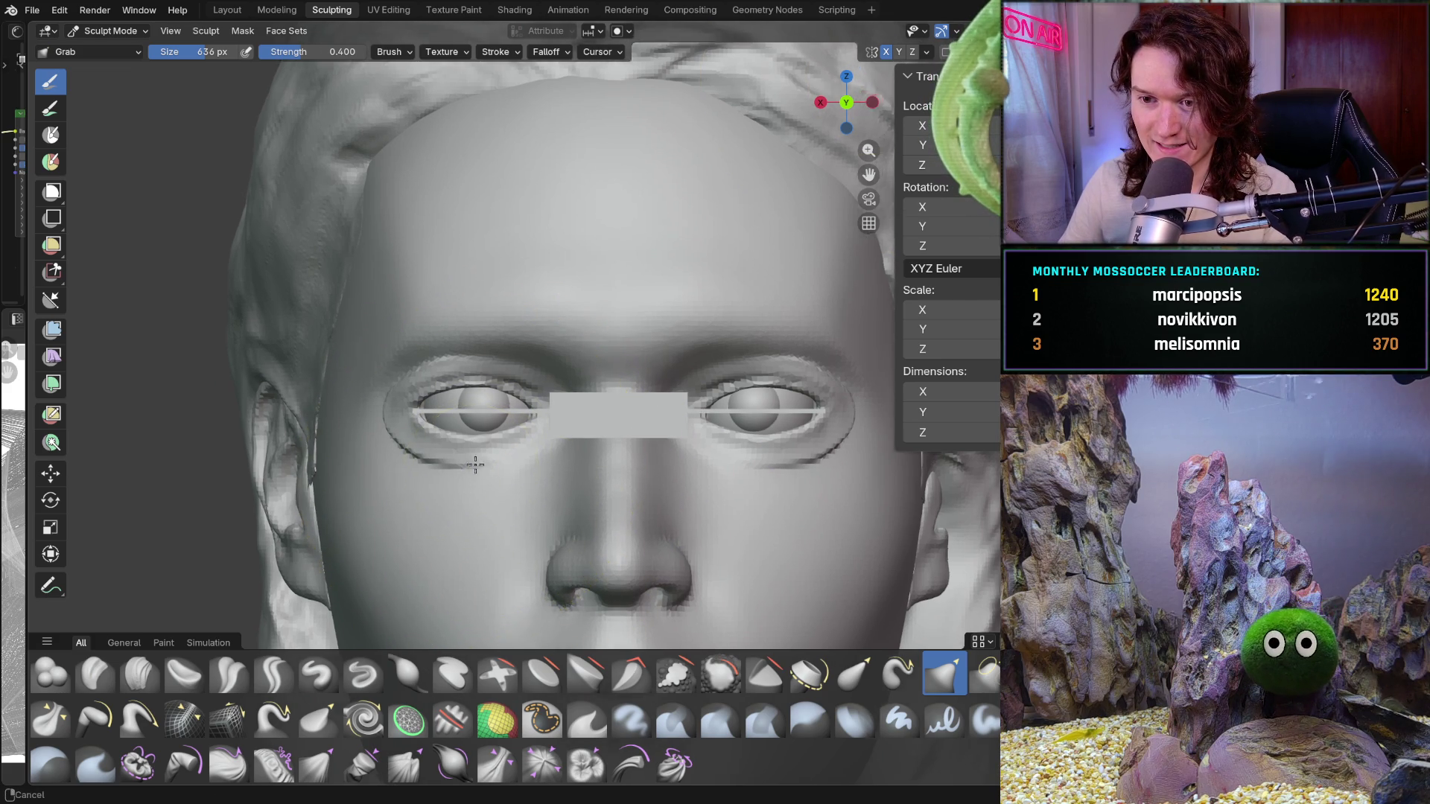
scroll(474, 466, "up", 1)
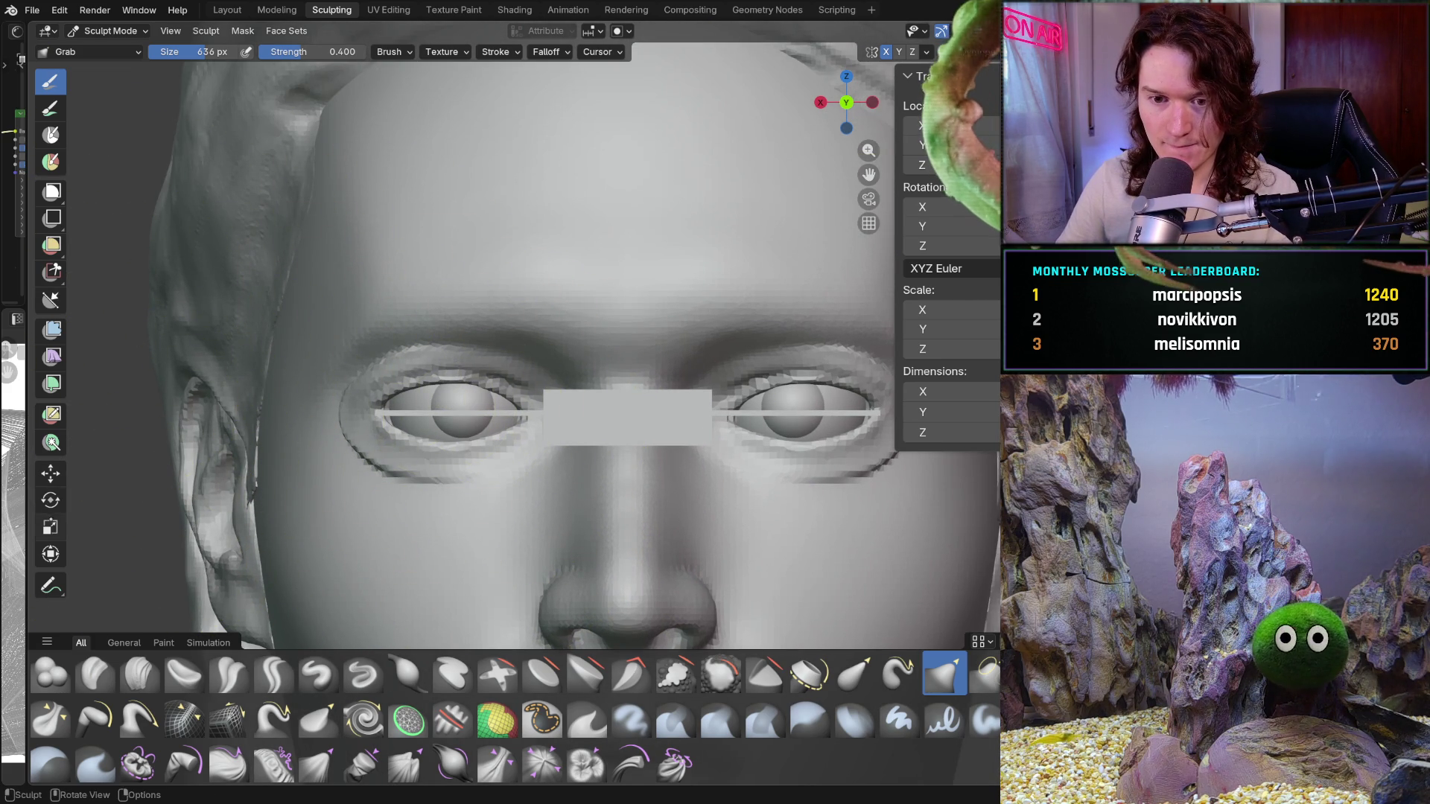
left_click(50, 473)
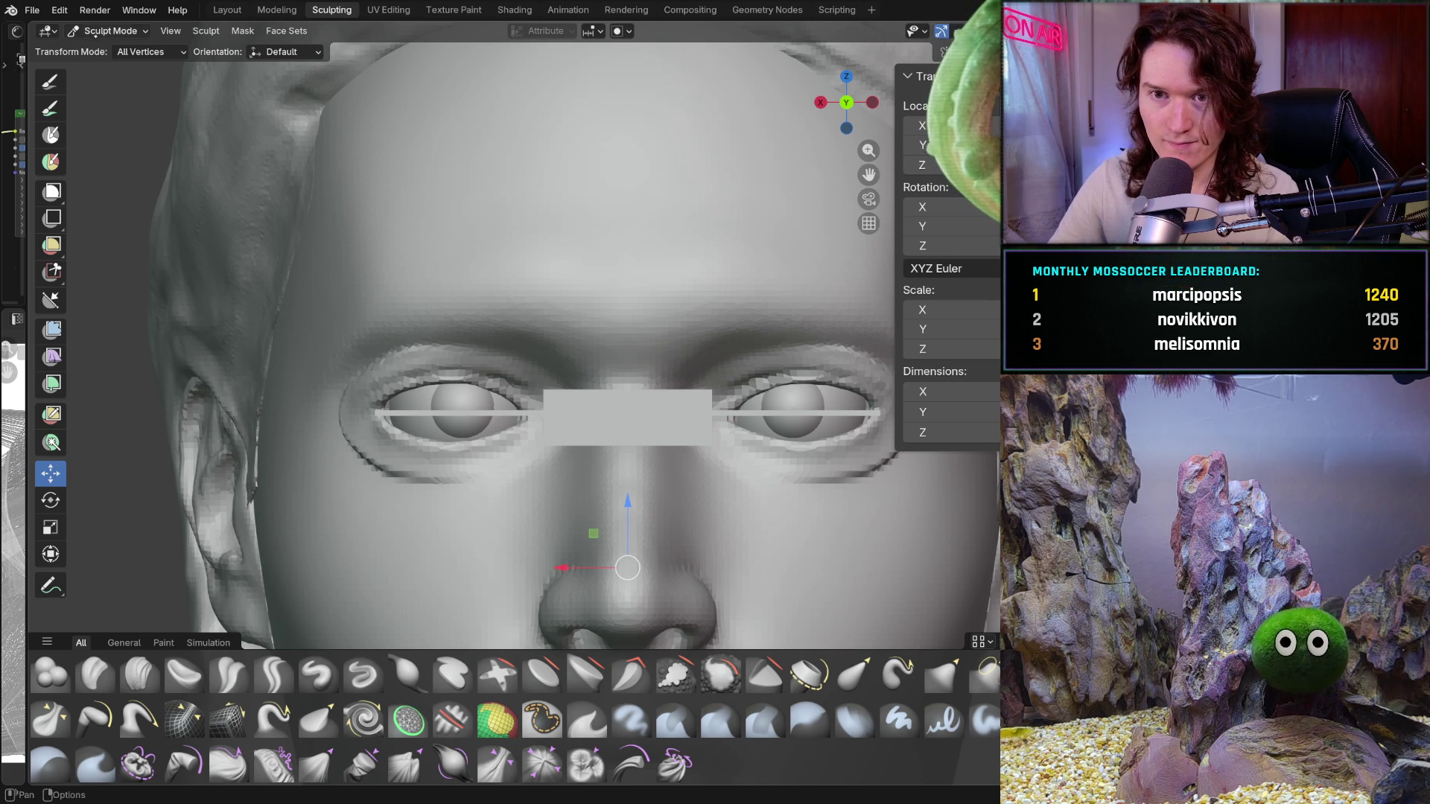
In Object Mode, slide the grey block onto the left eye with X-ray shading on
left_click(110, 30)
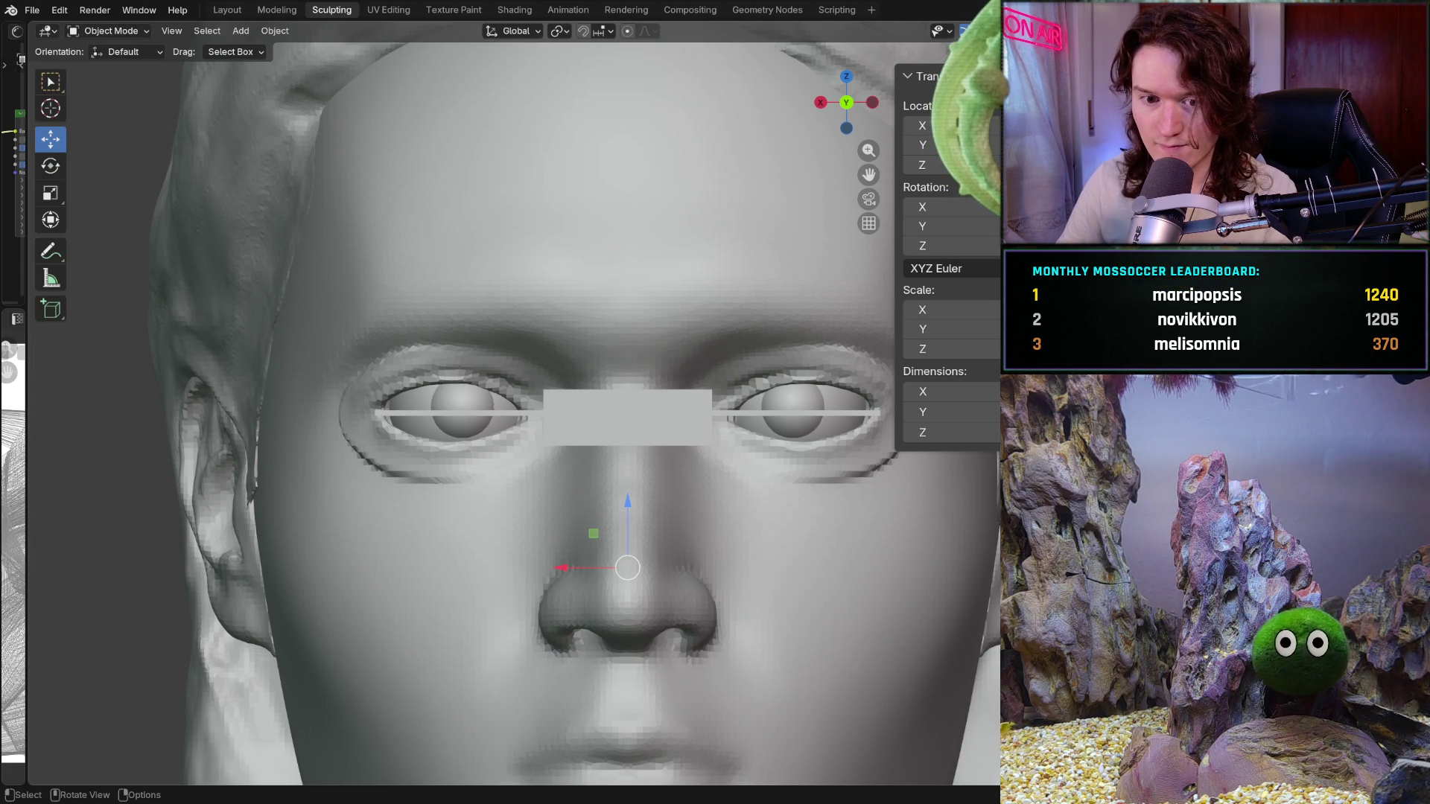
left_click_drag(559, 414, 391, 428)
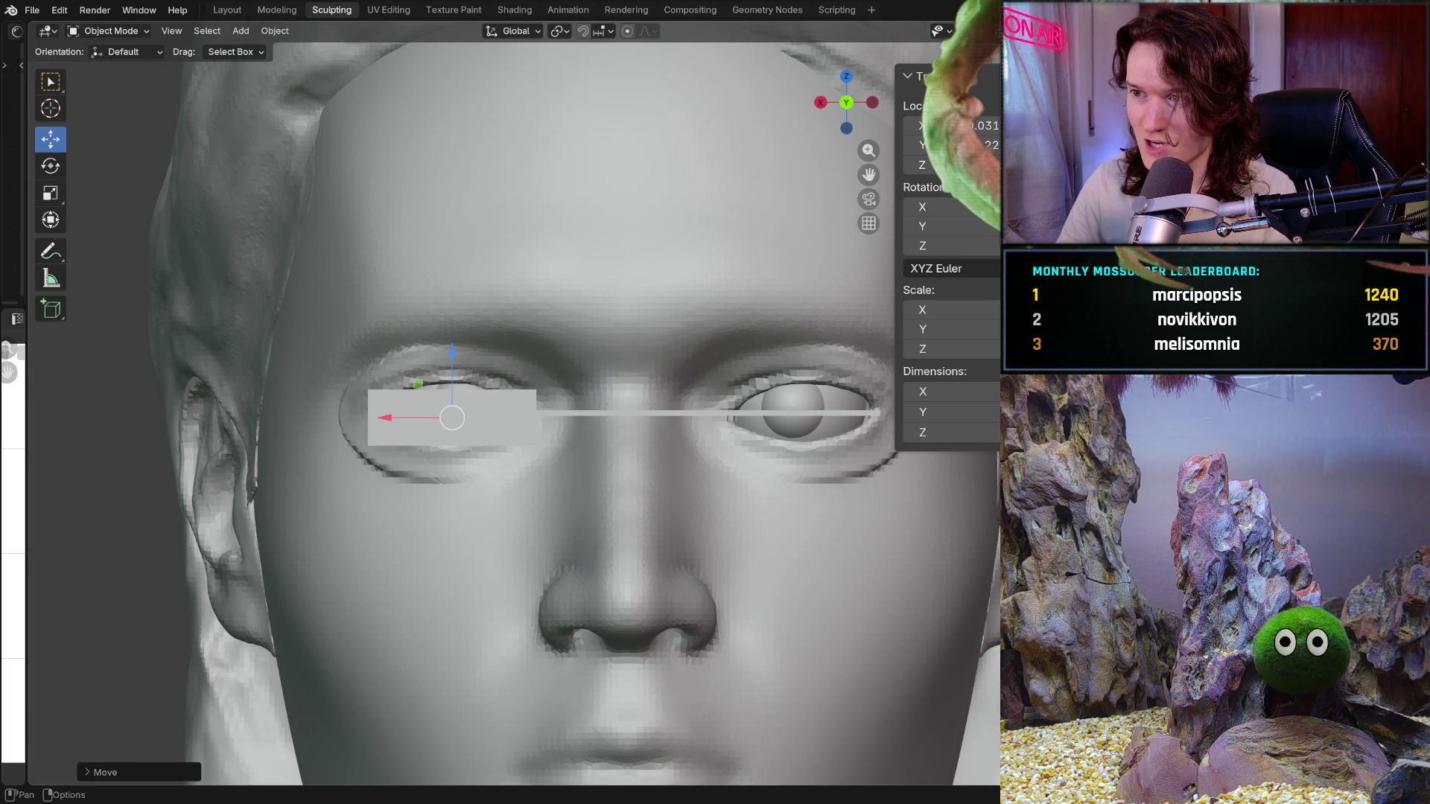
key("alt+z")
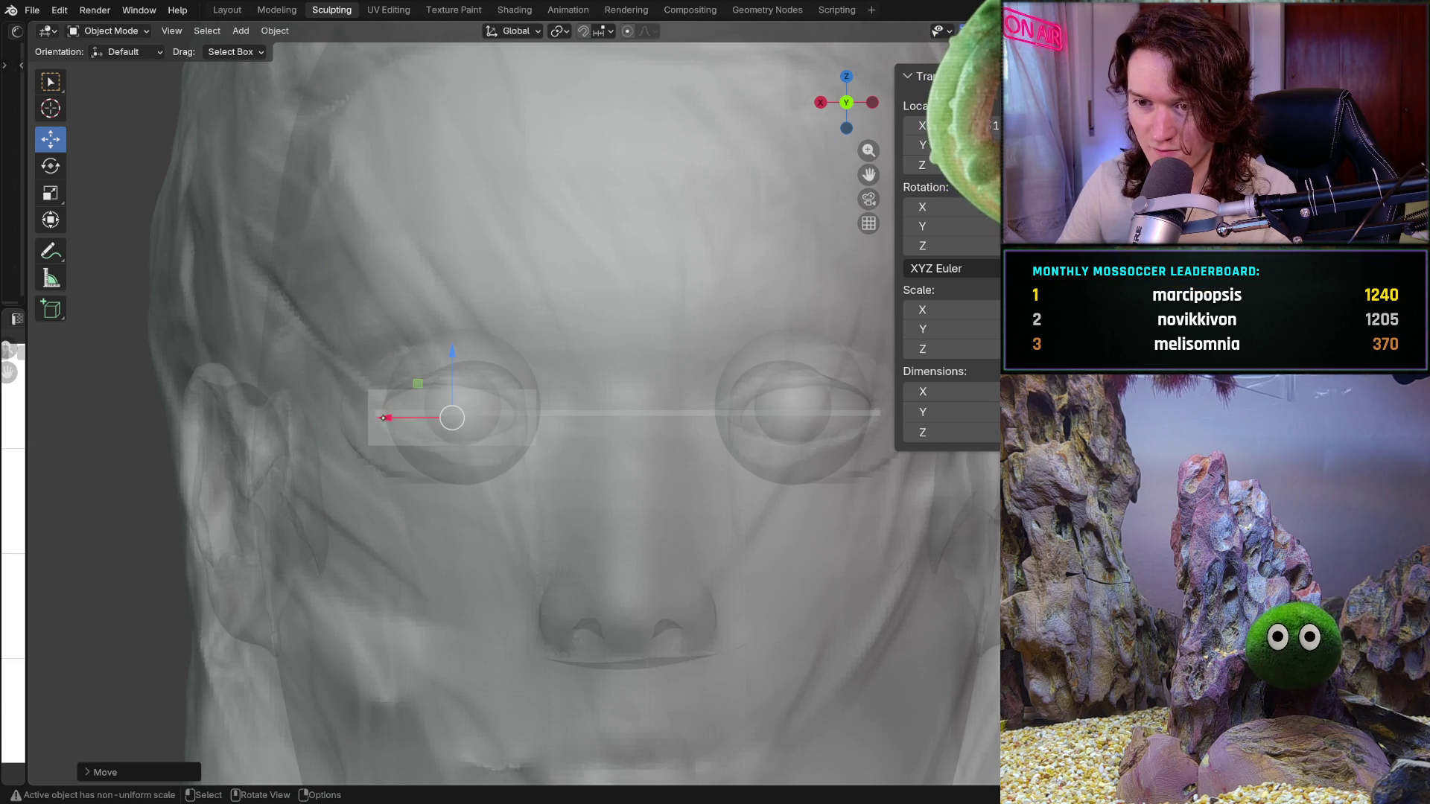
left_click_drag(384, 418, 377, 418)
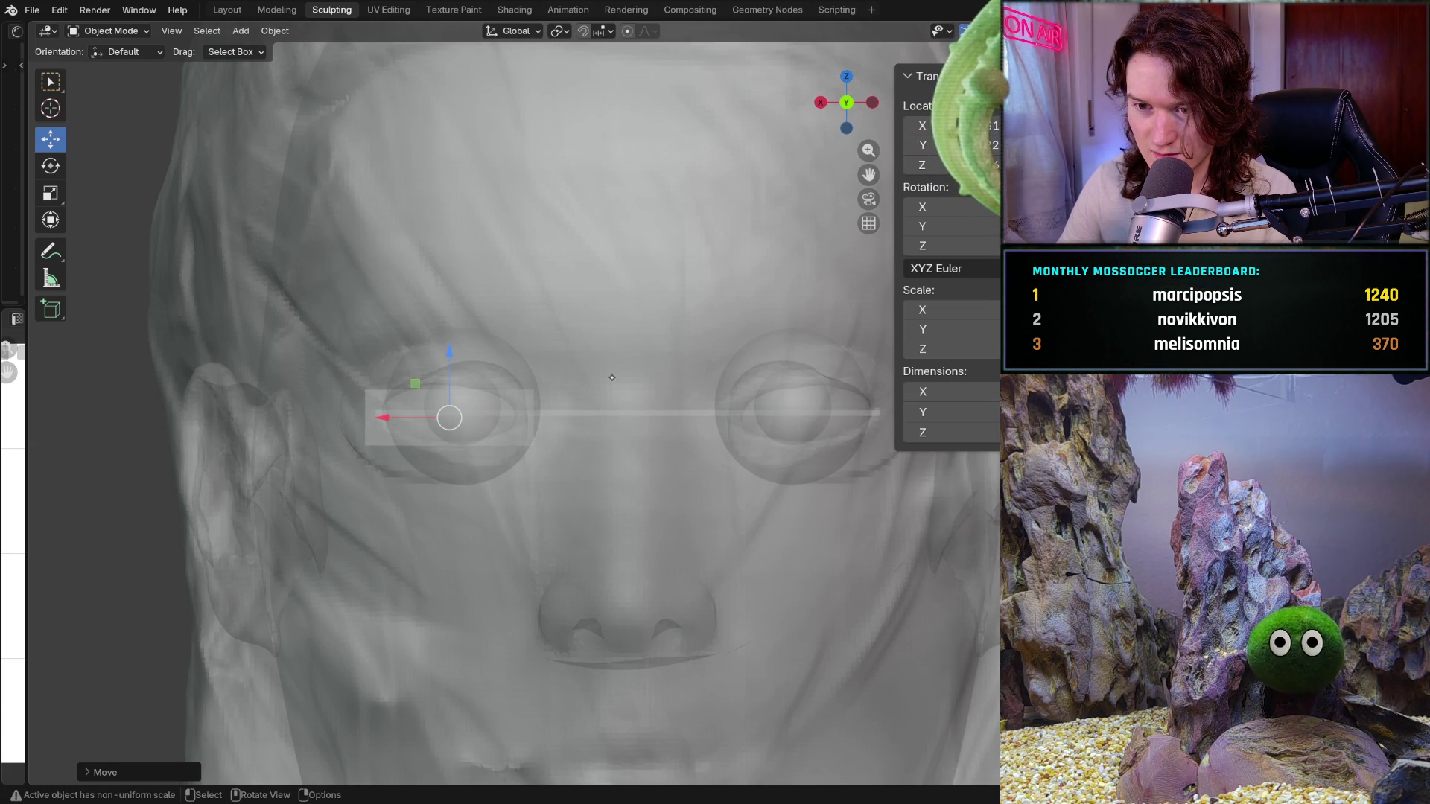
scroll(543, 394, "down", 5)
scroll(543, 394, "up", 1)
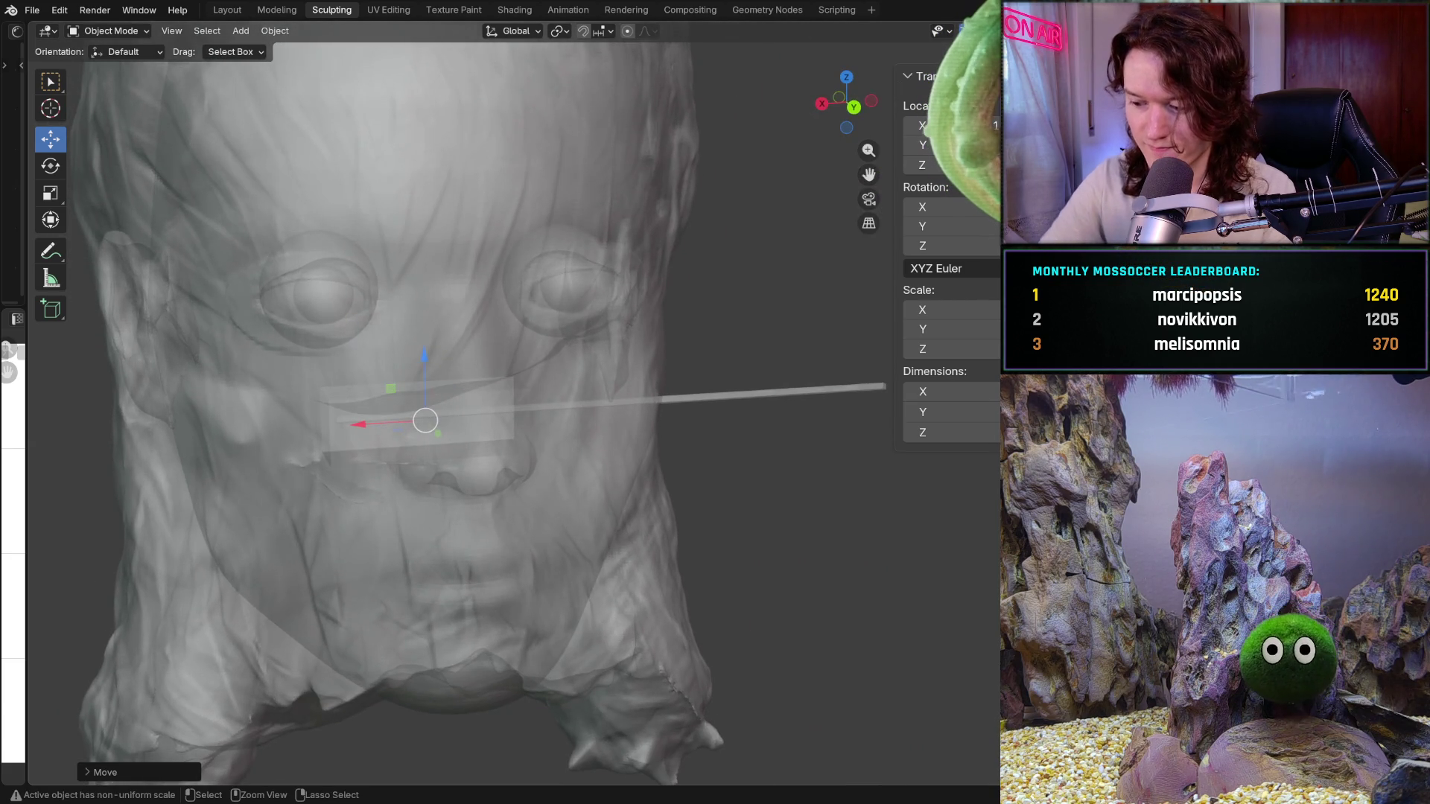
scroll(543, 394, "up", 4)
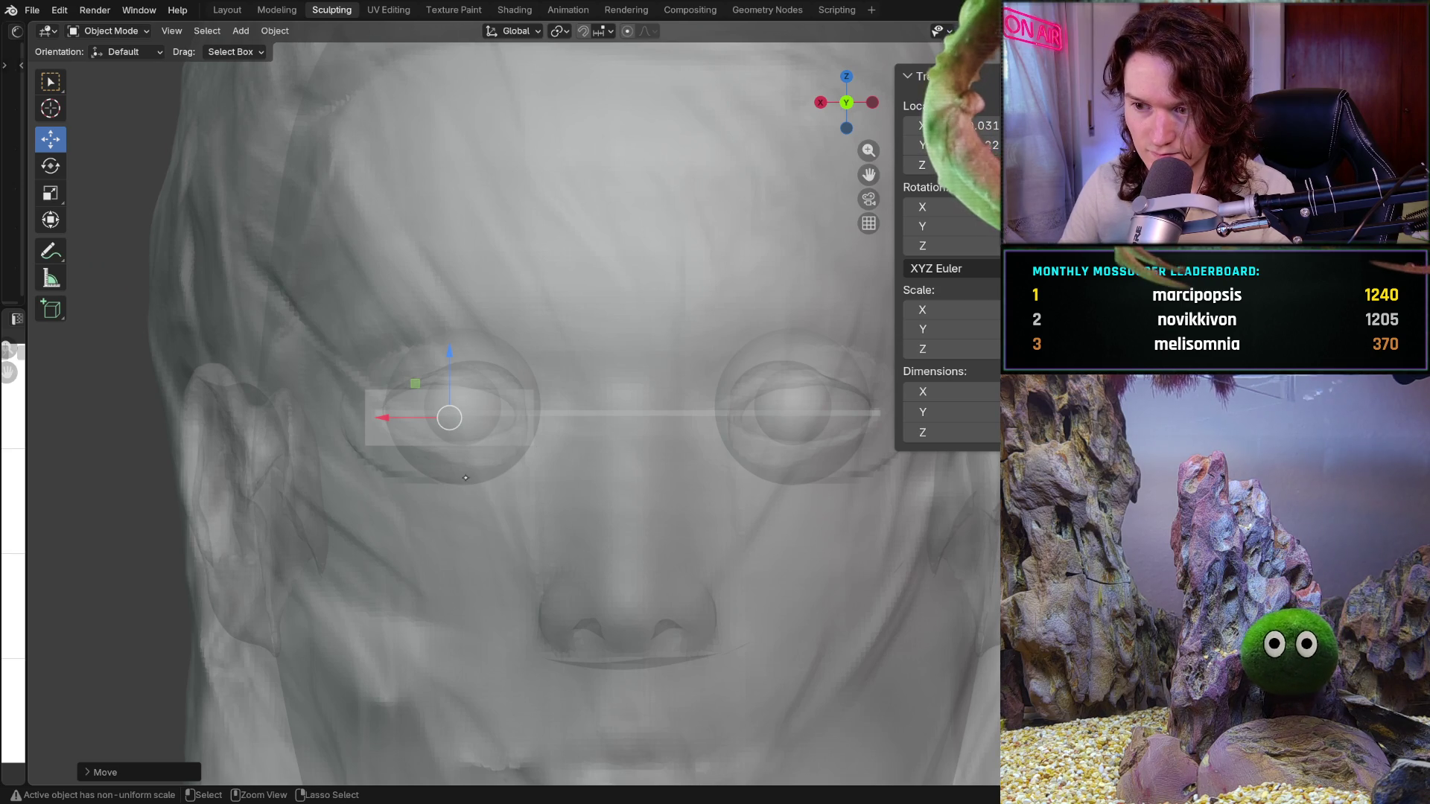
scroll(485, 462, "up", 1)
scroll(426, 408, "up", 2)
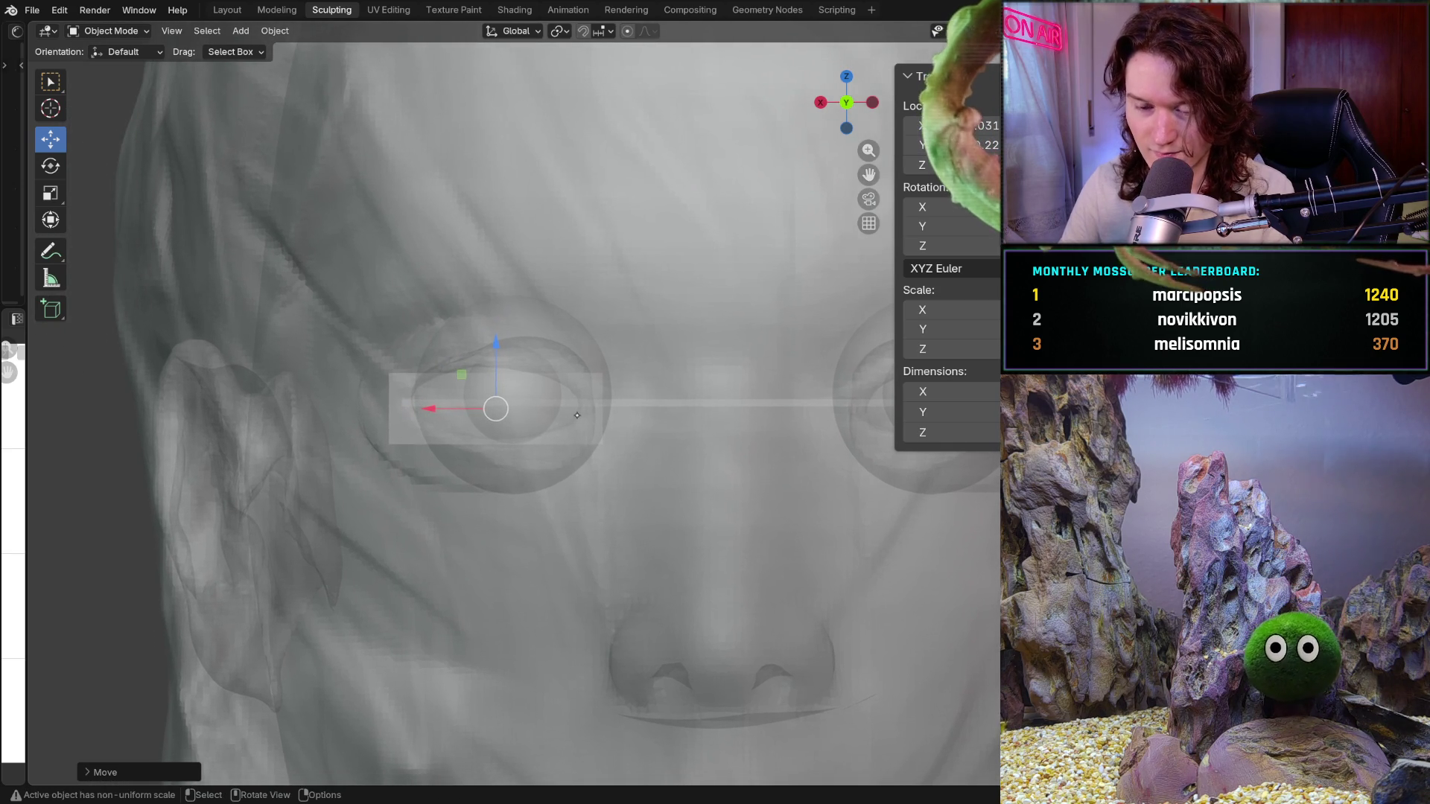
Select the left eyelid guide bar and shift it slightly along X
left_click(462, 428)
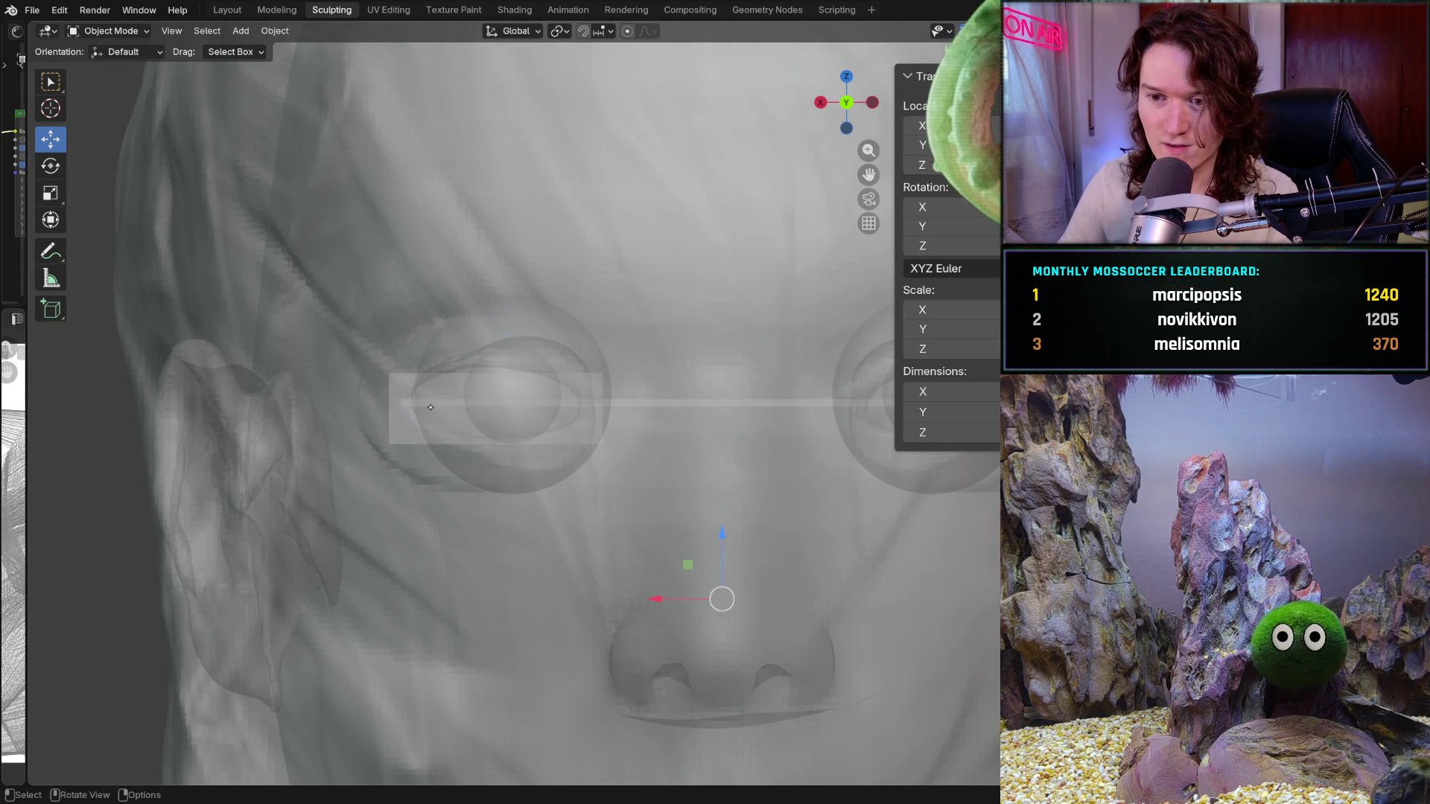
left_click(462, 427)
left_click(444, 431)
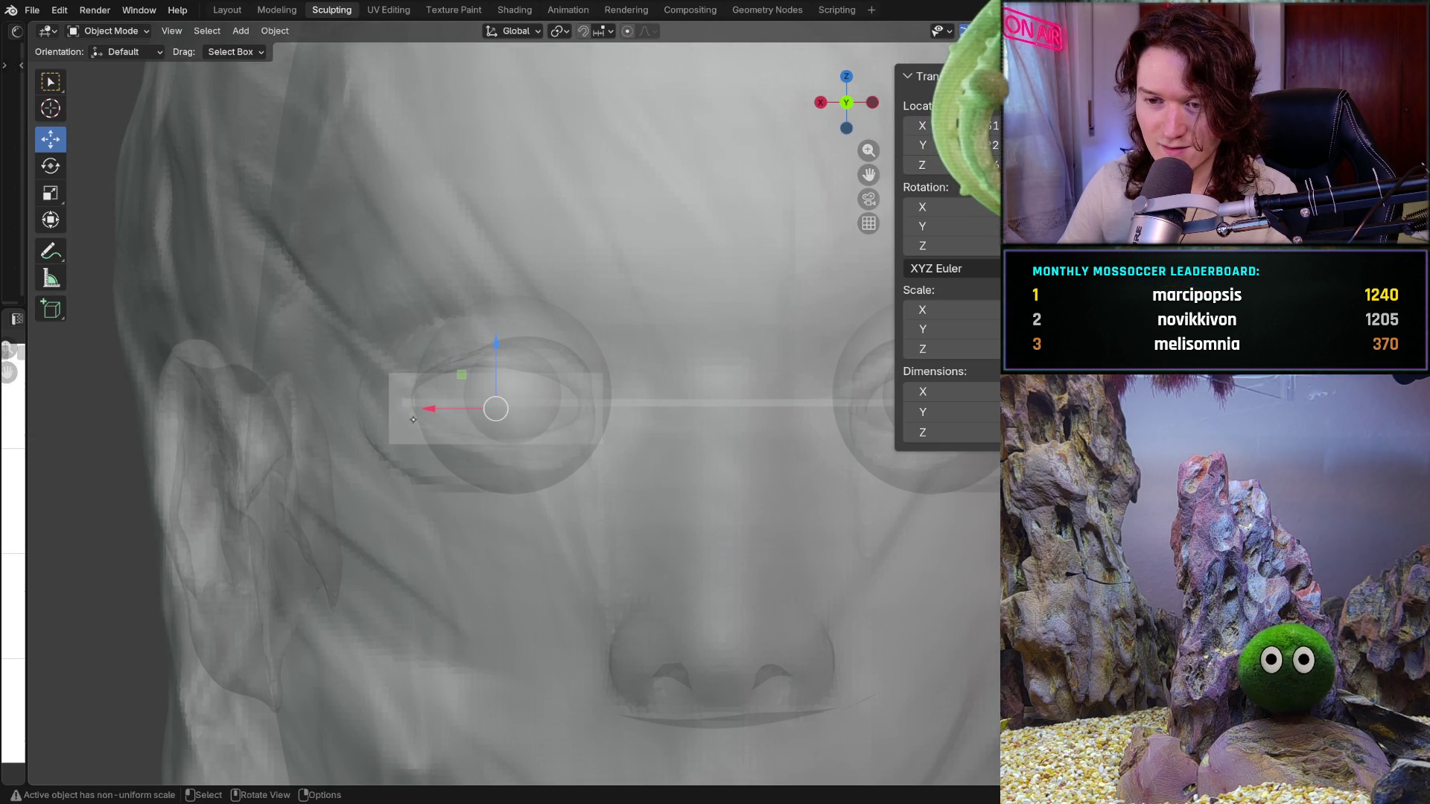
left_click_drag(433, 409, 419, 415)
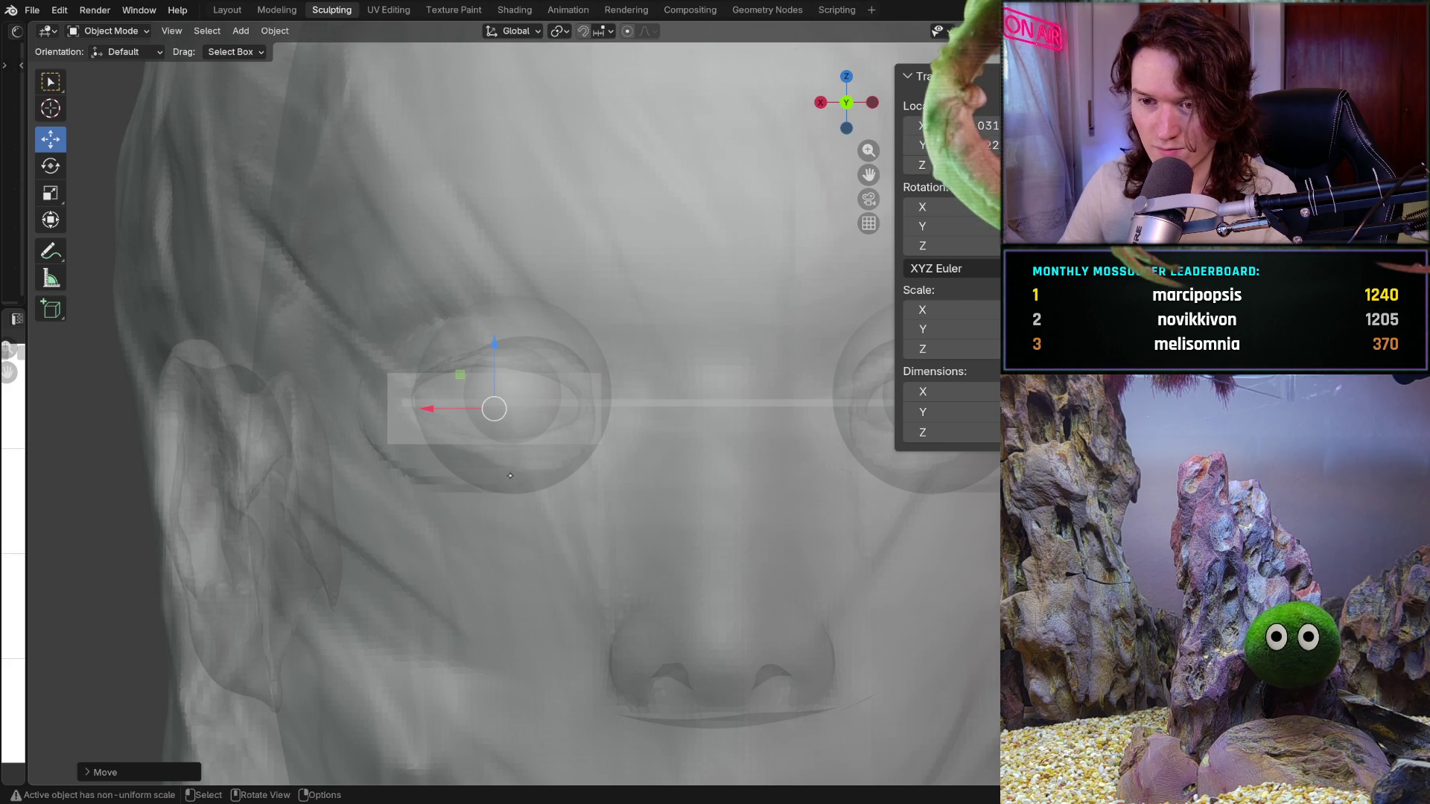
Reselect the grey block, move it back between the eyes, and return to solid shading
left_click(509, 477)
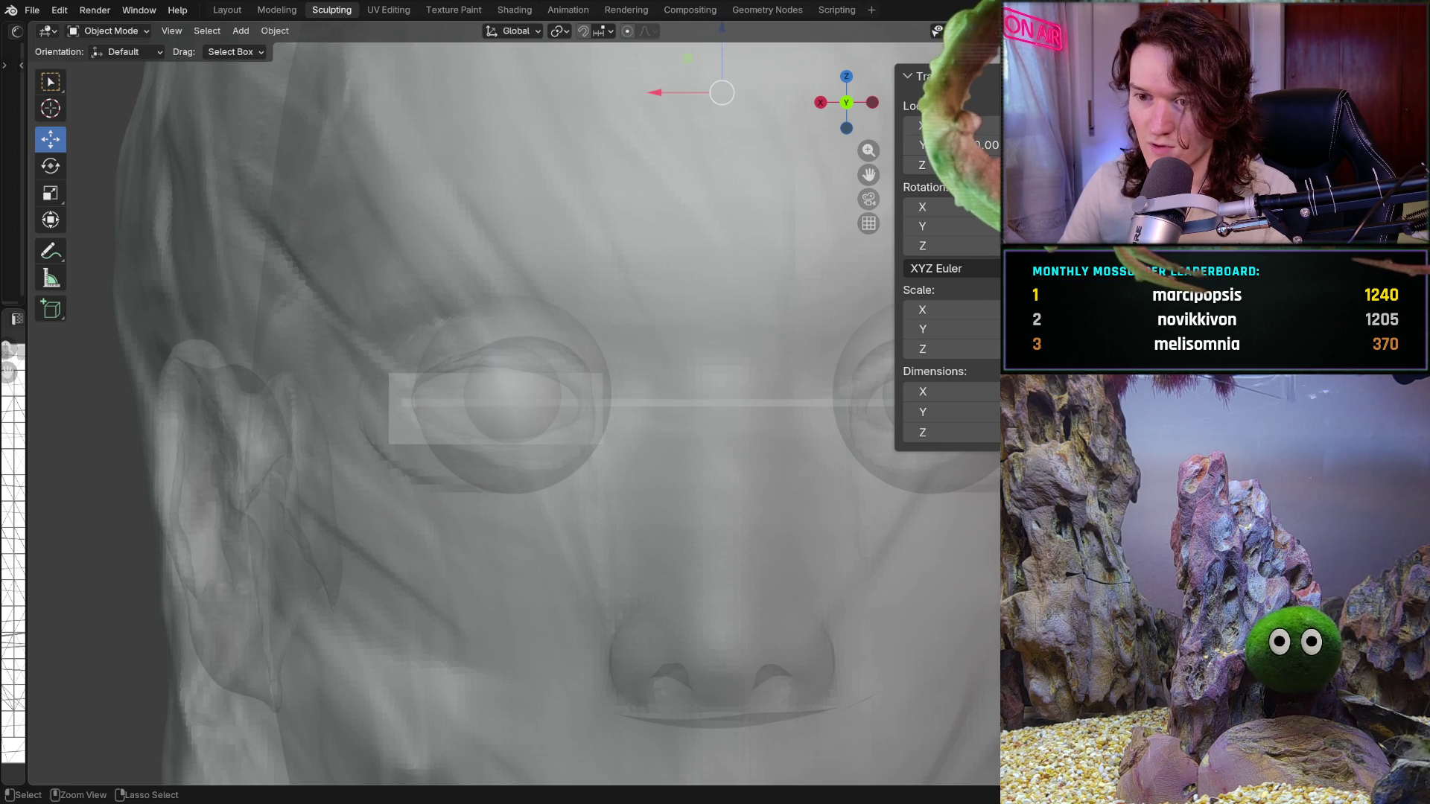
left_click(510, 476)
left_click(627, 362)
left_click(492, 409)
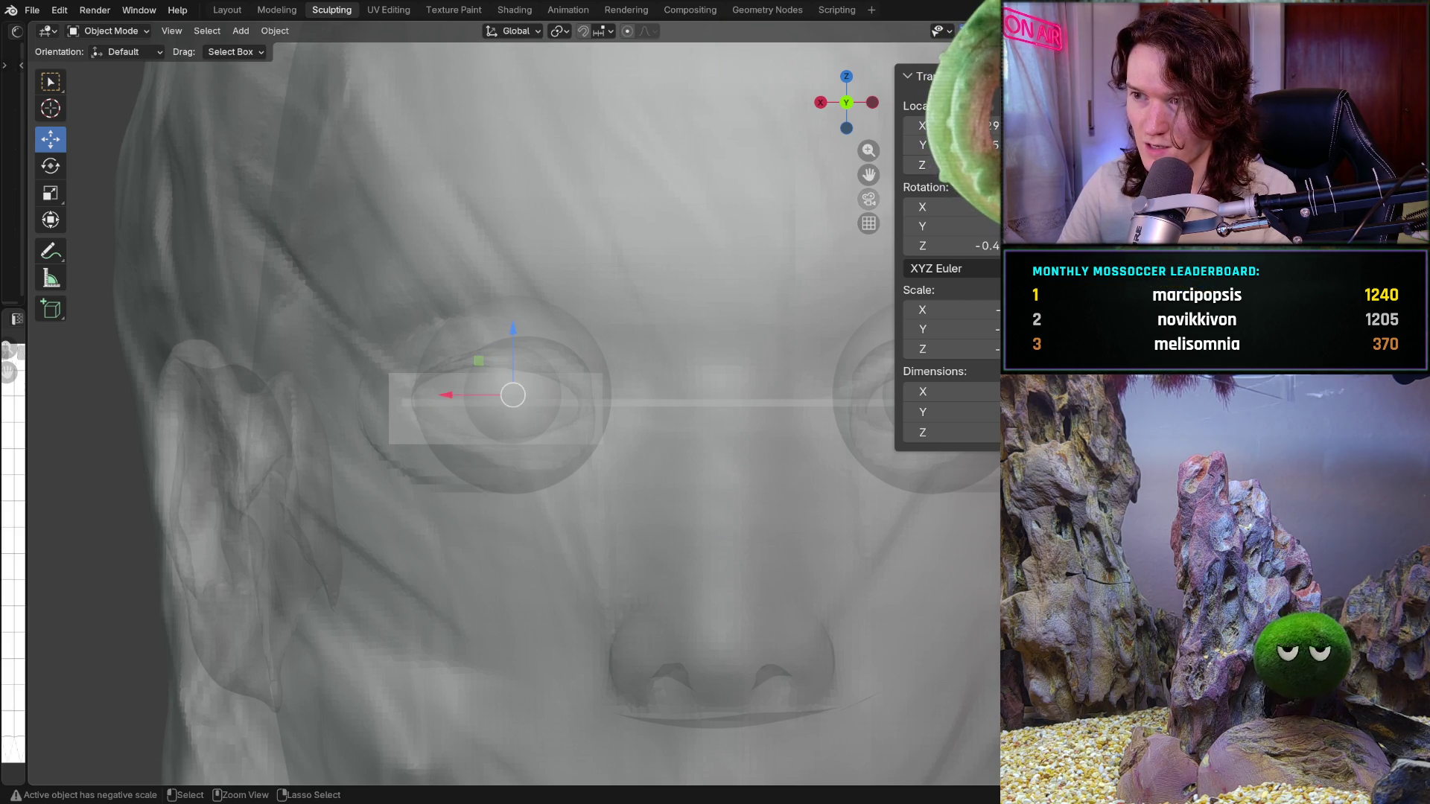
left_click_drag(487, 406, 722, 410)
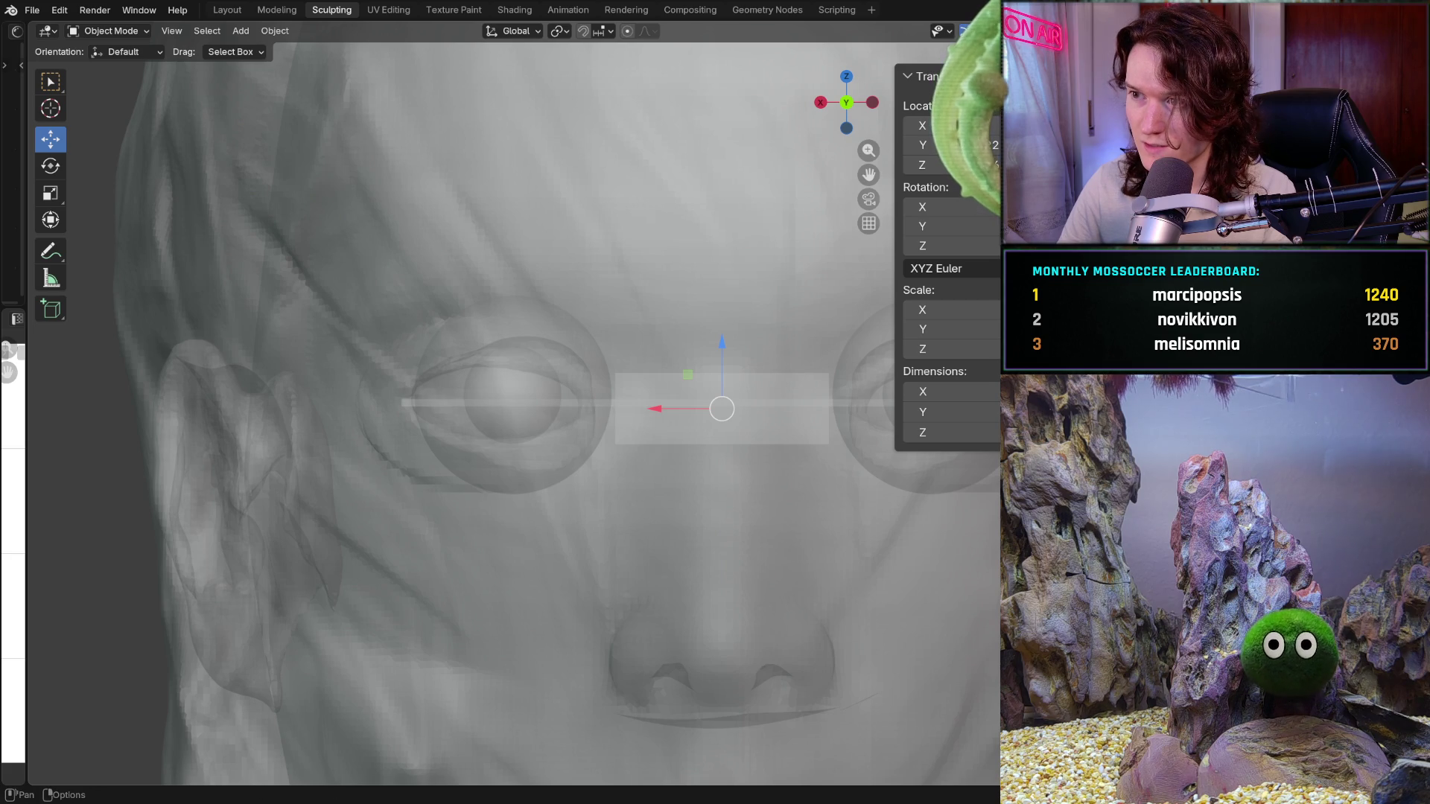
key("alt+z")
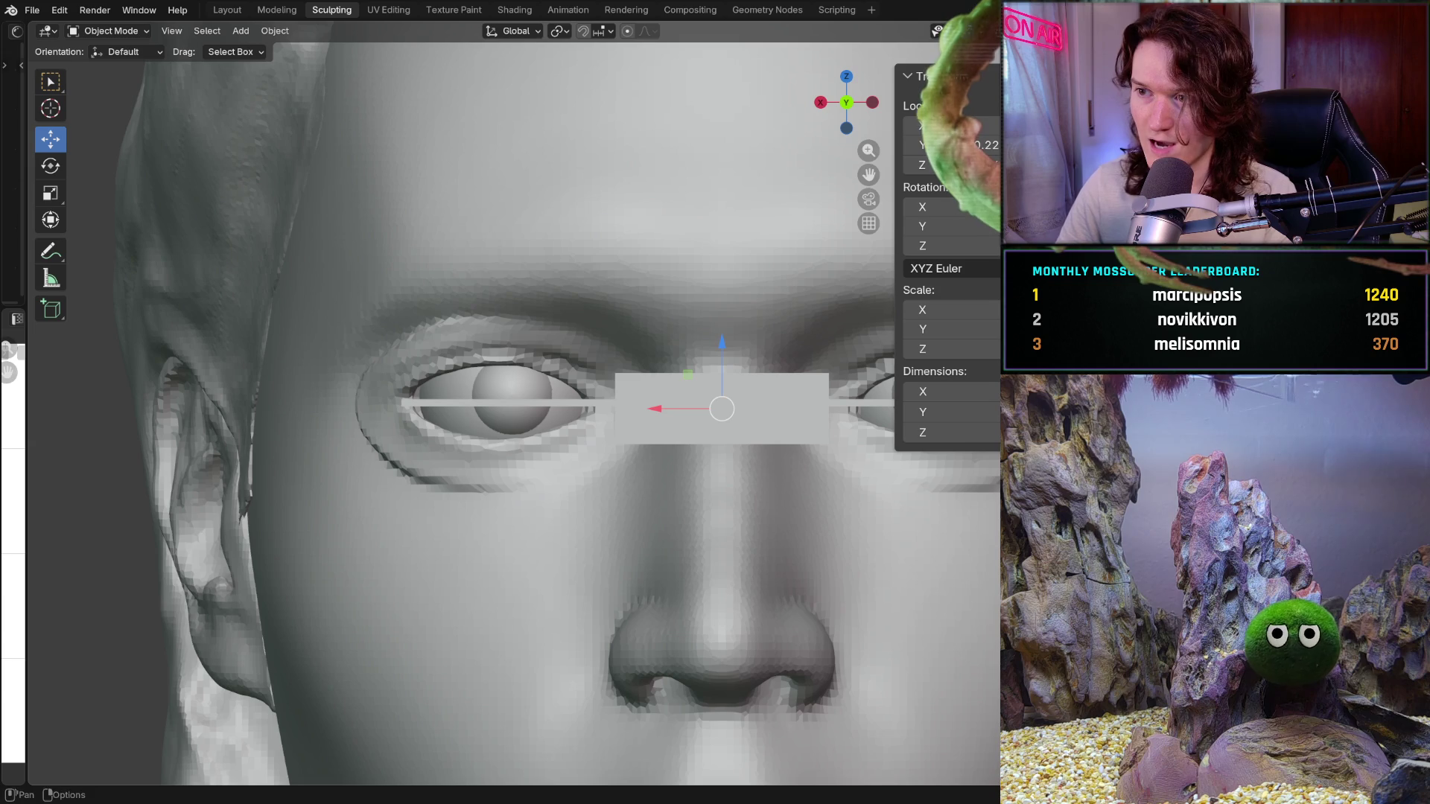
left_click(867, 175)
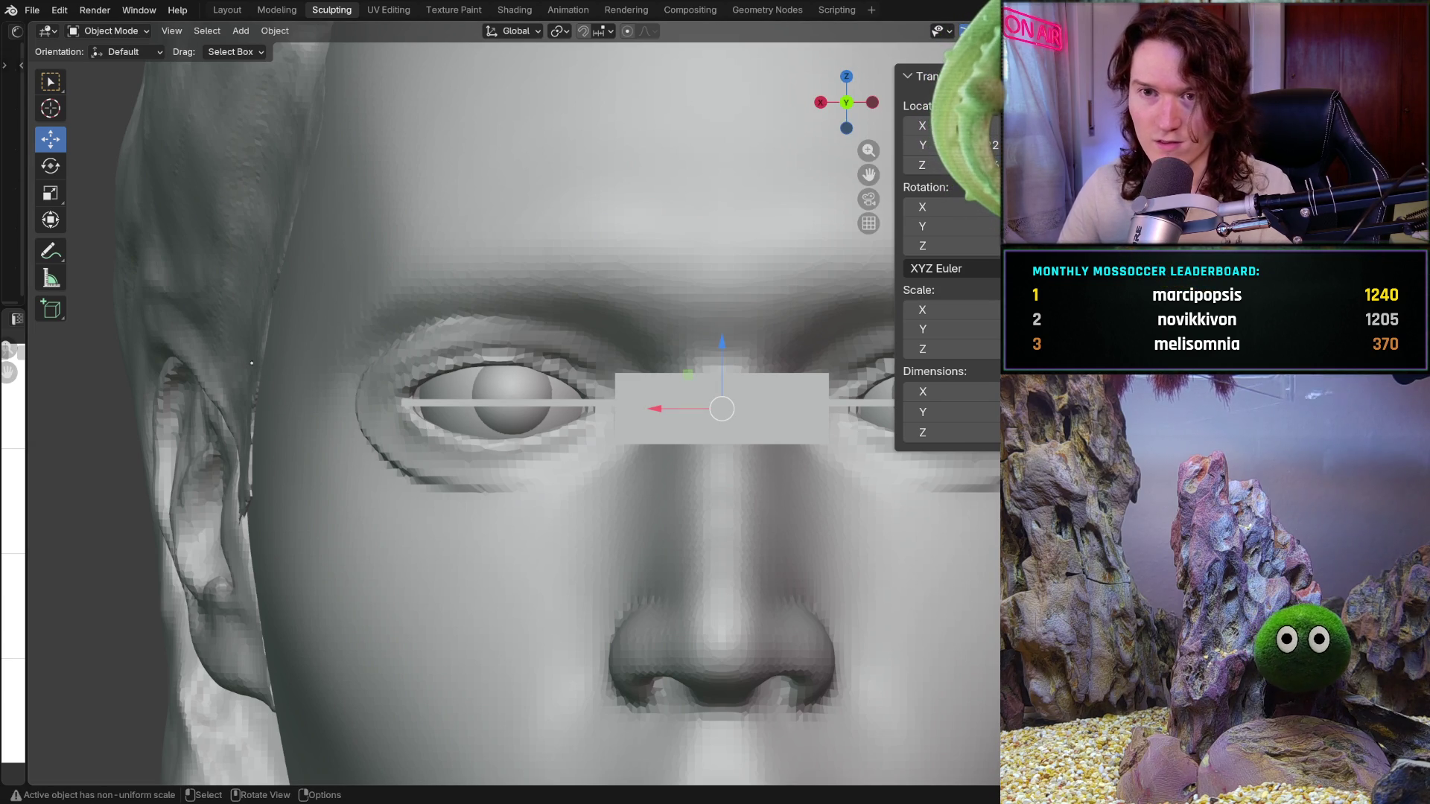
left_click(141, 30)
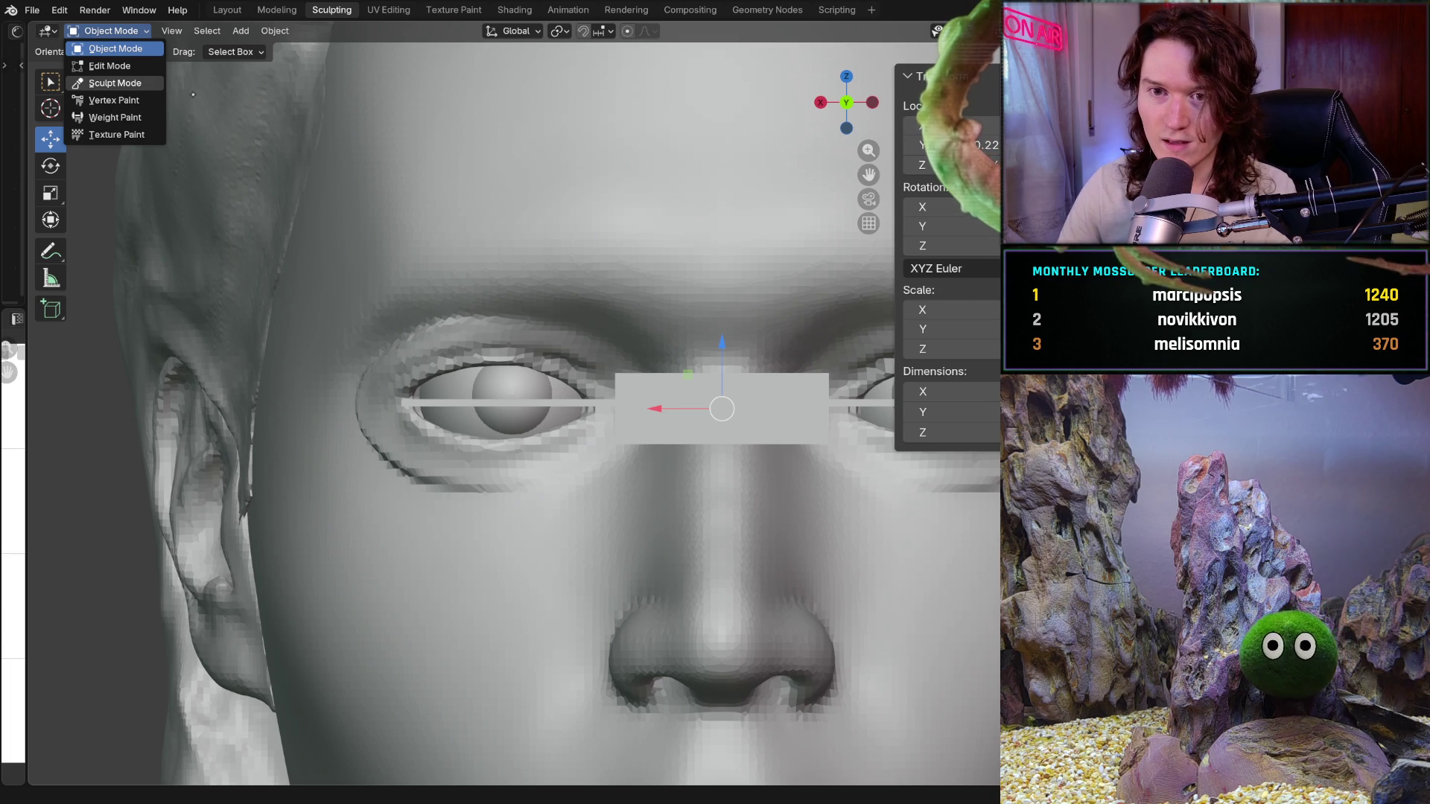
Back in Sculpt Mode, pick the Grab brush and enlarge its radius to about 714 px
left_click(115, 82)
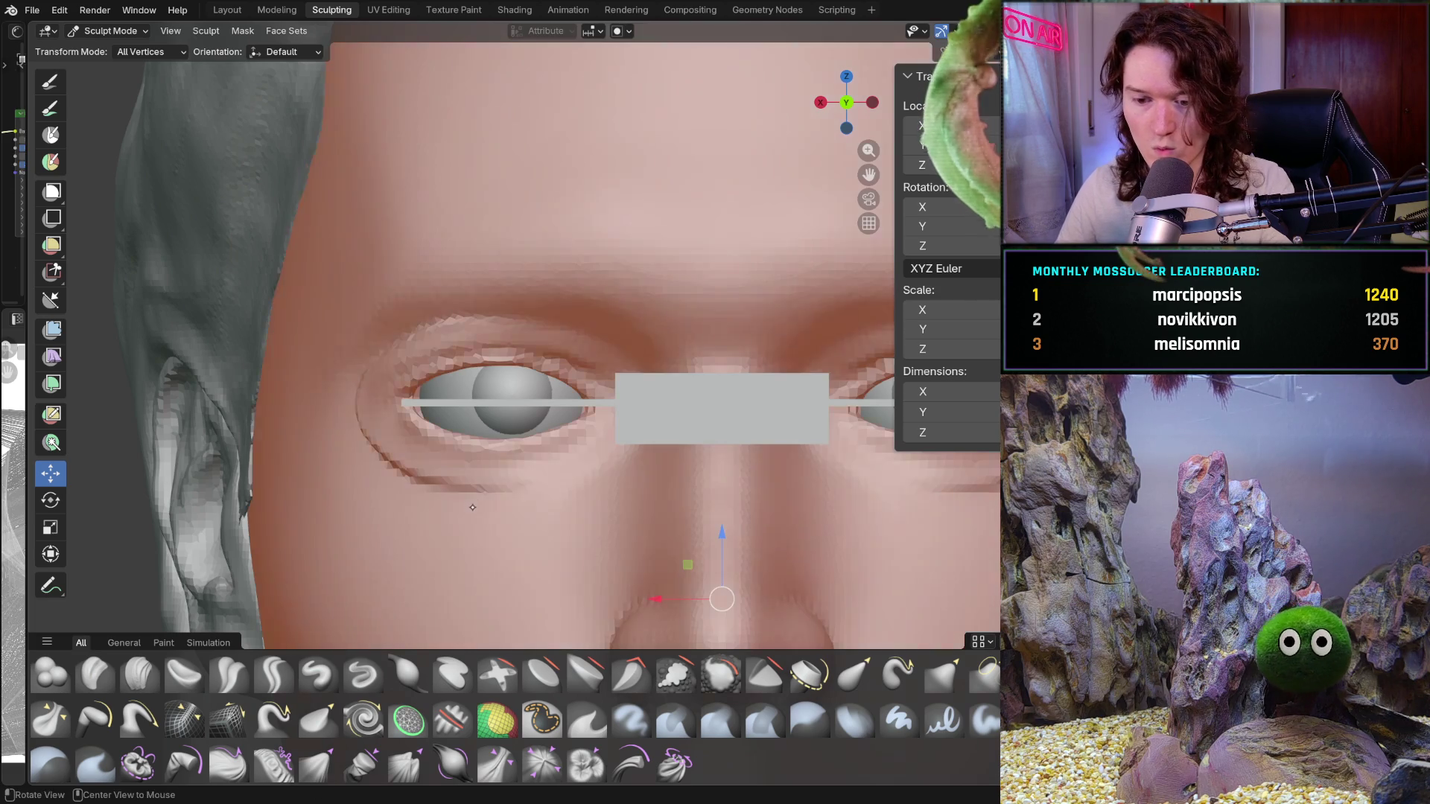
key("g")
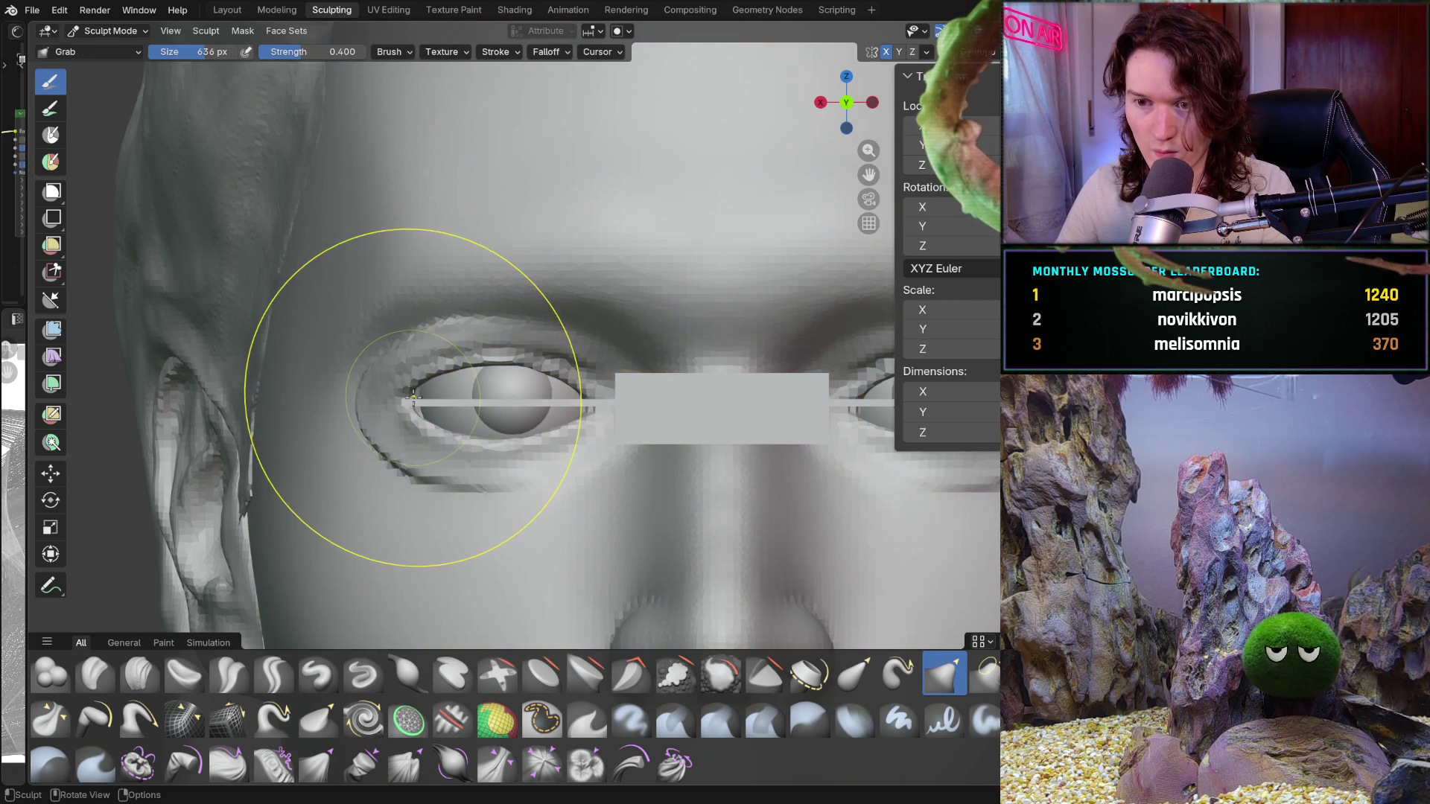
key("f")
left_click(431, 405)
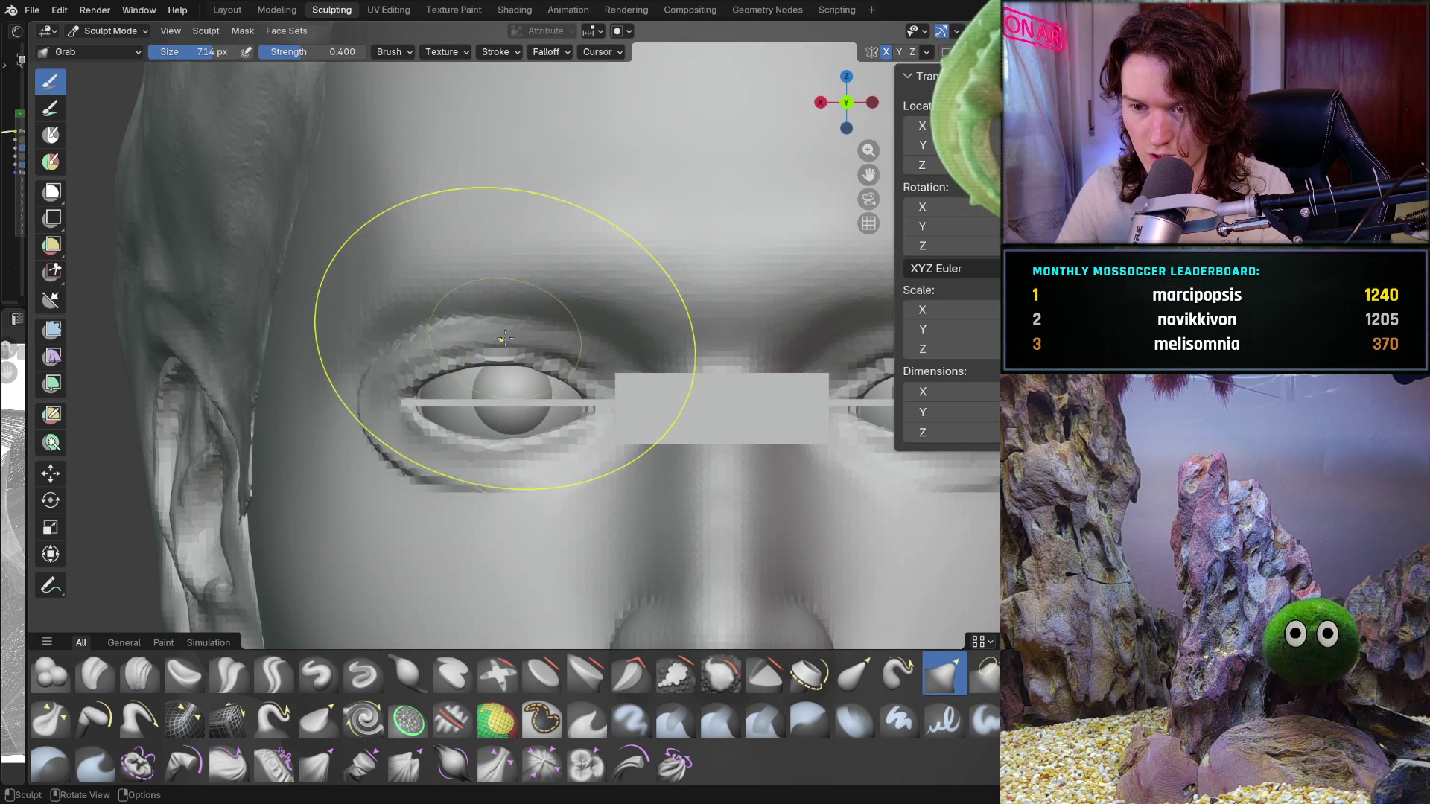
scroll(470, 391, "down", 2)
scroll(455, 430, "down", 1)
scroll(455, 430, "up", 3)
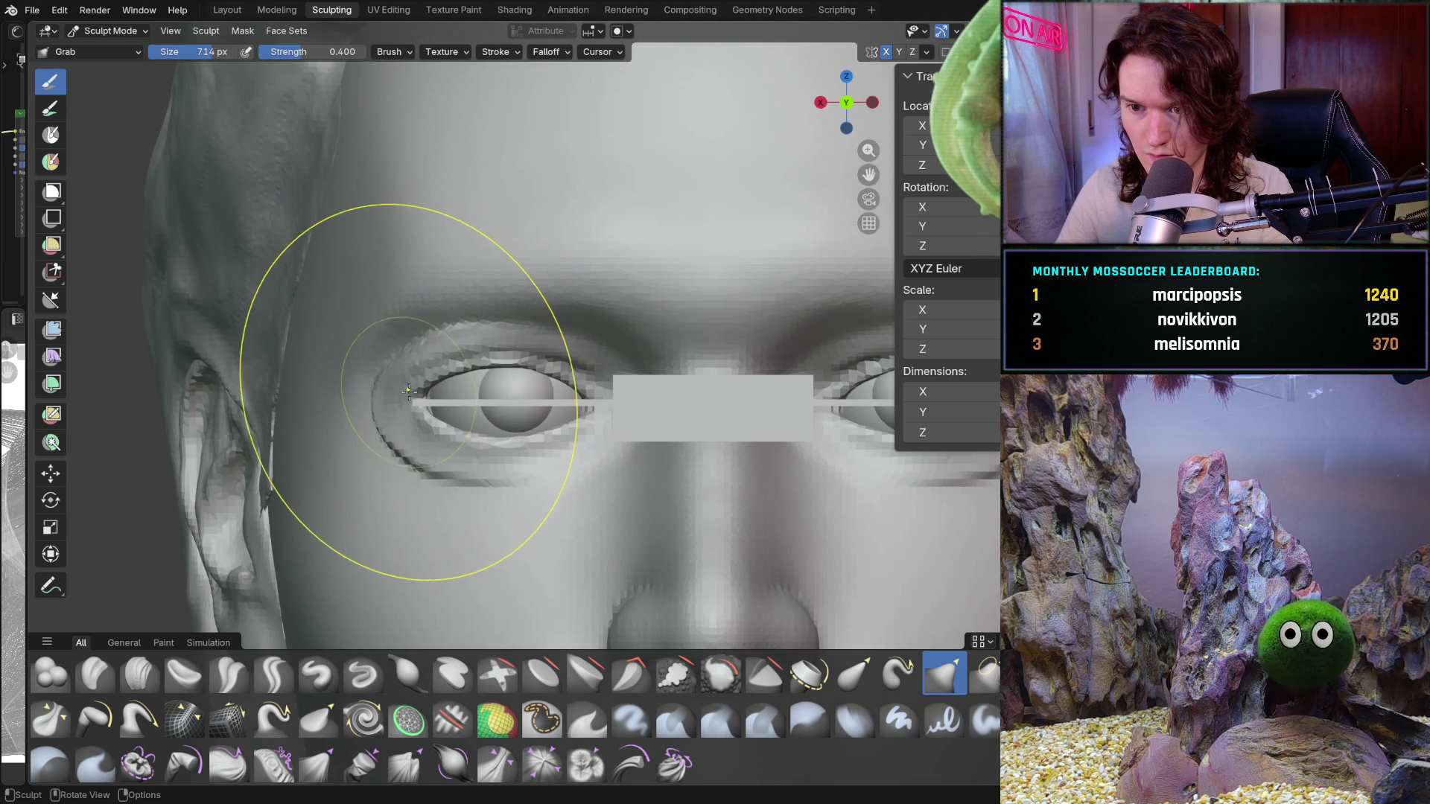
Pull the left eyelid and its outer corner closer around the eyeball, then check from an angle
left_click_drag(405, 403, 419, 403)
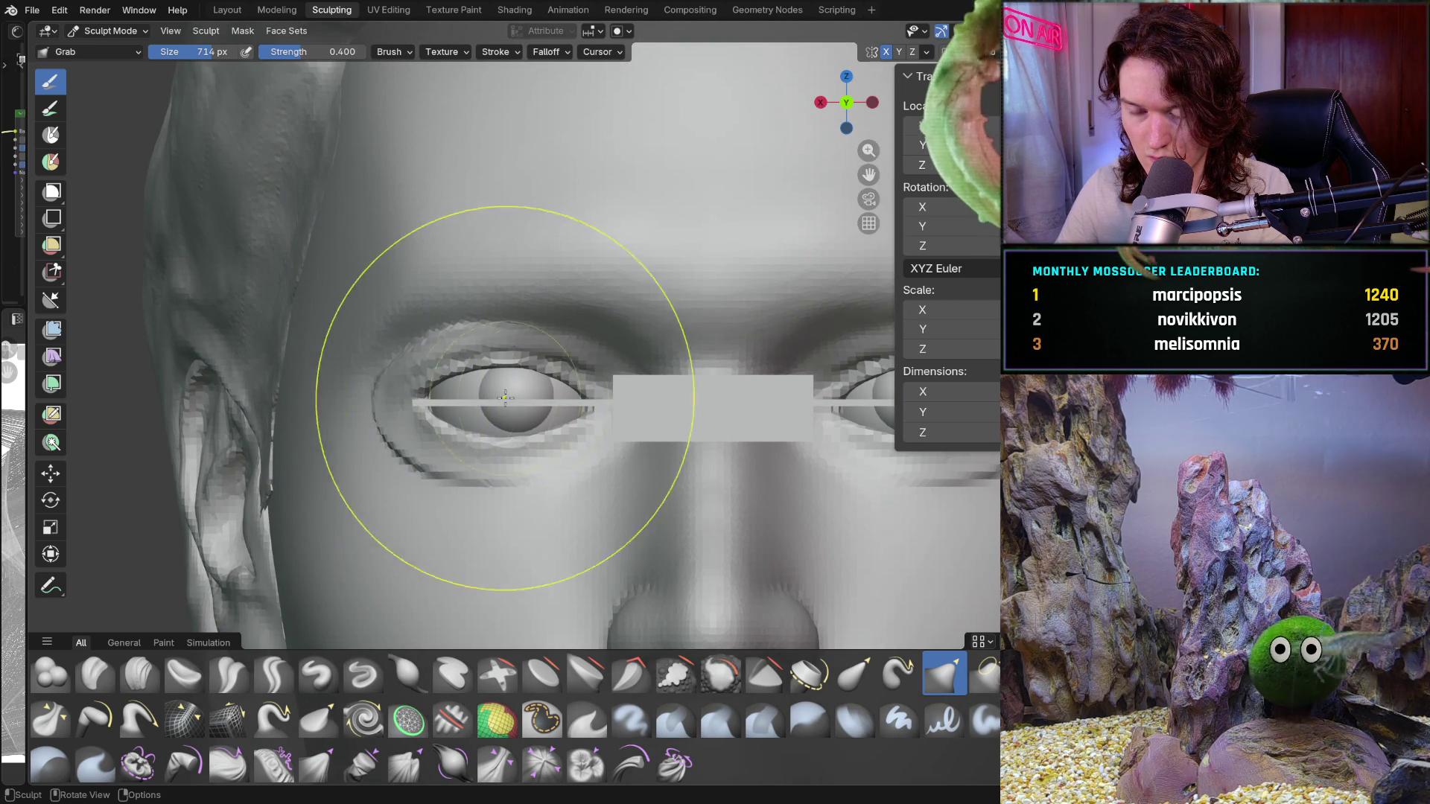
left_click_drag(582, 408, 559, 385)
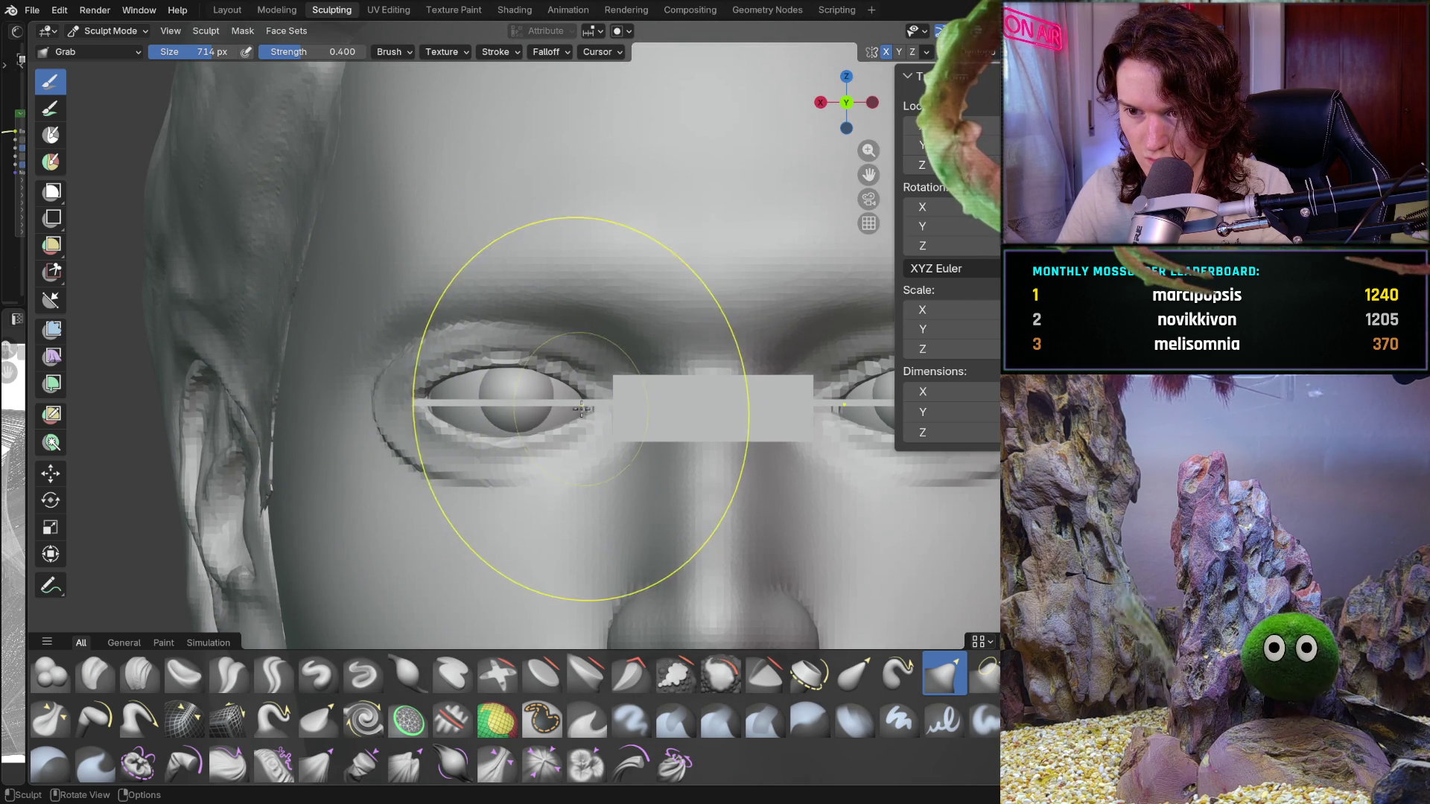
left_click_drag(424, 398, 425, 399)
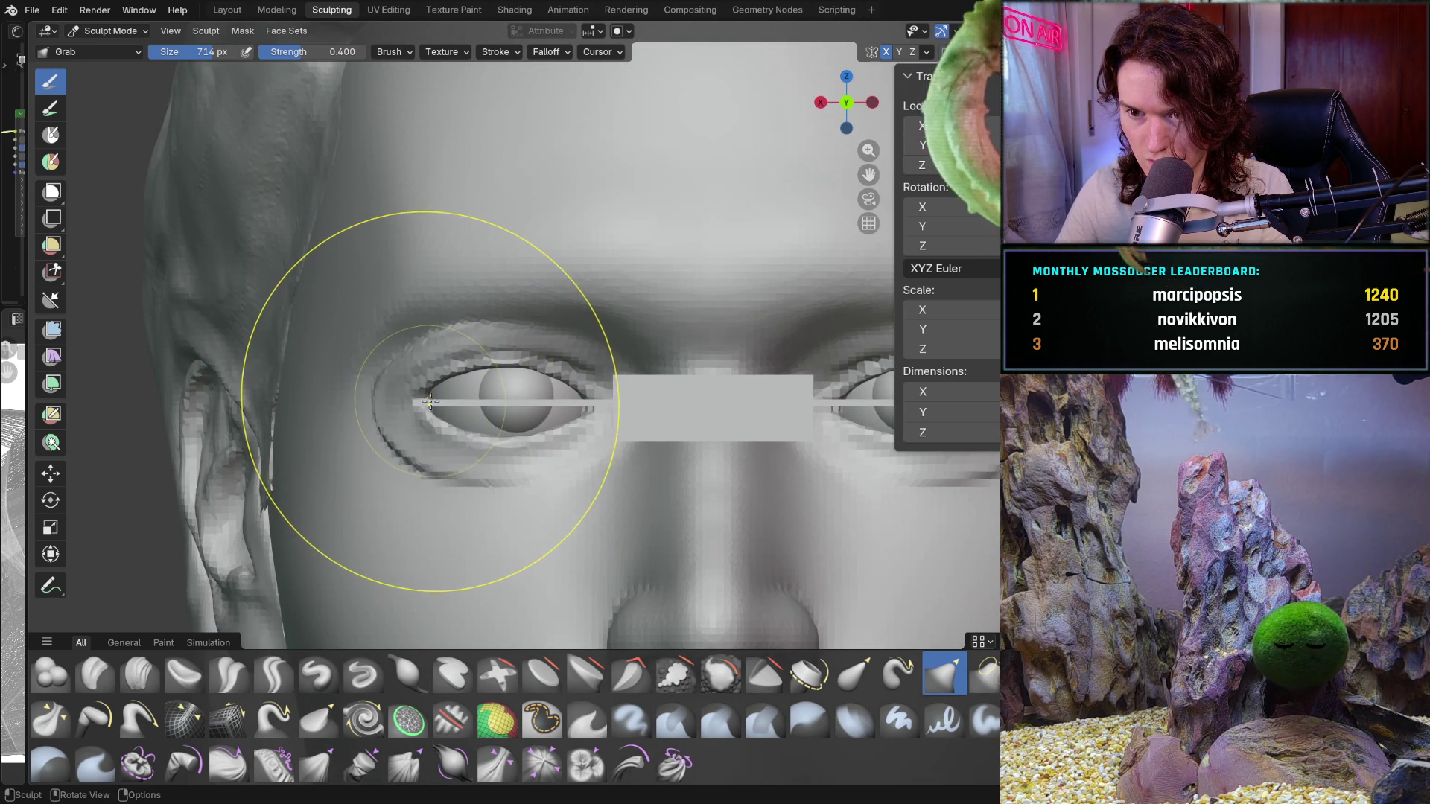
scroll(436, 493, "down", 2)
mouse_move(435, 493)
middle_mouse_down()
mouse_move(574, 446)
mouse_move(511, 415)
middle_mouse_up()
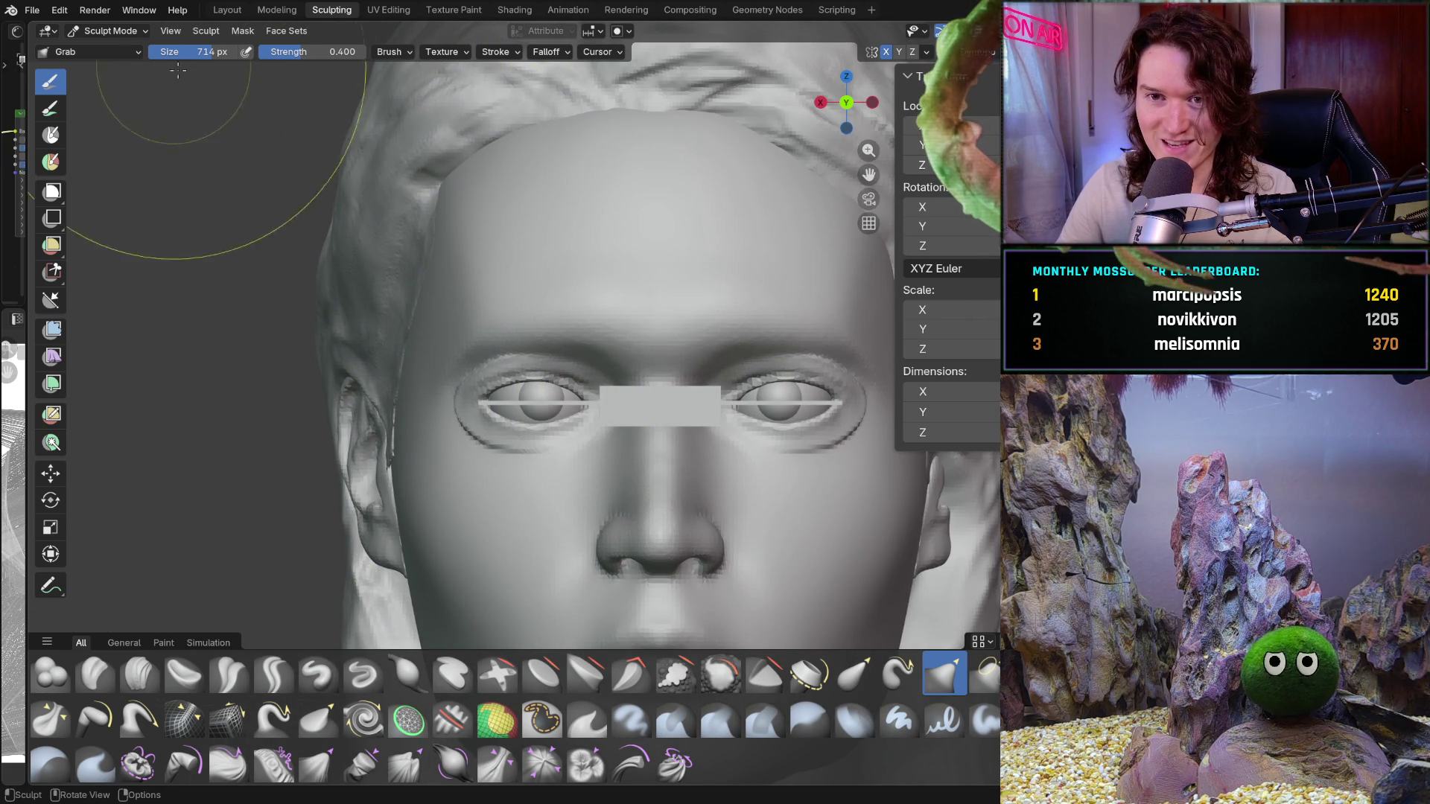
Select the grey block and move it along X over the left eye, nudging it into place
left_click(112, 31)
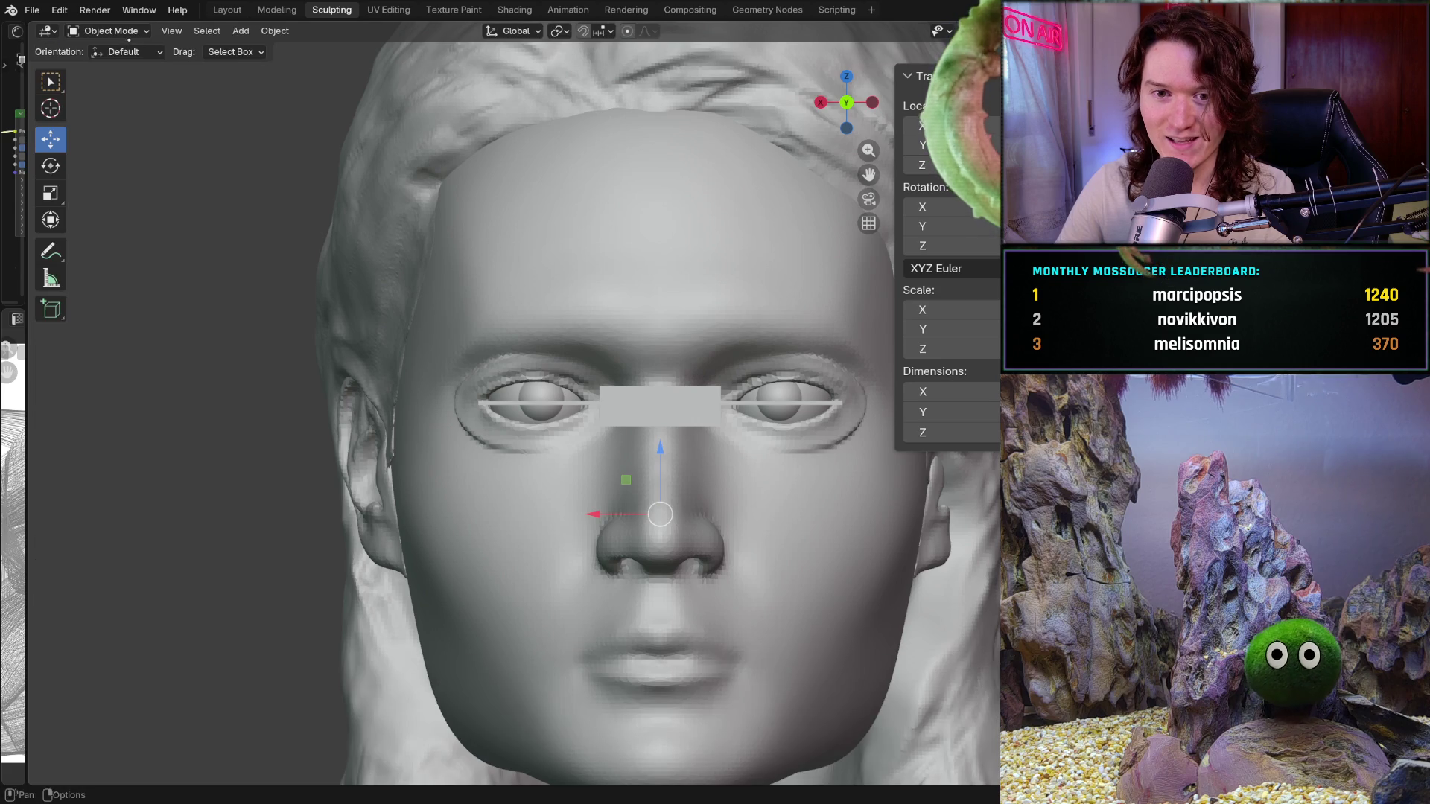
left_click(631, 424)
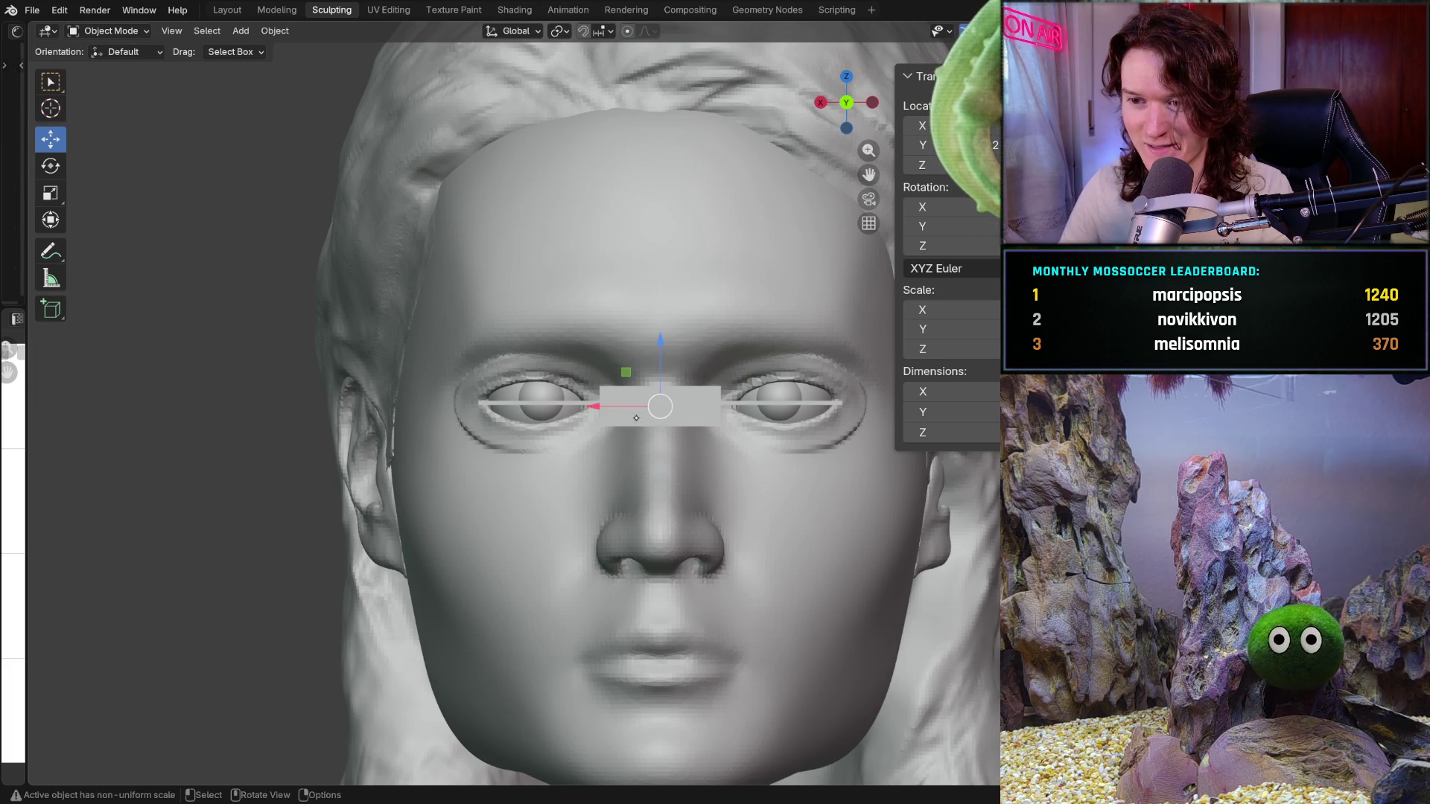
scroll(615, 408, "up", 1)
key("g")
key("x")
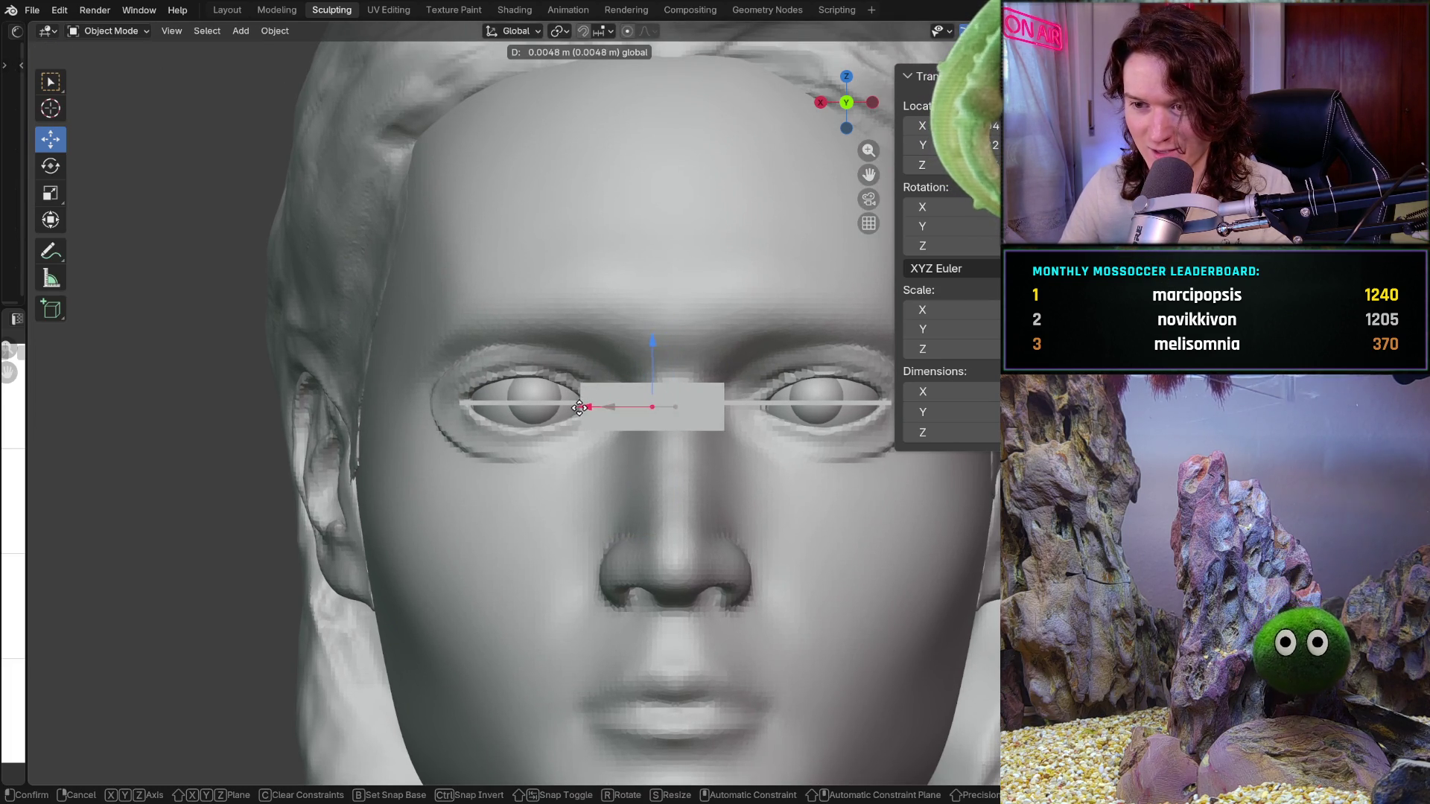
left_click(813, 190)
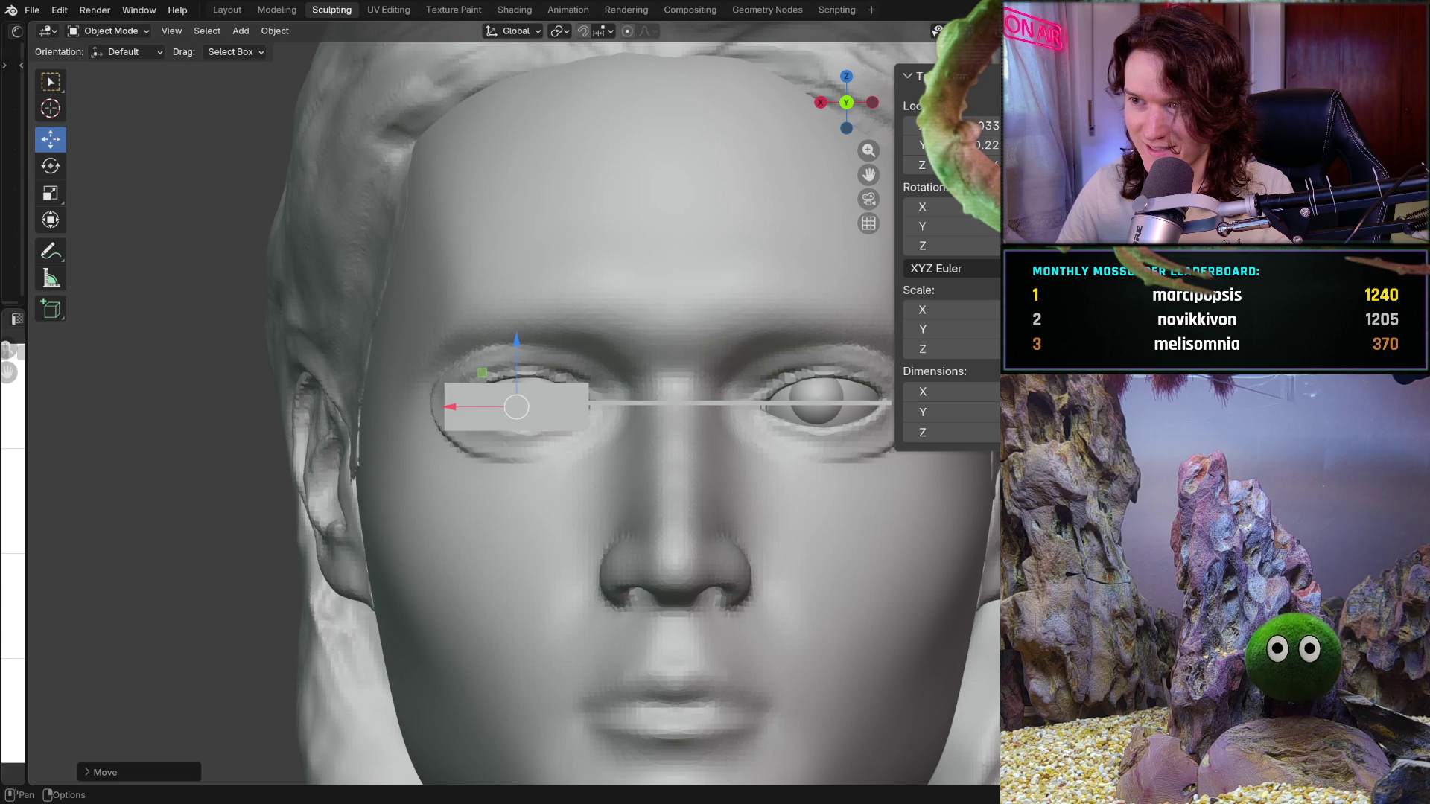
middle_click_drag(496, 369, 496, 340, "ctrl")
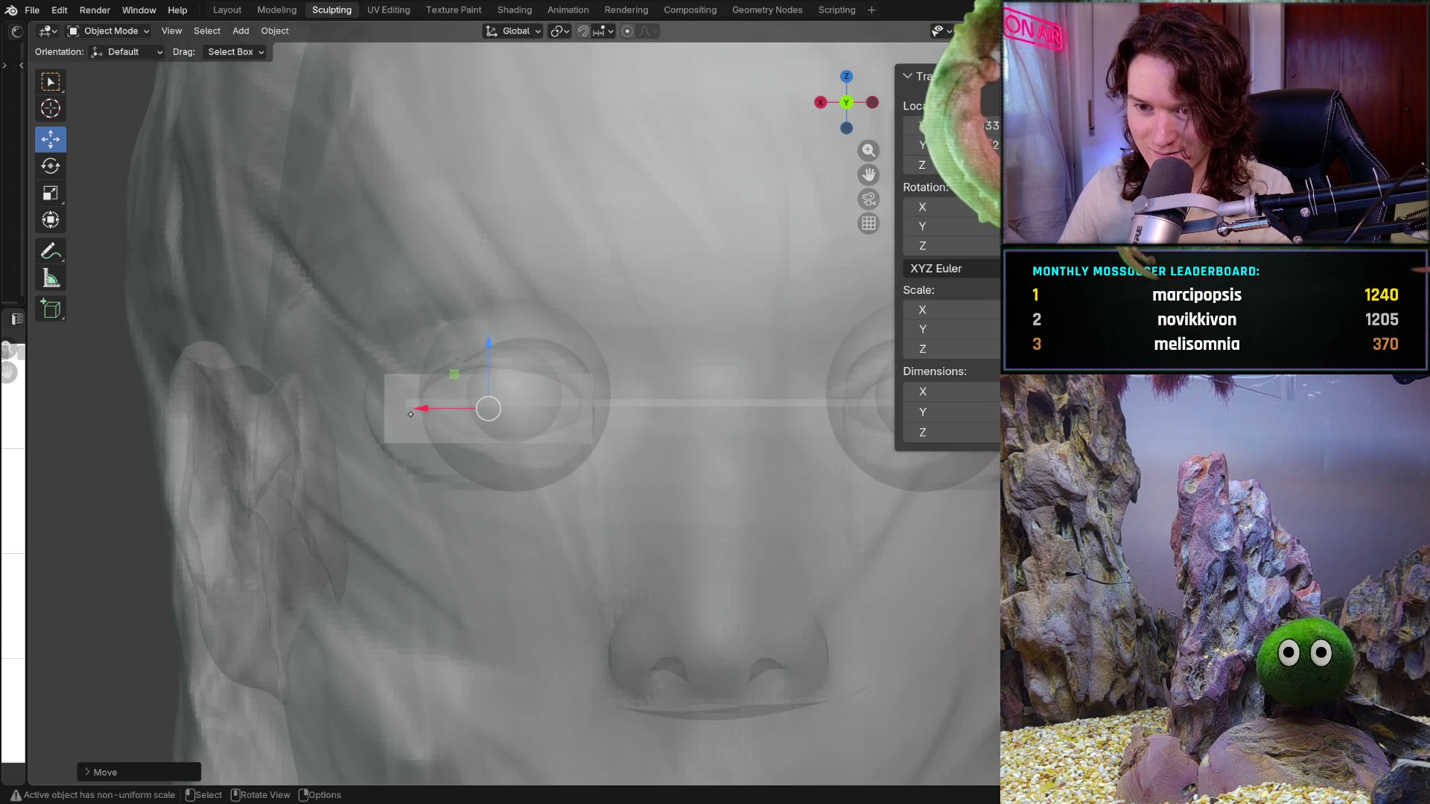
left_click_drag(425, 408, 443, 408)
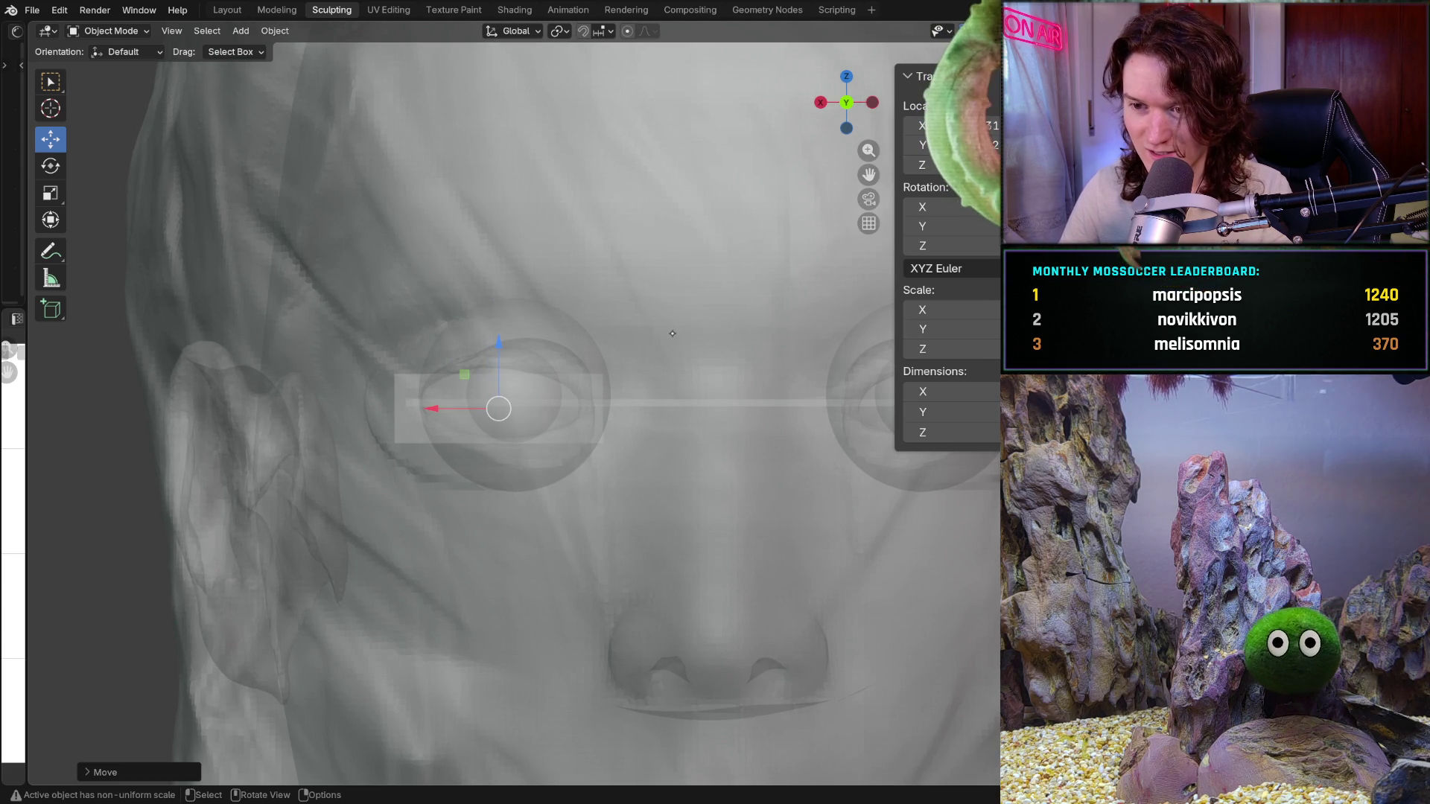
scroll(671, 334, "down", 1)
scroll(672, 334, "down", 1)
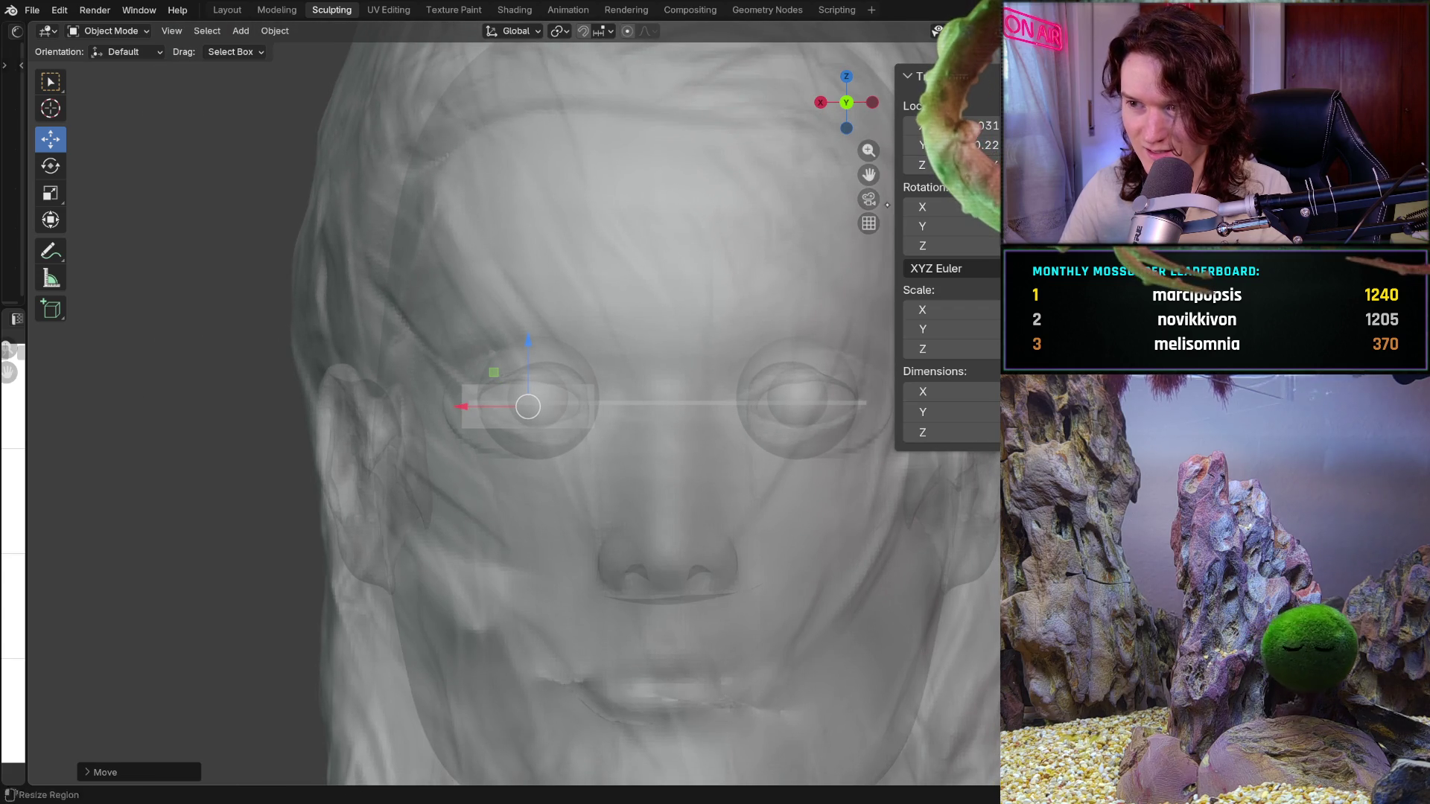
Make the head opaque again and slide the eye bar over to the nose bridge
key("alt+z")
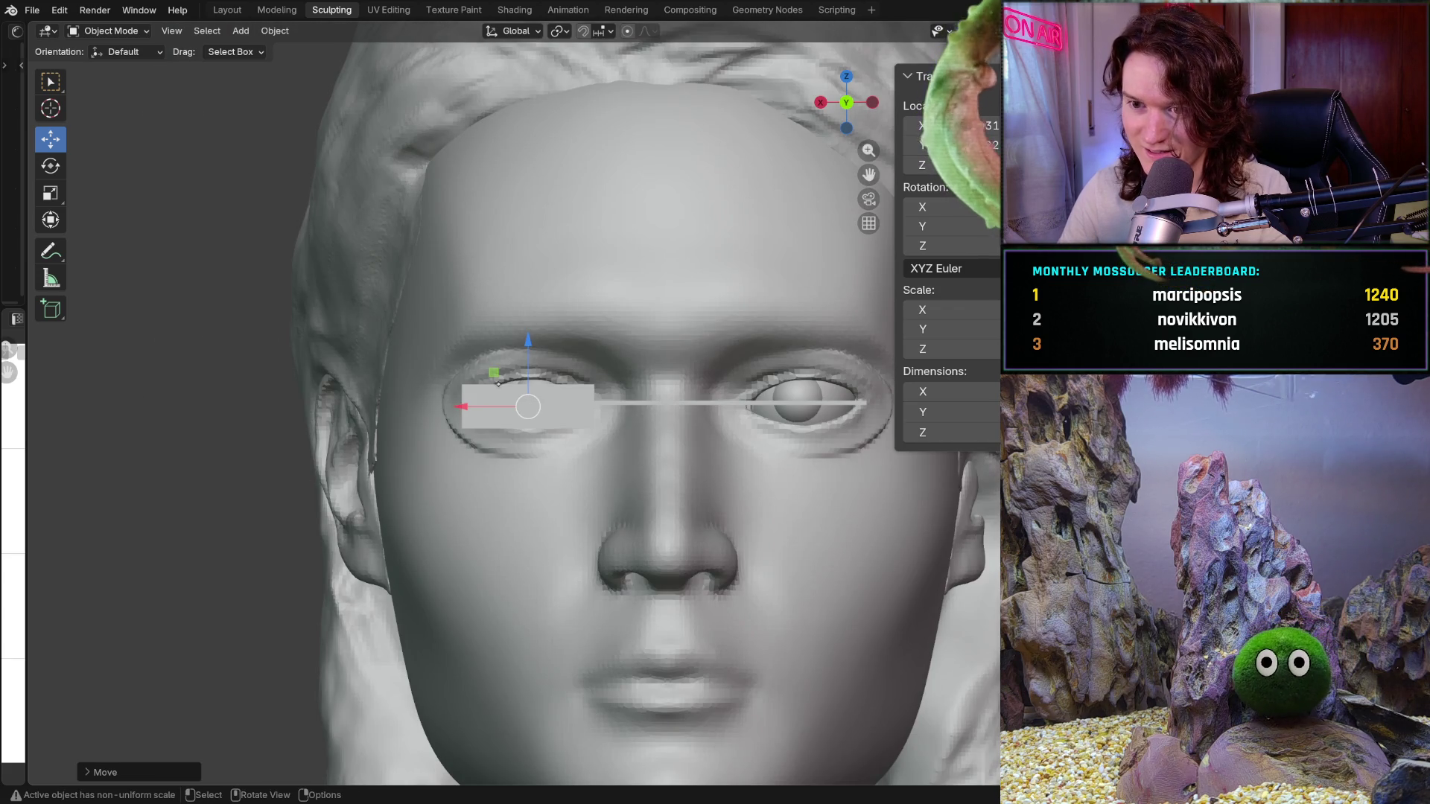
left_click_drag(465, 407, 613, 420)
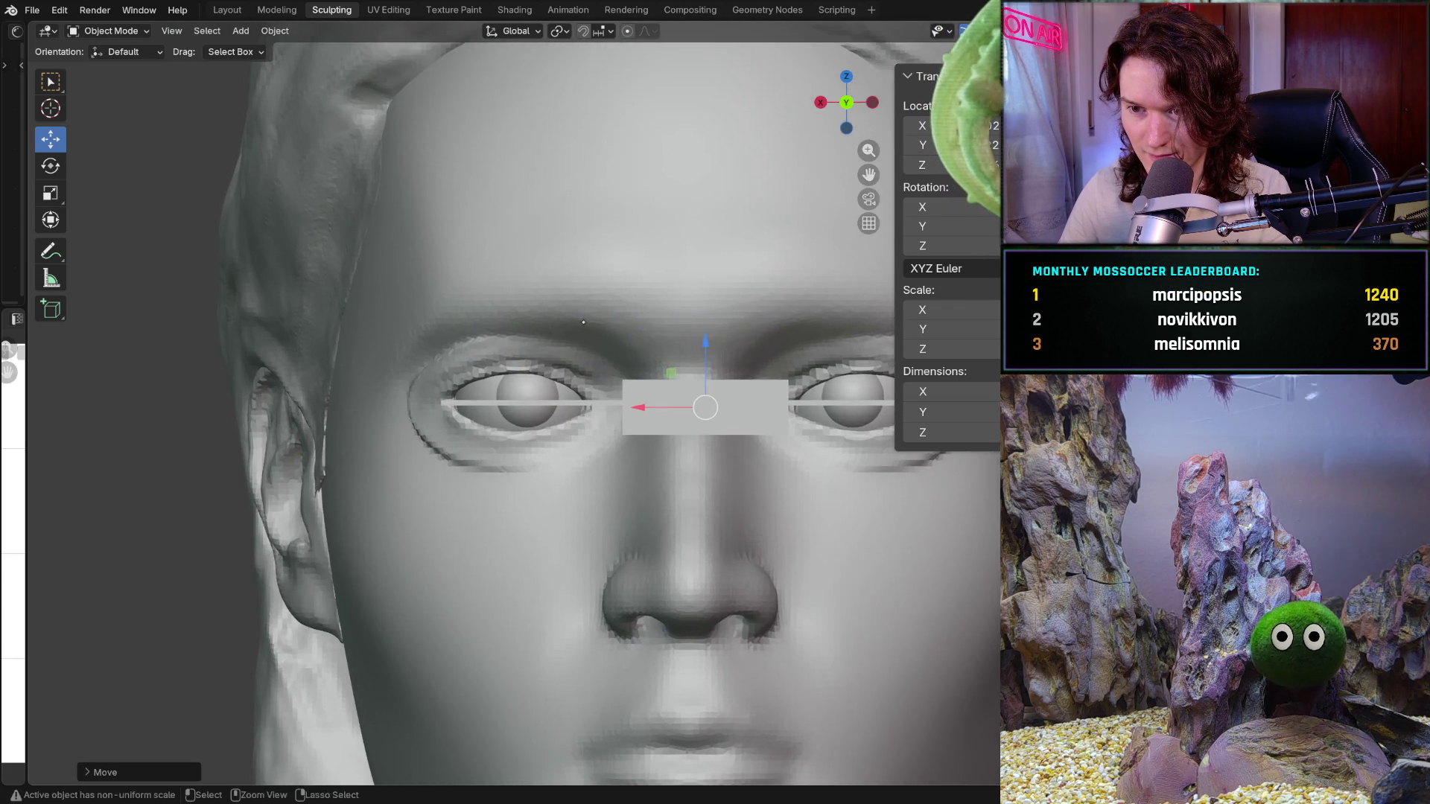
scroll(613, 420, "down", 3)
scroll(534, 433, "down", 2)
middle_click_drag(535, 434, 537, 514)
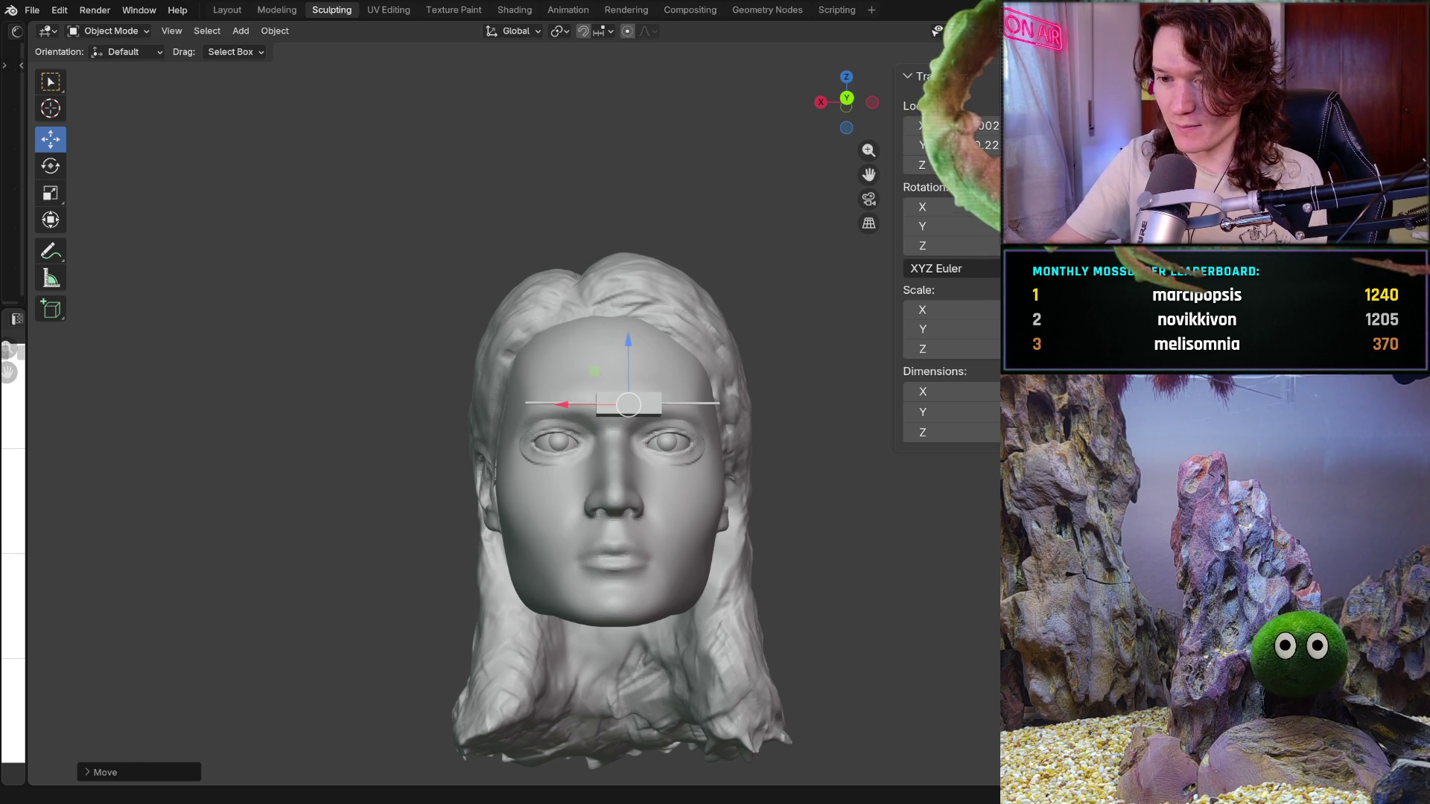
scroll(829, 308, "up", 2)
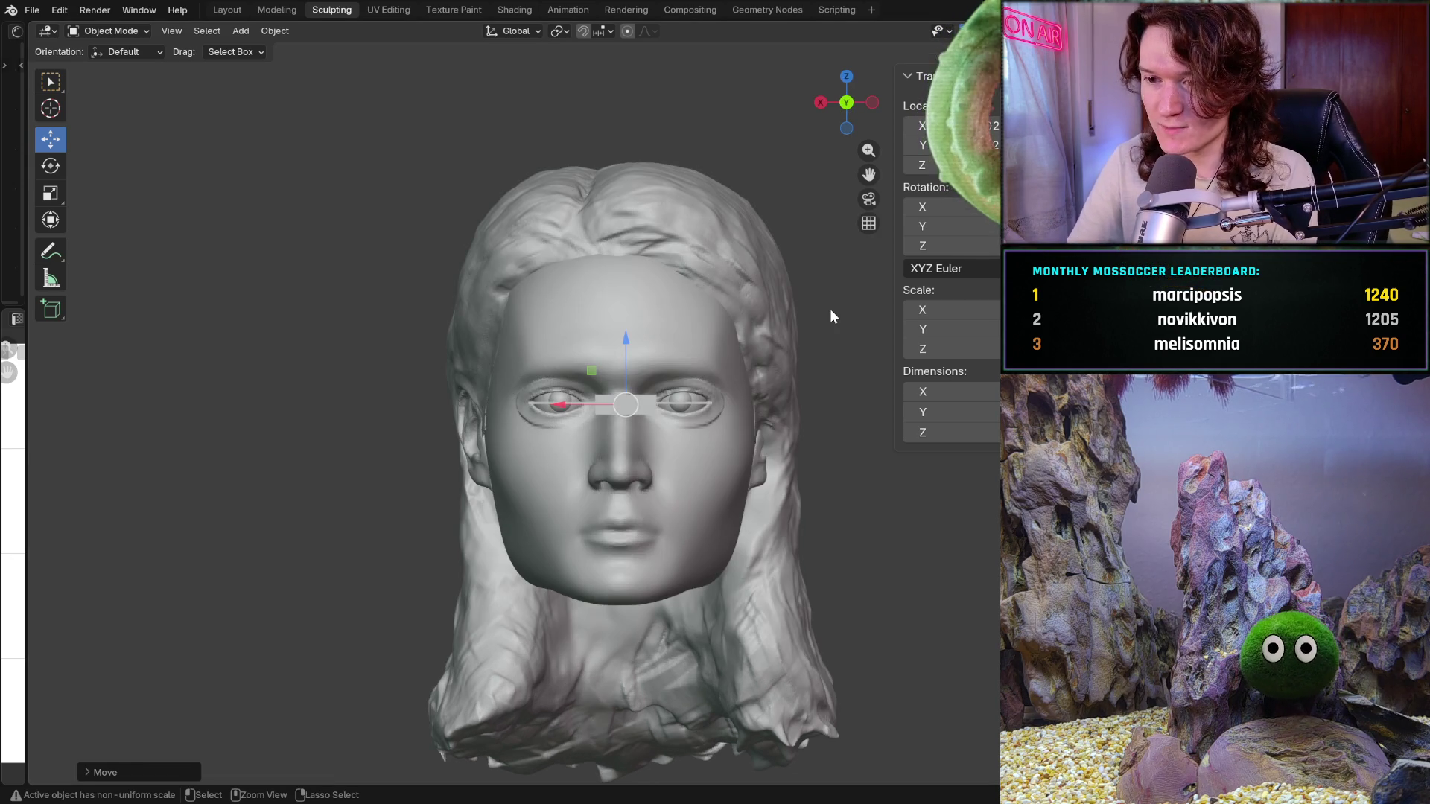
key("ctrl+z")
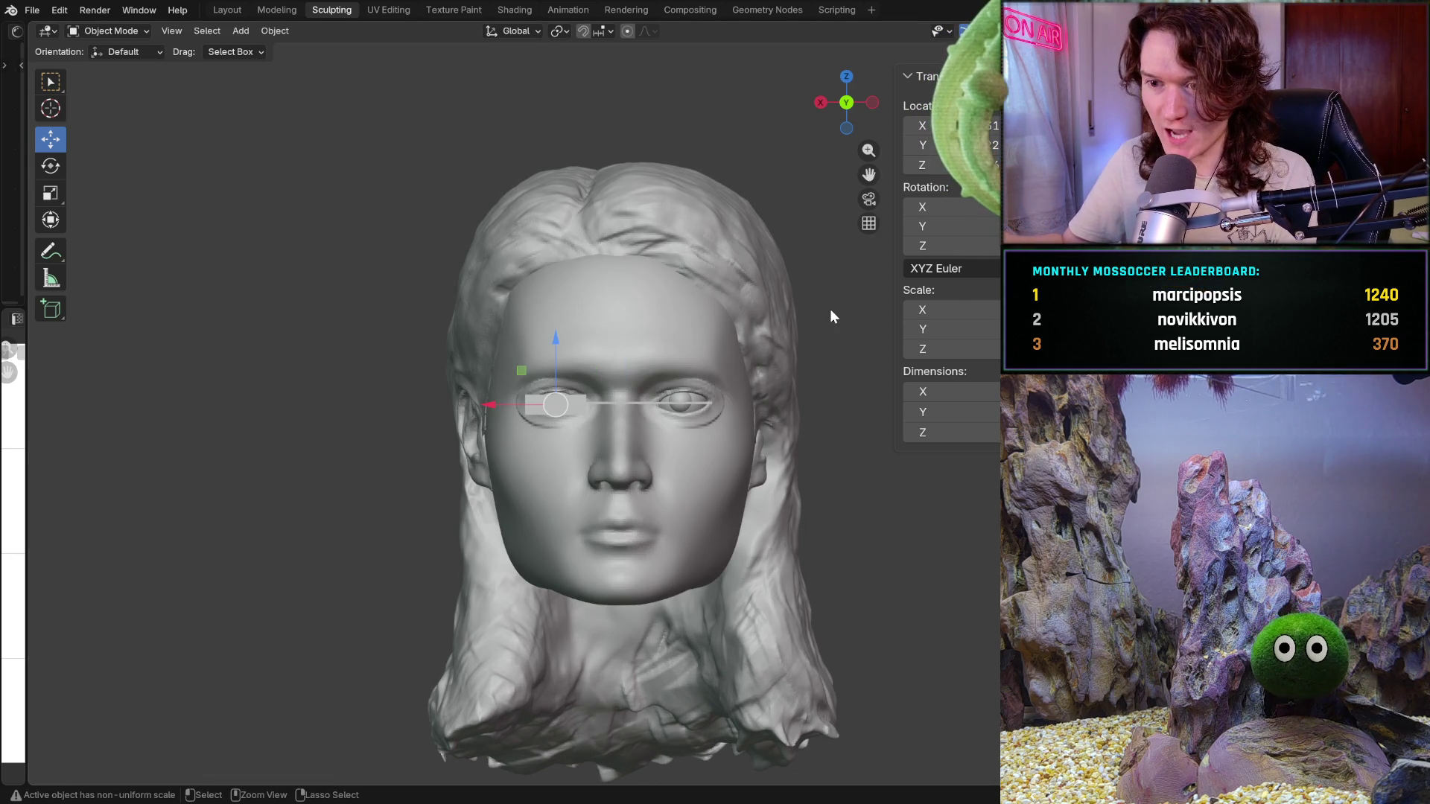
key("ctrl+shift+z")
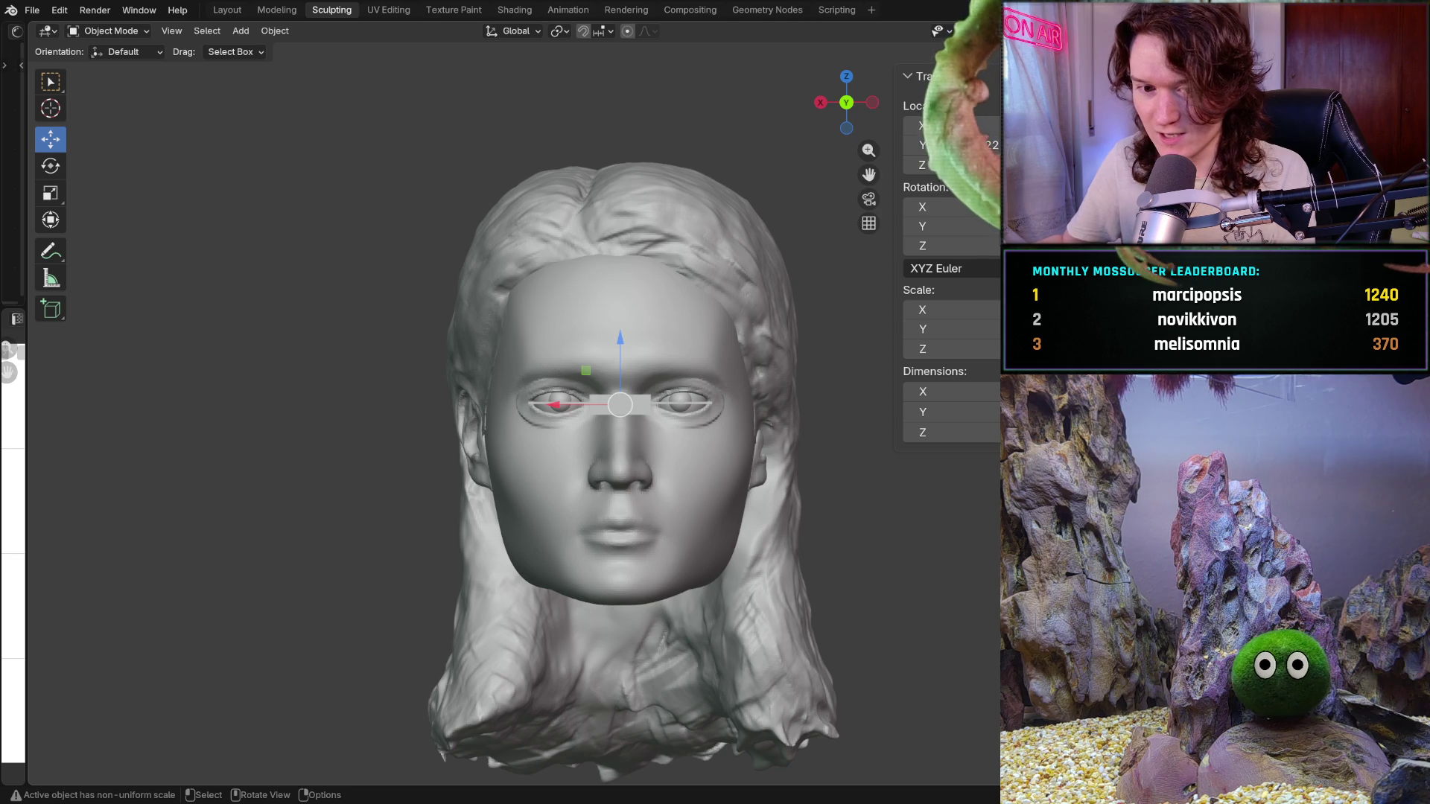
middle_click_drag(830, 309, 830, 268, "ctrl")
middle_click_drag(581, 388, 524, 473, "ctrl")
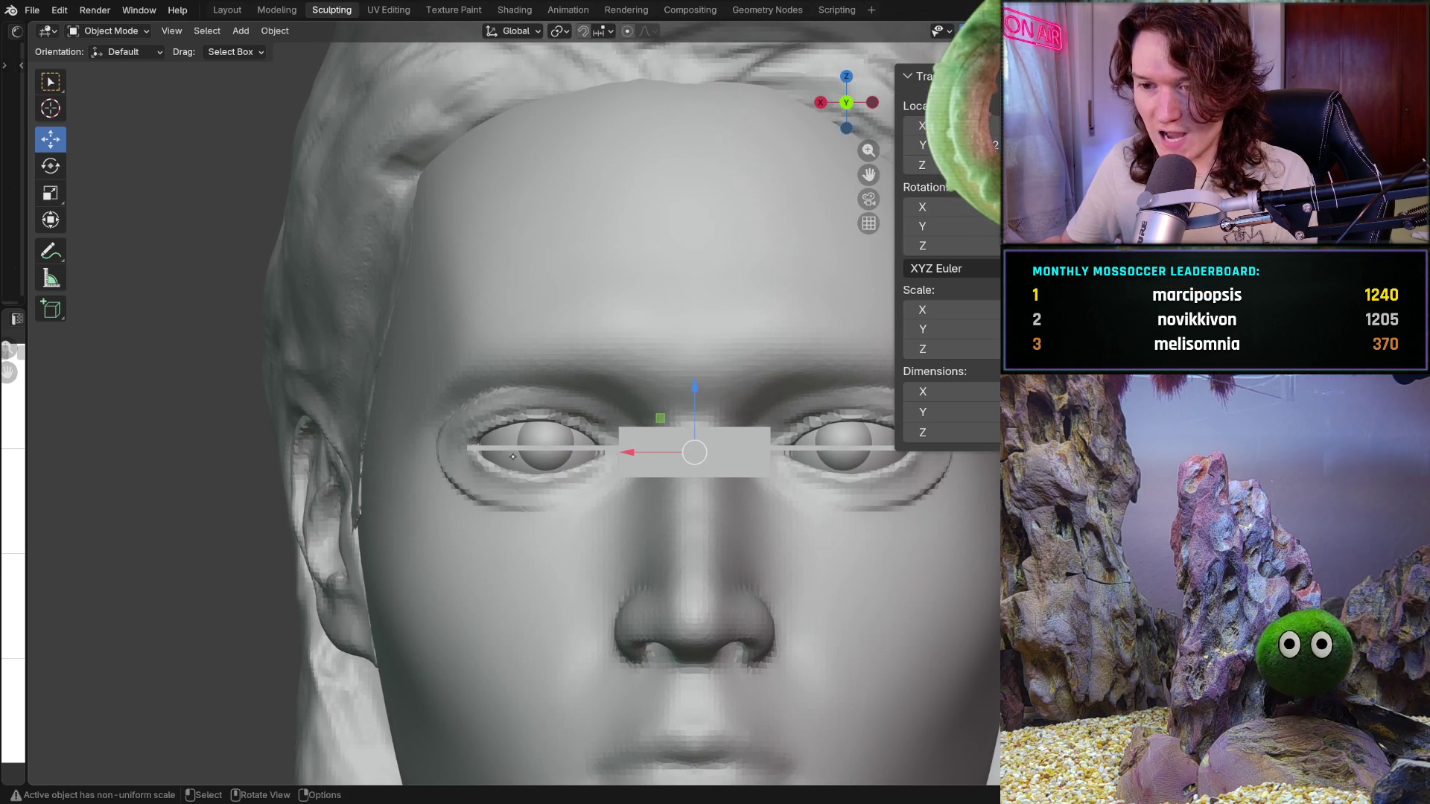
Draw a new cube beside the head with the Add Cube tool
left_click(50, 308)
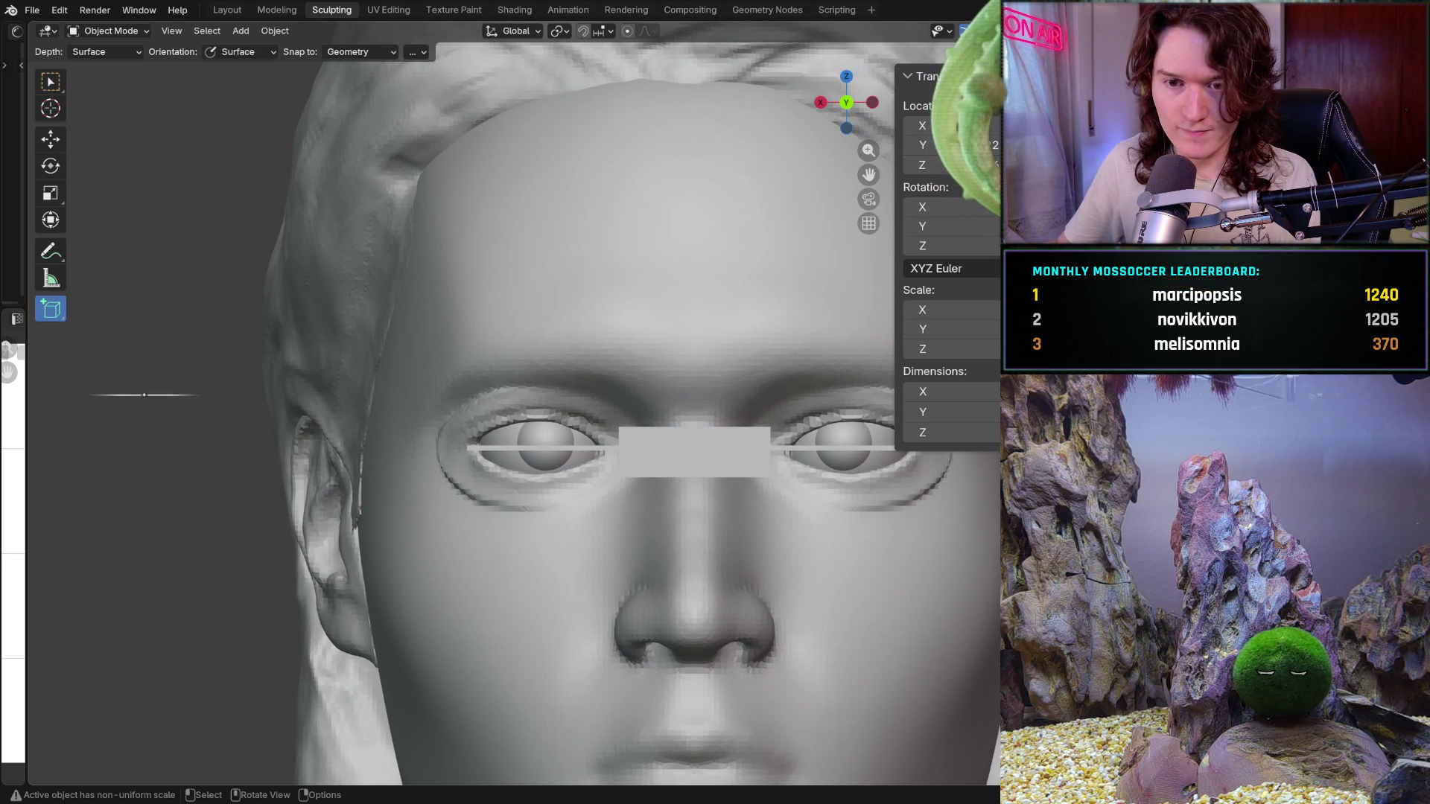
left_click_drag(194, 468, 220, 455)
left_click(245, 442)
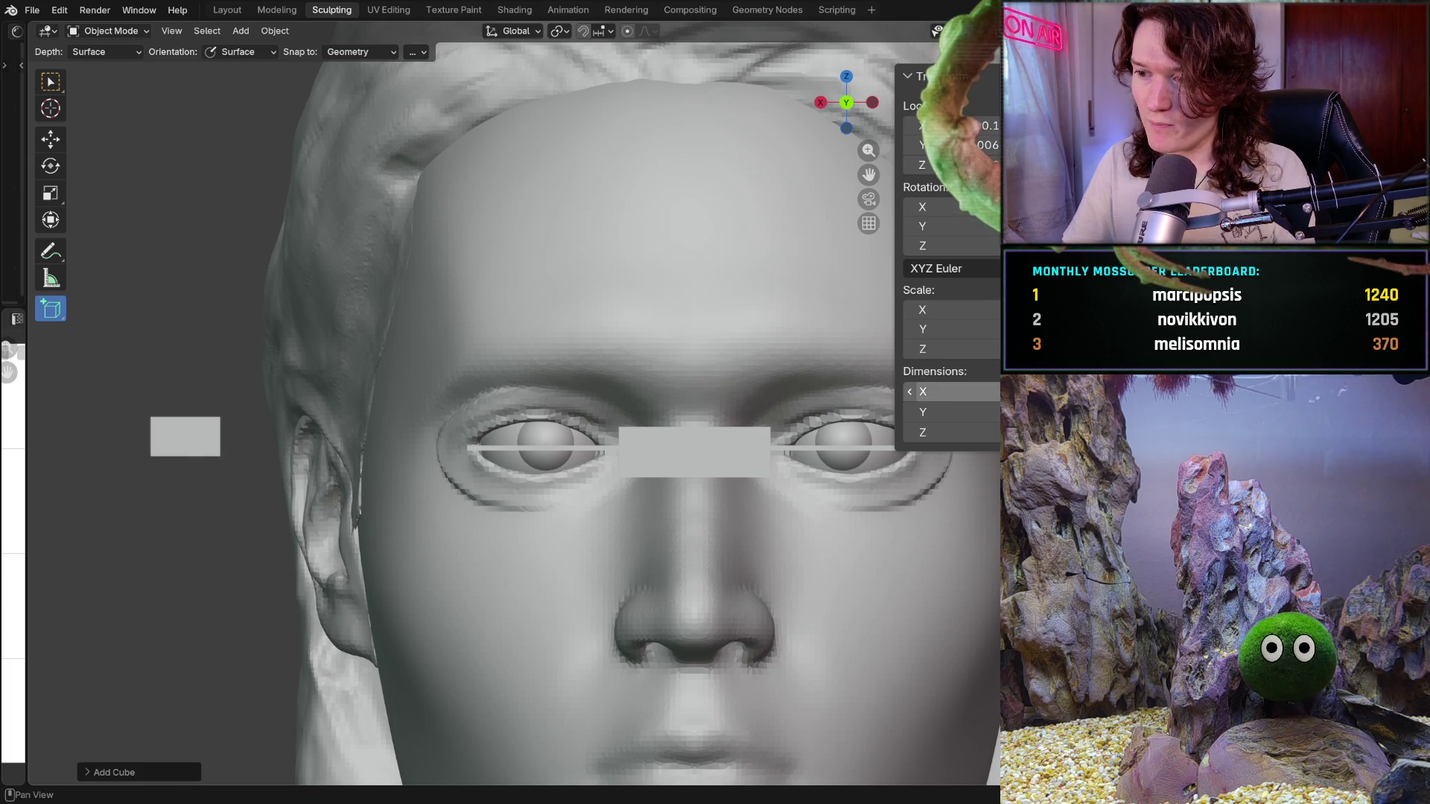
Set the new cube's Dimensions X to 0.012 m and edit its depth
left_click(938, 391)
type("0.012")
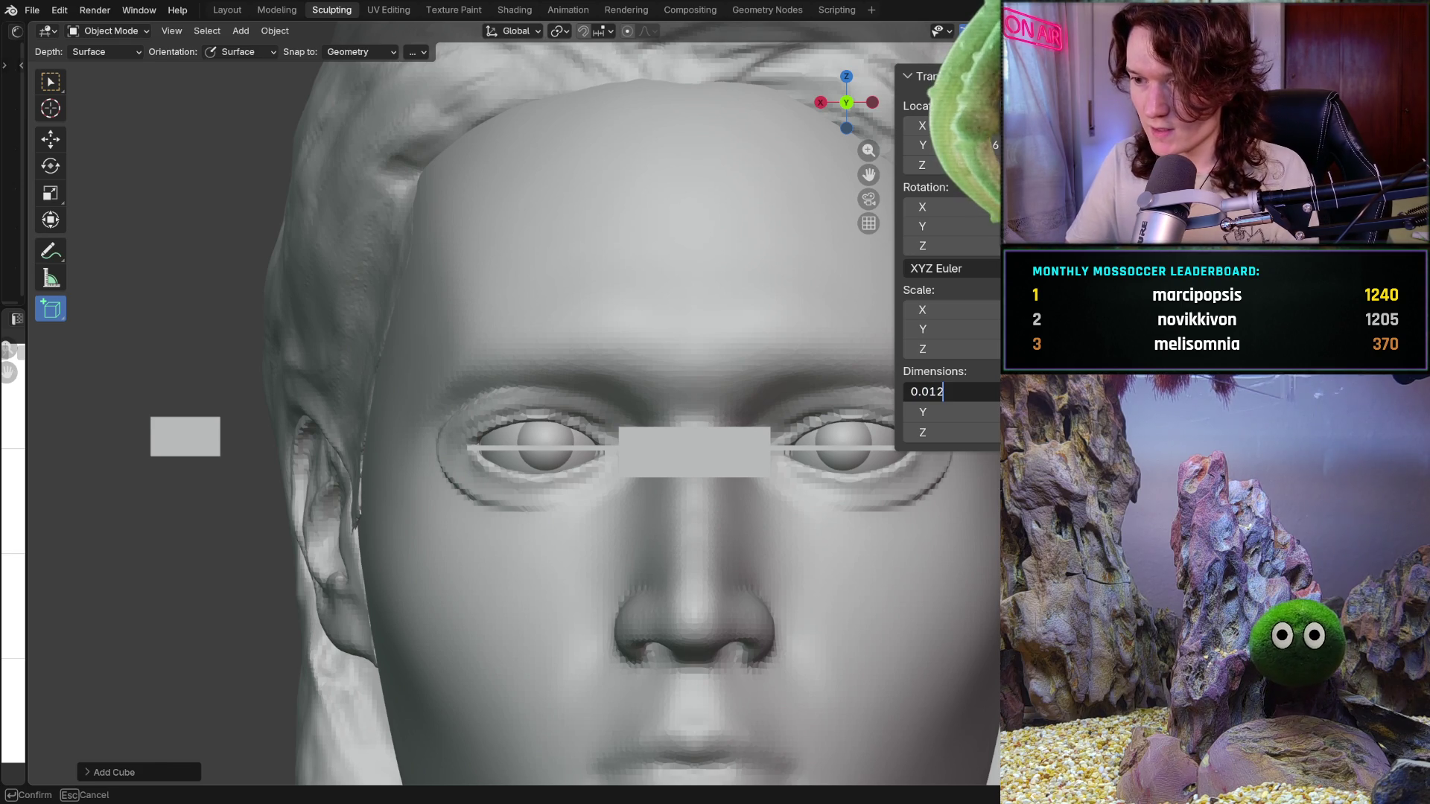
key("Return")
left_click(938, 411)
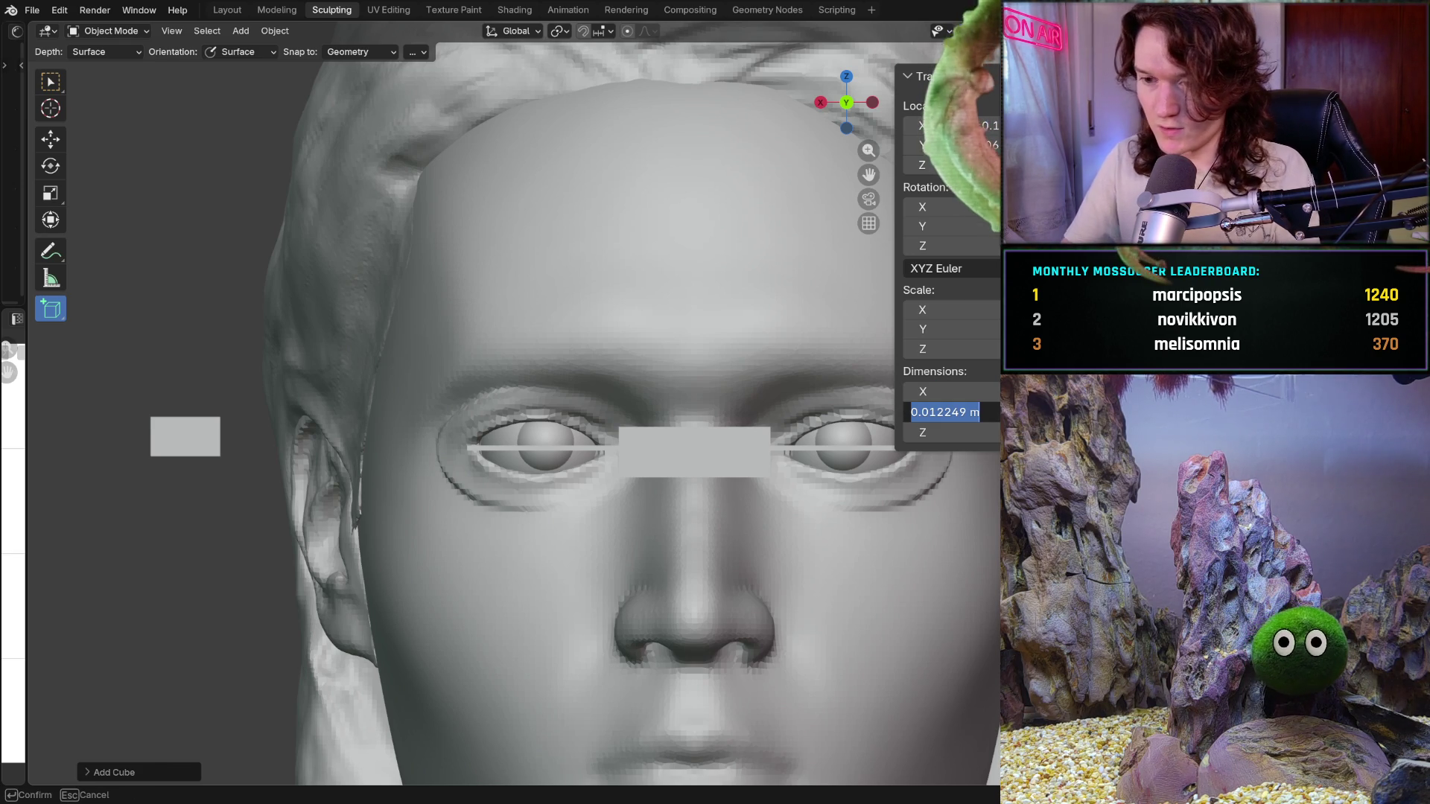
key("BackSpace")
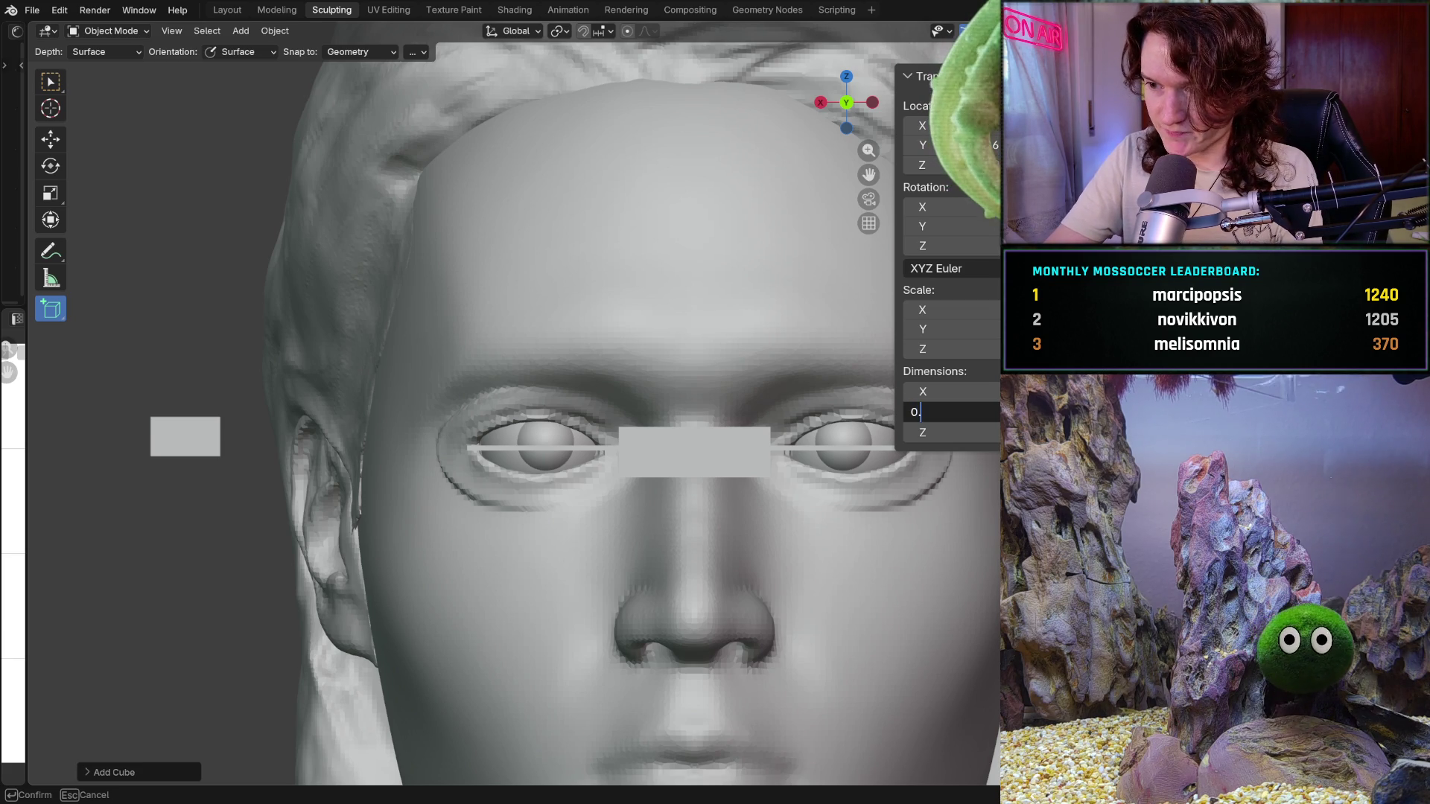
type("0")
key("Return")
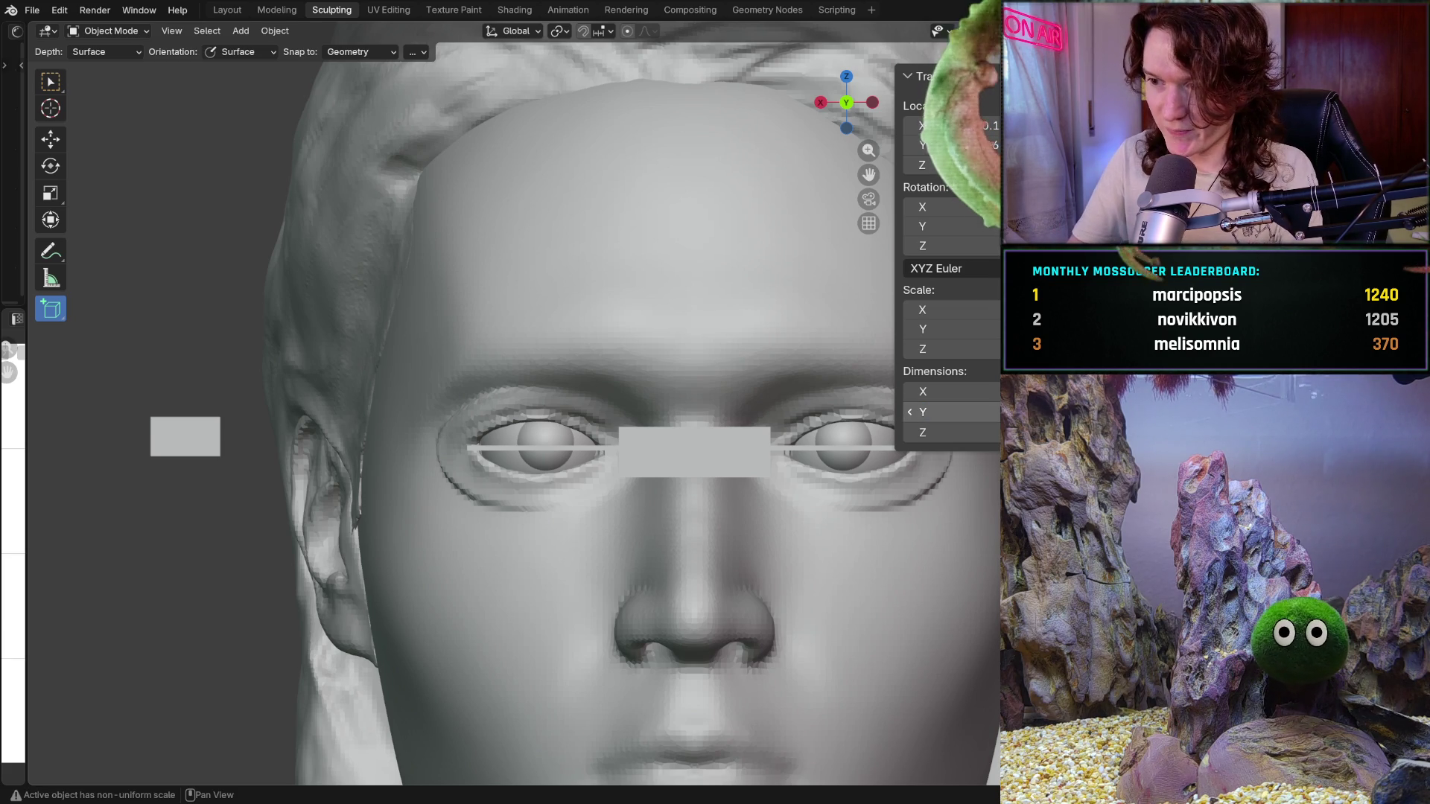
Set Dimensions Z to 0.002 m, flattening the cube into a thin bar, and start moving it
left_click(994, 432)
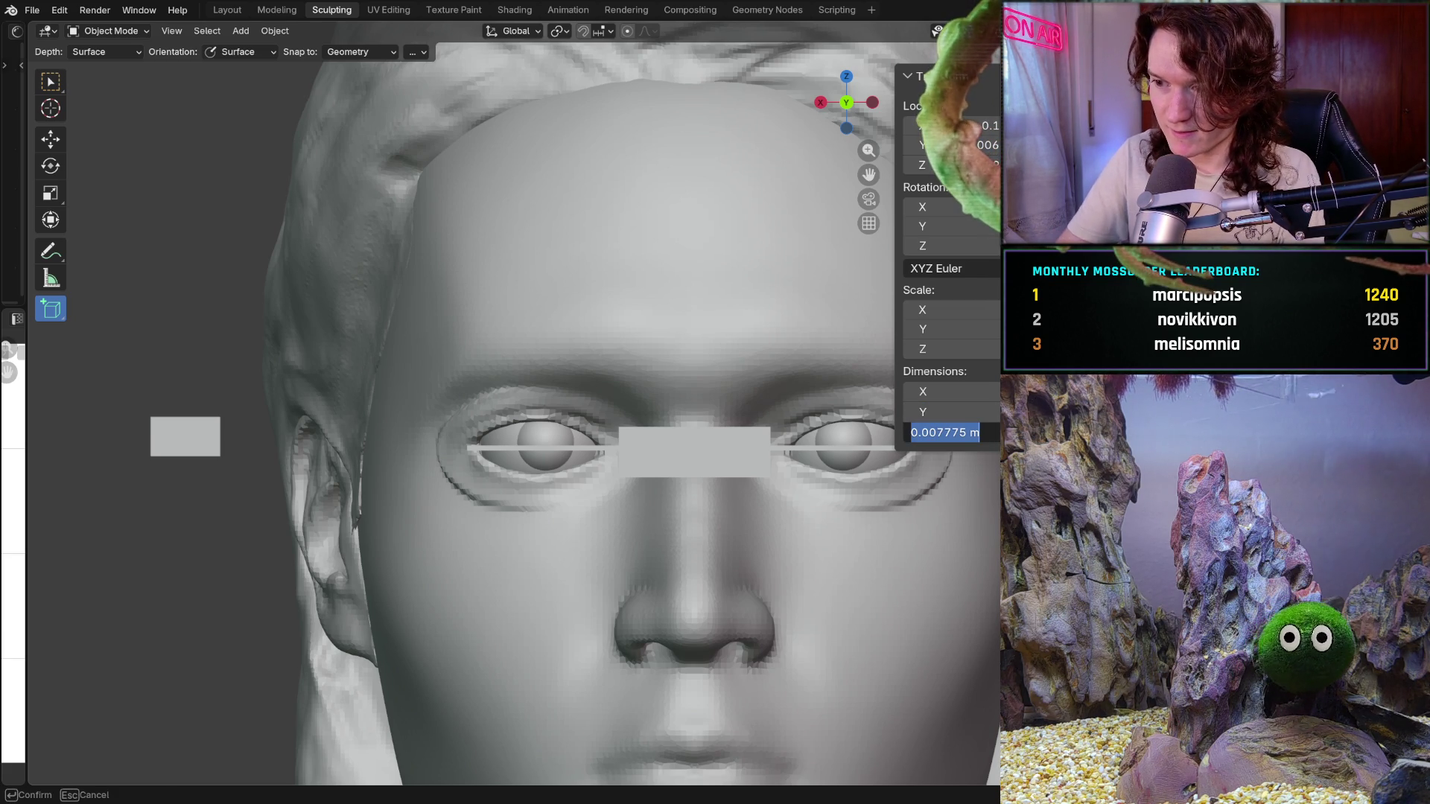
type(".002")
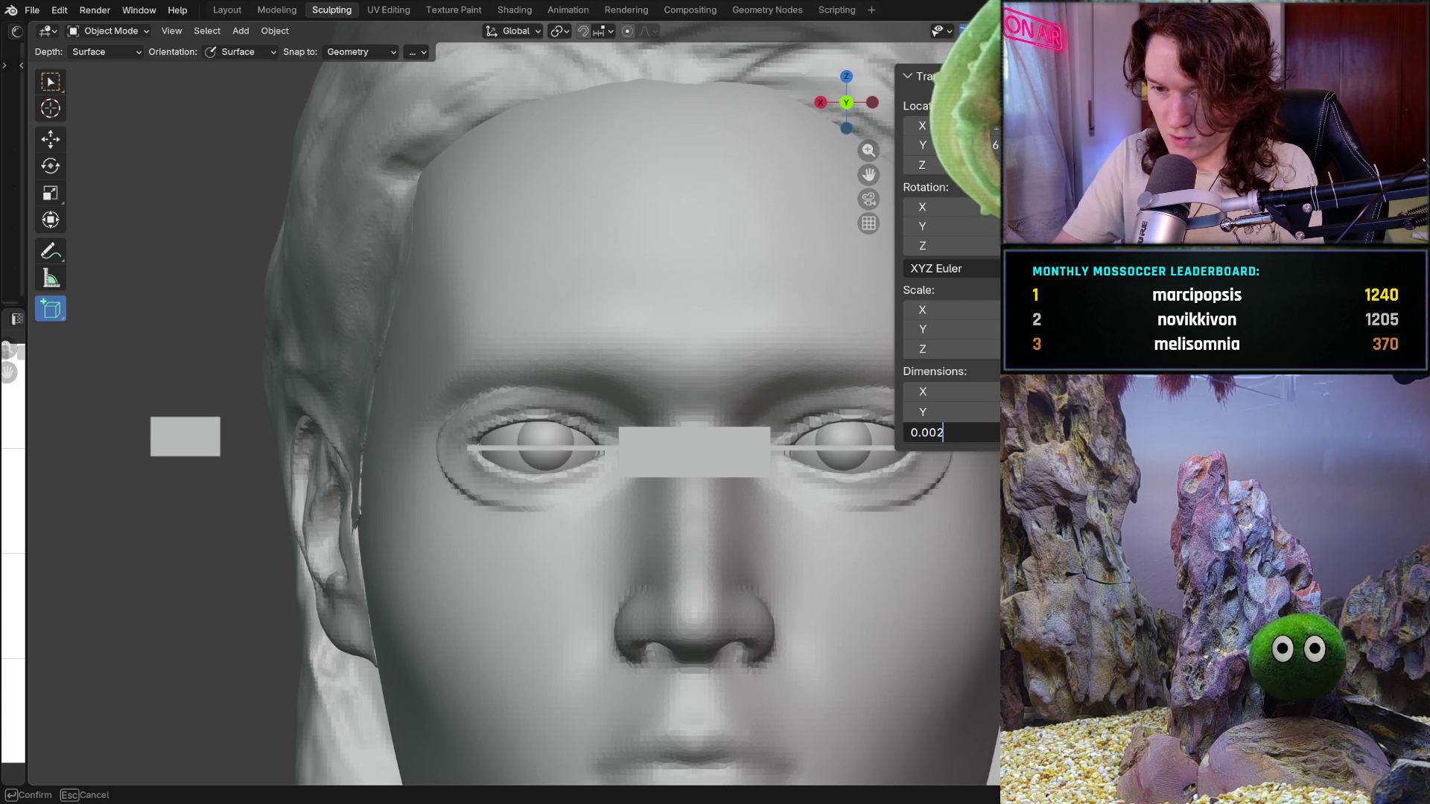
key("Return")
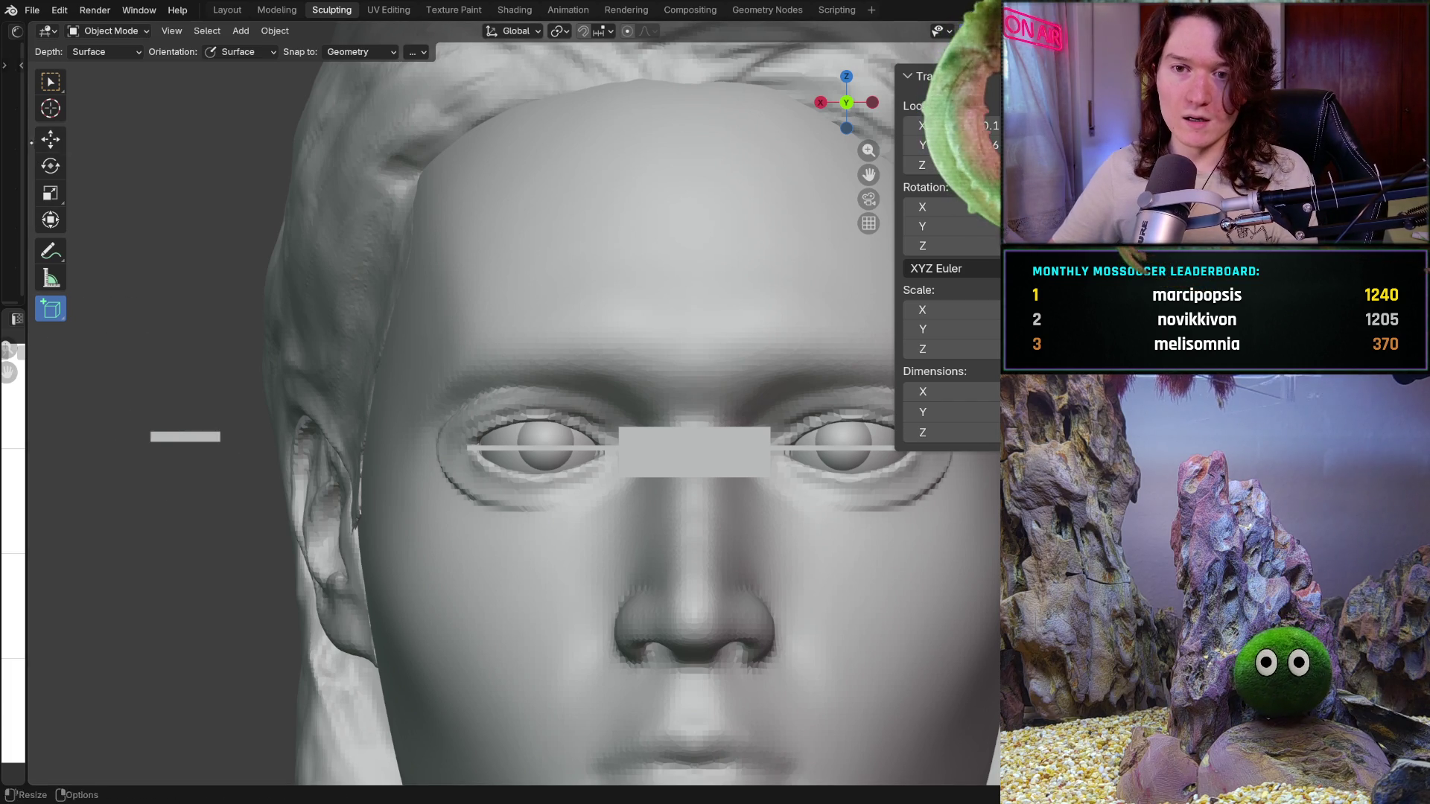
key("shift+space")
key("g")
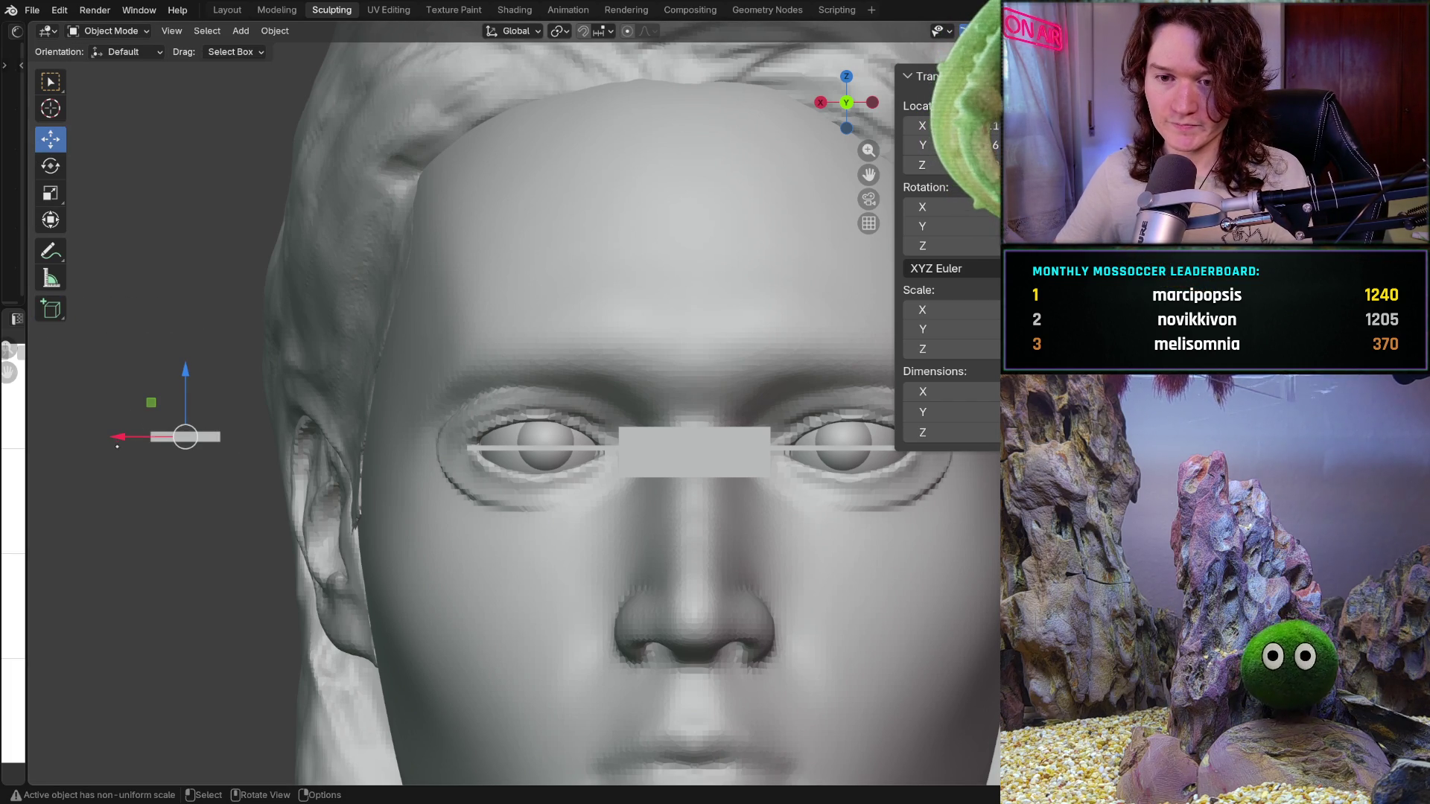
Slide the new bar sideways toward the head and forward to the eye's depth
left_click_drag(118, 443, 463, 433)
mouse_move(462, 434)
middle_mouse_down()
mouse_move(596, 365)
mouse_move(580, 434)
middle_mouse_up()
scroll(580, 435, "down", 8)
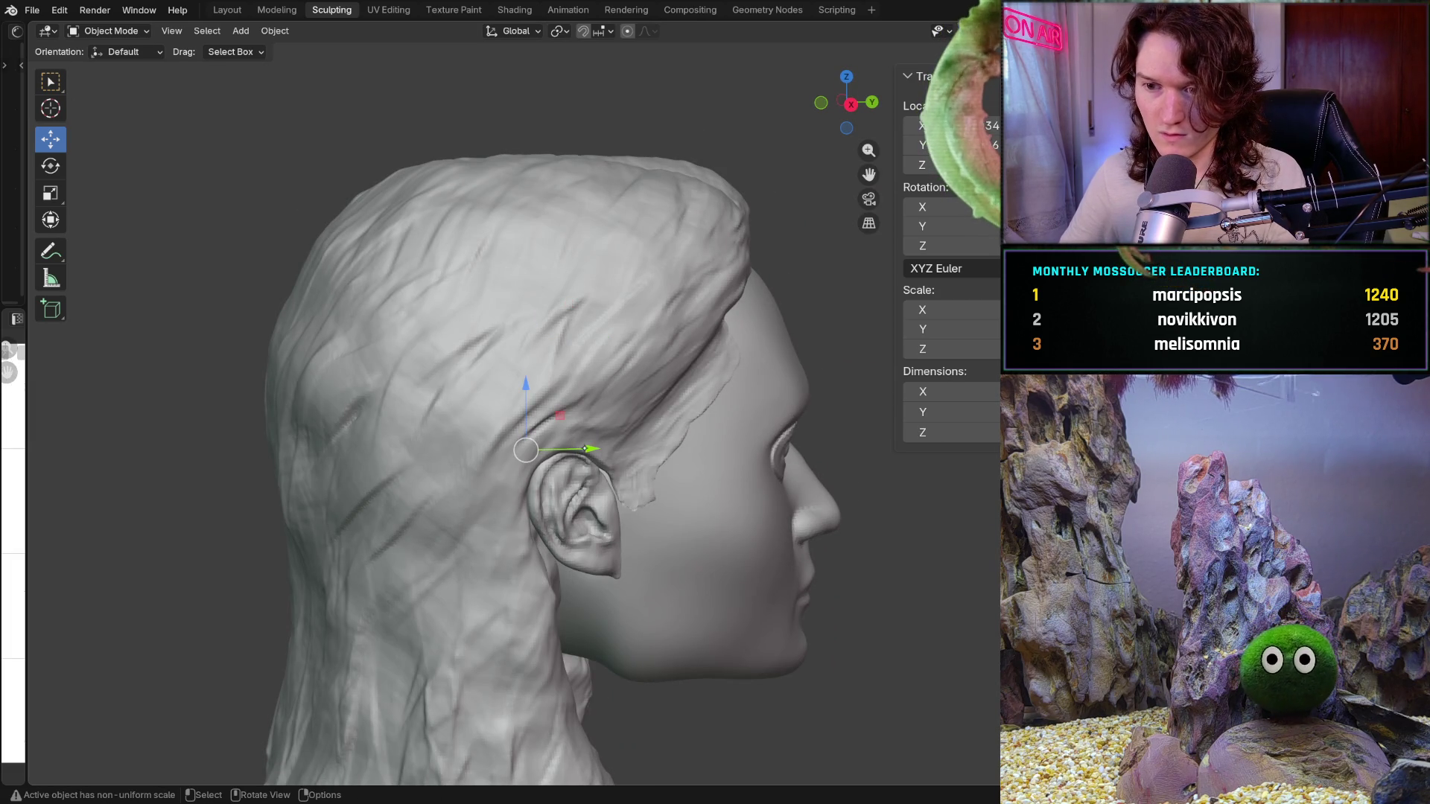
left_click(590, 449)
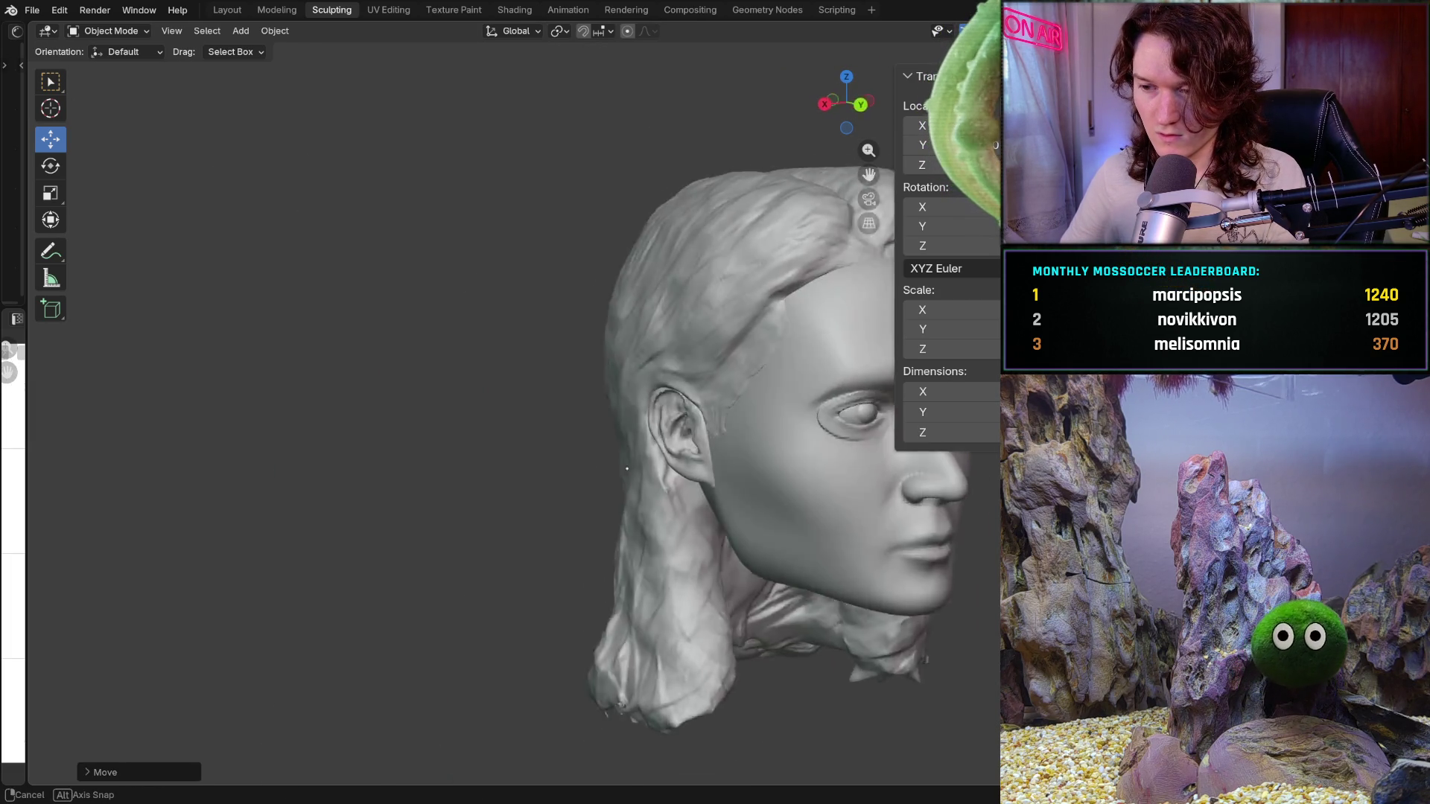
middle_click_drag(590, 449, 590, 450)
scroll(590, 449, "up", 2)
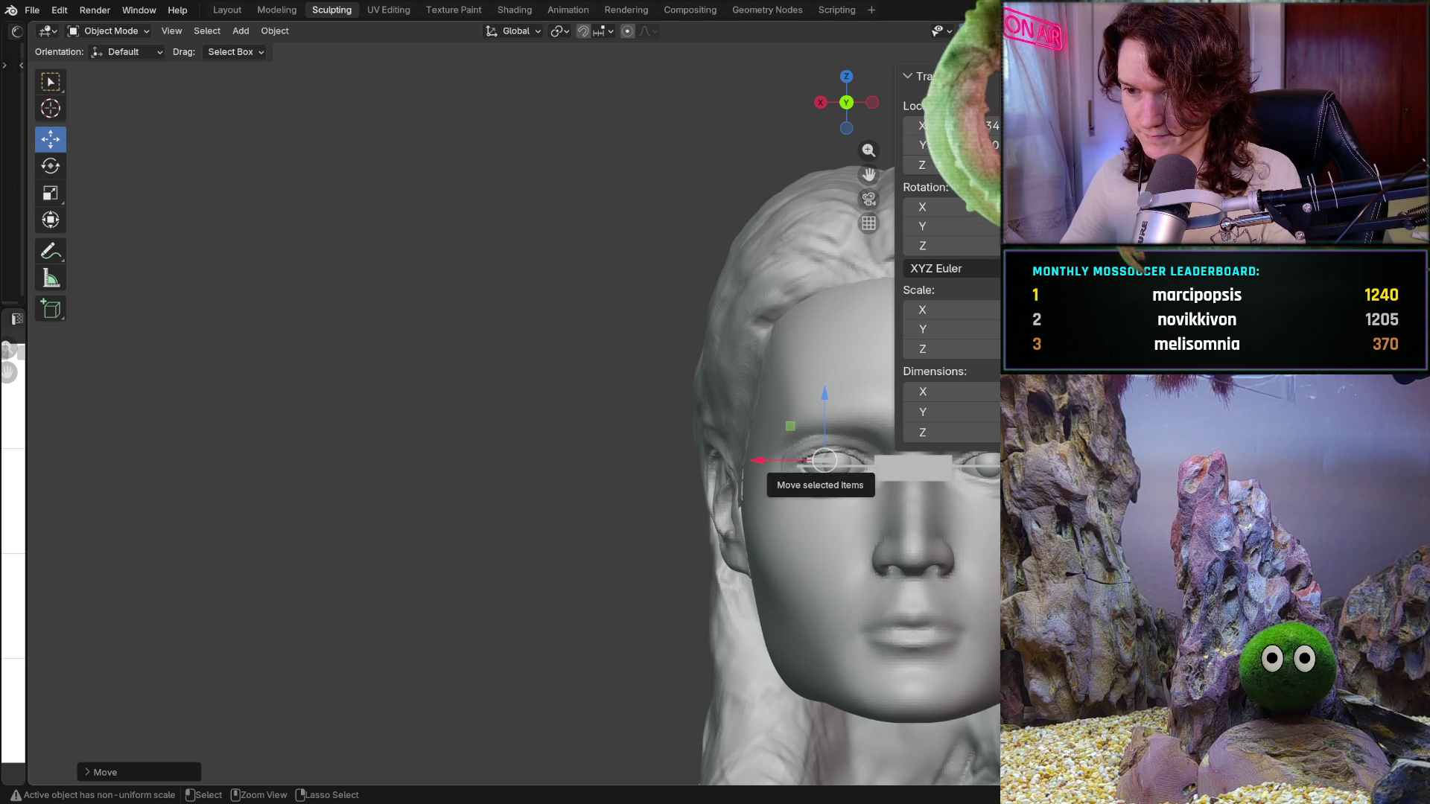
Shift the bar along X over the left eye and lower it to eyeball level
middle_click_drag(786, 461, 512, 380)
scroll(512, 379, "up", 4)
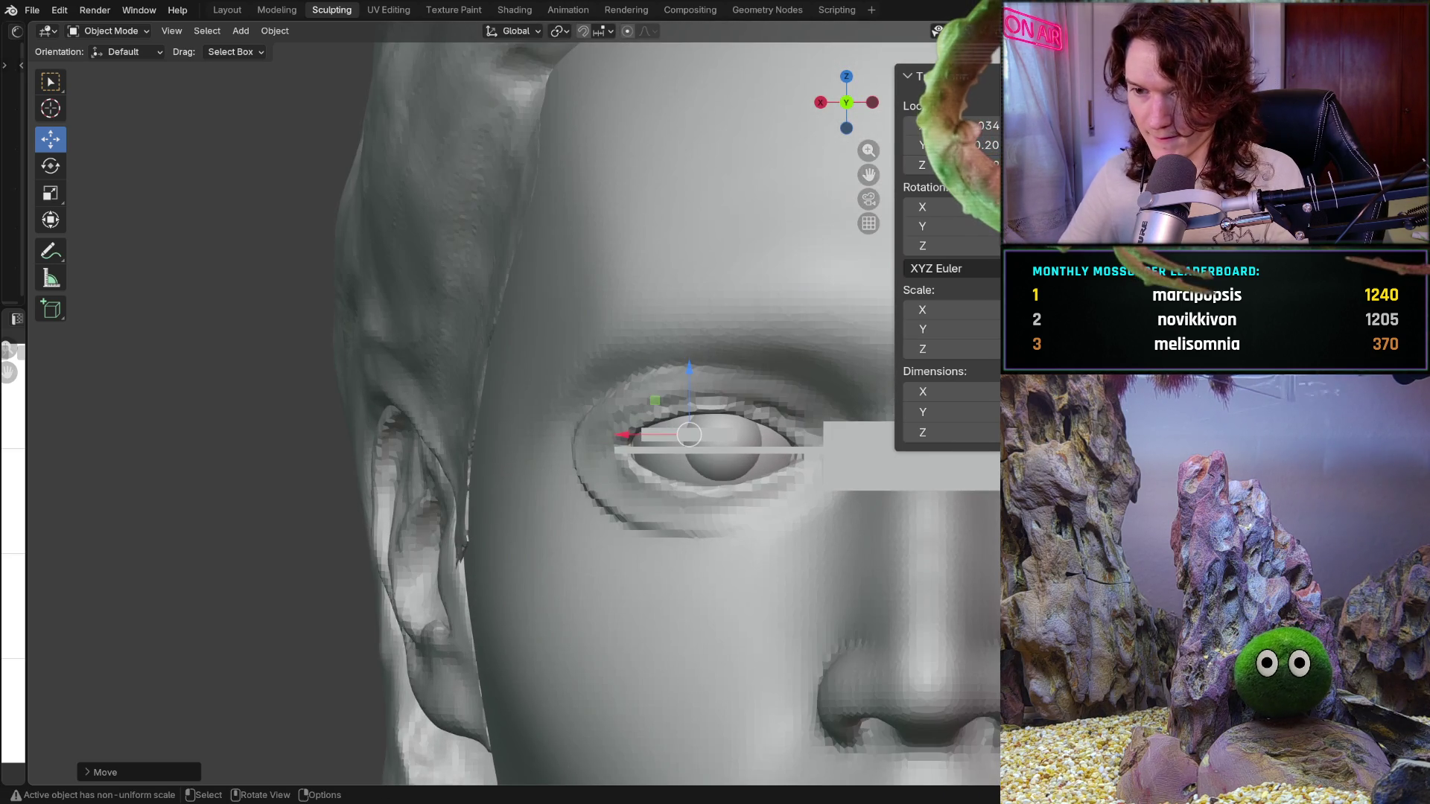
key("g")
key("x")
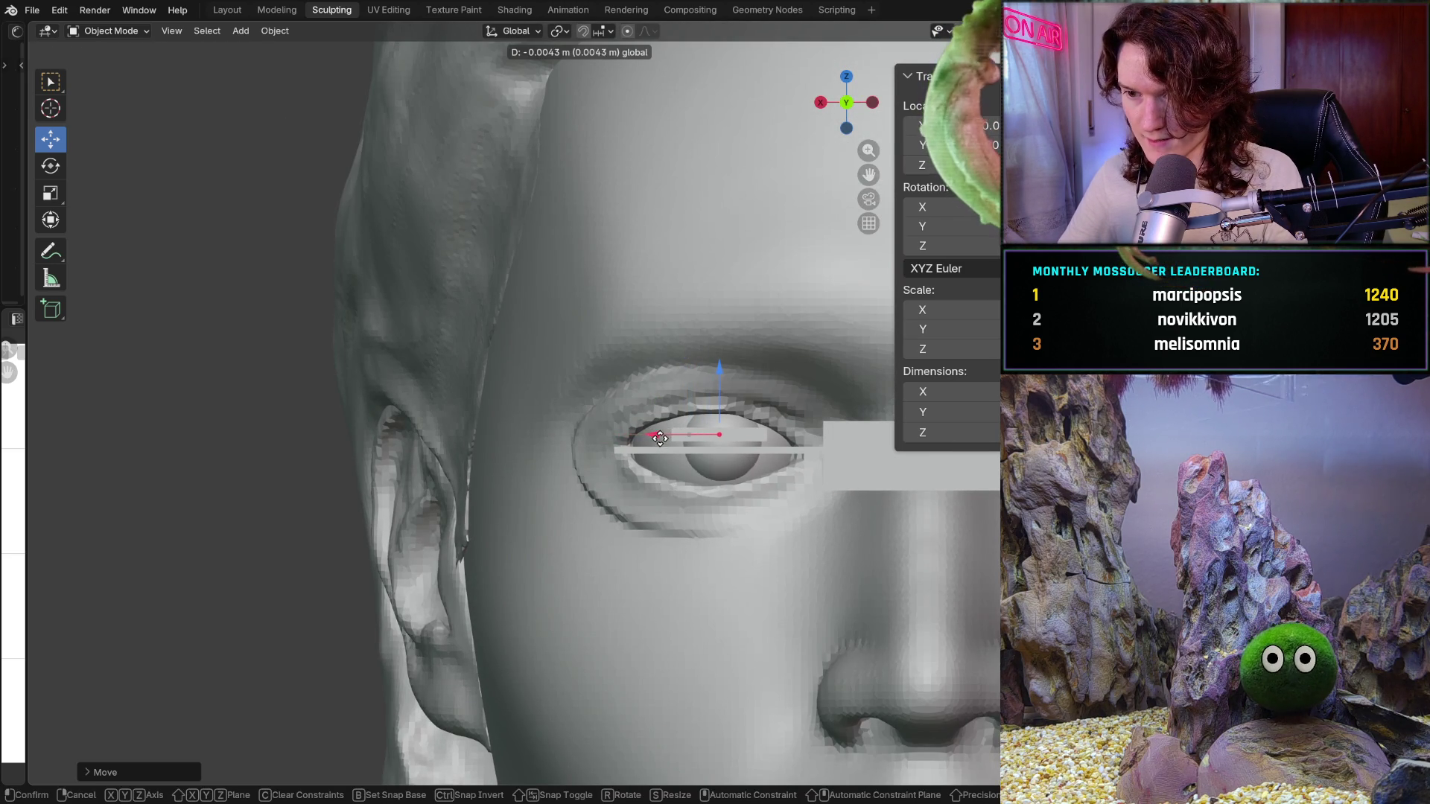
left_click(716, 385)
left_click_drag(716, 385, 717, 398)
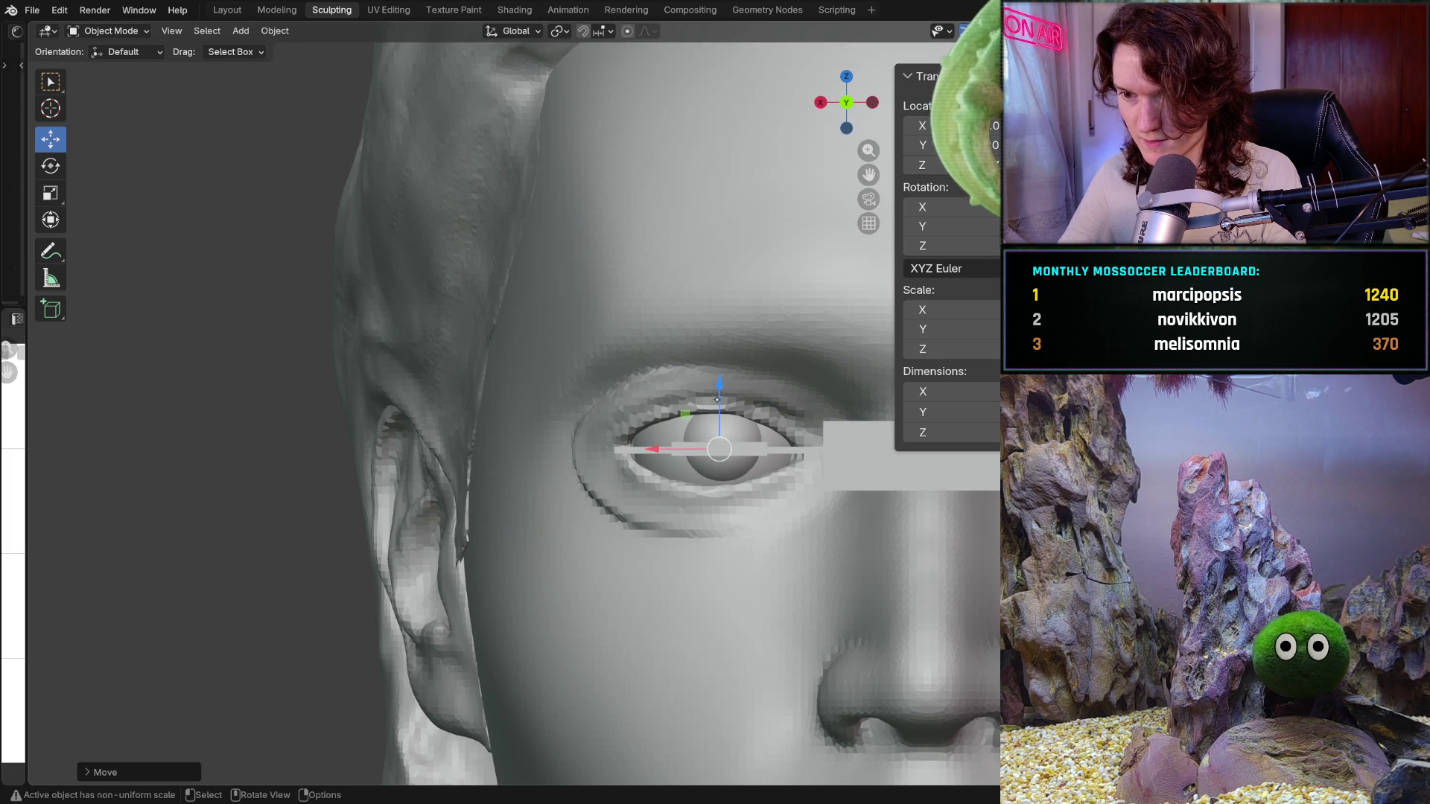
middle_click_drag(716, 397, 646, 402)
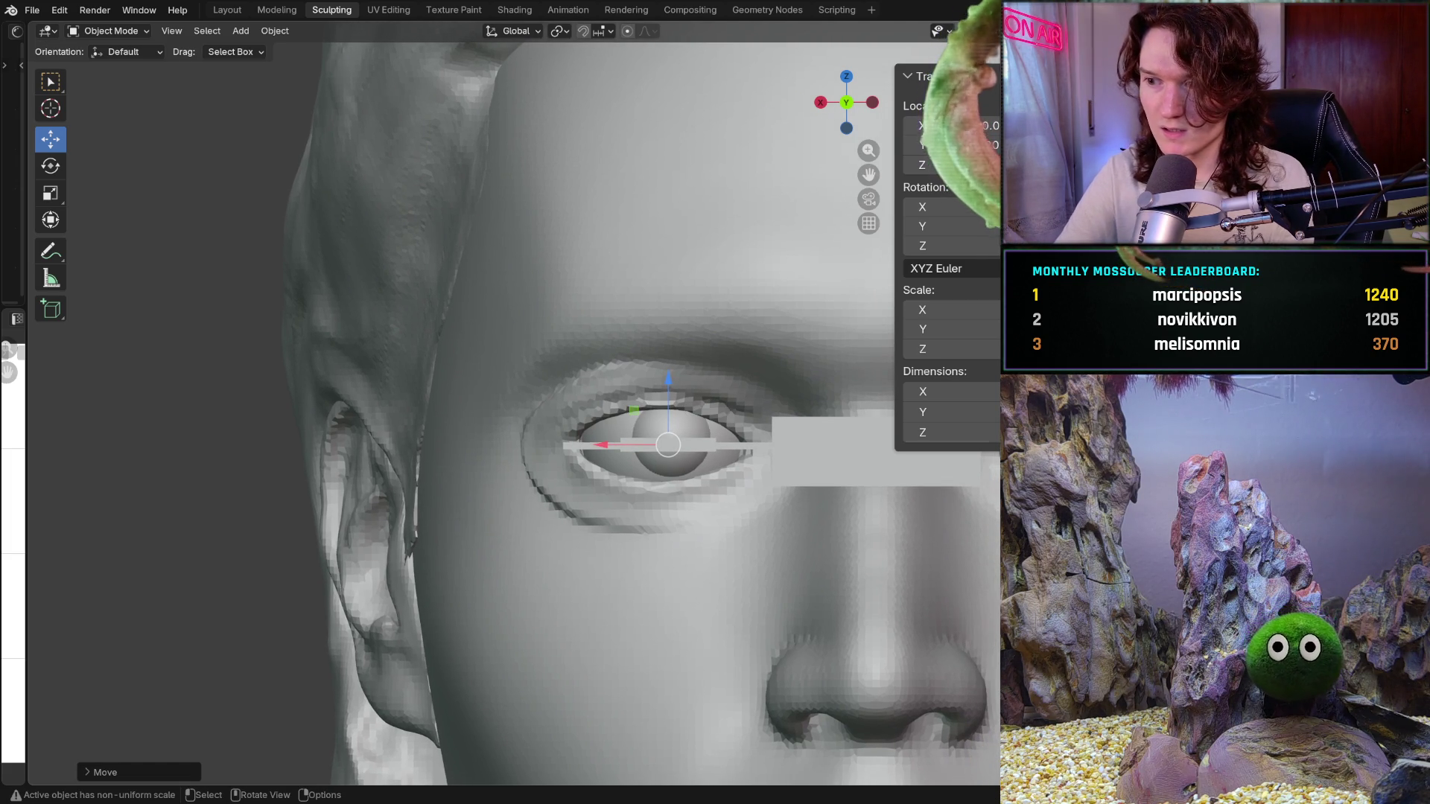
Adjust the bar's width, then undo back through the recent block nudges
left_click(949, 391)
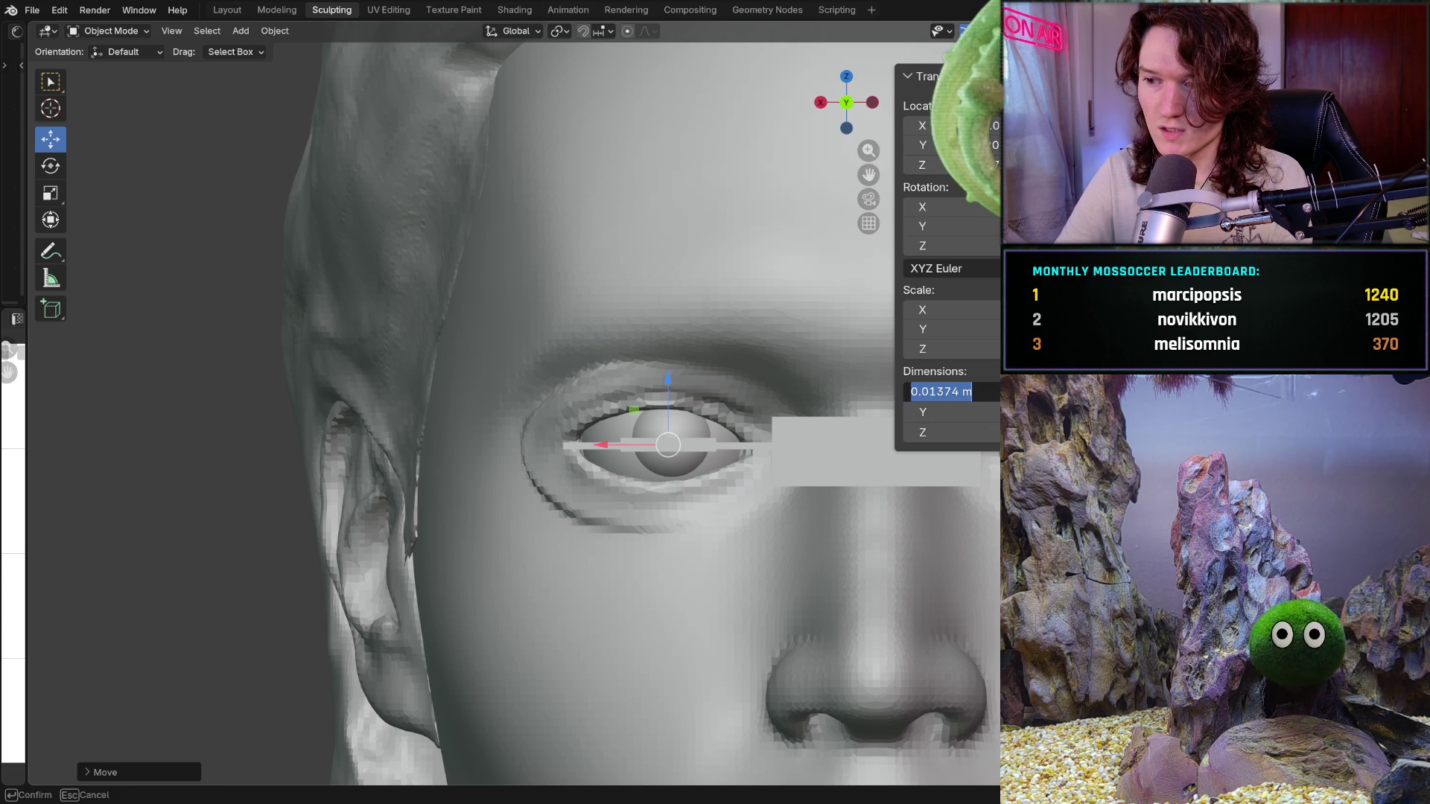
type("0.012")
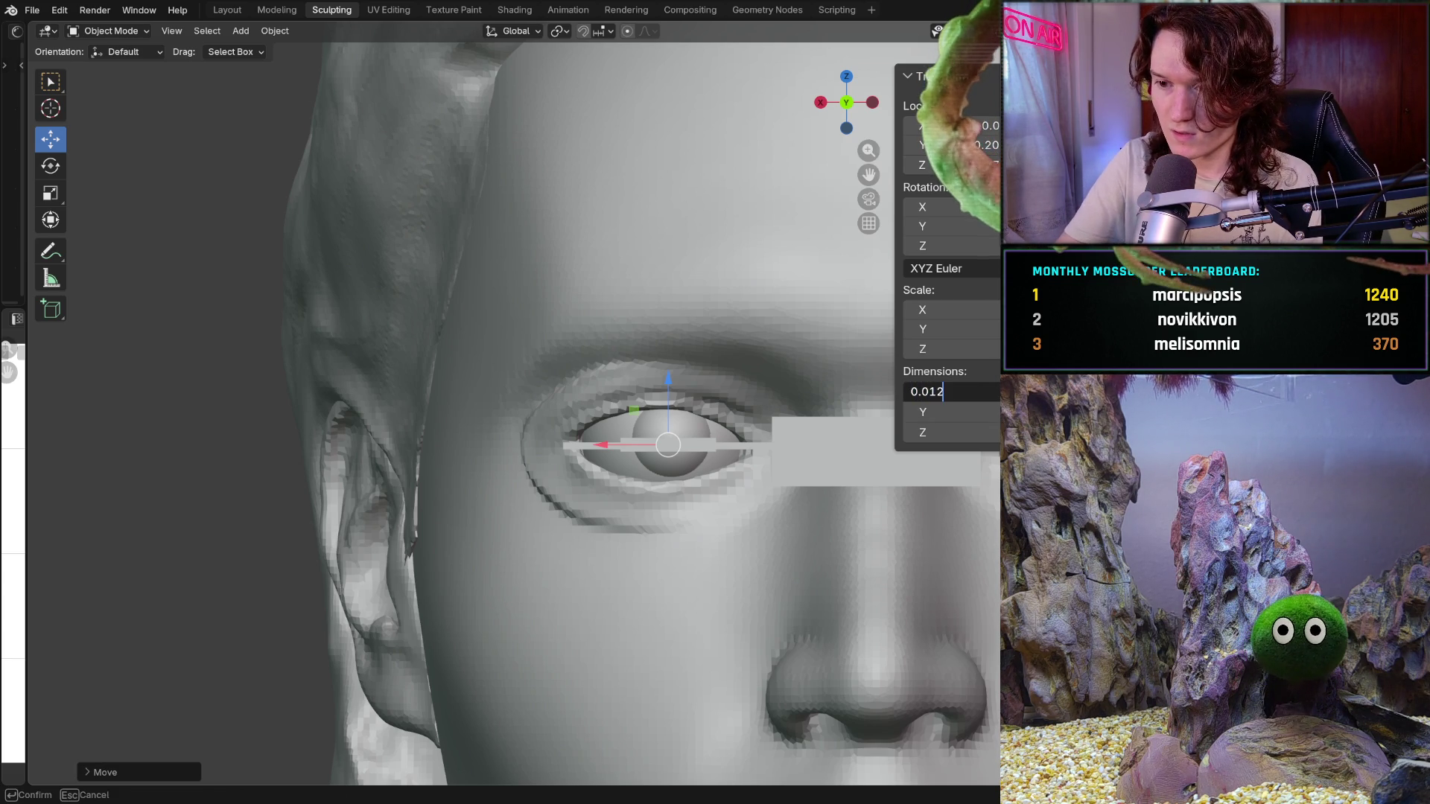
key("Return")
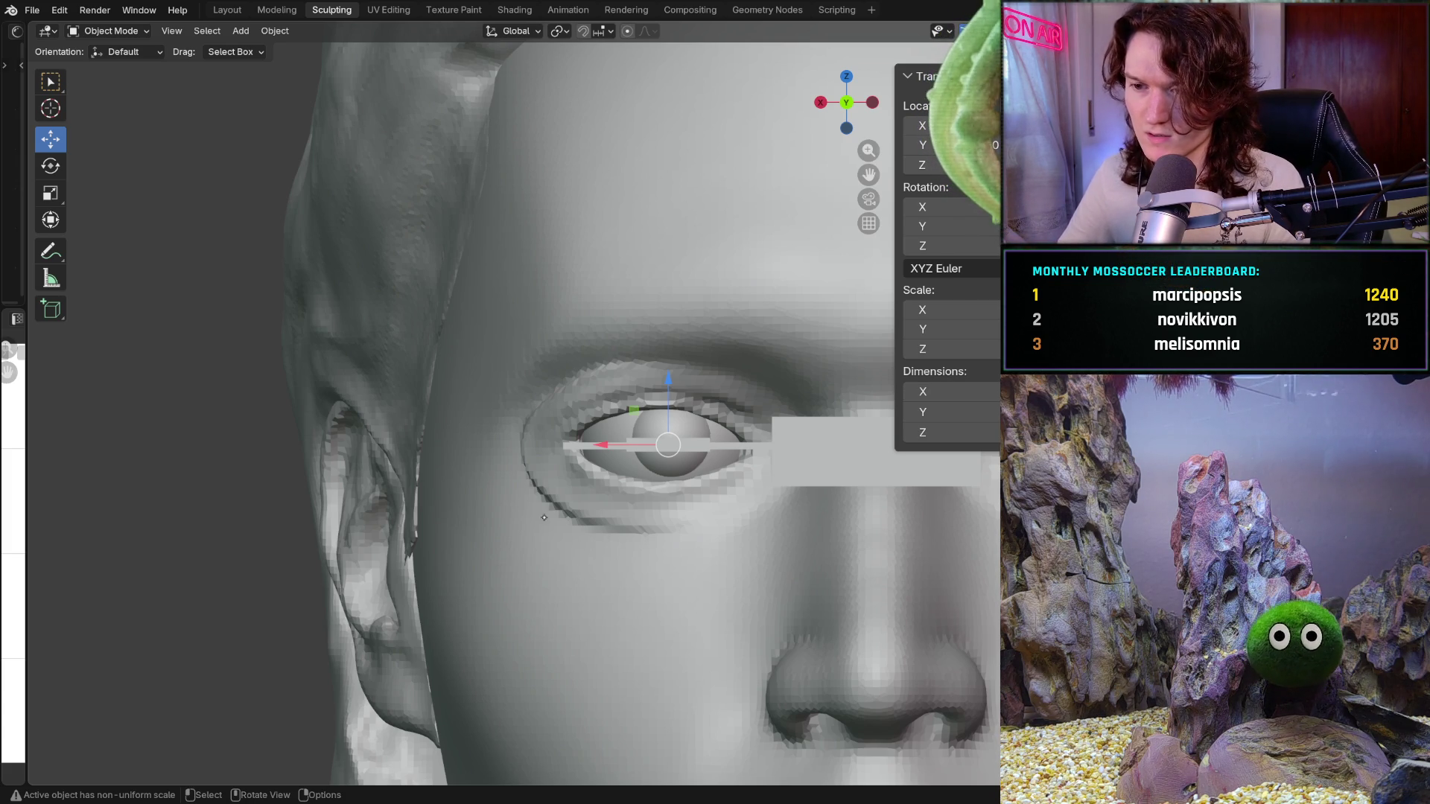
key("ctrl+z")
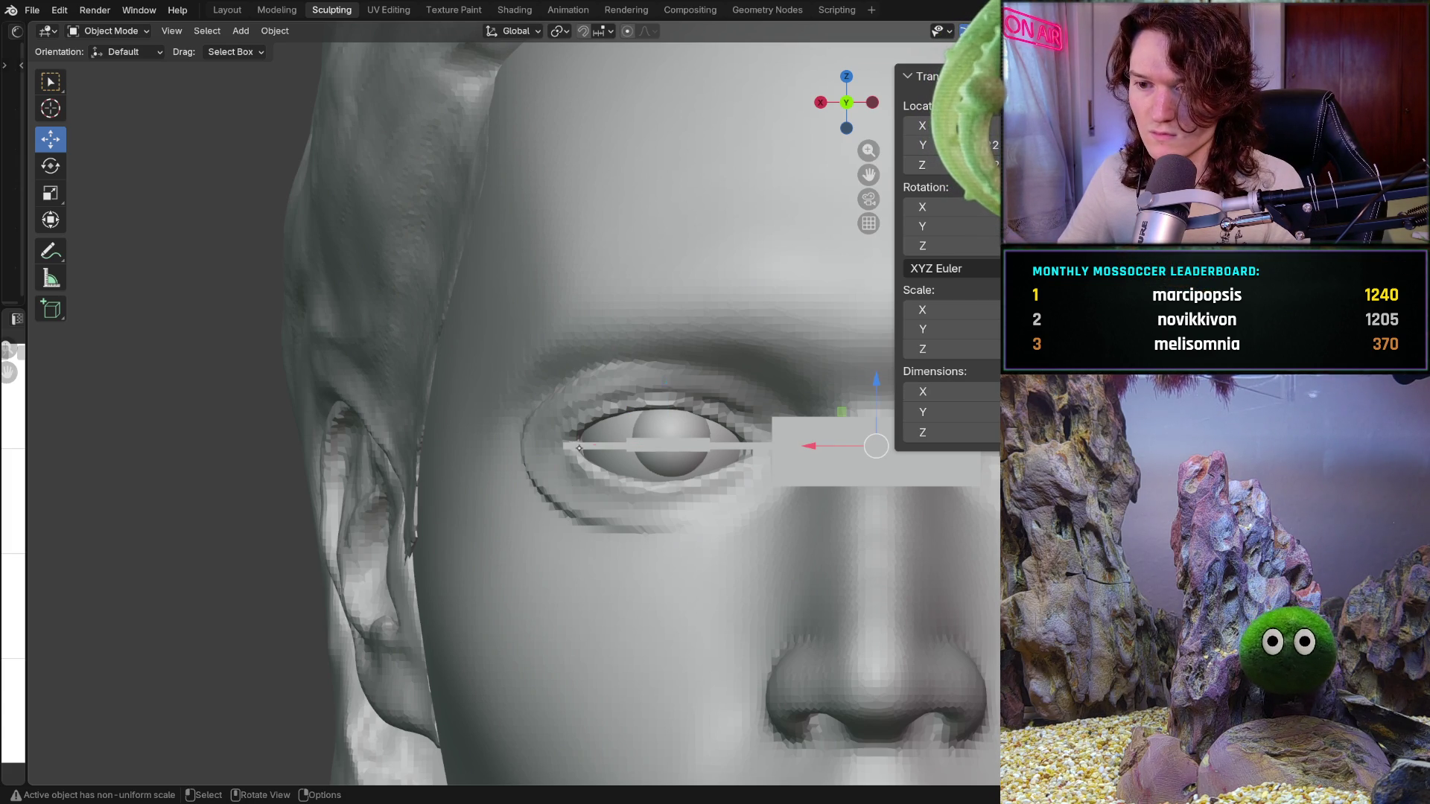
scroll(590, 443, "down", 3, "ctrl")
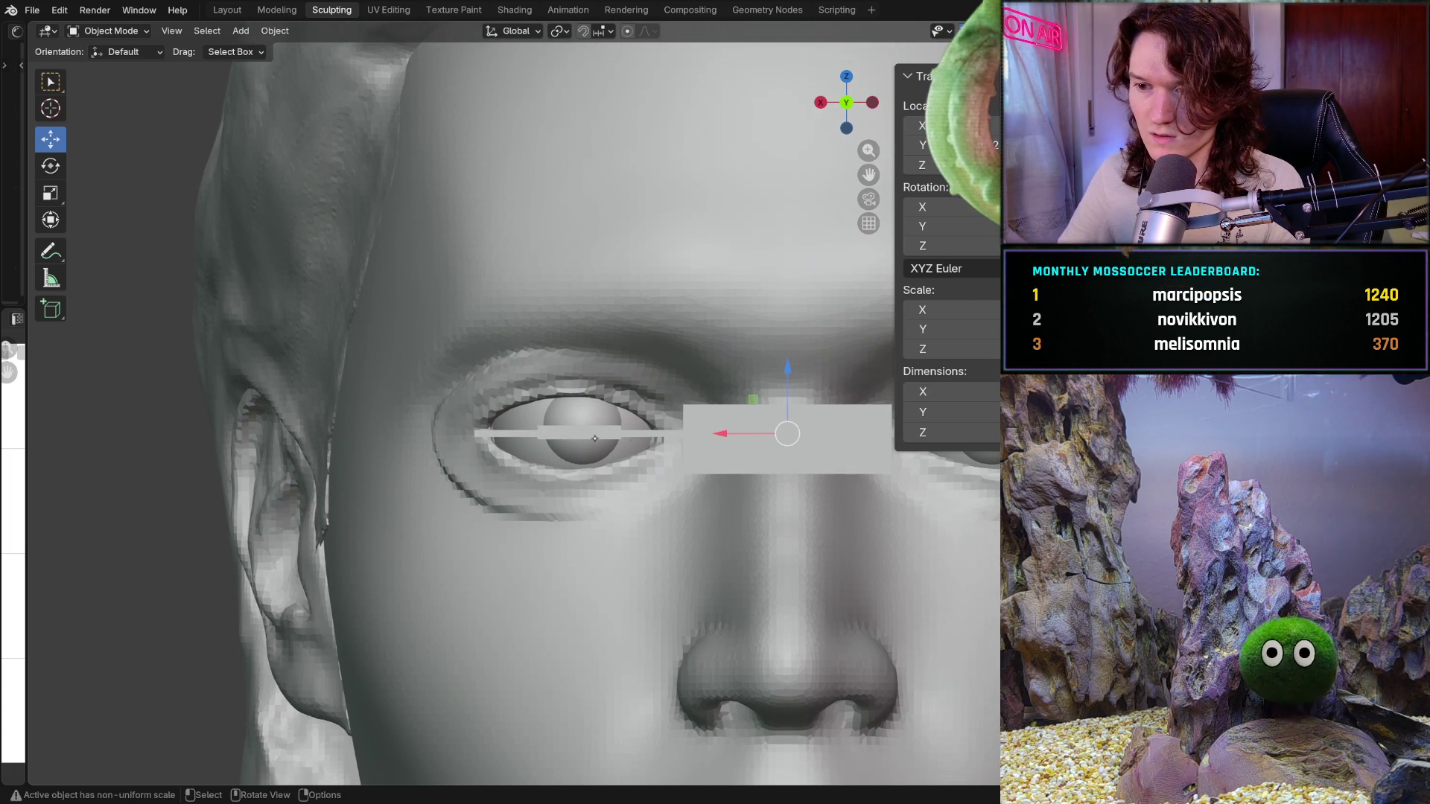
key("ctrl+z")
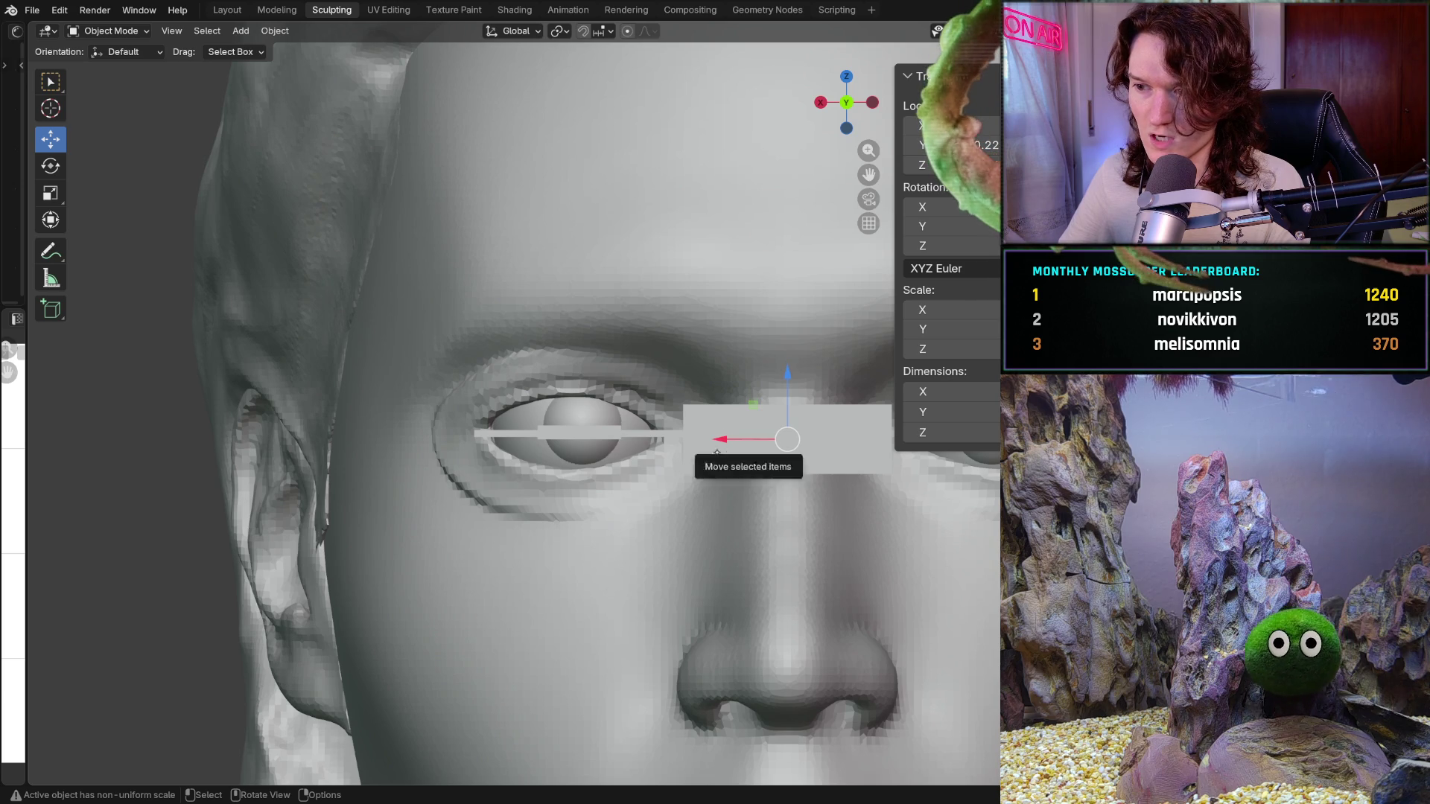
key("ctrl+z")
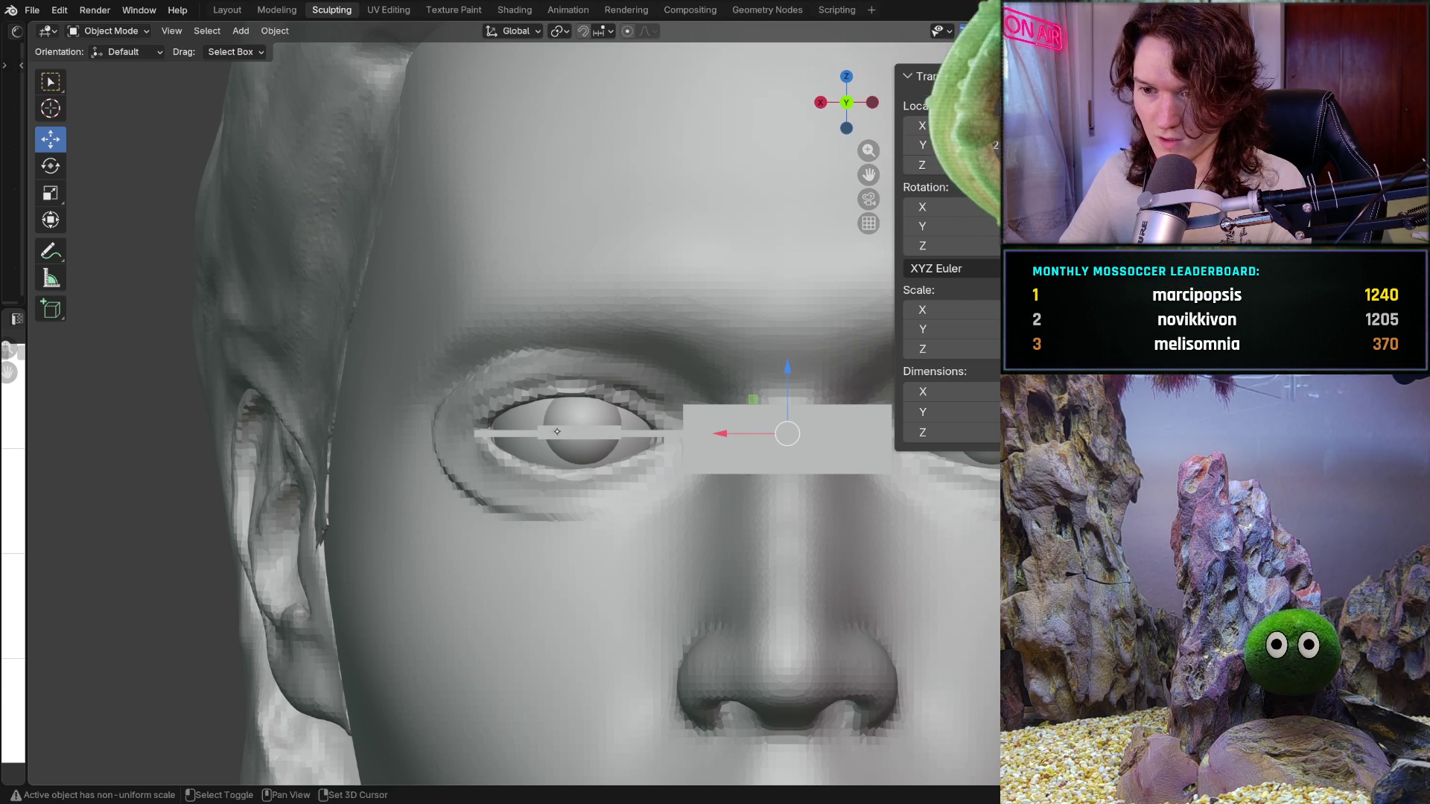
scroll(580, 430, "up", 1, "ctrl")
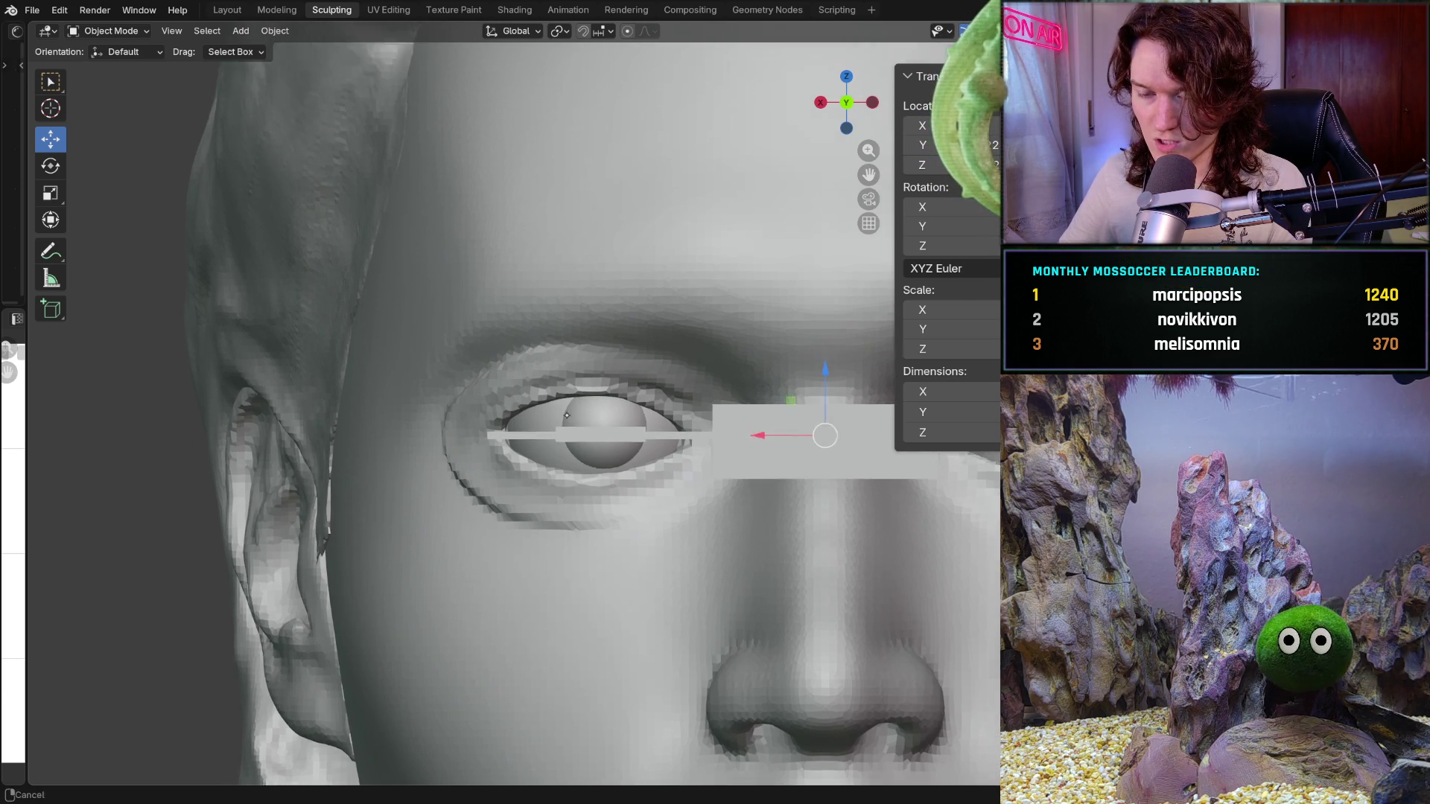
scroll(570, 434, "up", 1)
Move the left-hand eyeball slightly sideways and down, then enlarge it a little
left_click(546, 413)
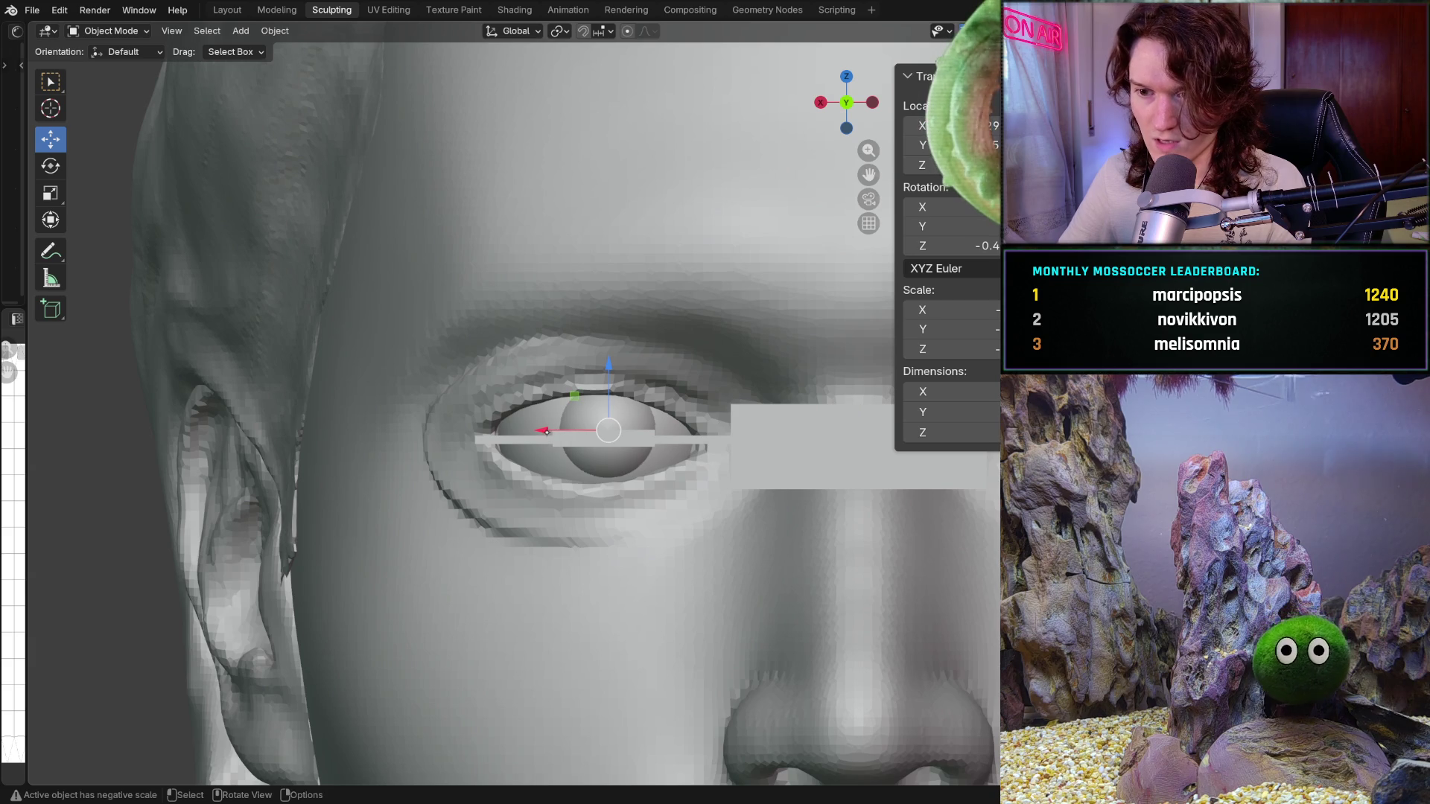
left_click_drag(542, 430, 537, 432)
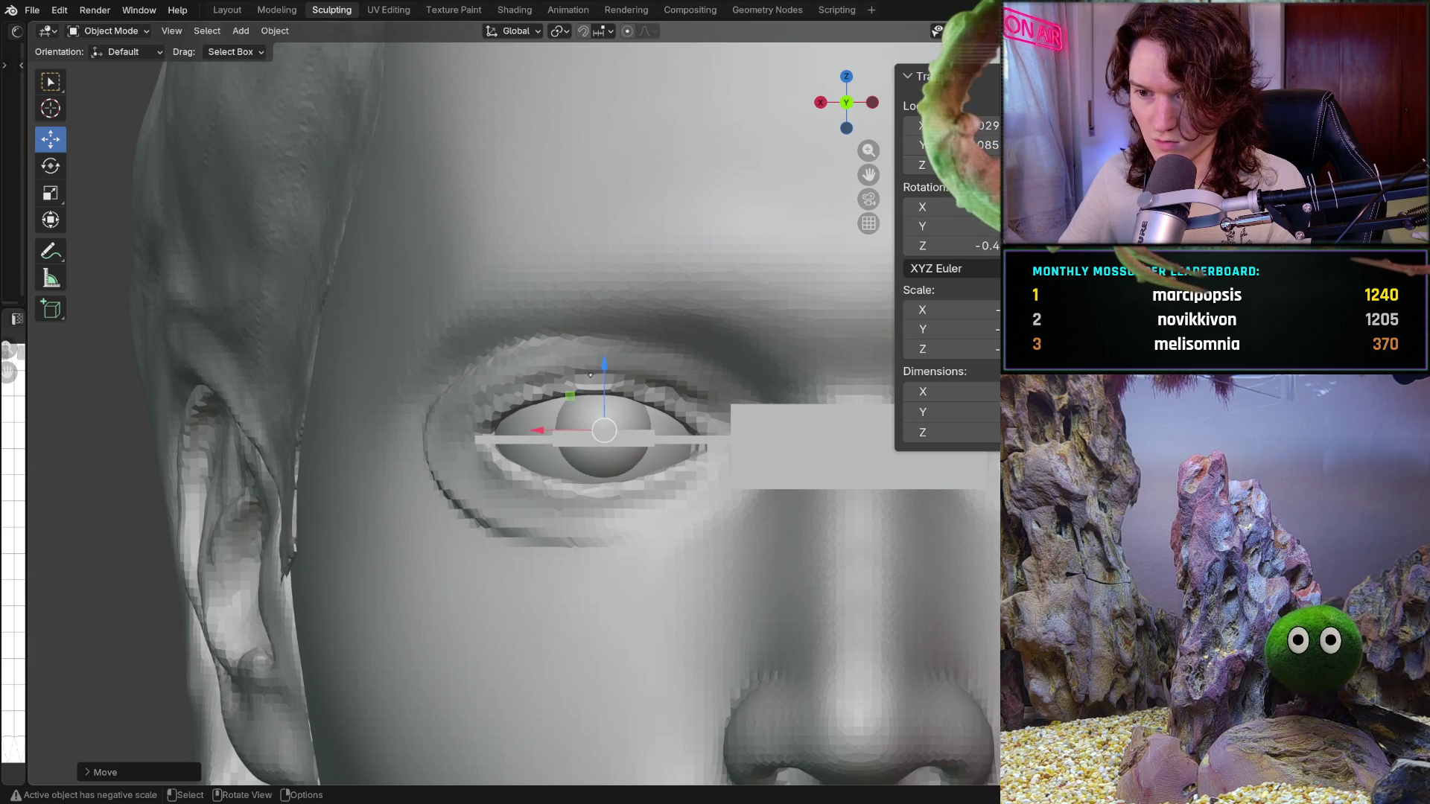
left_click_drag(604, 366, 603, 373)
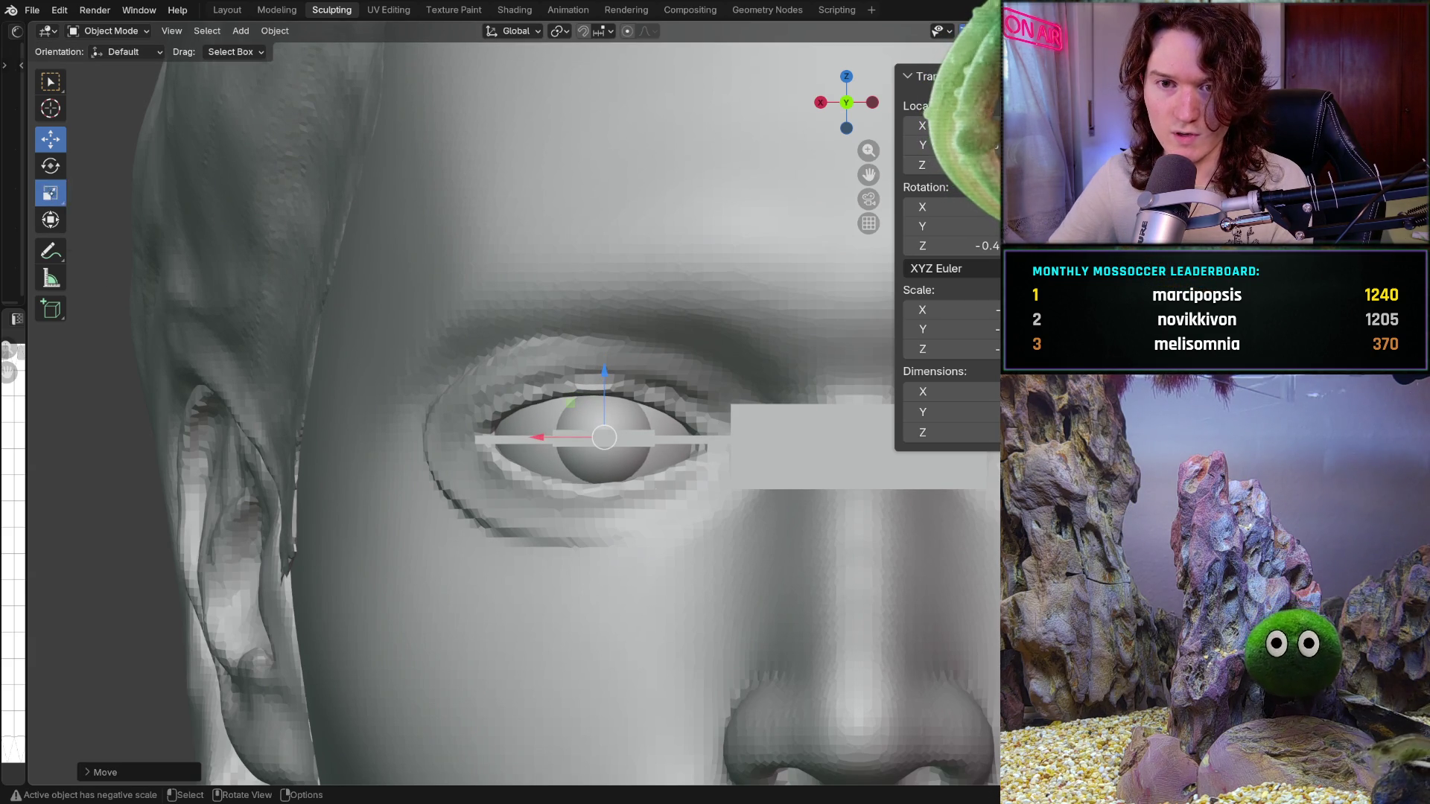
left_click(49, 192)
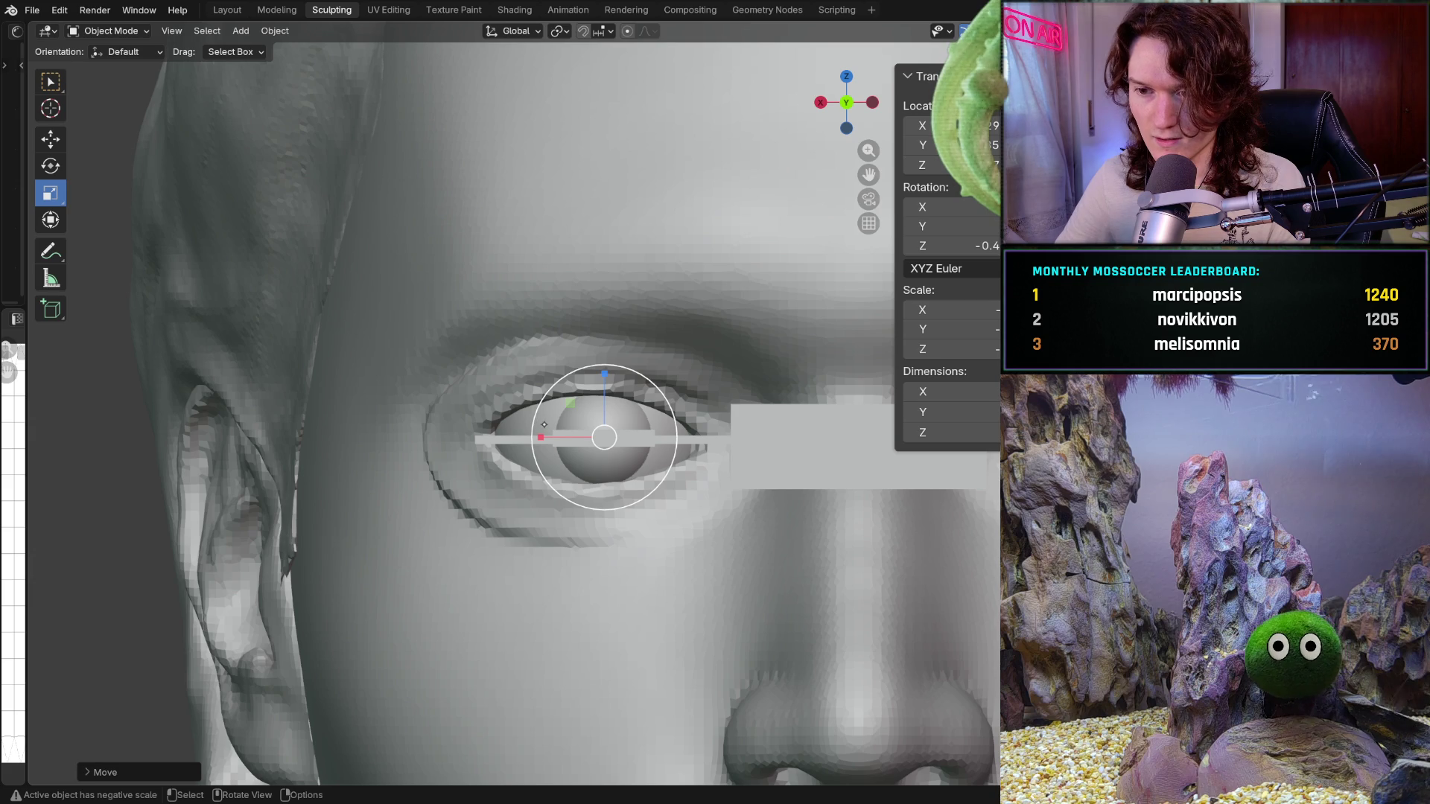
left_click_drag(538, 422, 522, 421)
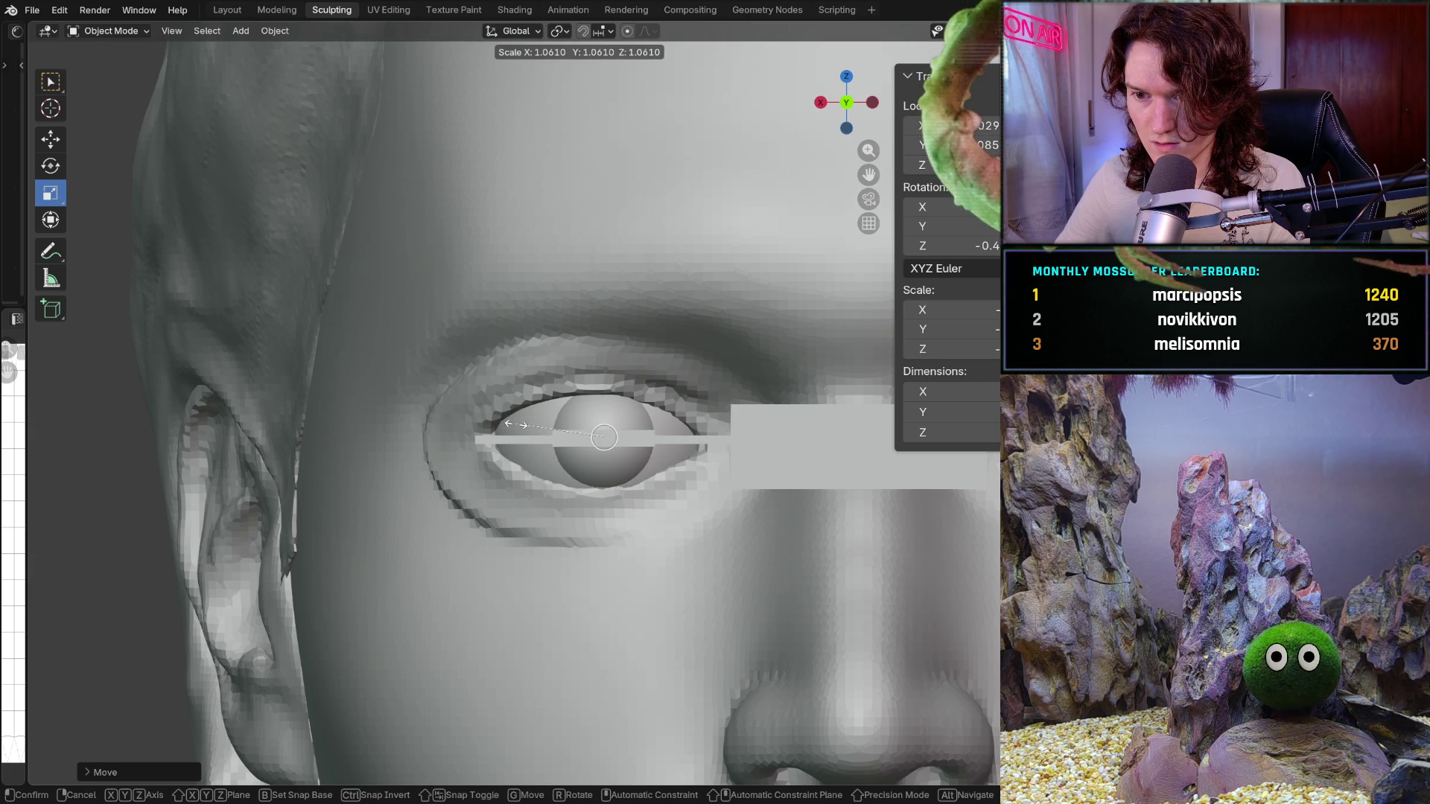
left_click_drag(515, 423, 514, 423)
middle_click_drag(513, 422, 555, 366)
scroll(556, 366, "down", 4)
scroll(525, 381, "down", 2)
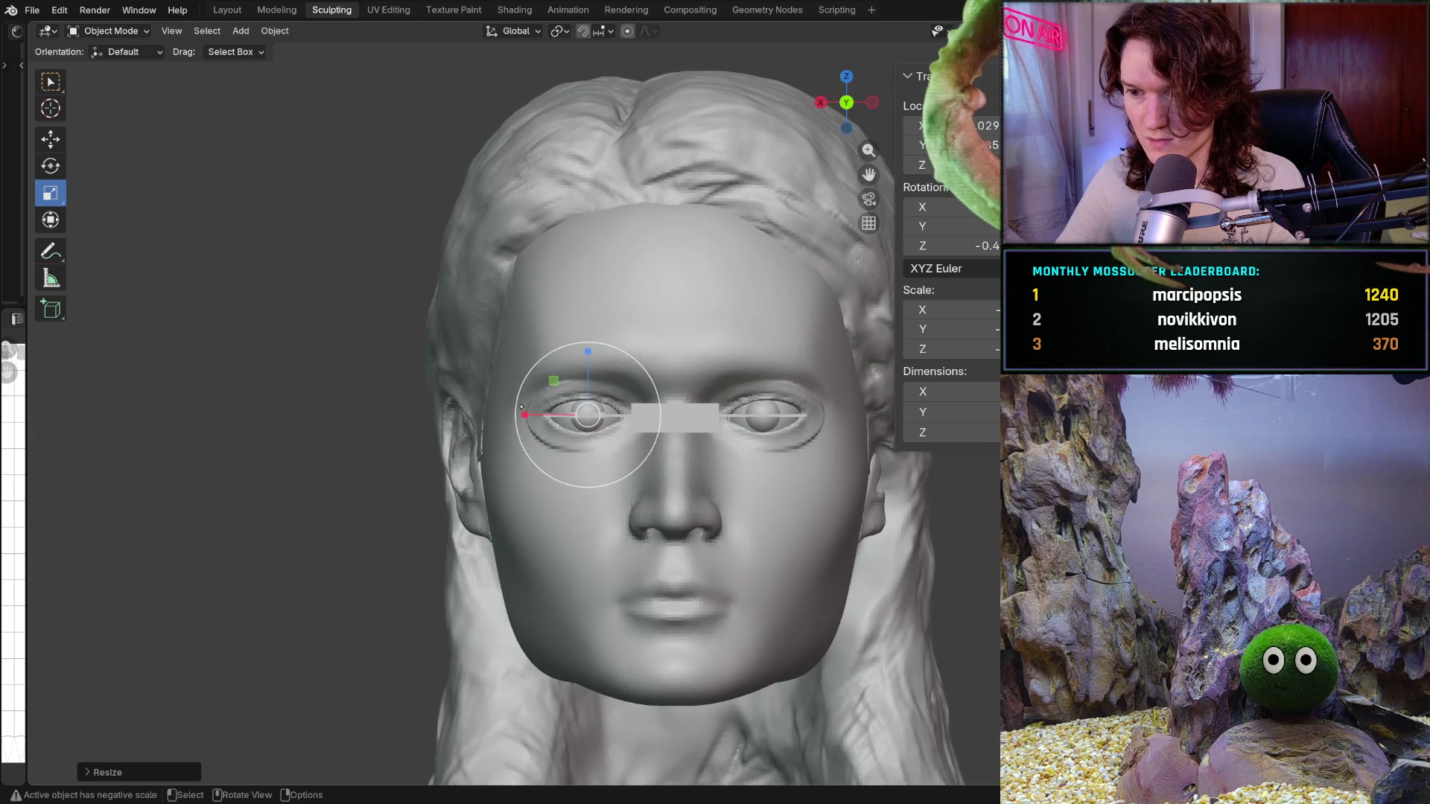
scroll(503, 391, "down", 1)
scroll(492, 398, "up", 2)
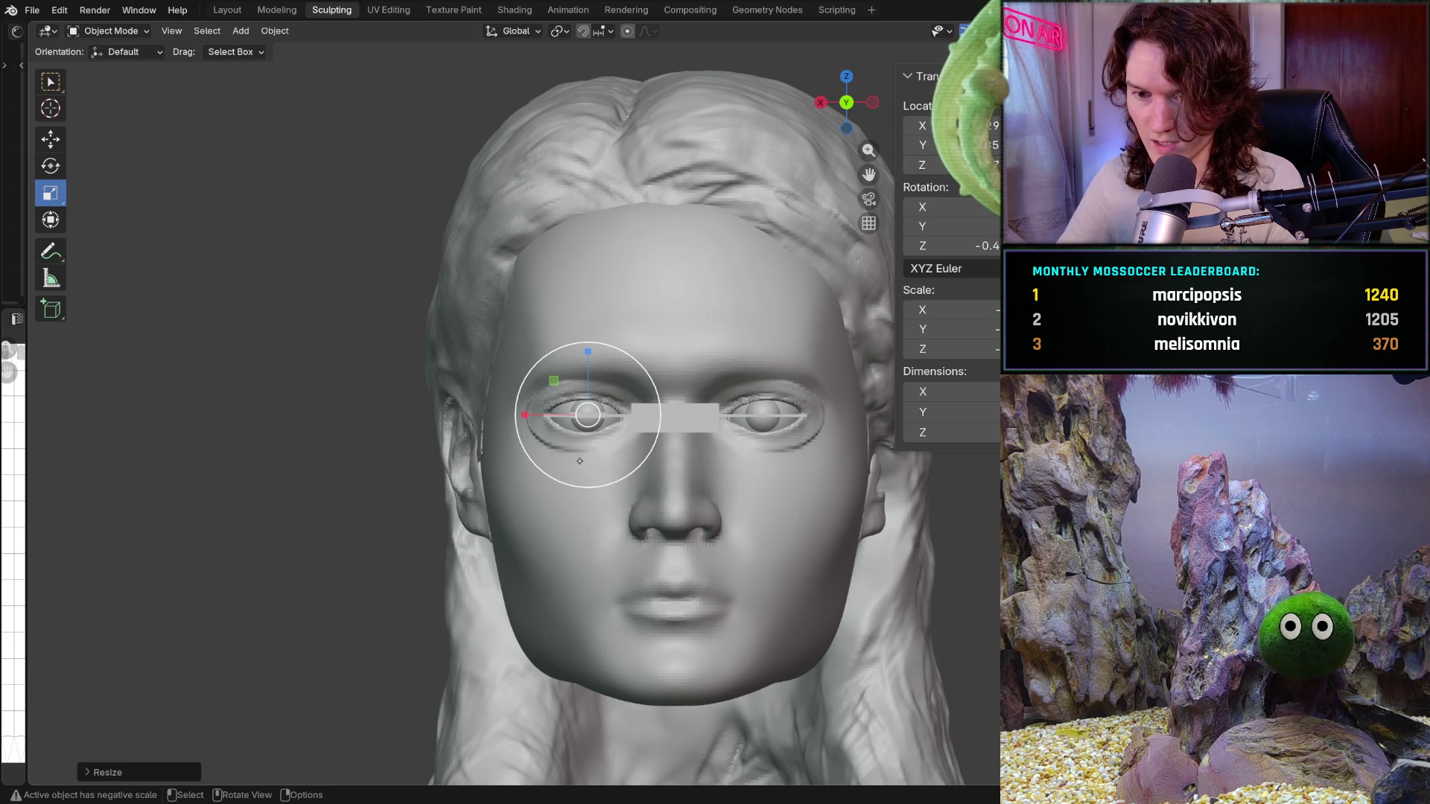
scroll(573, 402, "up", 2)
scroll(572, 402, "up", 2)
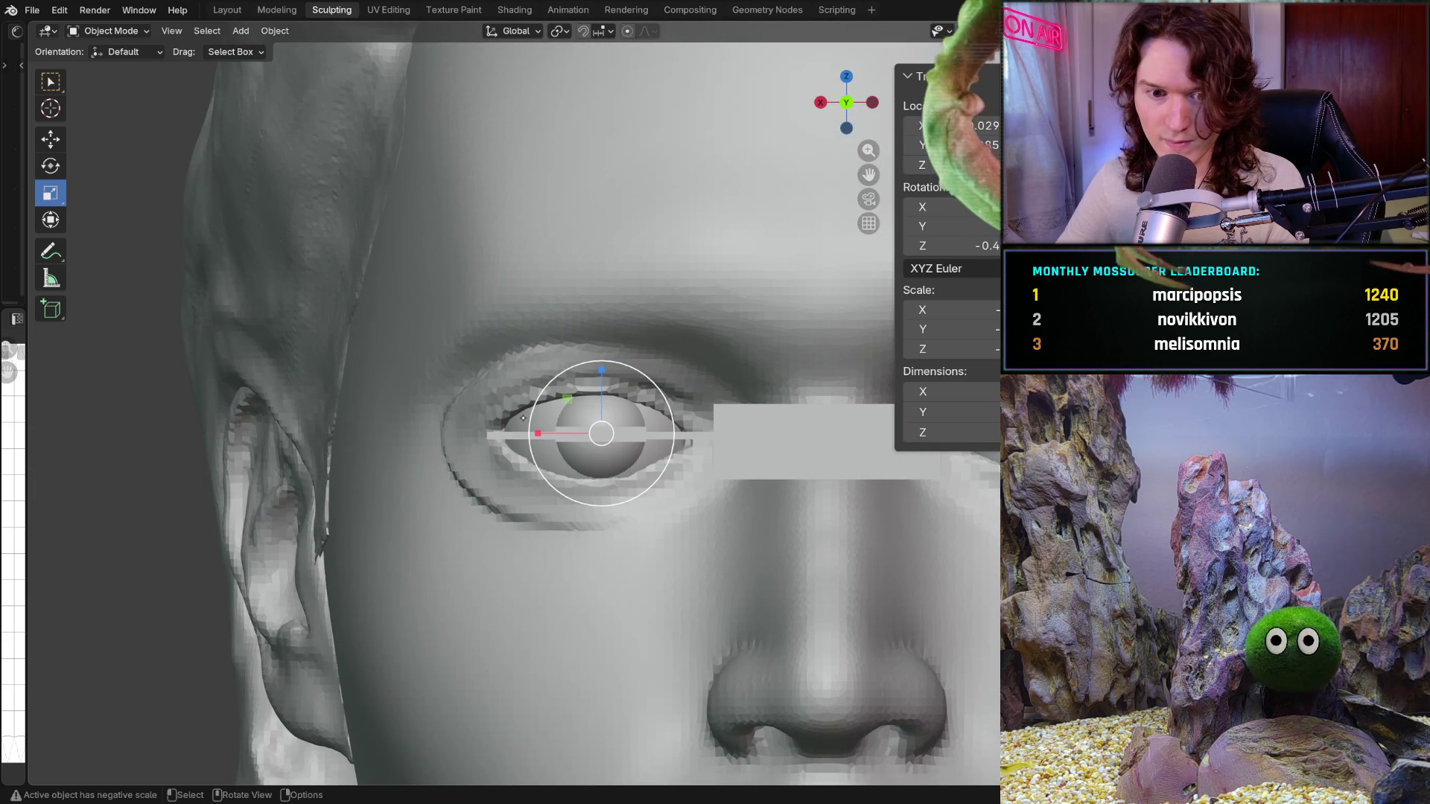
Scale the eyeball slightly smaller again and deselect it
key("s")
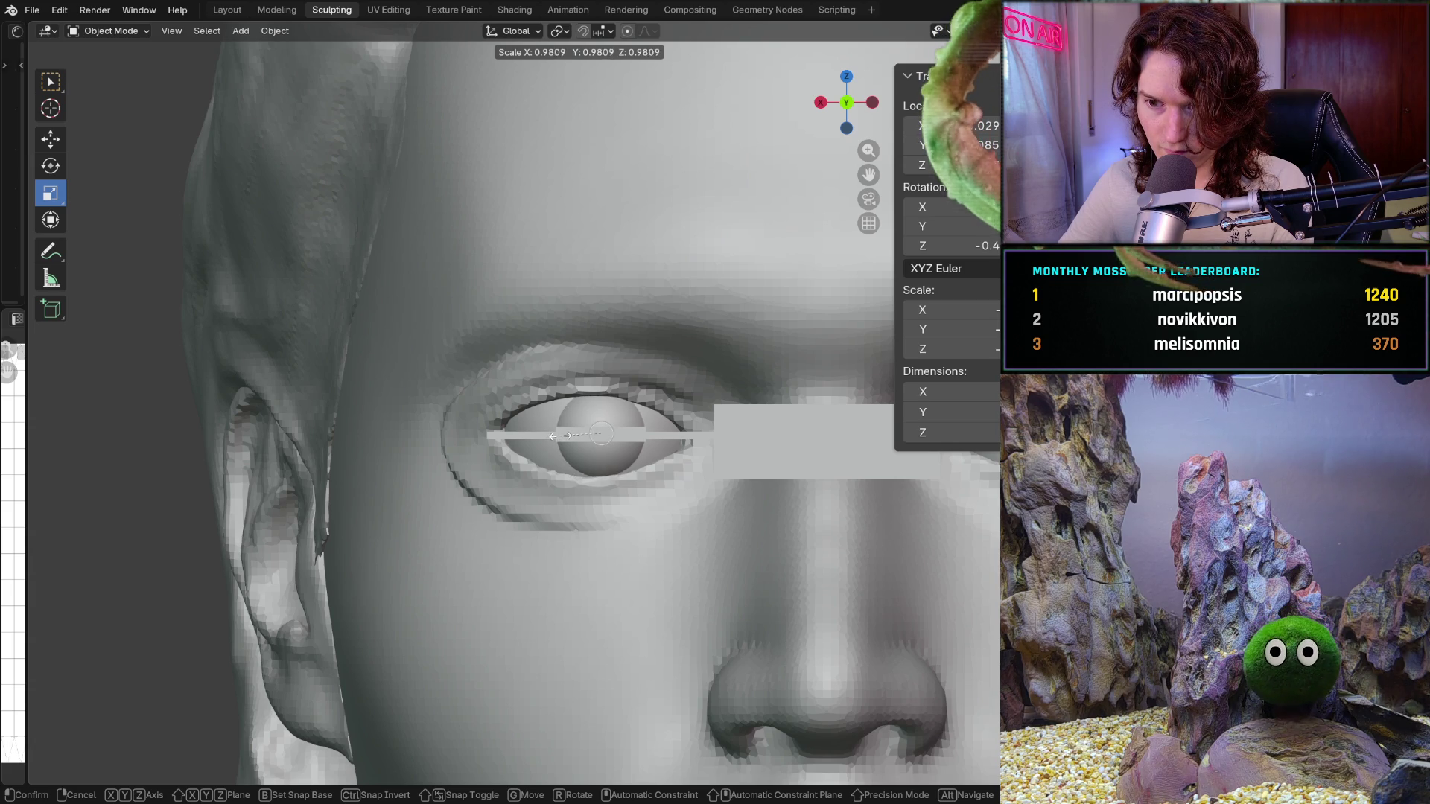
left_click(562, 435)
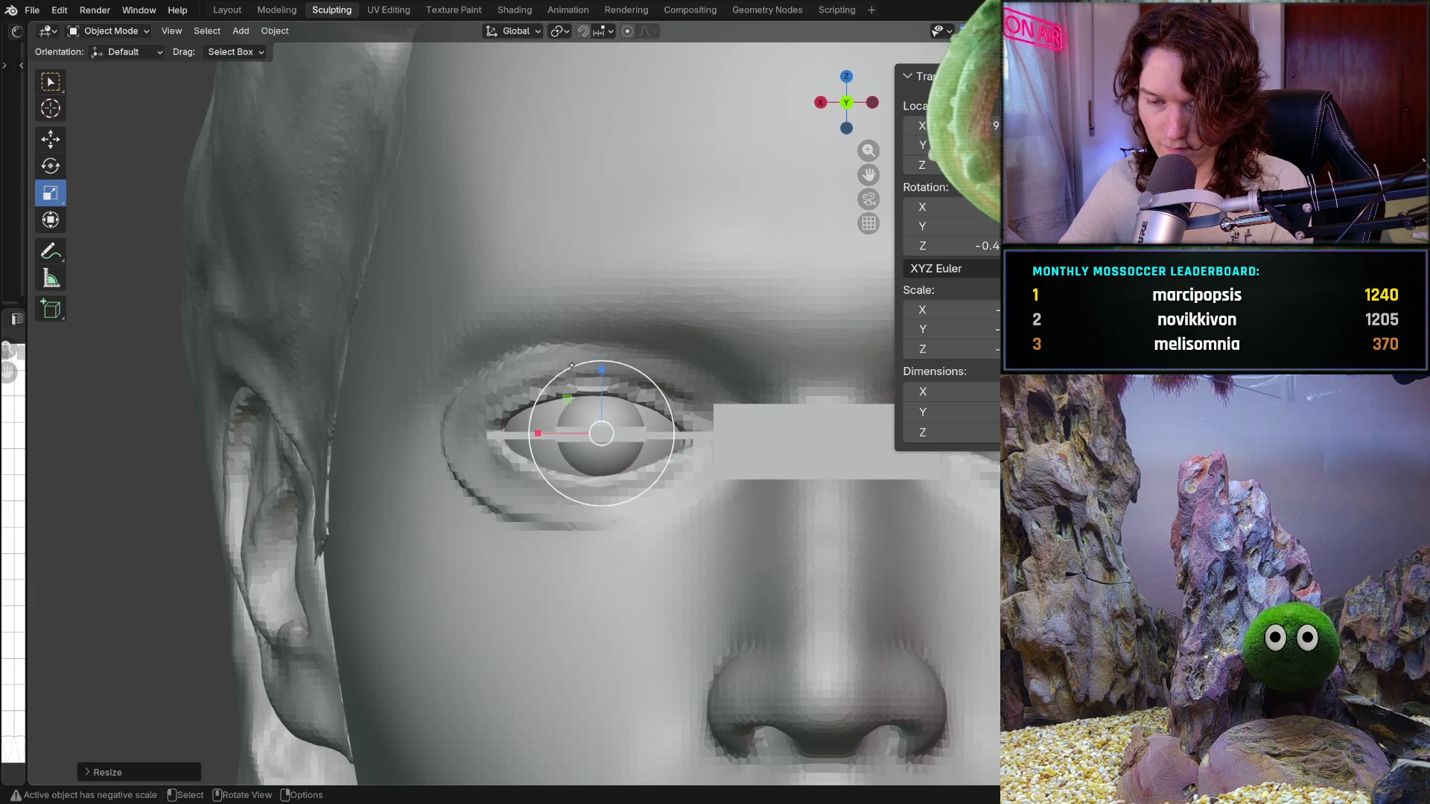
scroll(509, 527, "down", 5)
left_click(426, 573)
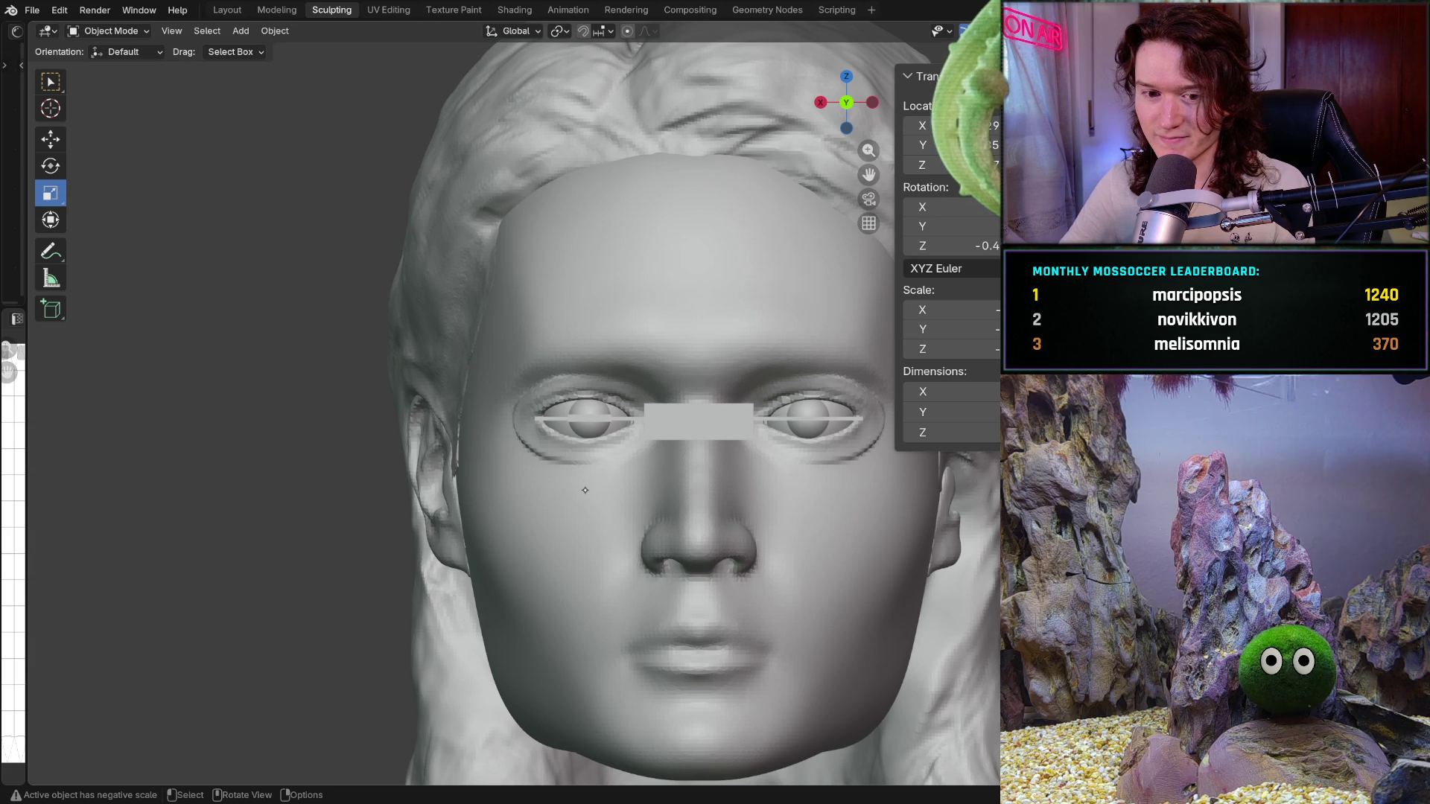
scroll(584, 489, "up", 1)
scroll(620, 464, "up", 2)
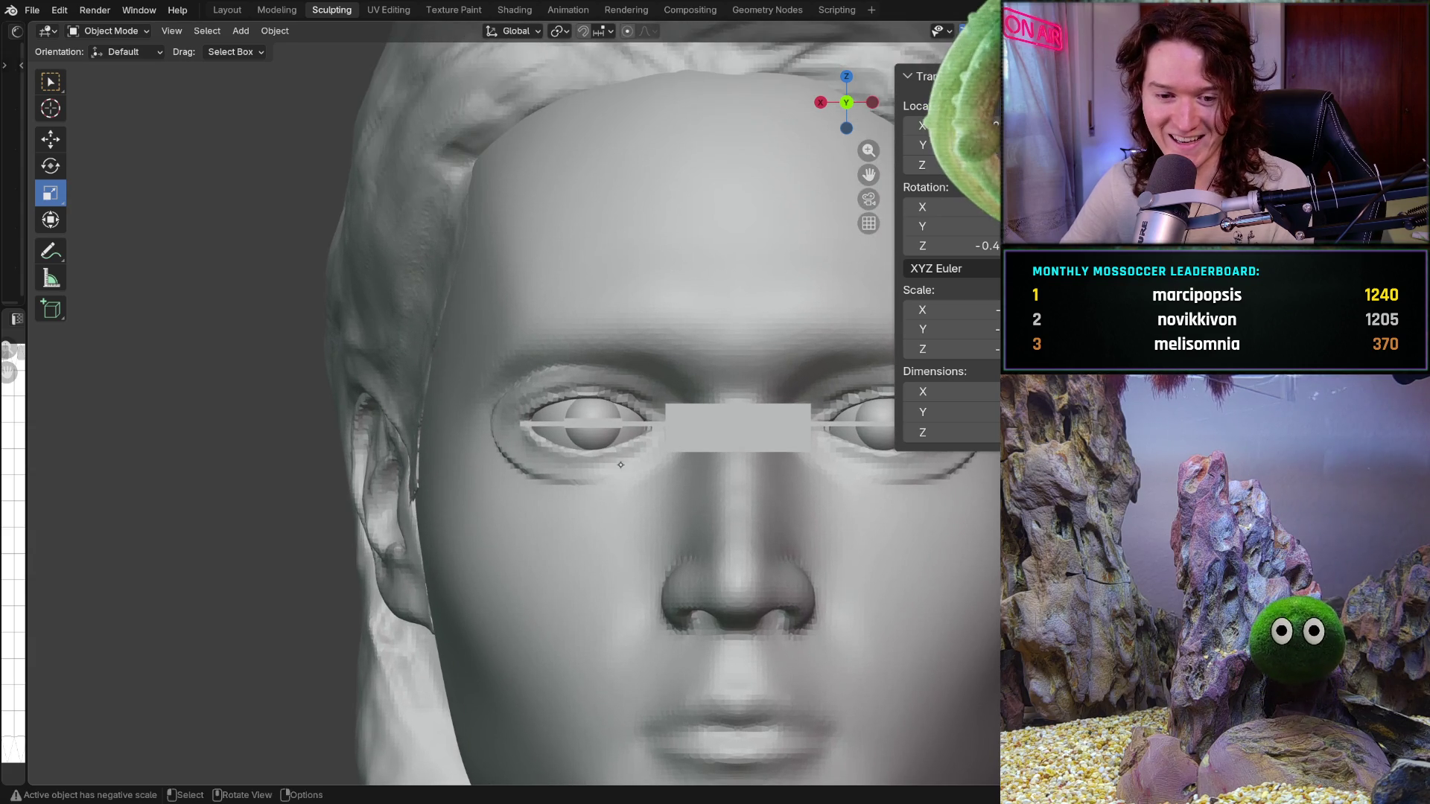
key("shift")
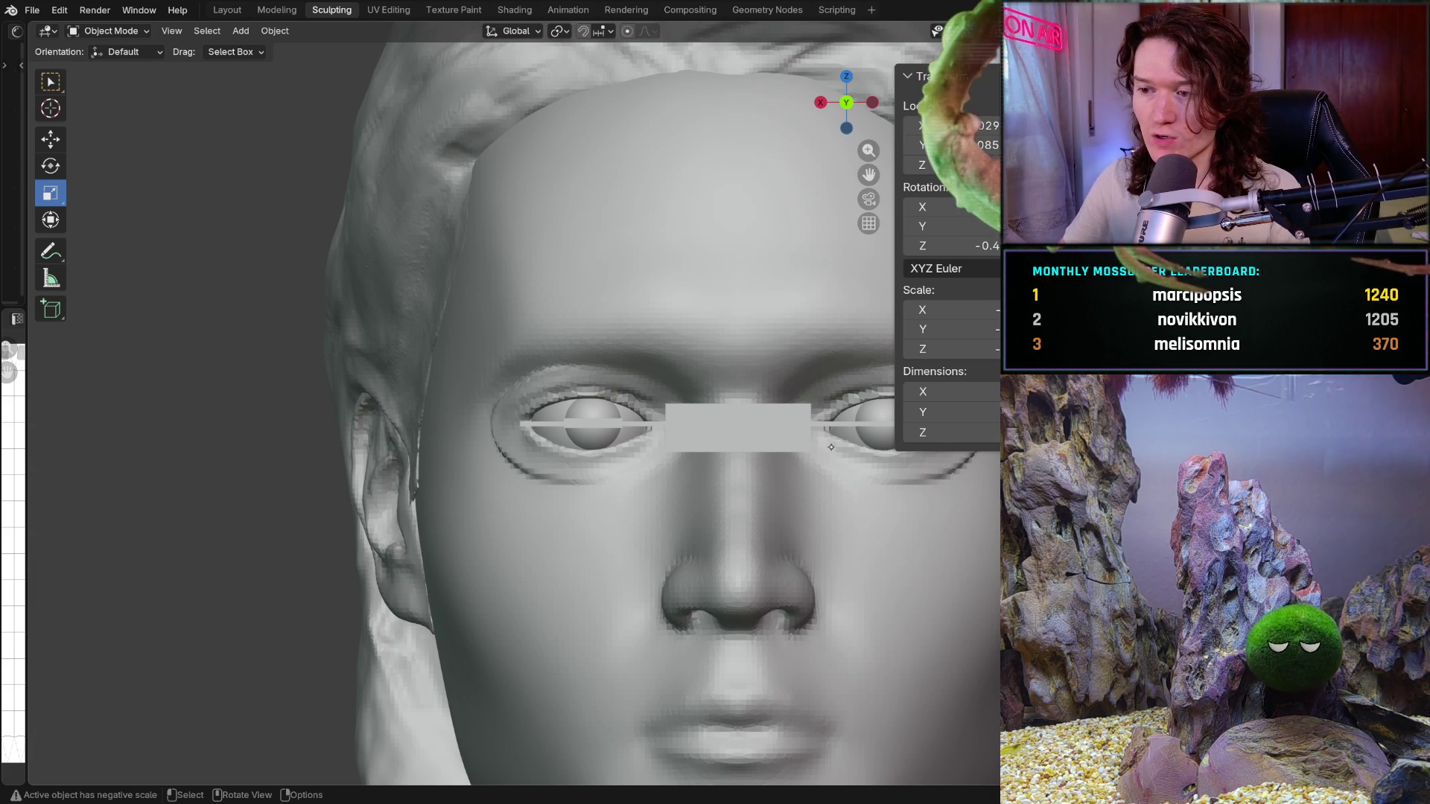
scroll(692, 435, "up", 1)
scroll(557, 423, "up", 1)
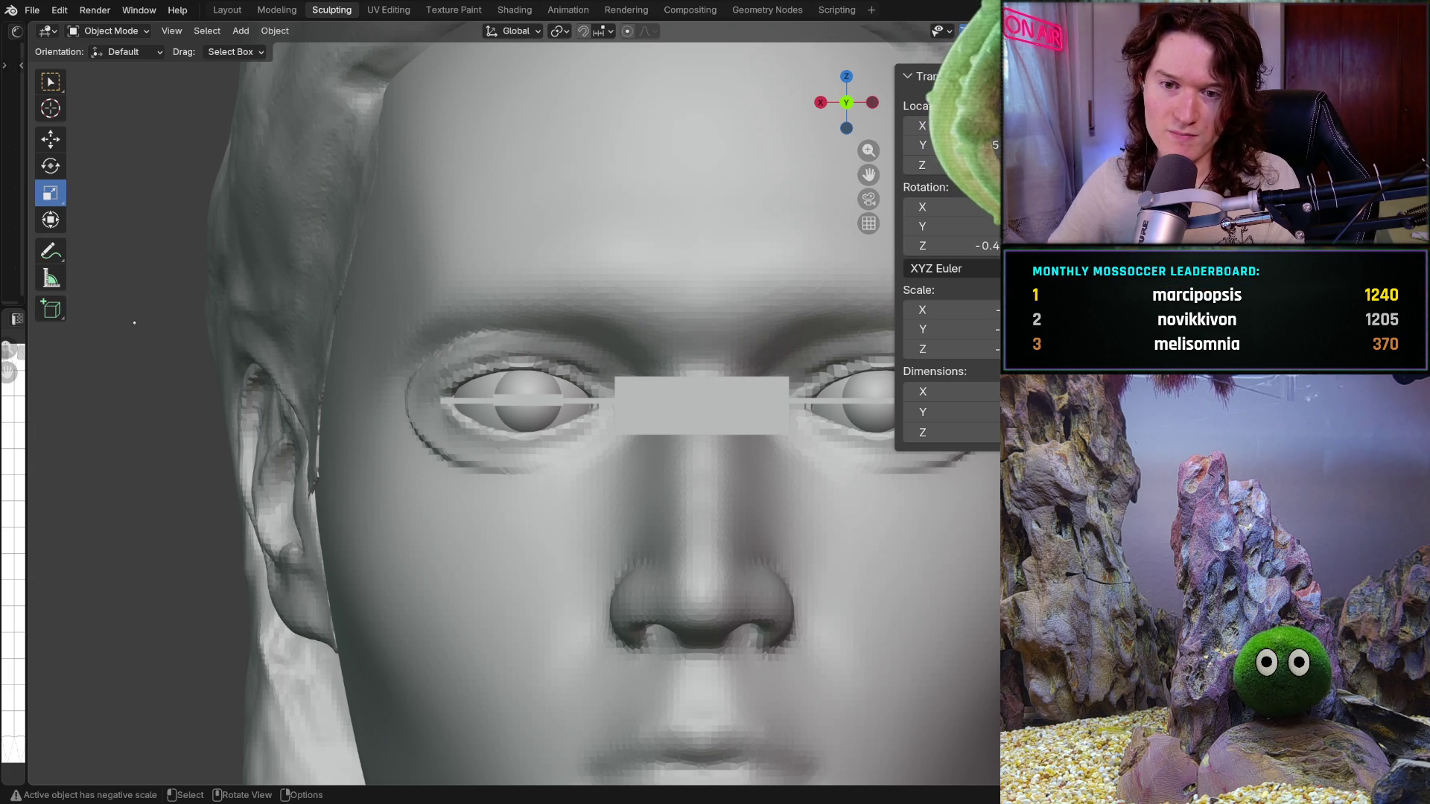
Draw a new cube in the empty space beside the head with Add Cube
left_click(50, 309)
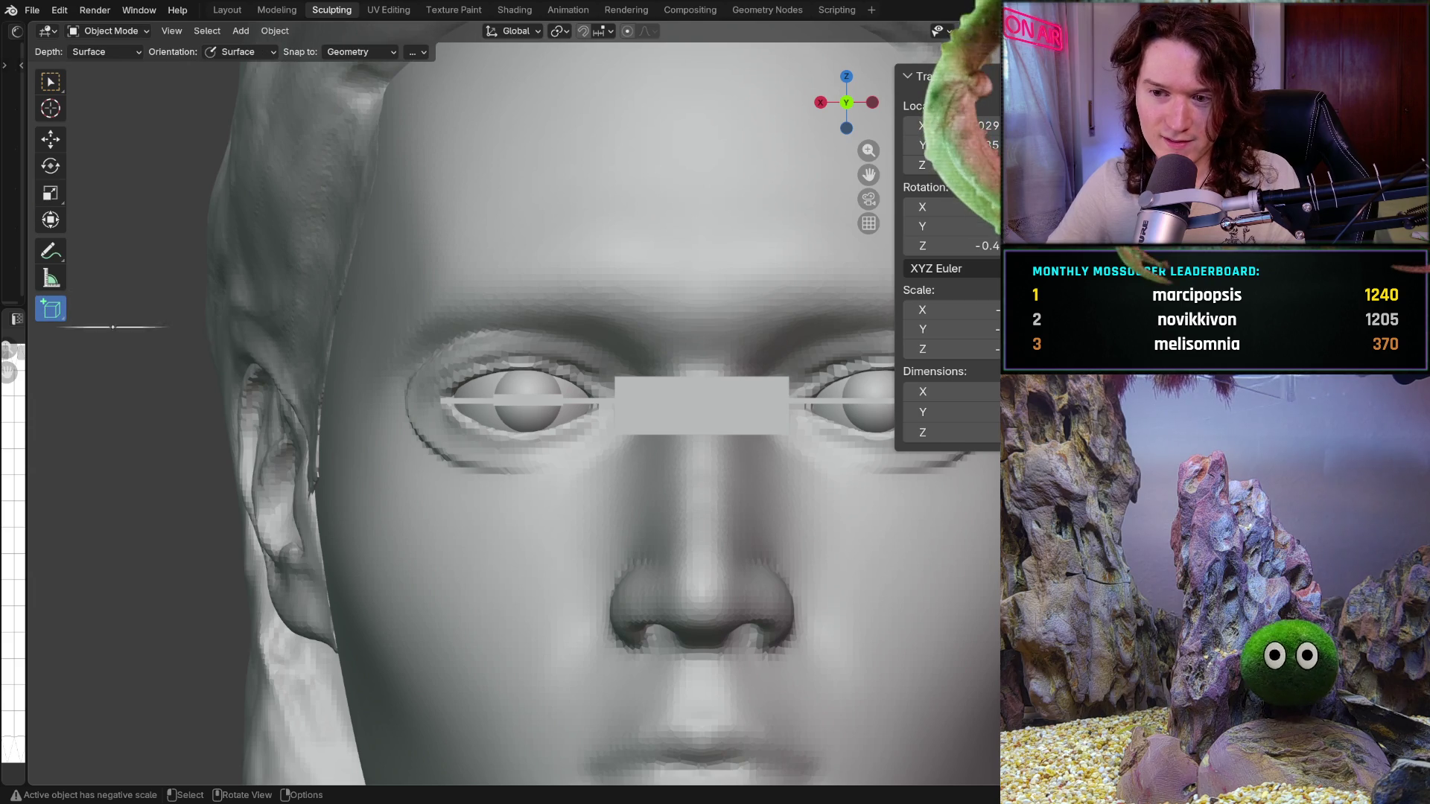
middle_click_drag(219, 367, 571, 368, "shift")
mouse_move(157, 288)
left_mouse_down()
mouse_move(441, 401)
mouse_move(514, 320)
left_mouse_up()
left_click(546, 326)
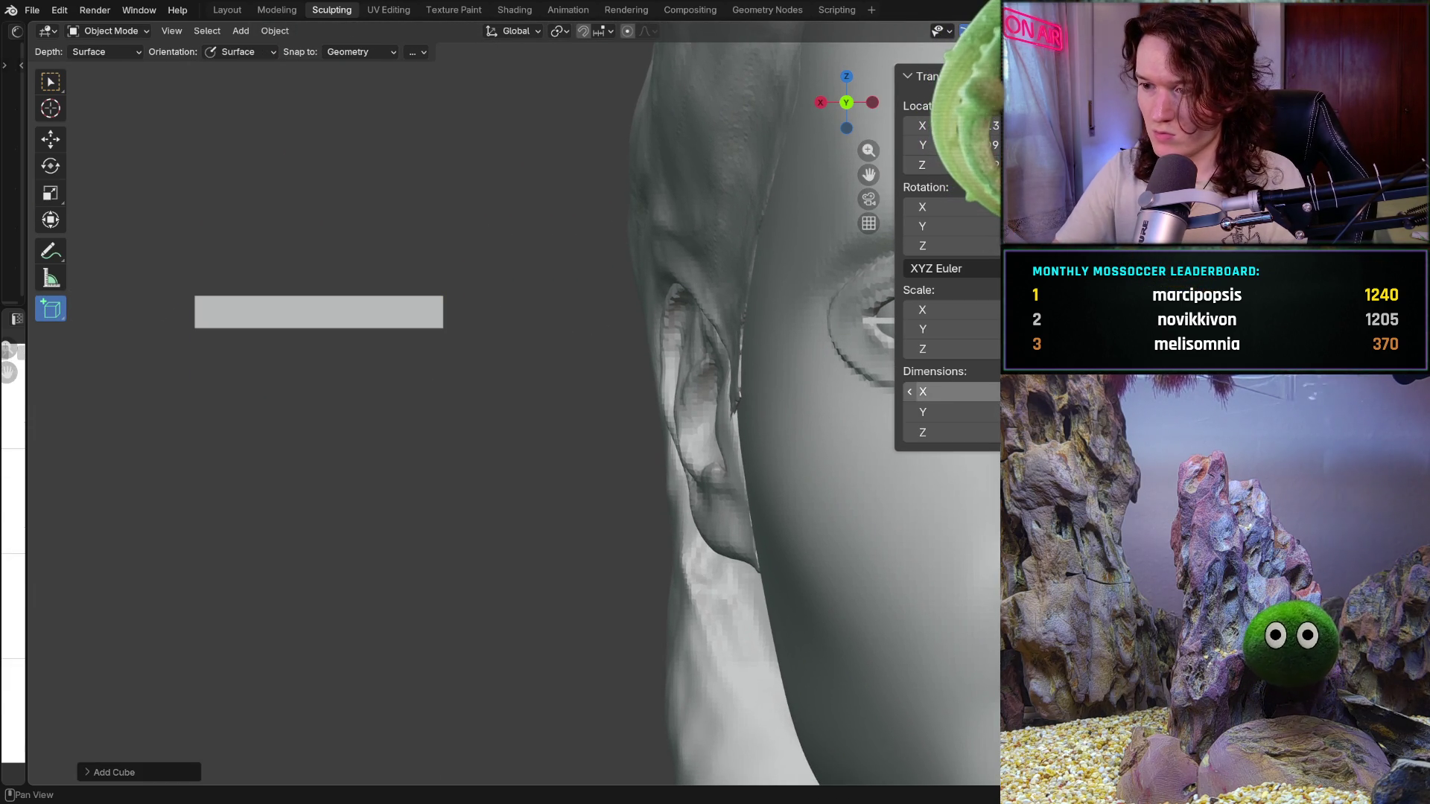
Set the cube's dimensions to X 0.06 m, Y 0.01 m, Z 0.003 m, correcting 0.03
left_click(943, 391)
type("0.063")
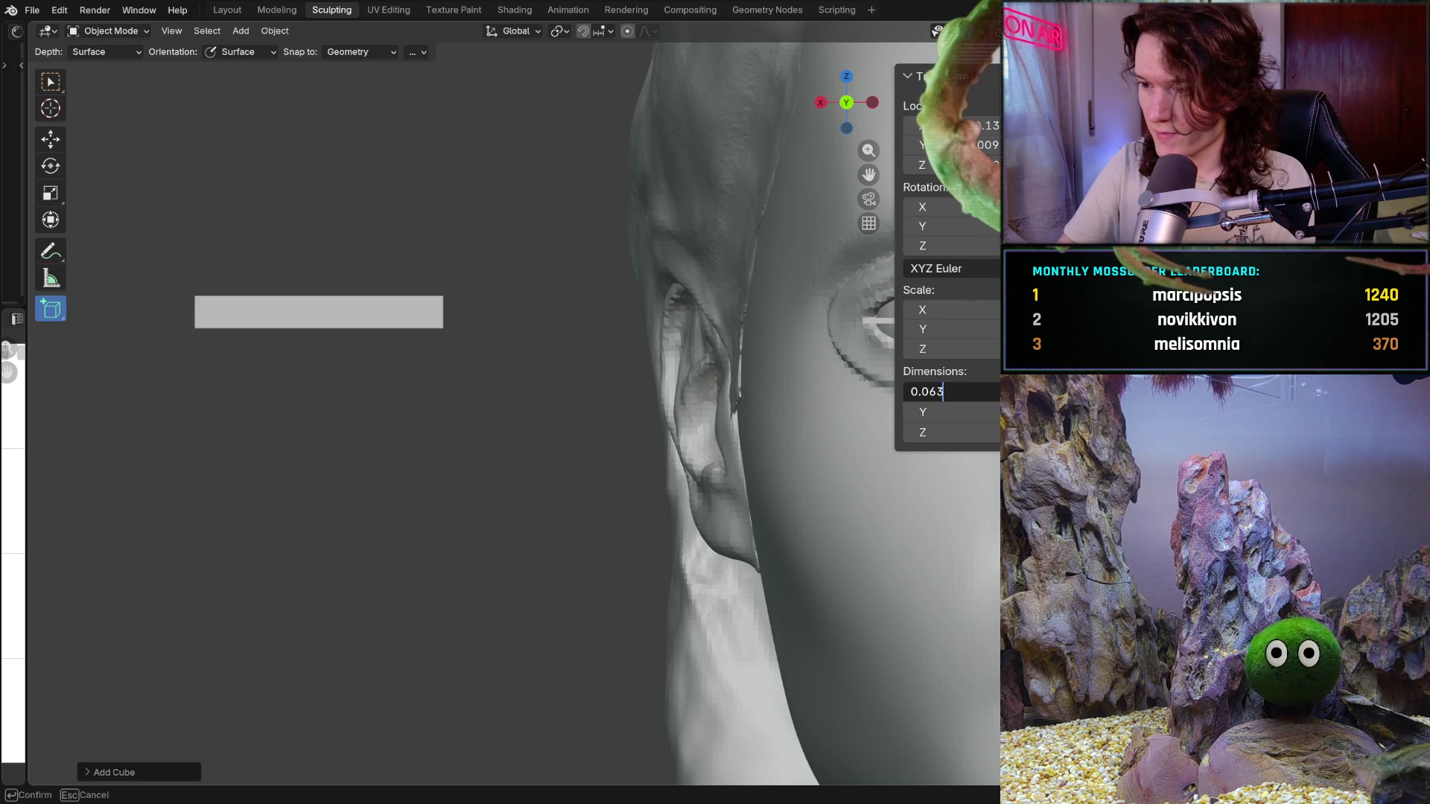
key("Return")
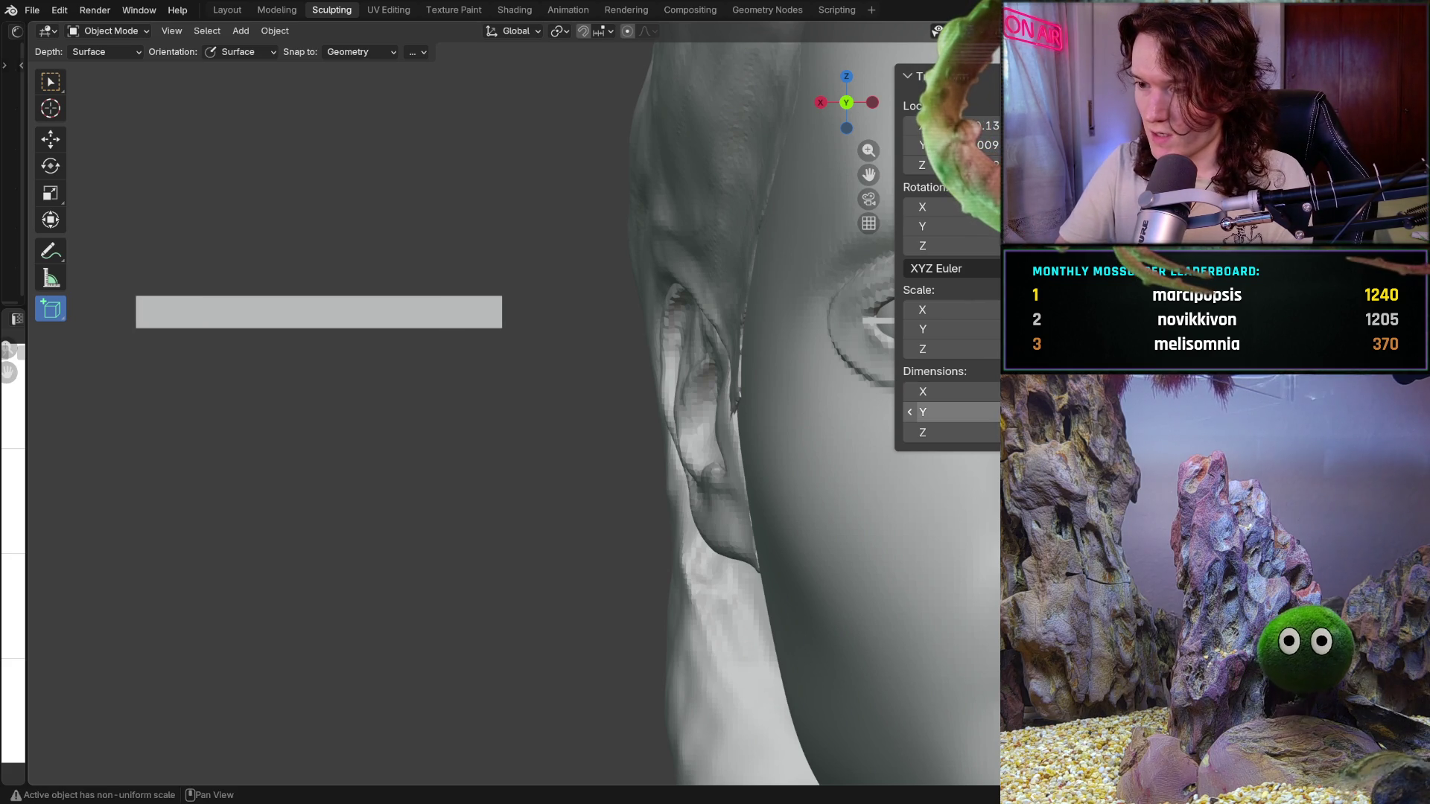
left_click(944, 413)
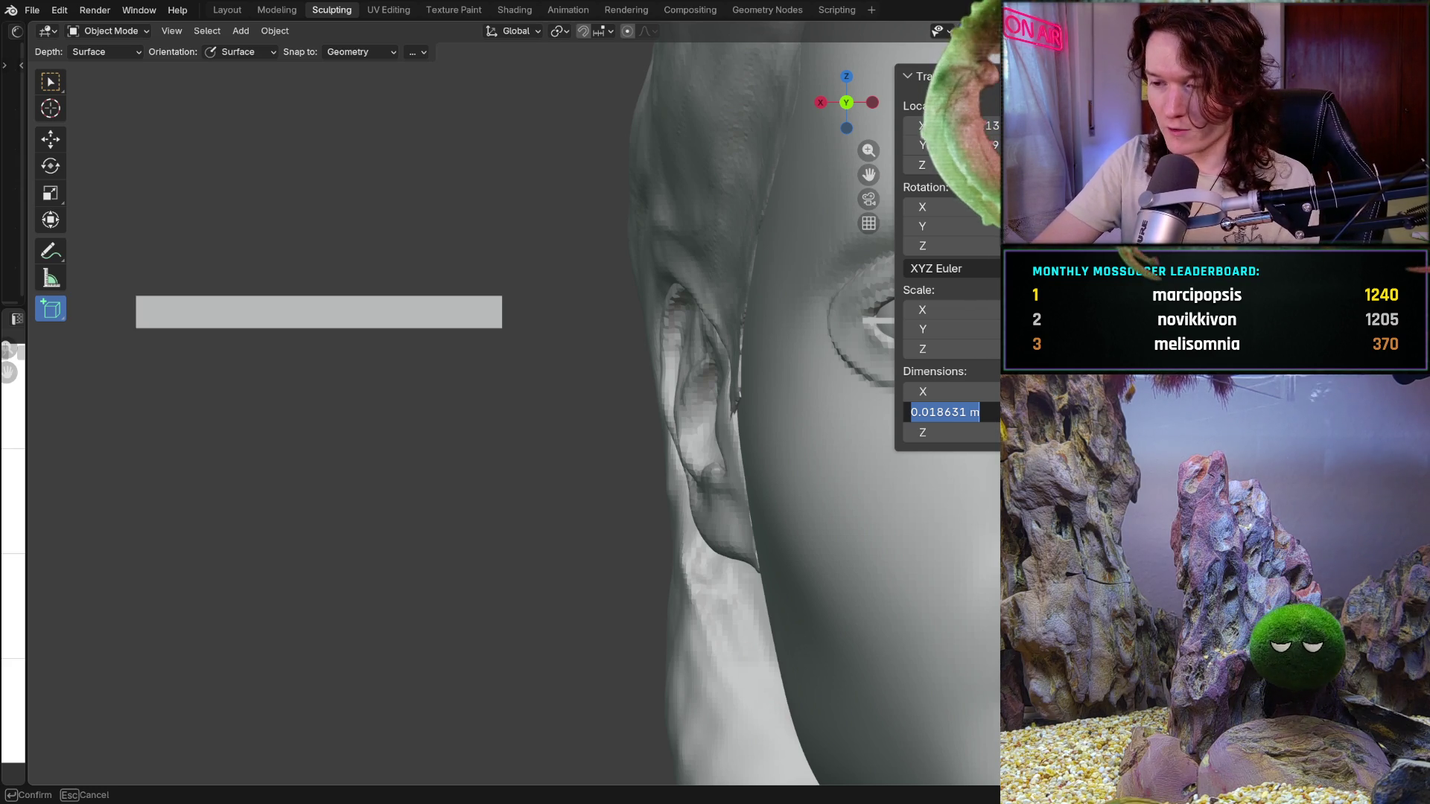
type("0")
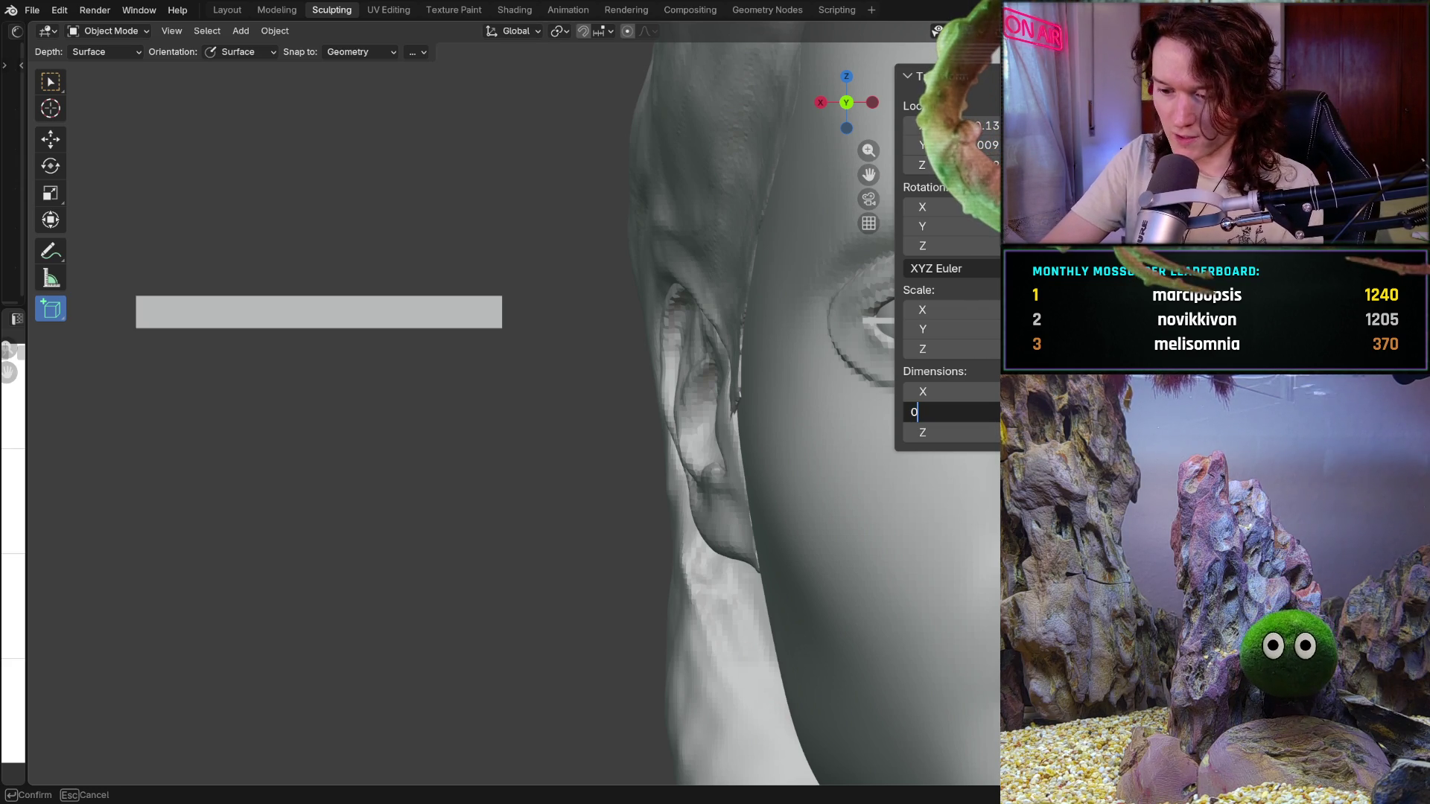
type(".01")
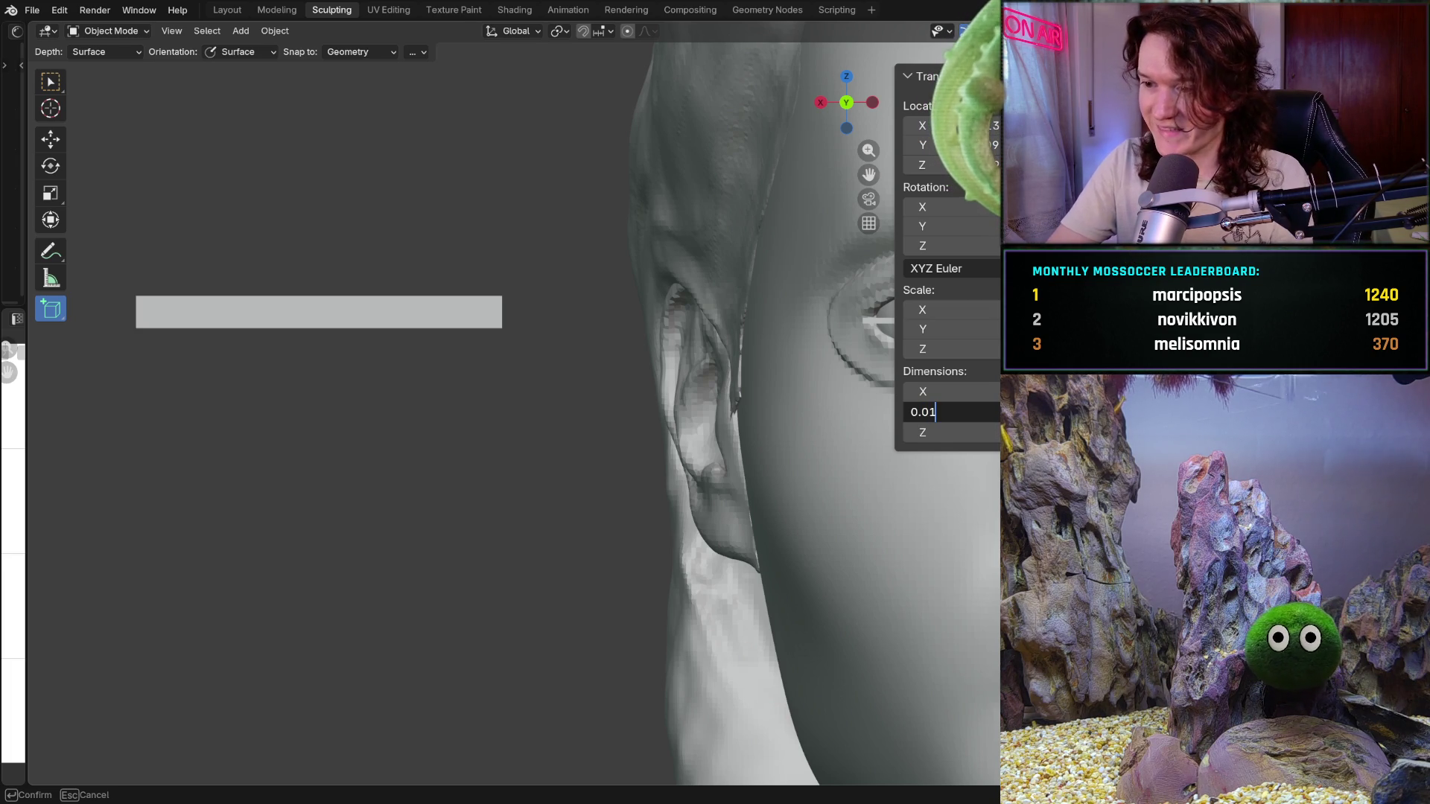
key("Return")
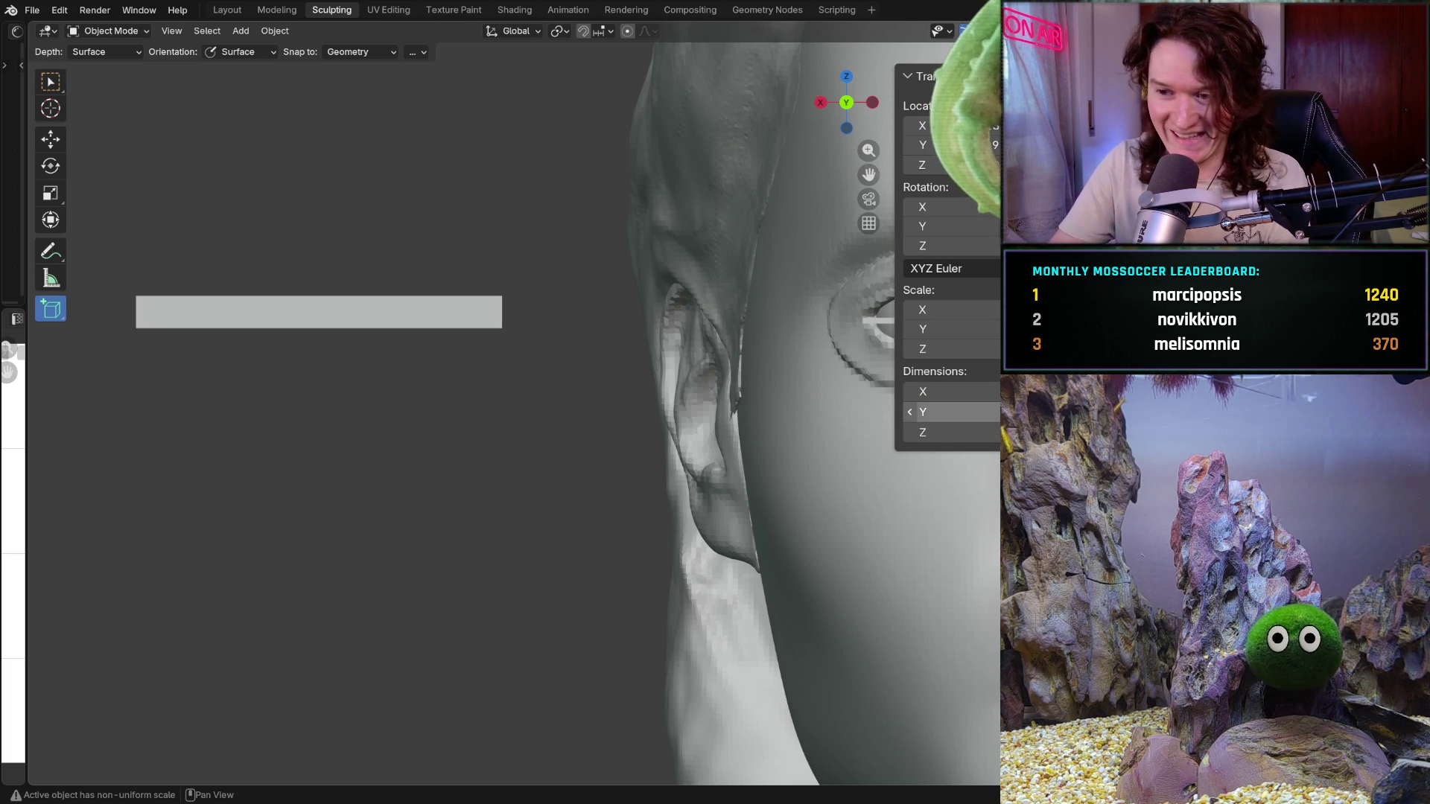
left_click(944, 433)
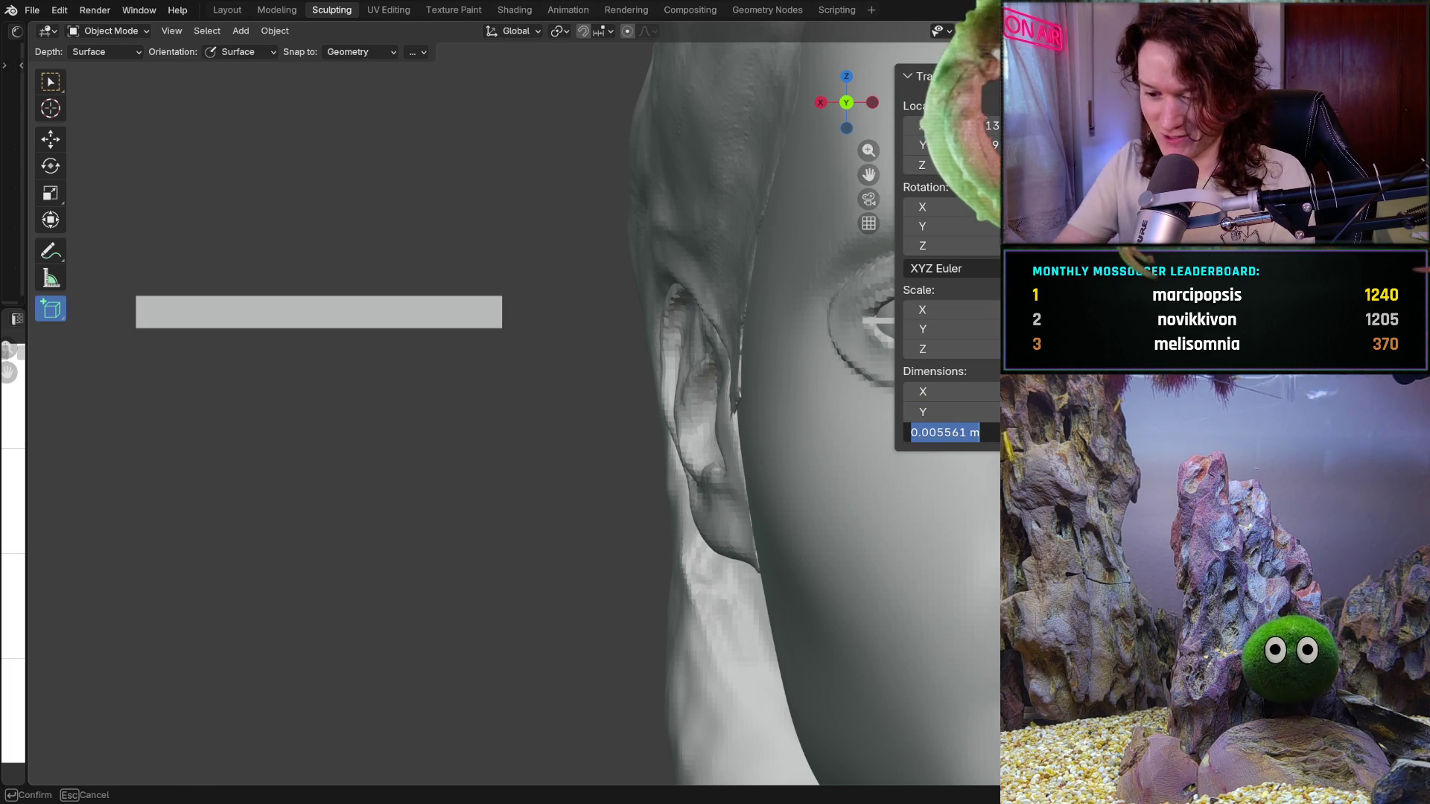
type("0.03")
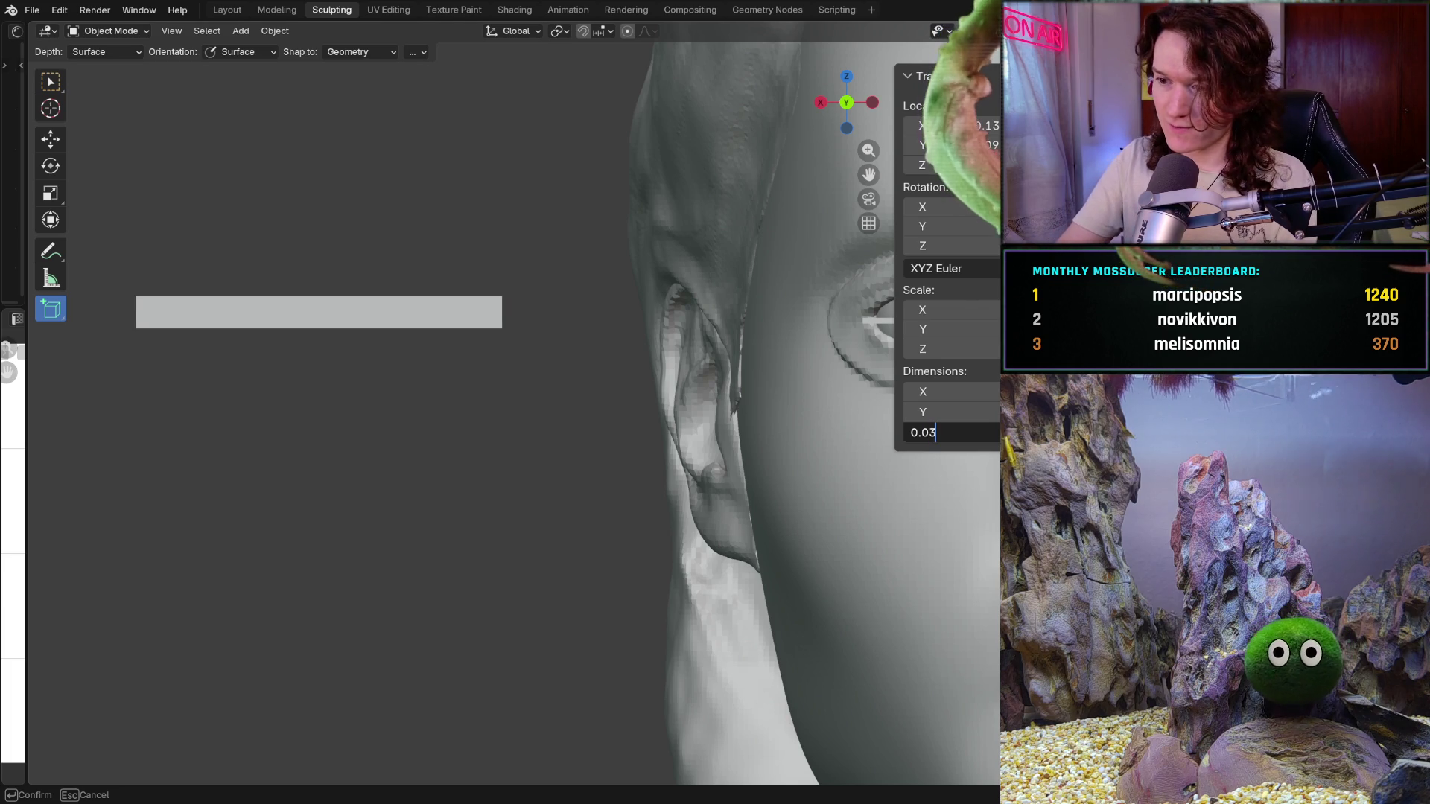
key("Return")
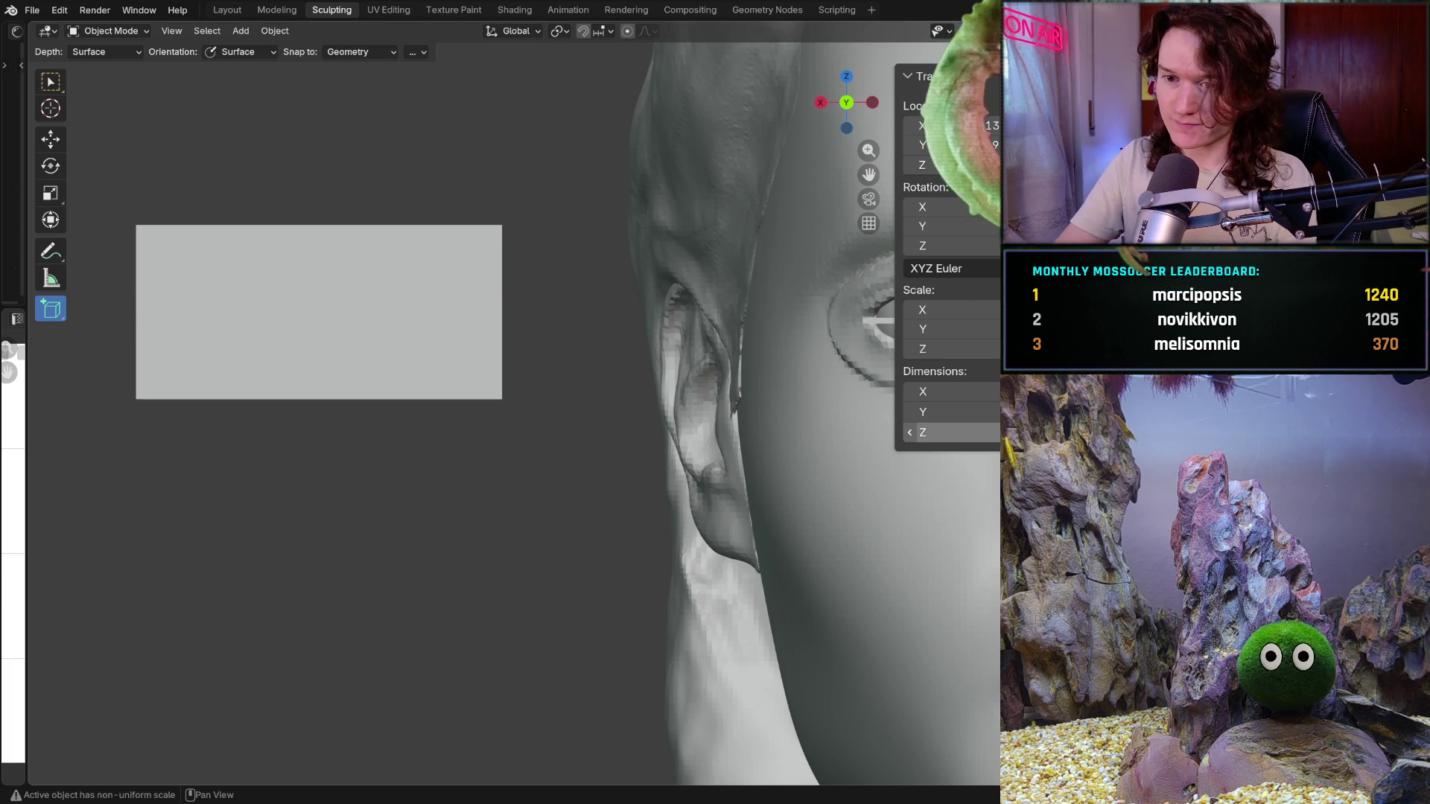
left_click(938, 433)
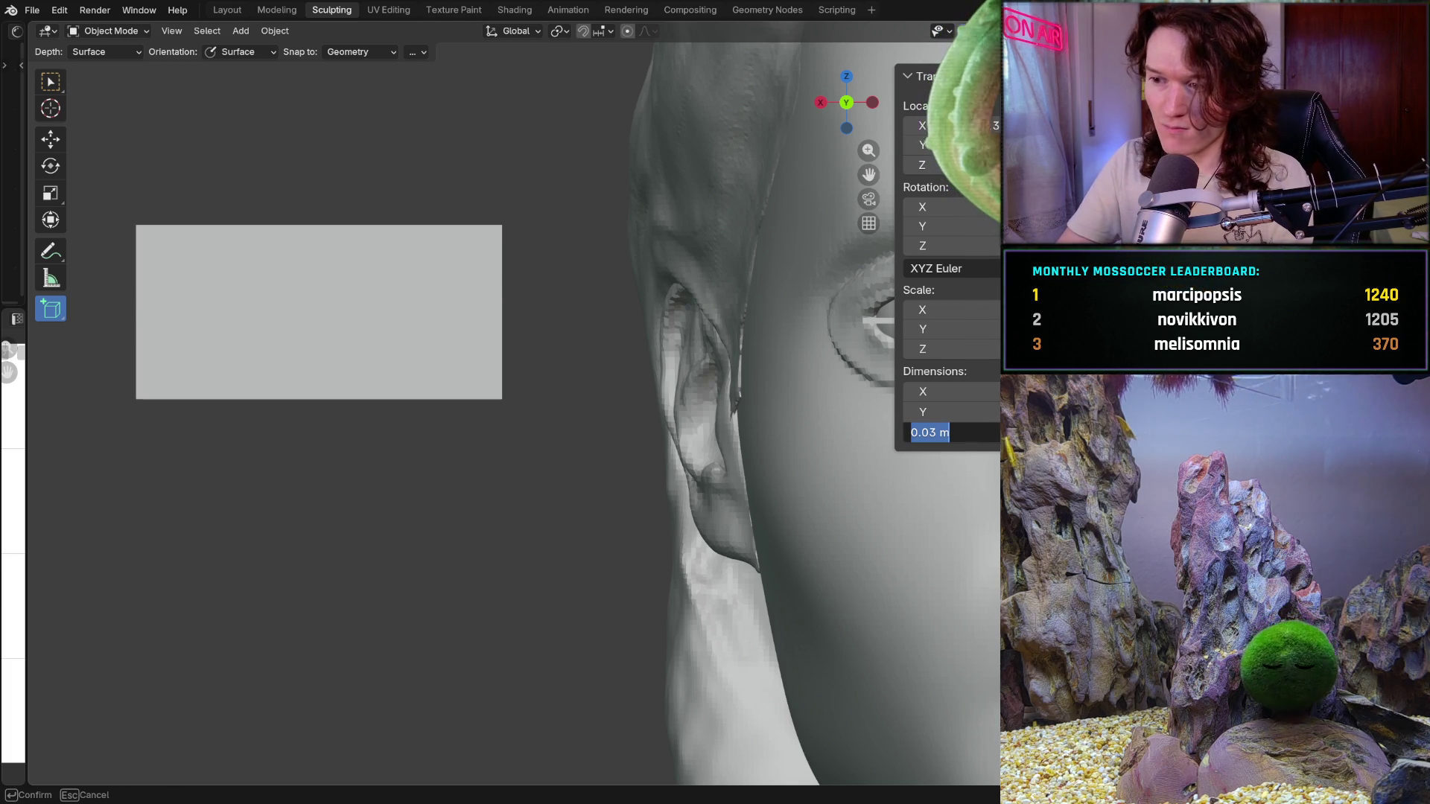
key("Return")
left_click(938, 432)
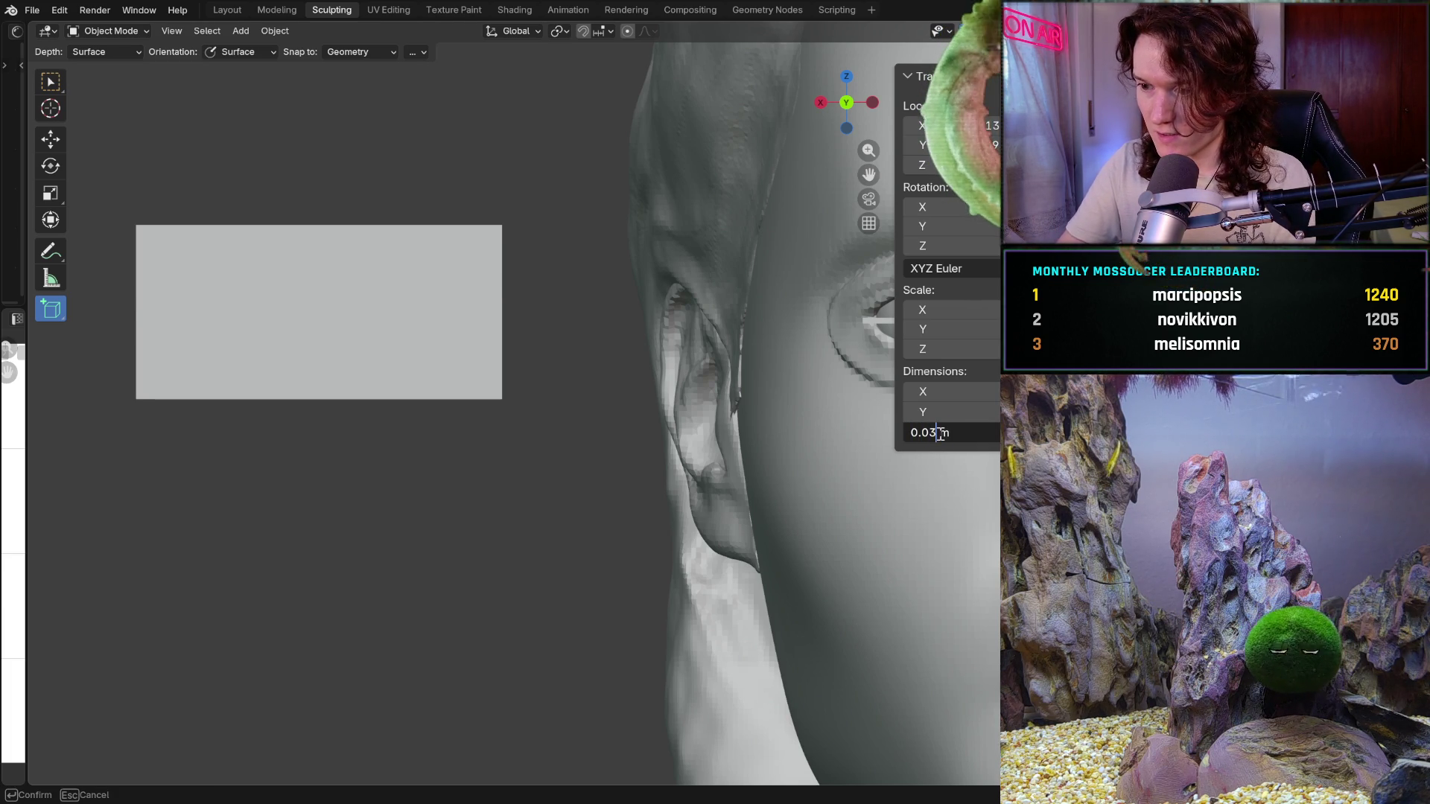
type("0.003")
key("Return")
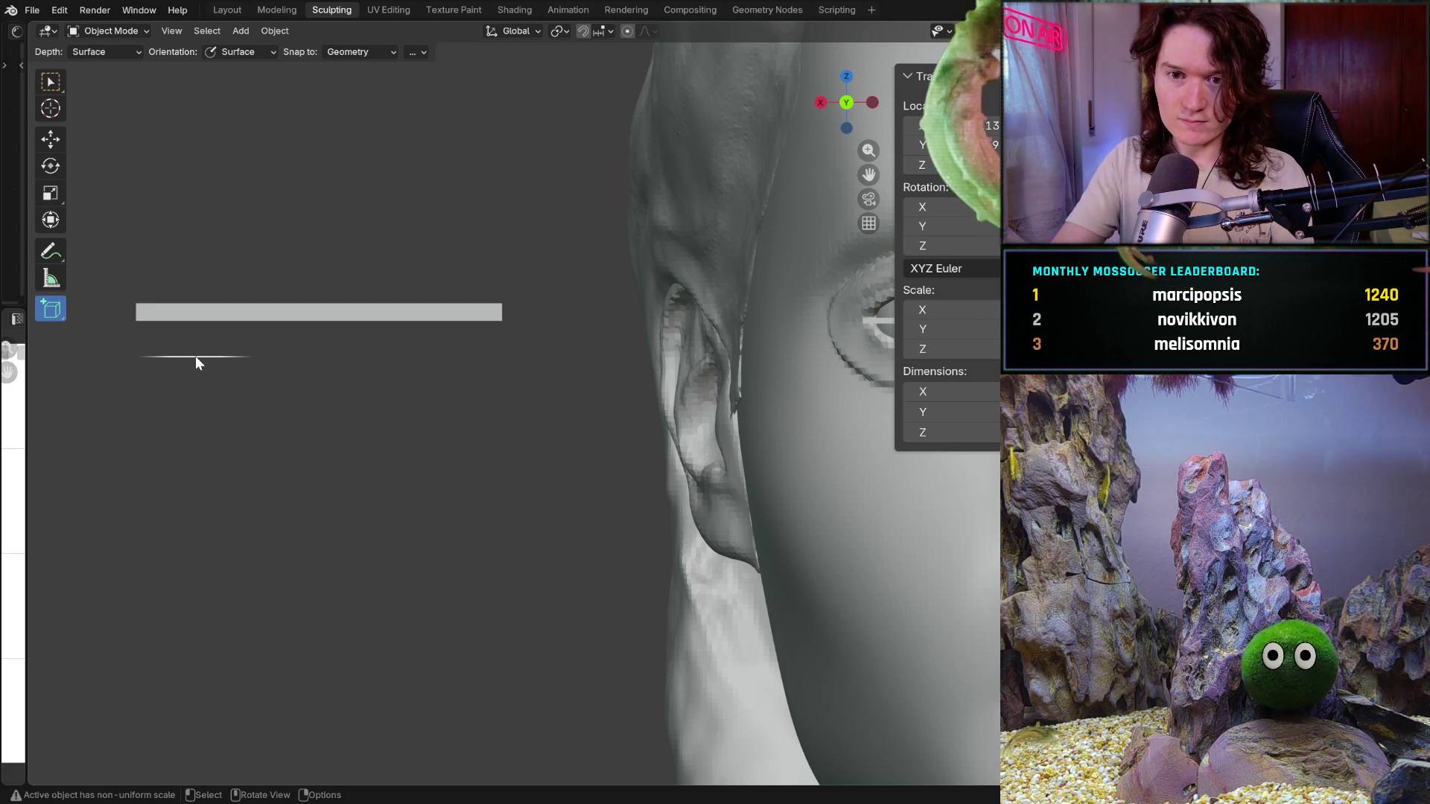
scroll(543, 446, "down", 2)
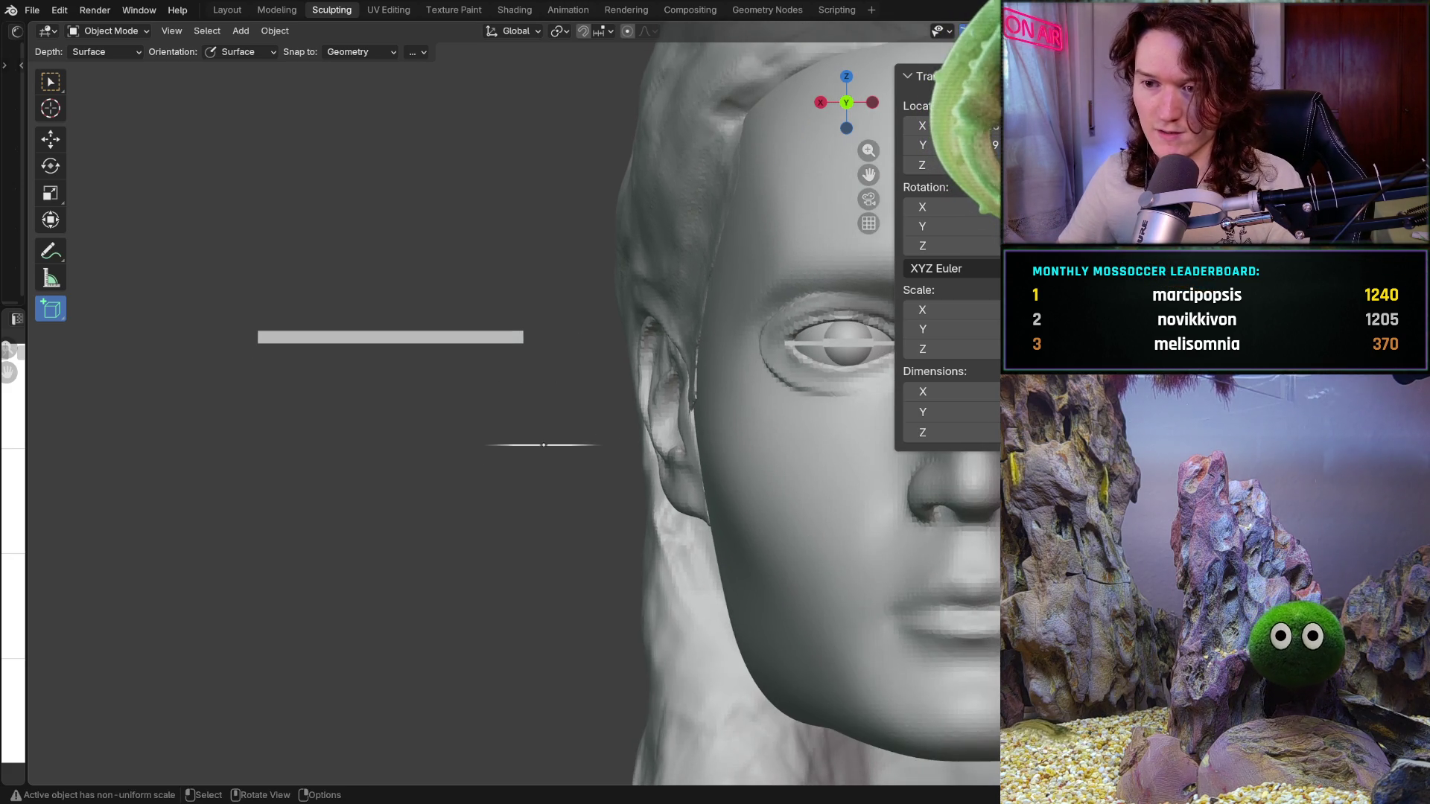
Undo an accidentally drawn extra cube near the top-left
left_click_drag(18, 136, 111, 204)
left_click(163, 137)
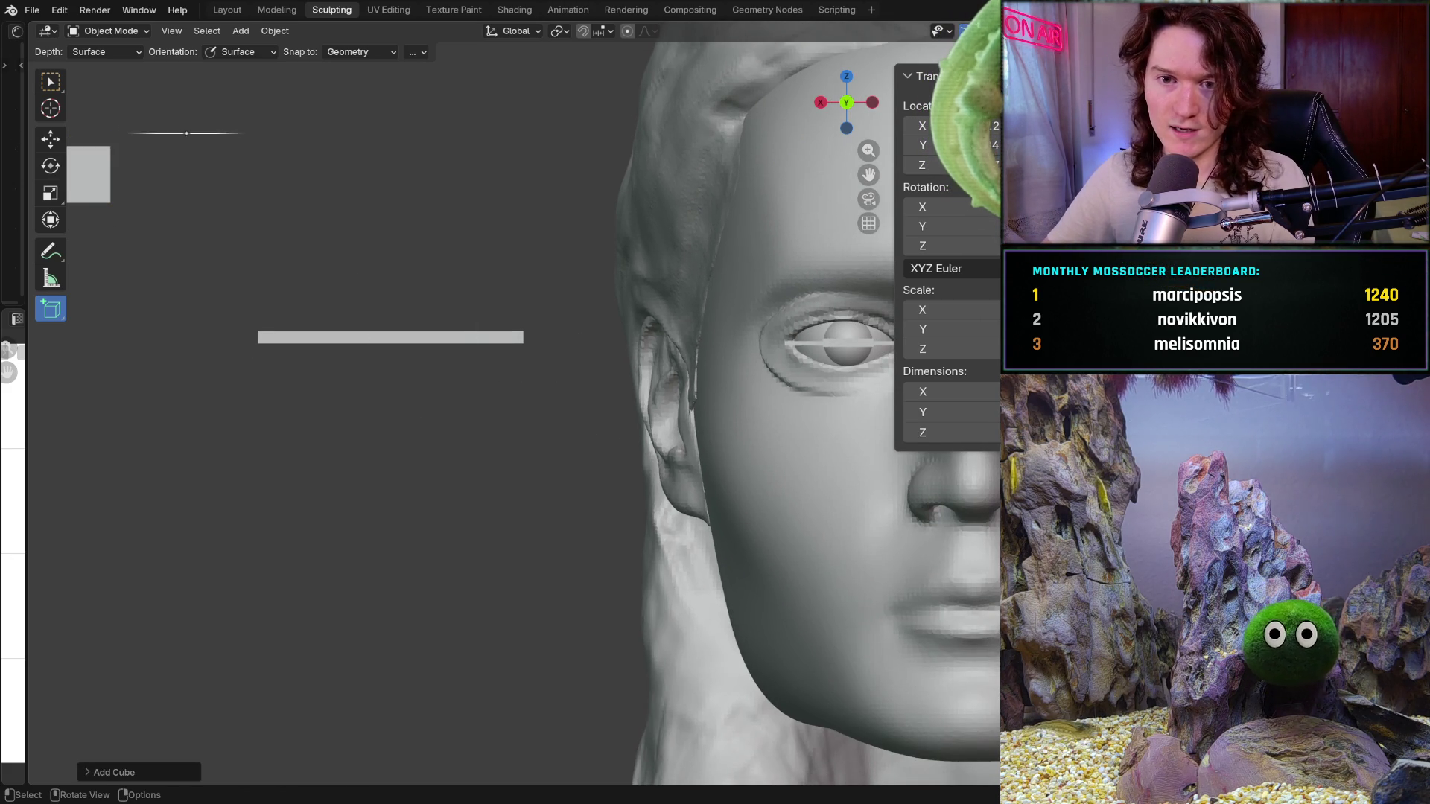
key("ctrl+z")
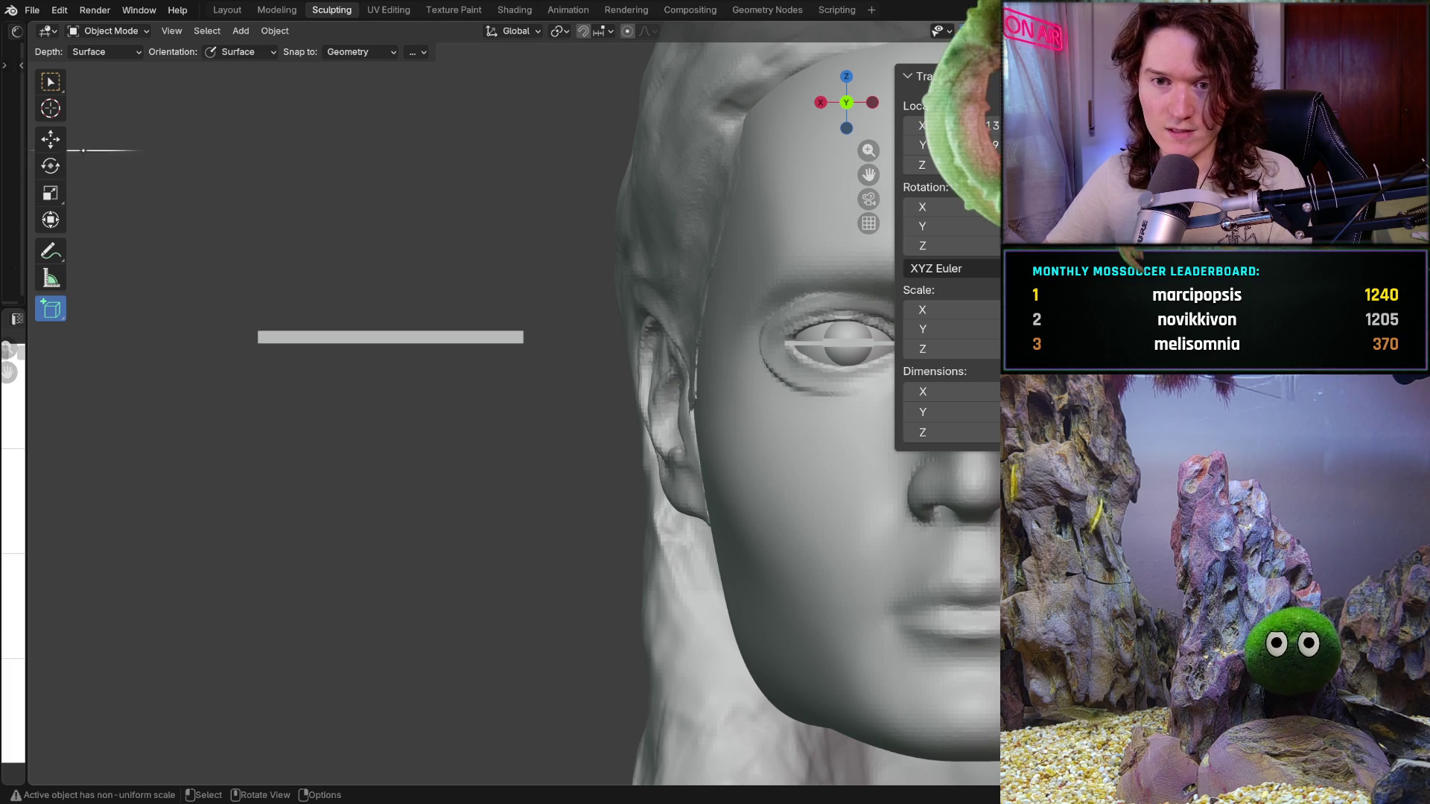
Move the thin bar rightward beside the other bars and snap to an axis view
key("shift+space")
key("g")
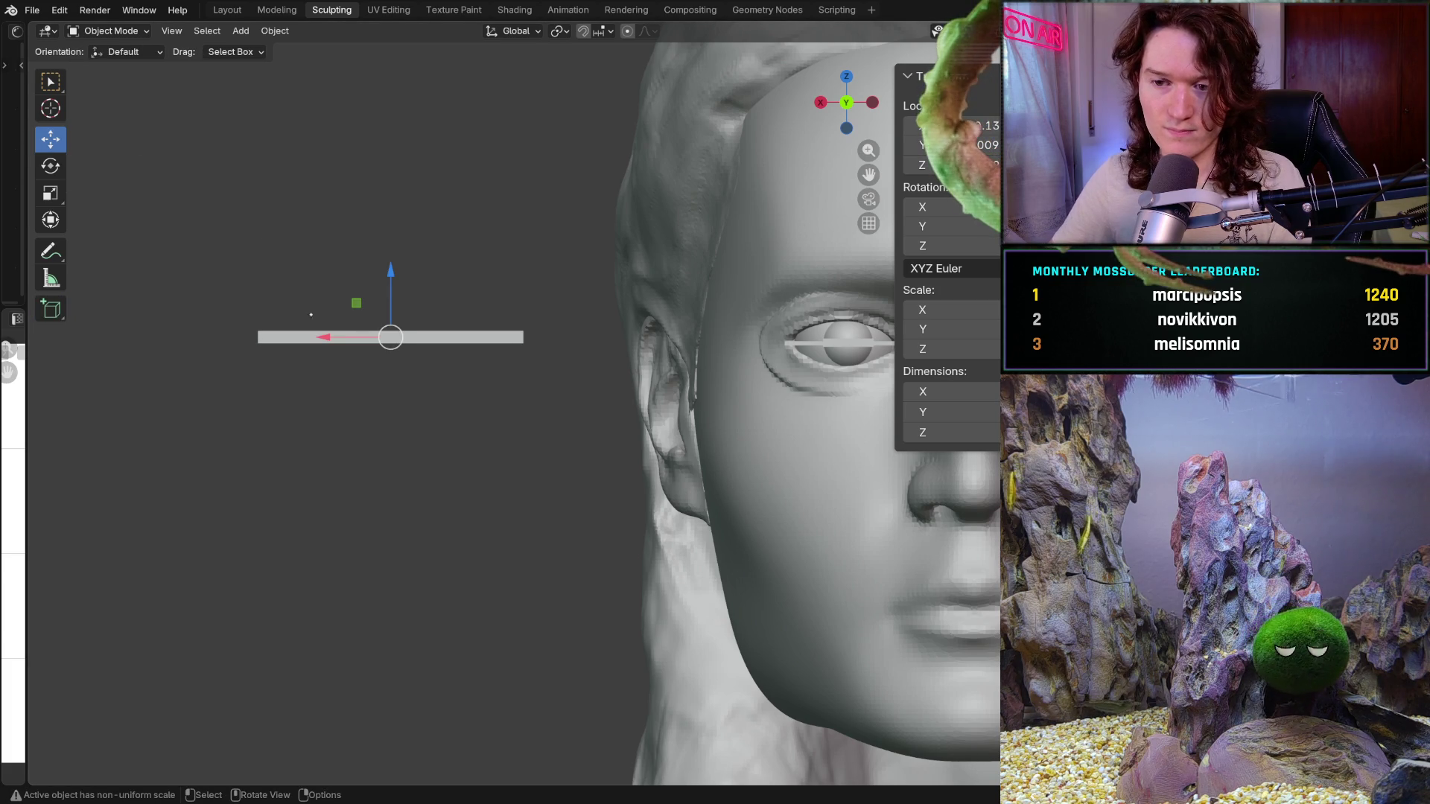
mouse_move(309, 320)
middle_mouse_down()
mouse_move(631, 344)
mouse_move(403, 361)
middle_mouse_up()
key("g")
left_click(631, 343)
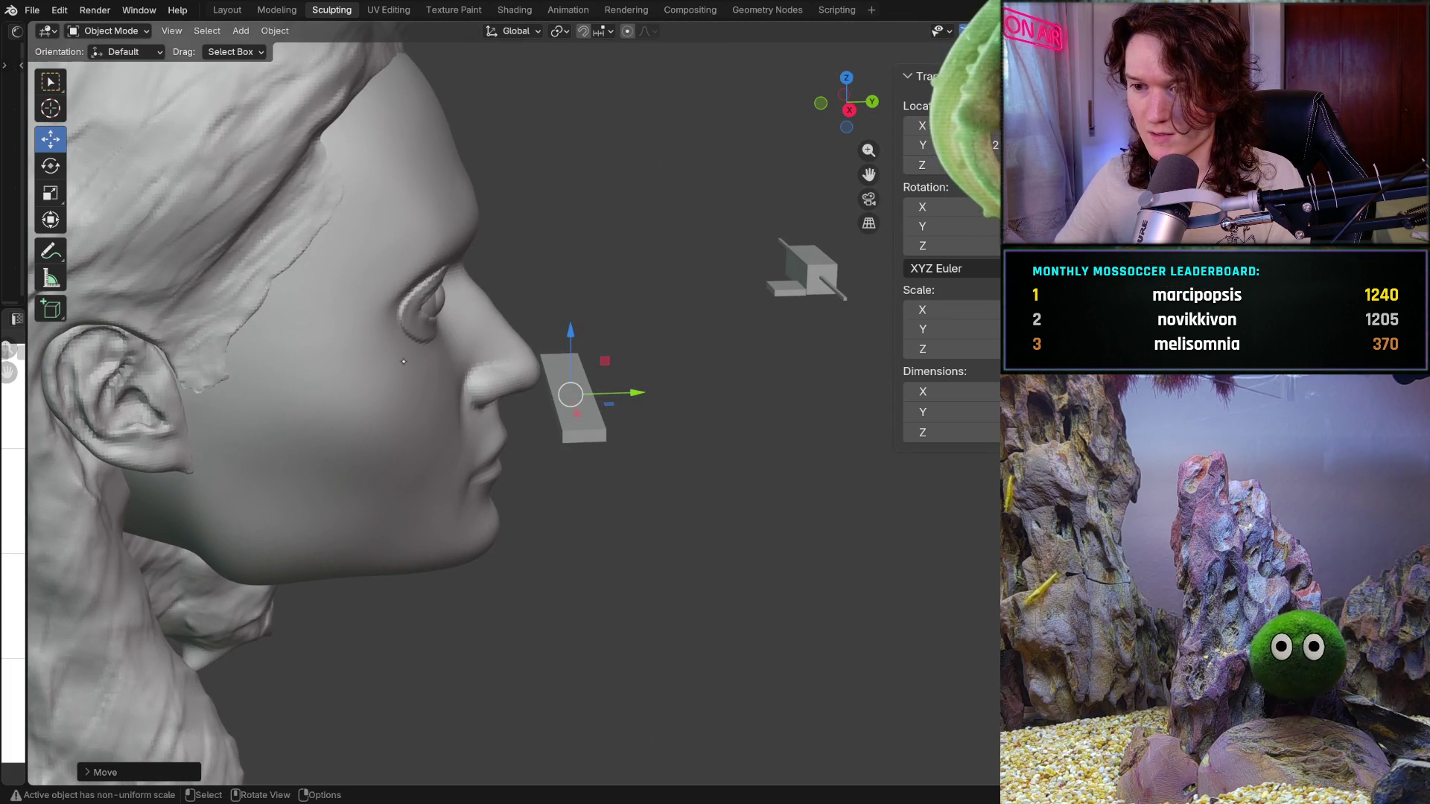
left_click_drag(569, 394, 827, 386)
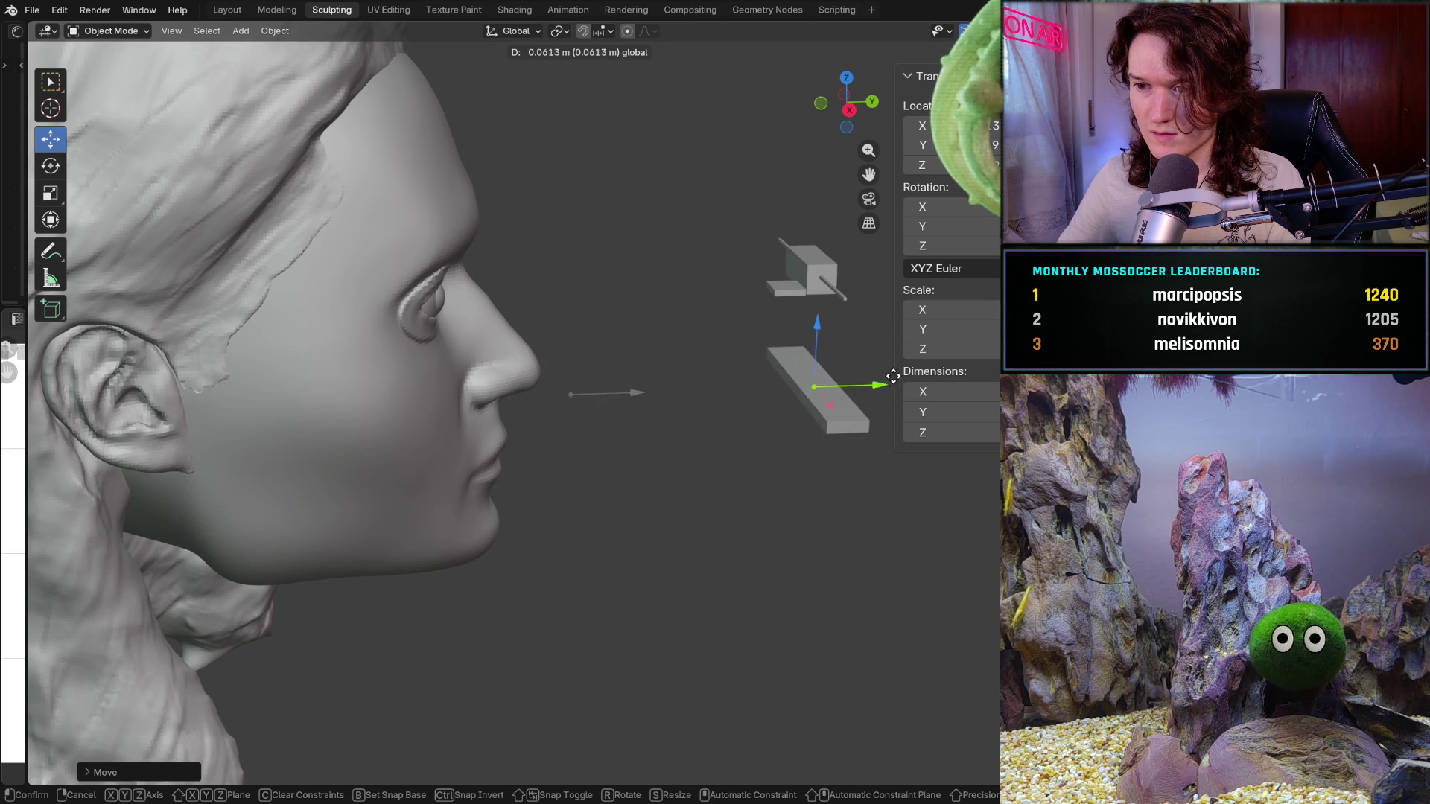
mouse_move(826, 385)
middle_mouse_down()
mouse_move(446, 248)
mouse_move(470, 318)
mouse_move(436, 528)
mouse_move(470, 581)
mouse_move(424, 593)
middle_mouse_up()
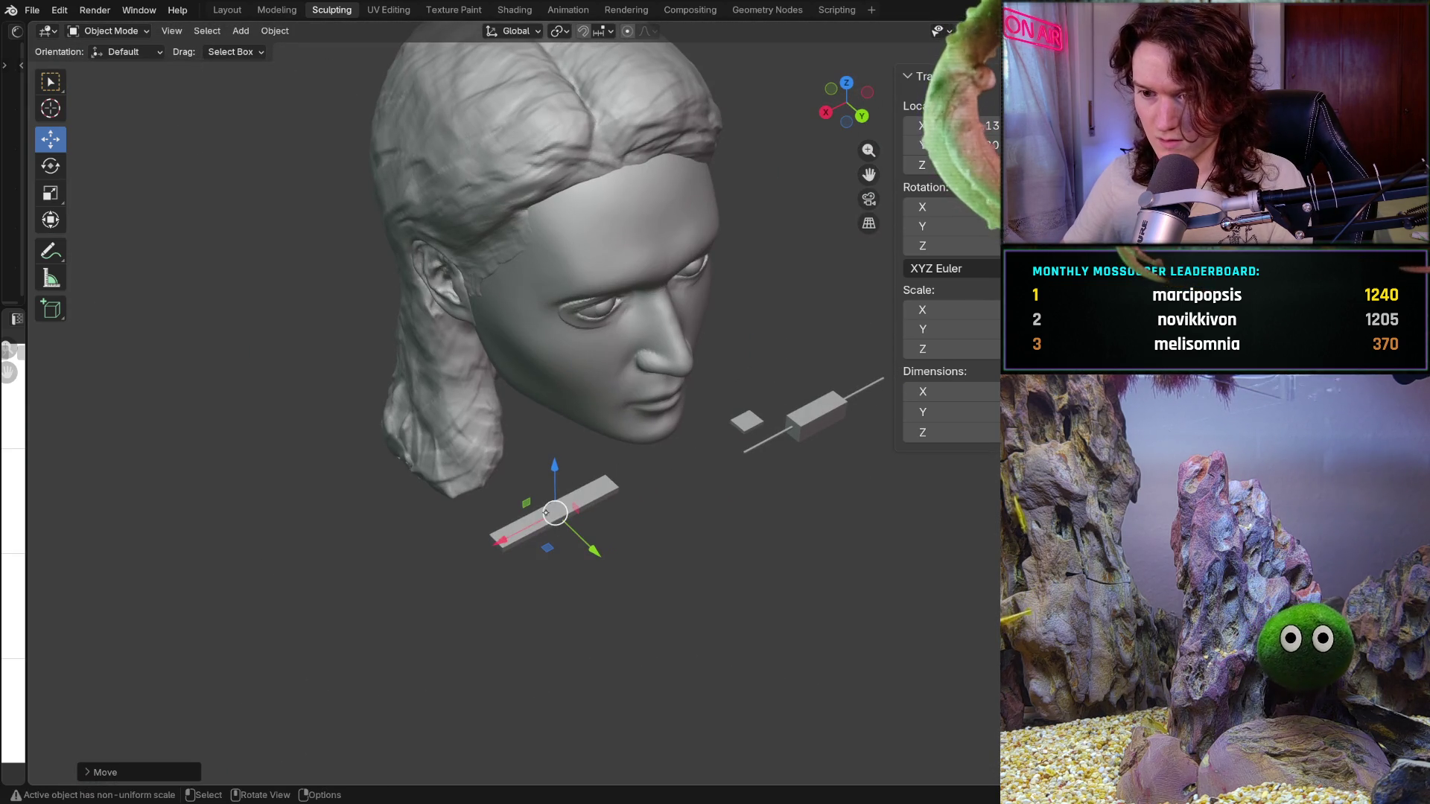
left_click_drag(546, 548, 819, 443)
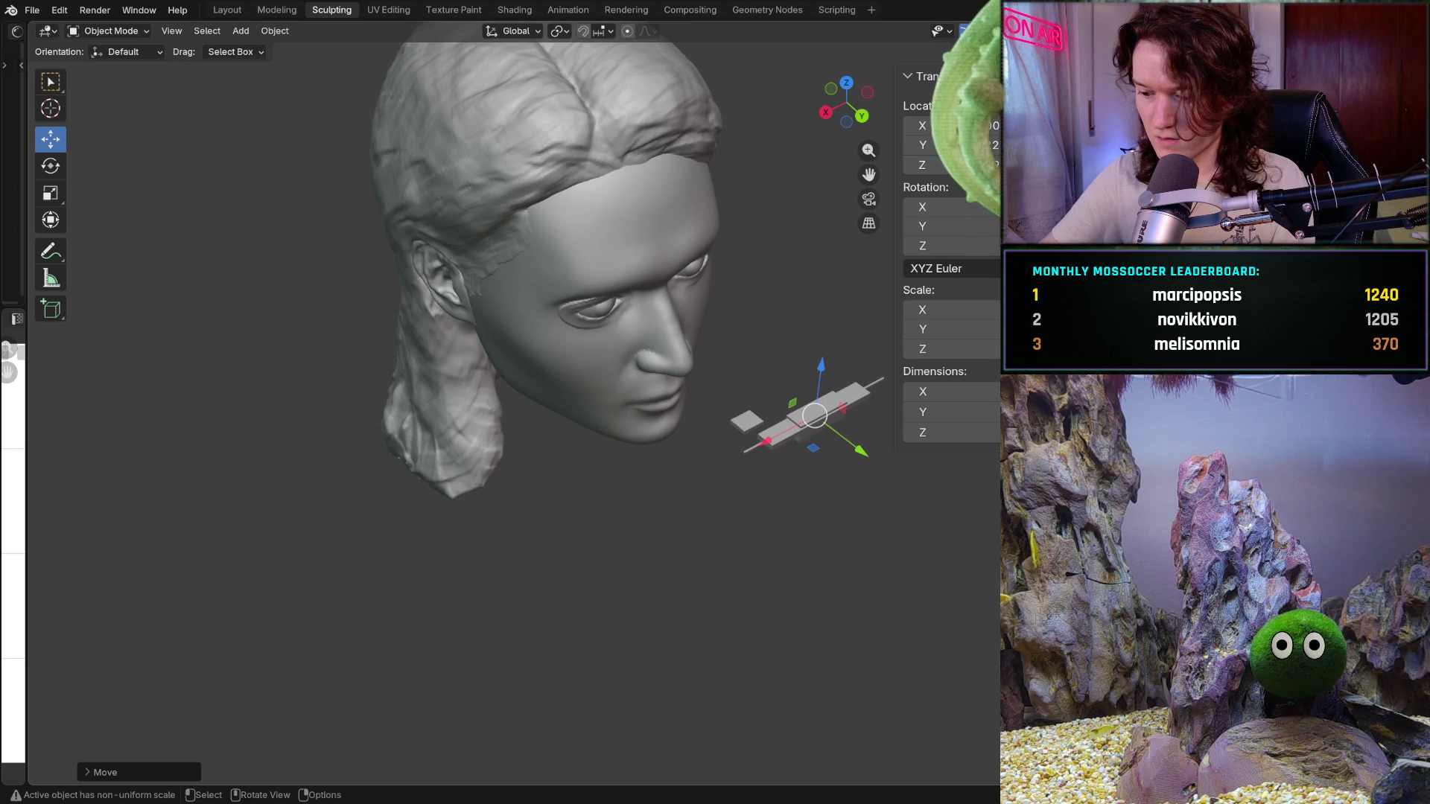
key("ctrl+KP_1")
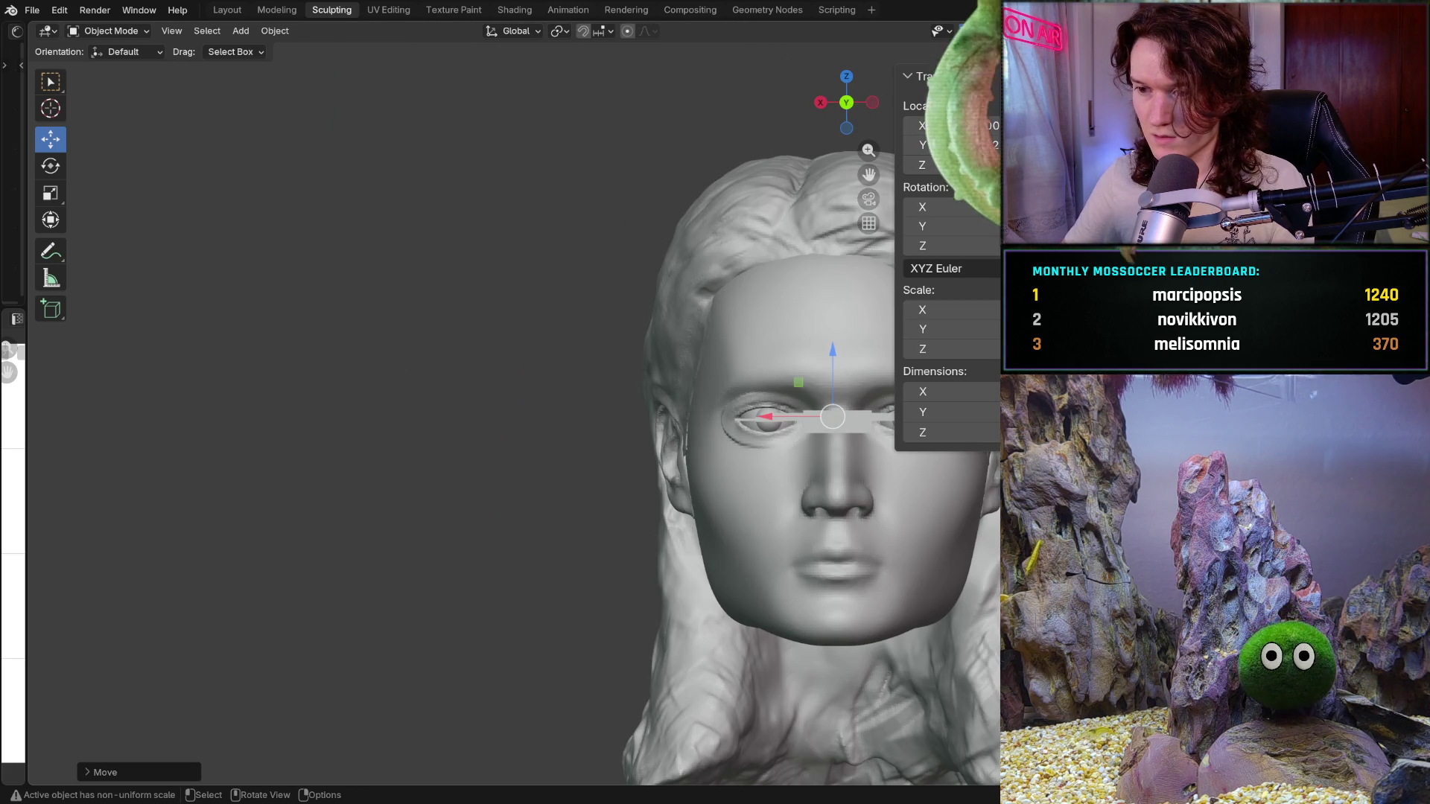
scroll(827, 492, "up", 5)
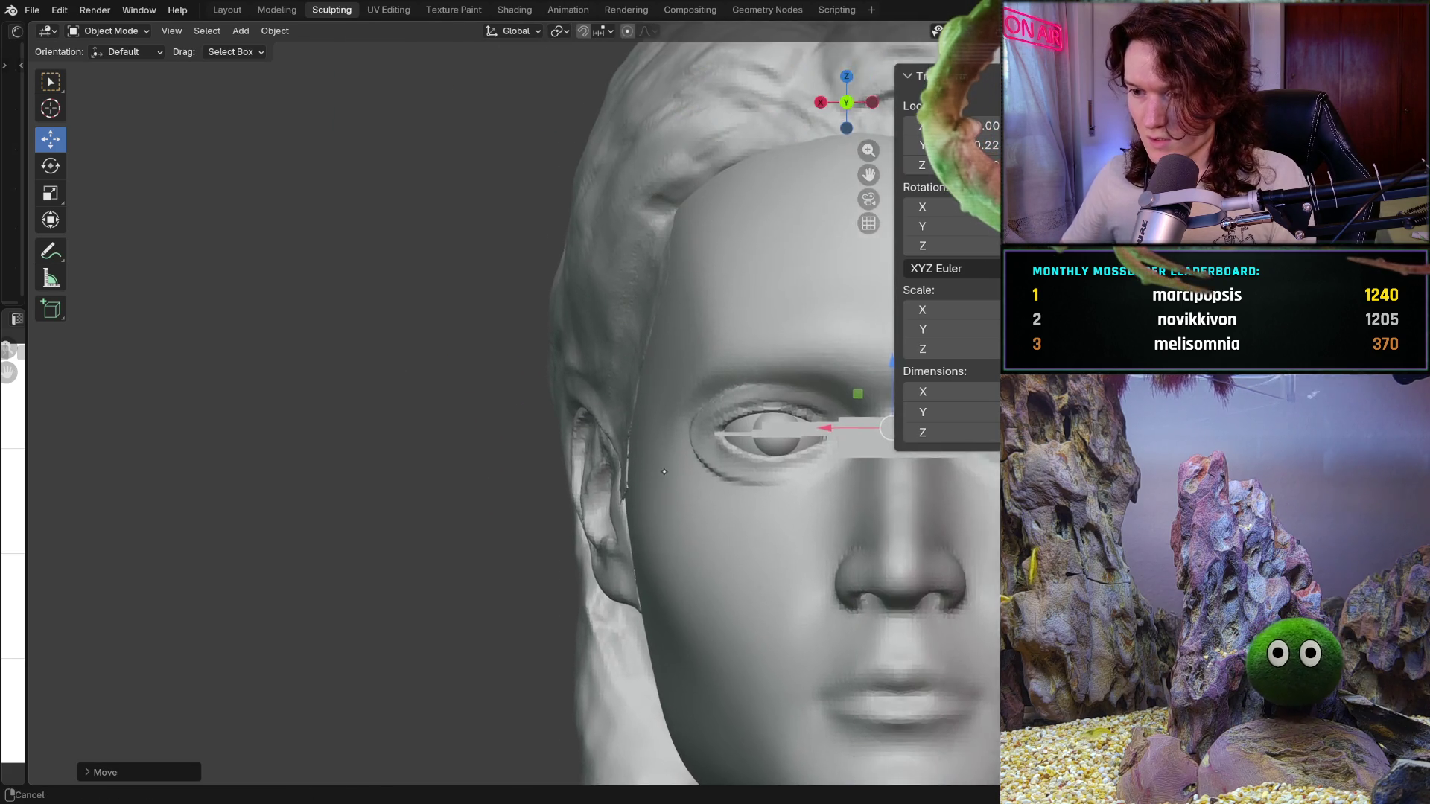
scroll(544, 473, "up", 2)
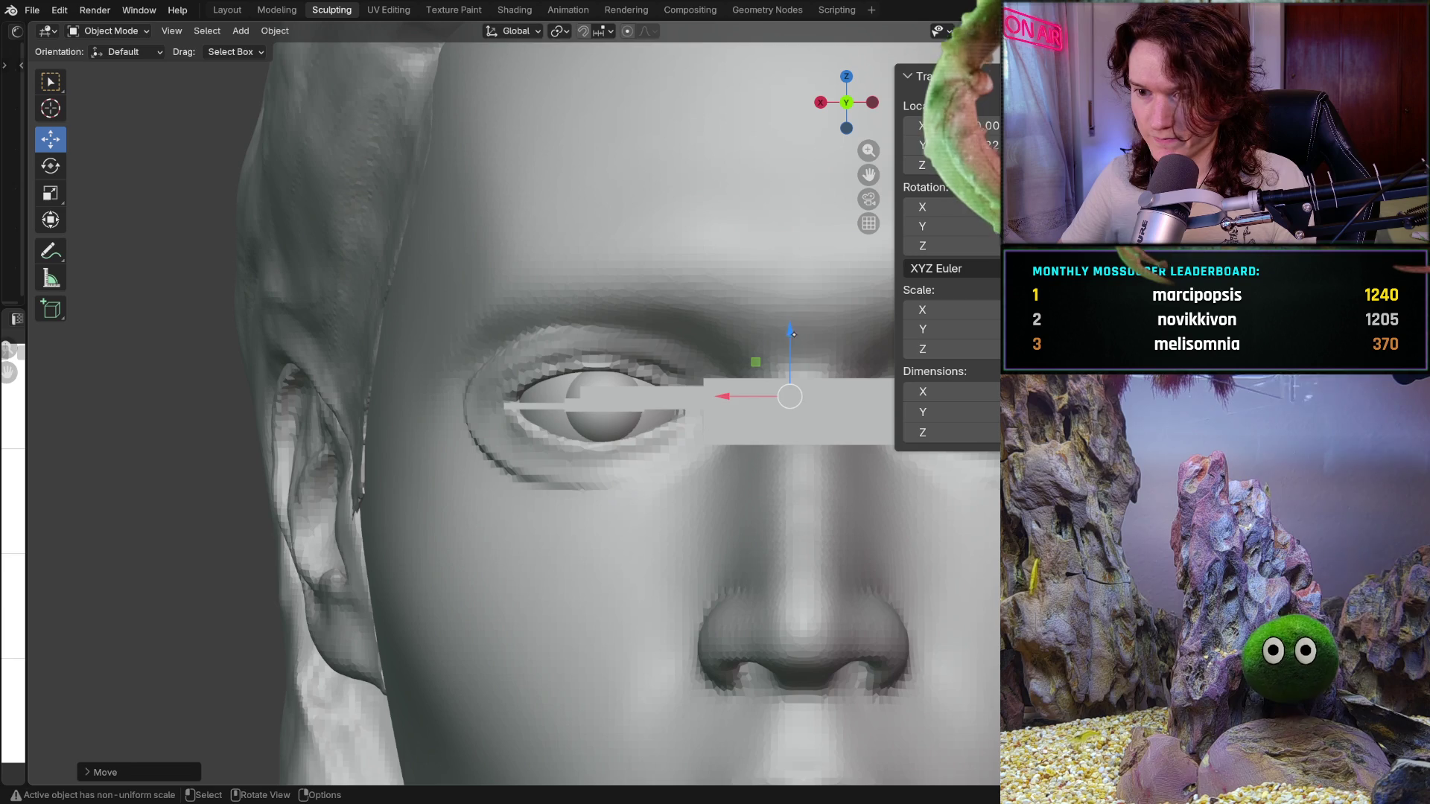
Centre the bridge bar between the eyes by setting its Location X to 0
left_click_drag(796, 356, 798, 353)
middle_click_drag(798, 353, 623, 376, "shift")
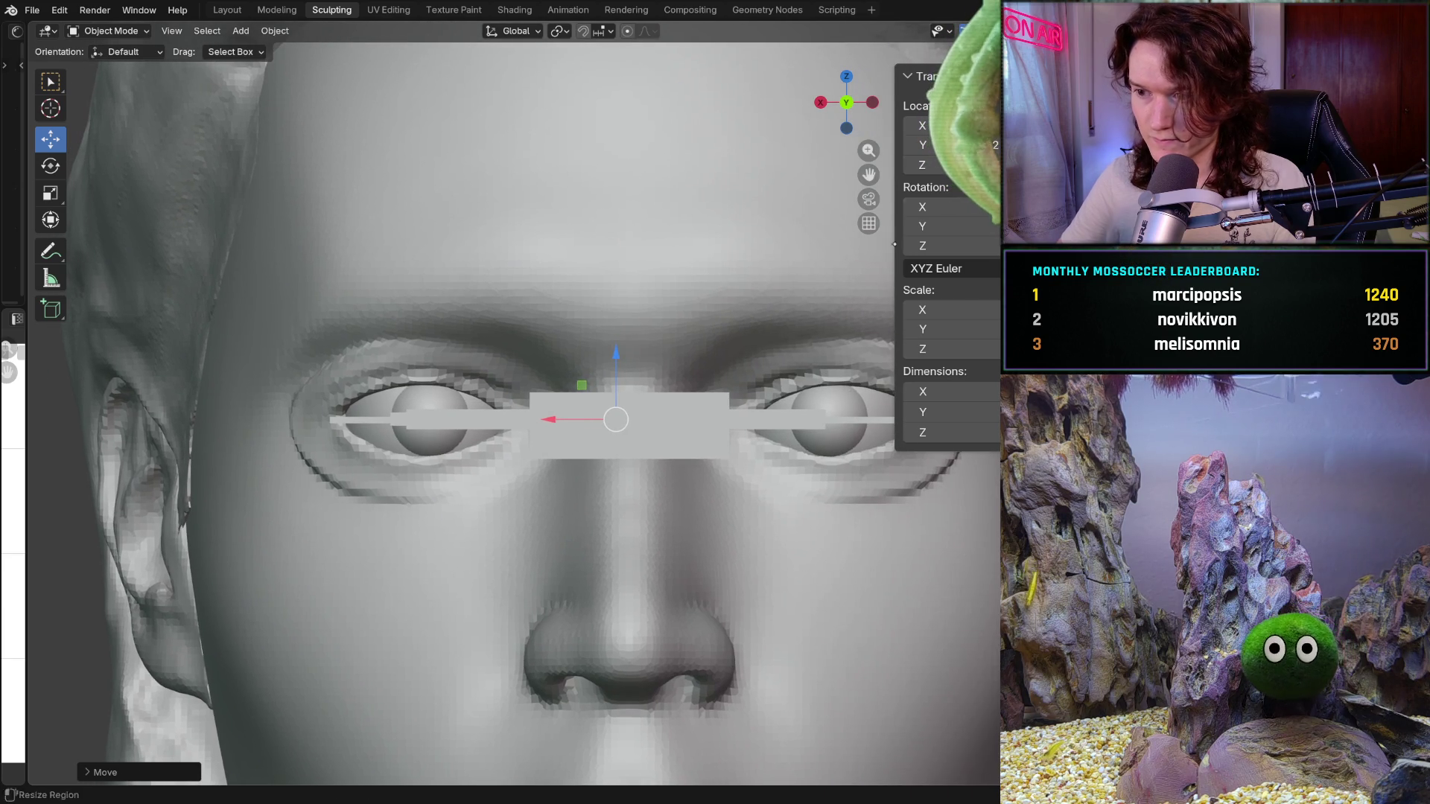
right_click(994, 125)
key("Escape")
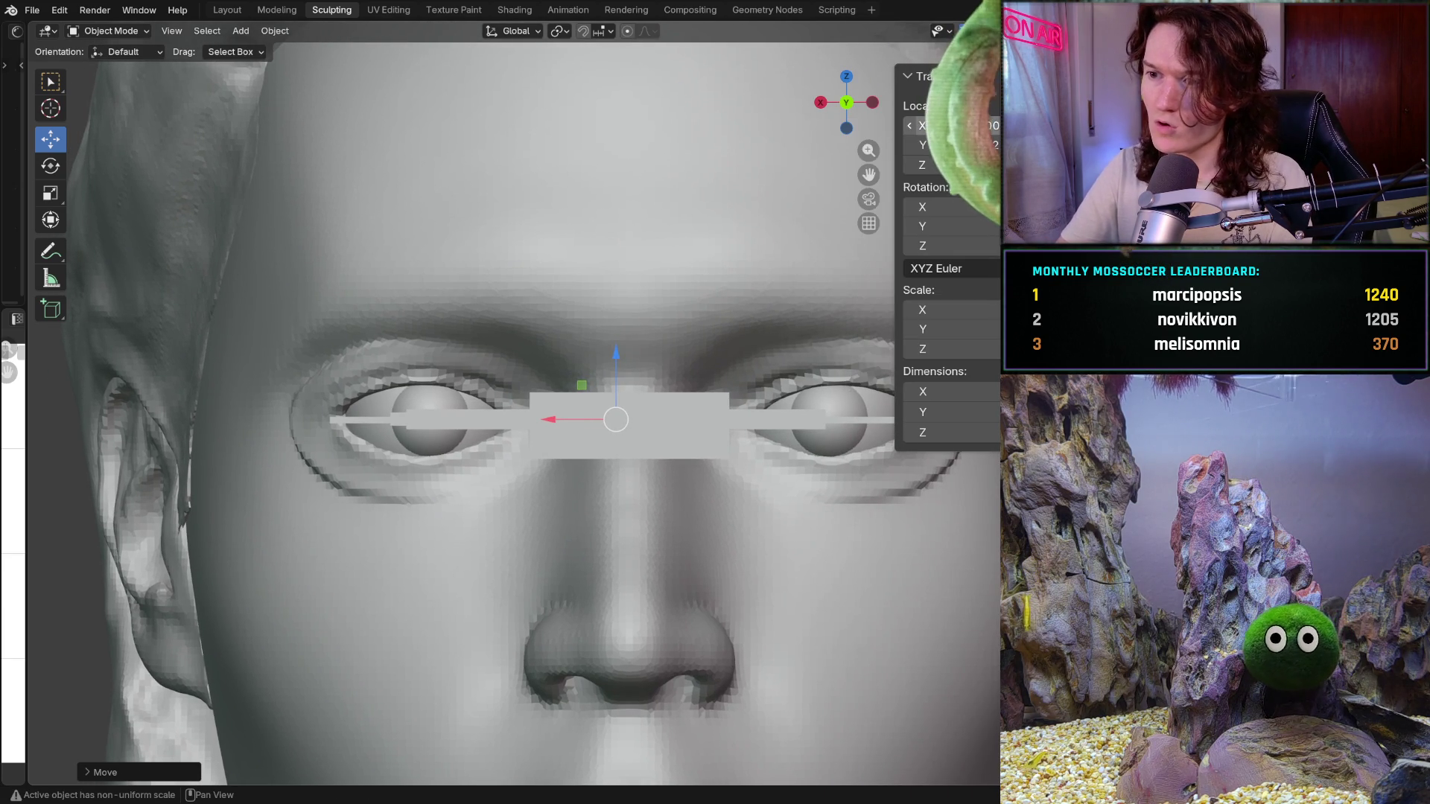
left_click(949, 126)
type("0.")
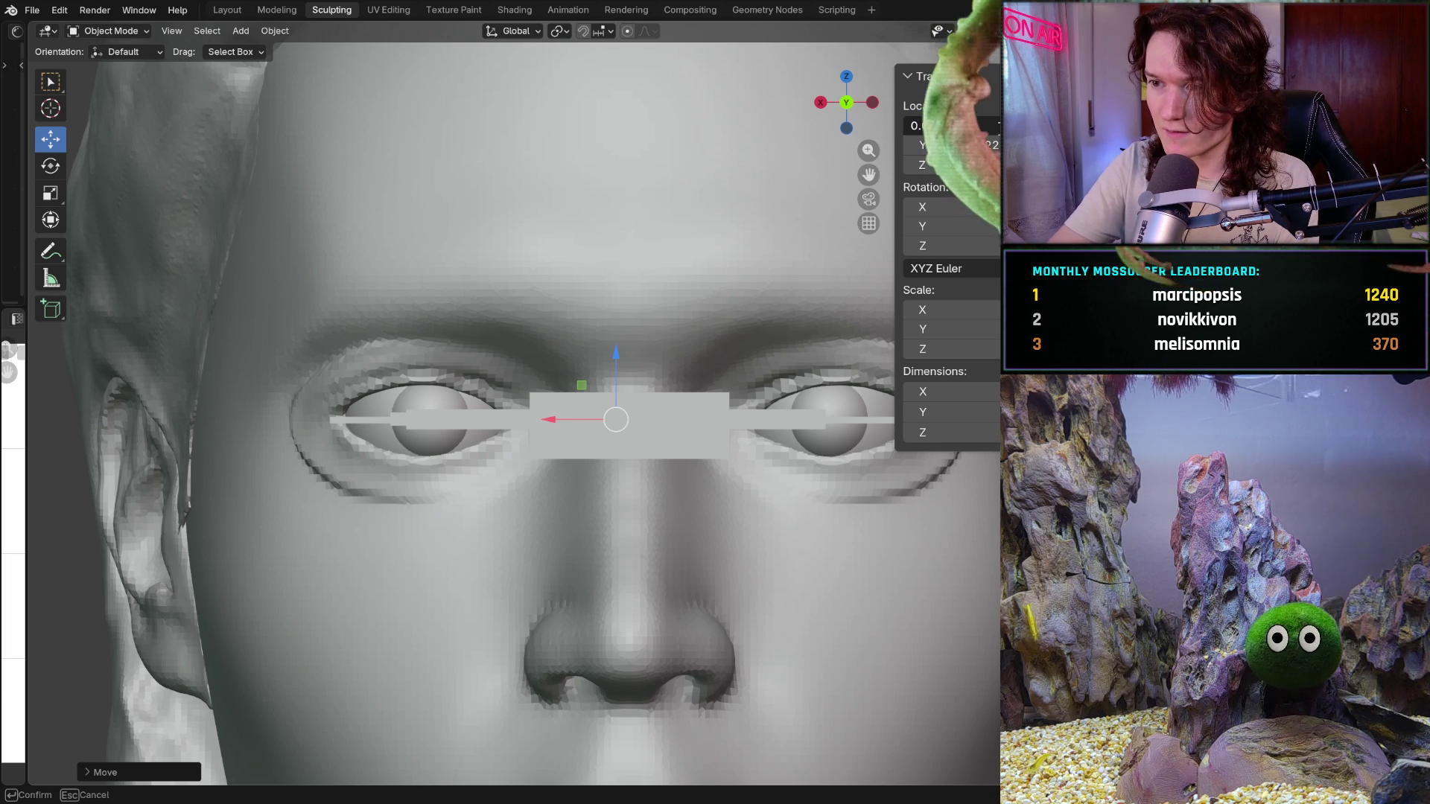
key("Return")
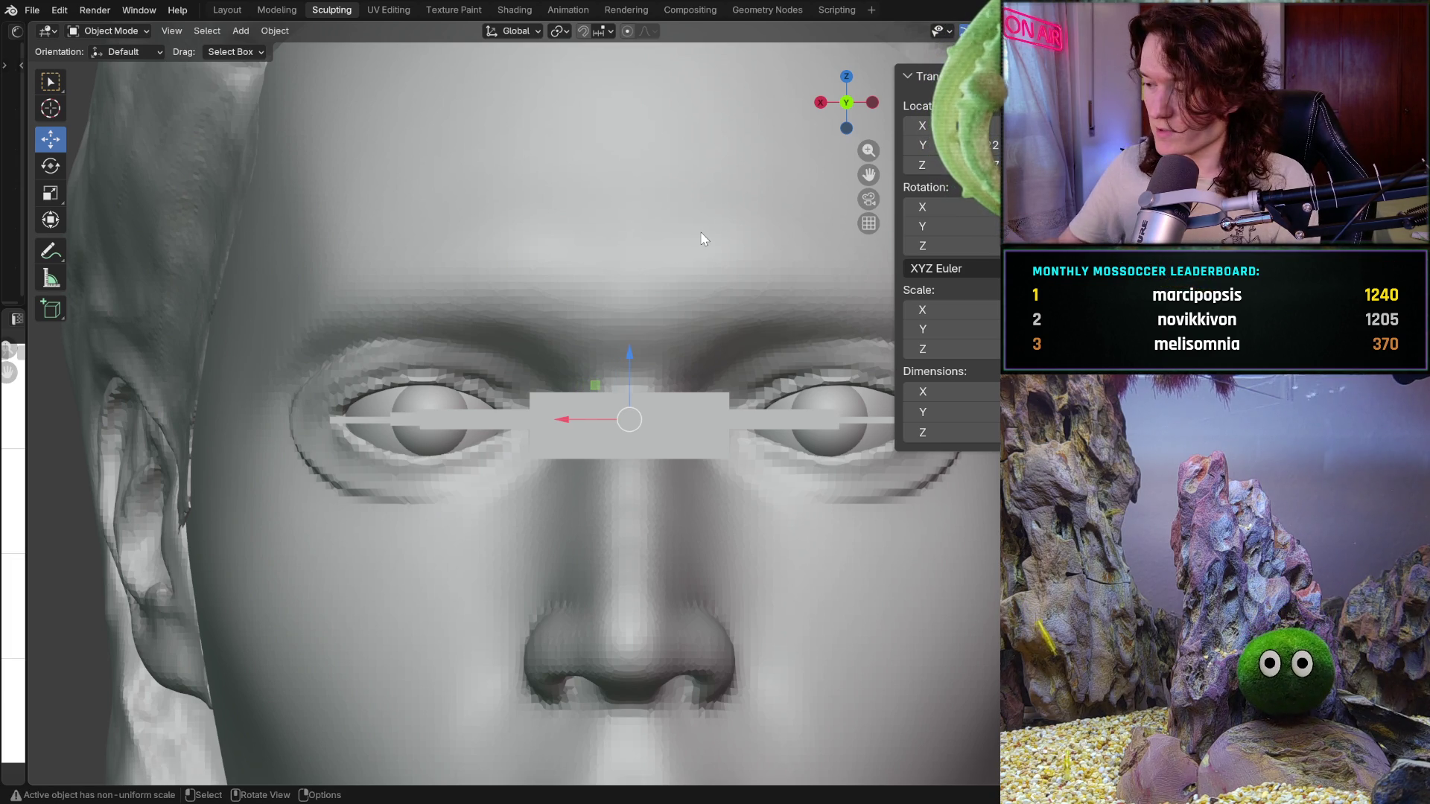
Shift the left-eye guide piece slightly outward, checking it up close, then deselect
left_click(383, 431)
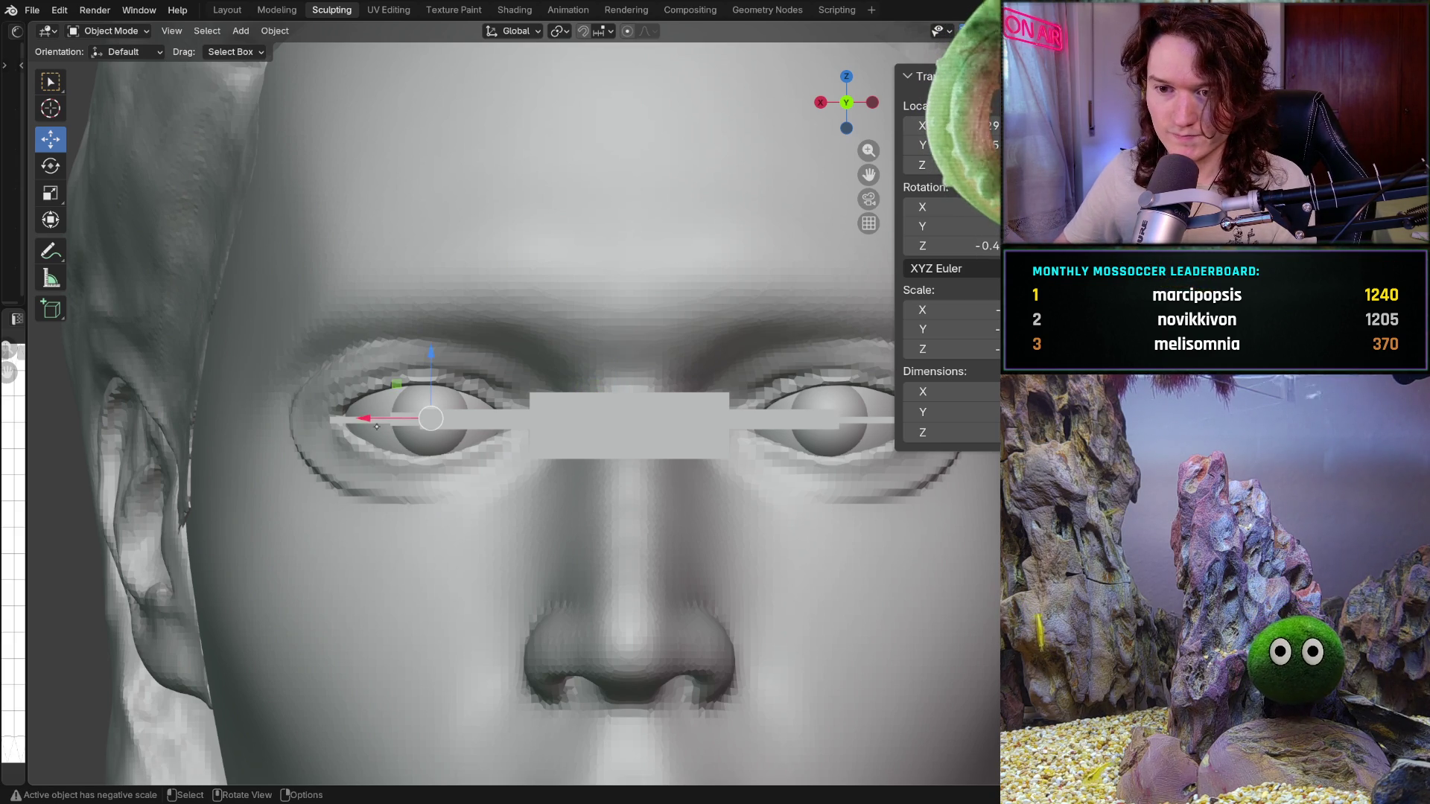
key("g")
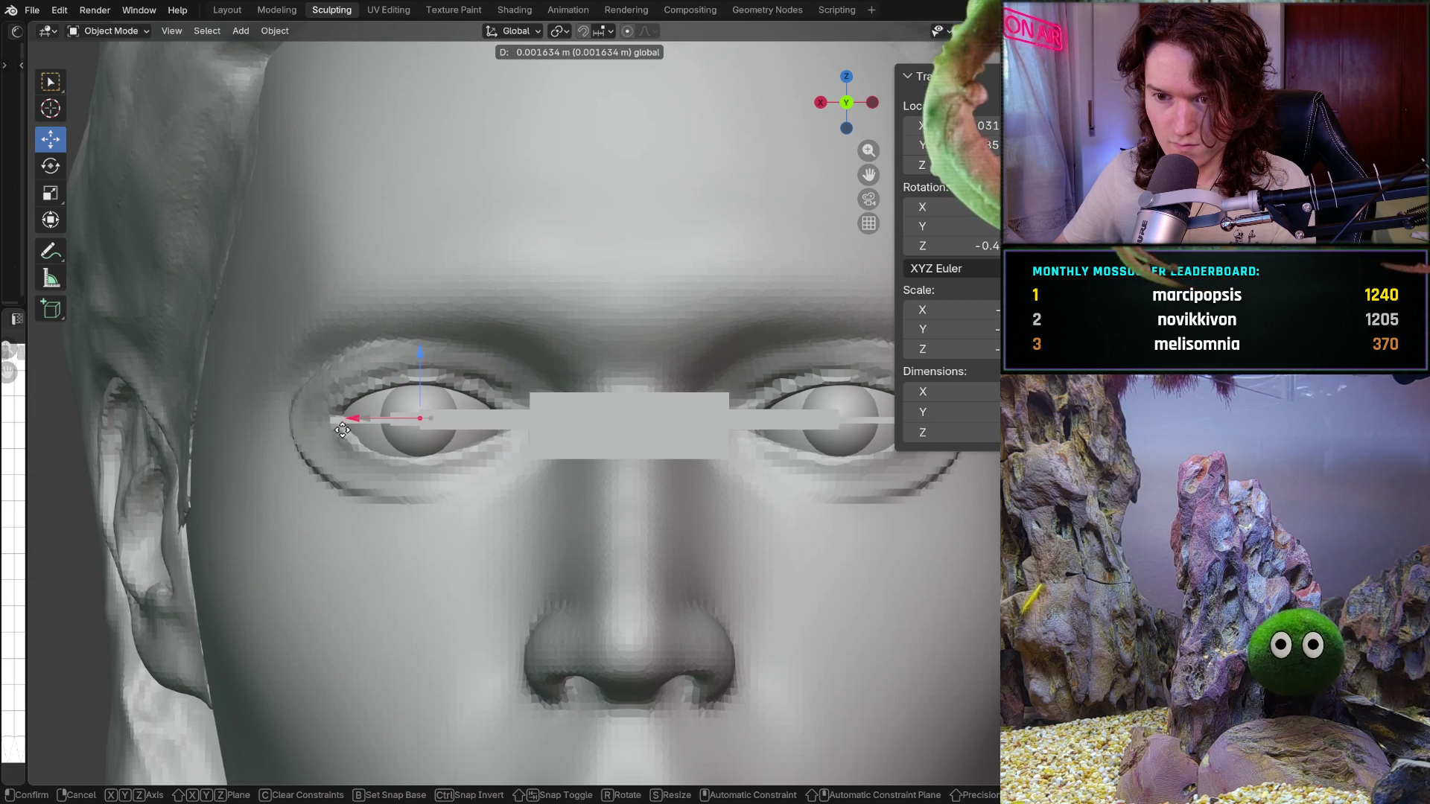
left_click(344, 428)
scroll(344, 428, "down", 3)
scroll(325, 470, "down", 3)
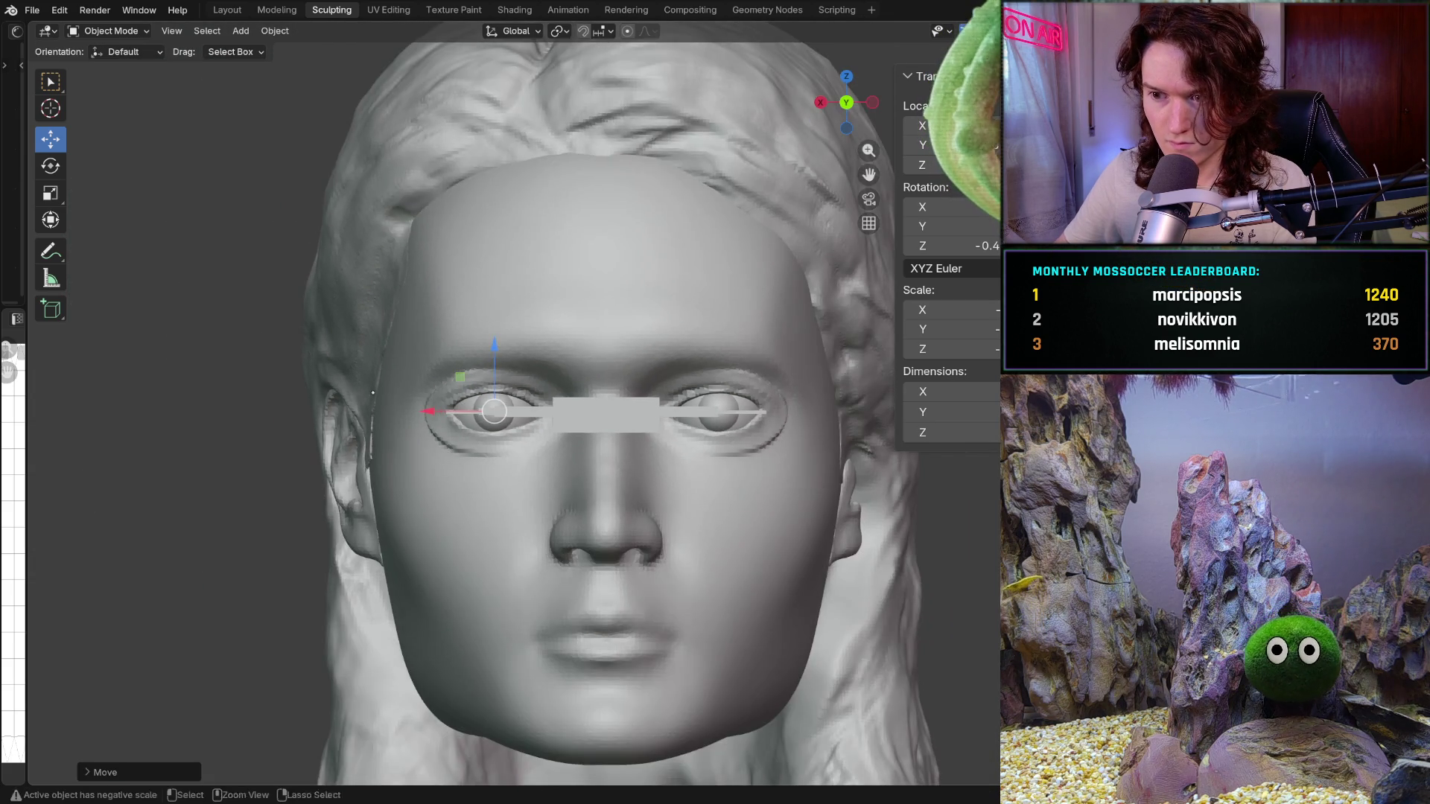
scroll(301, 508, "down", 2)
middle_click_drag(297, 517, 291, 517)
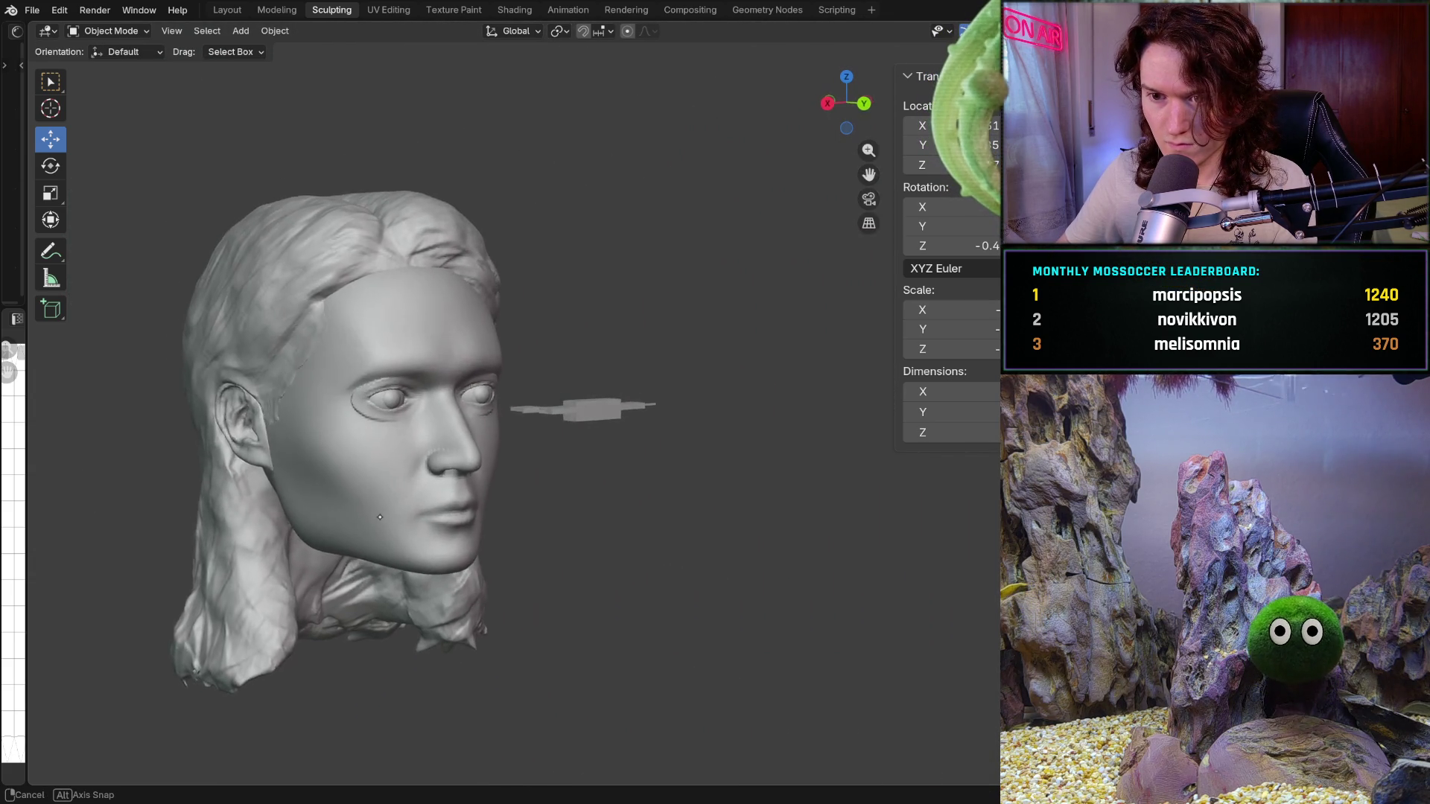
mouse_move(401, 493)
middle_mouse_down("ctrl")
mouse_move(409, 434)
mouse_move(404, 552)
mouse_move(437, 557)
mouse_move(450, 491)
middle_mouse_up("ctrl")
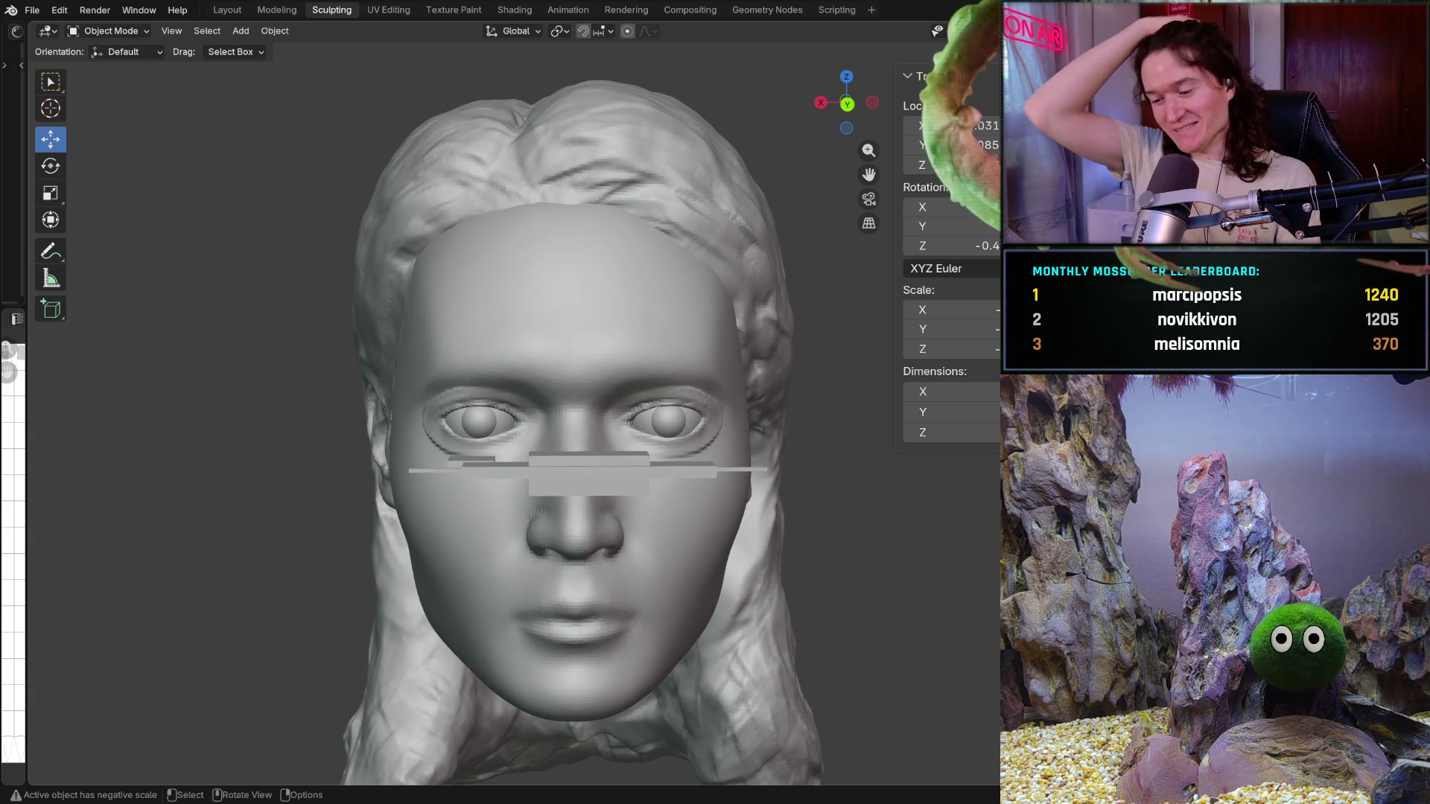
scroll(501, 414, "up", 2)
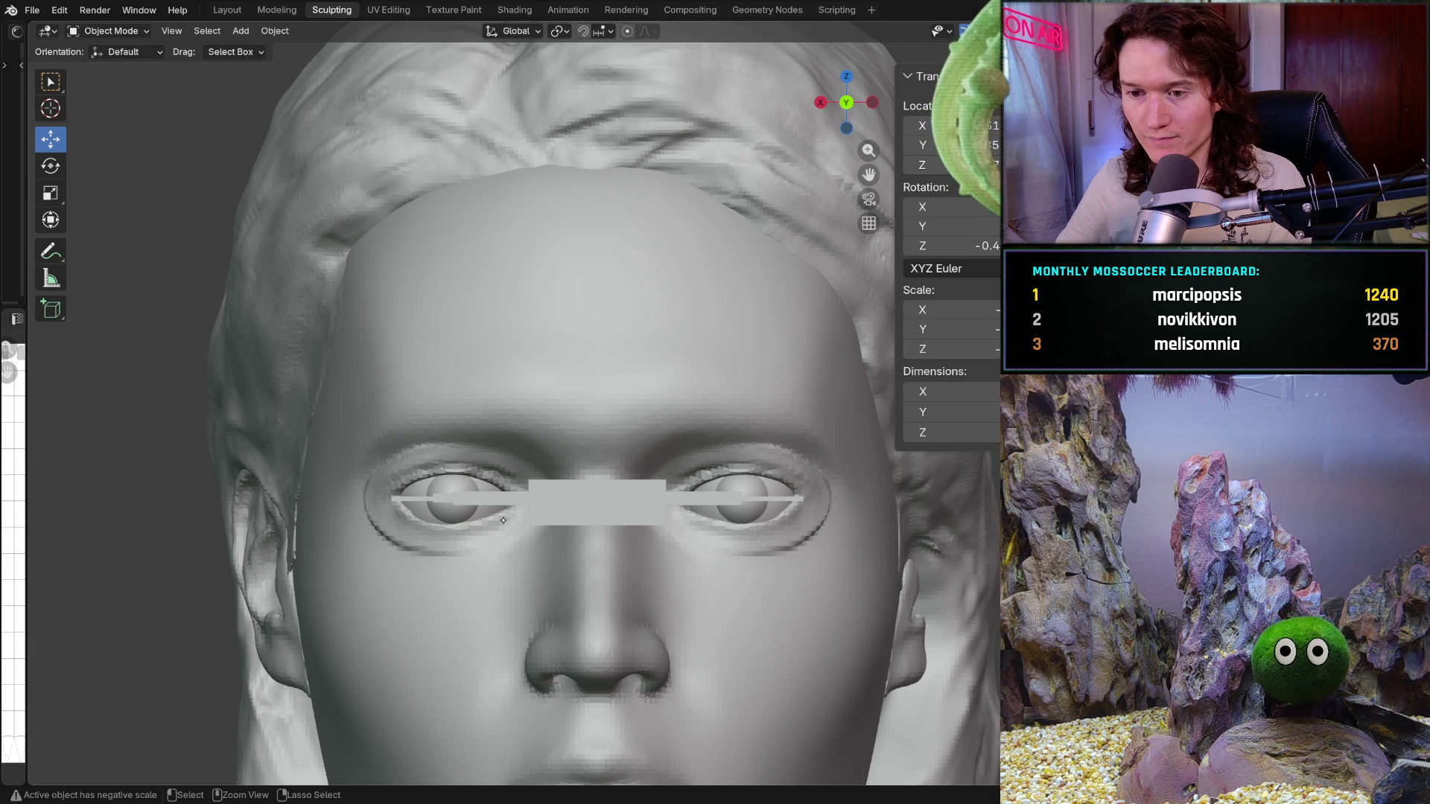
scroll(520, 536, "up", 1)
scroll(520, 536, "up", 1)
scroll(521, 536, "down", 1)
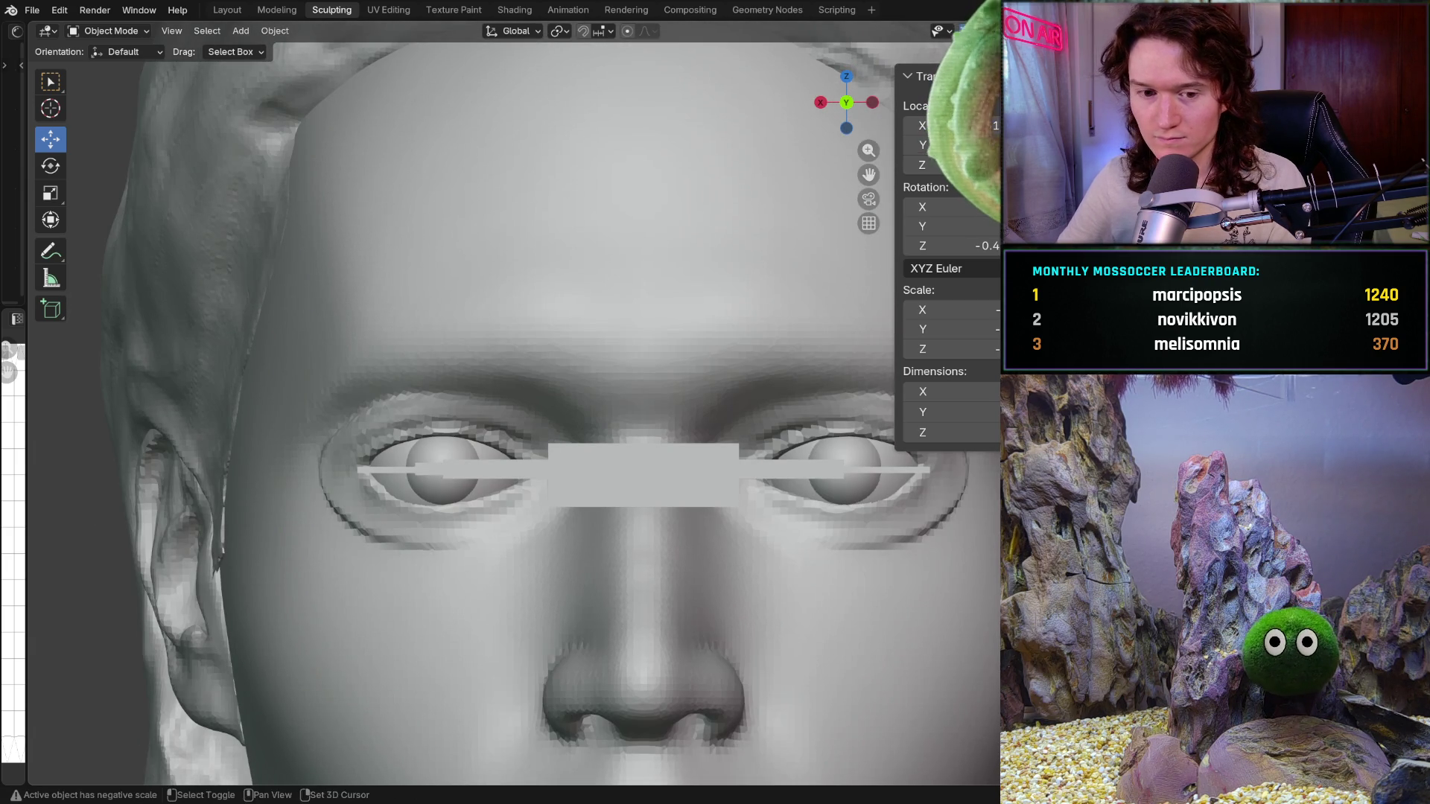
left_click(430, 464)
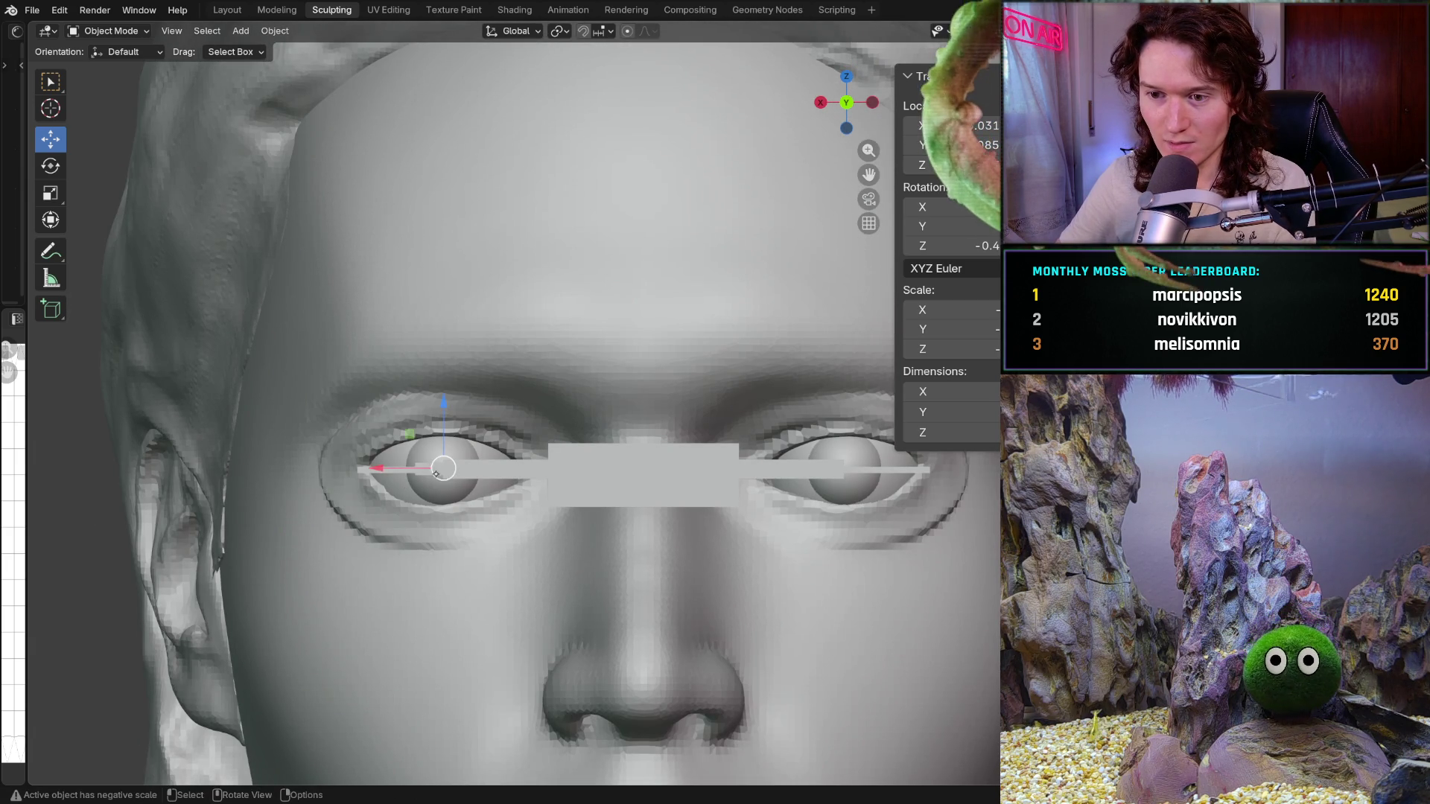
left_click_drag(379, 469, 393, 475)
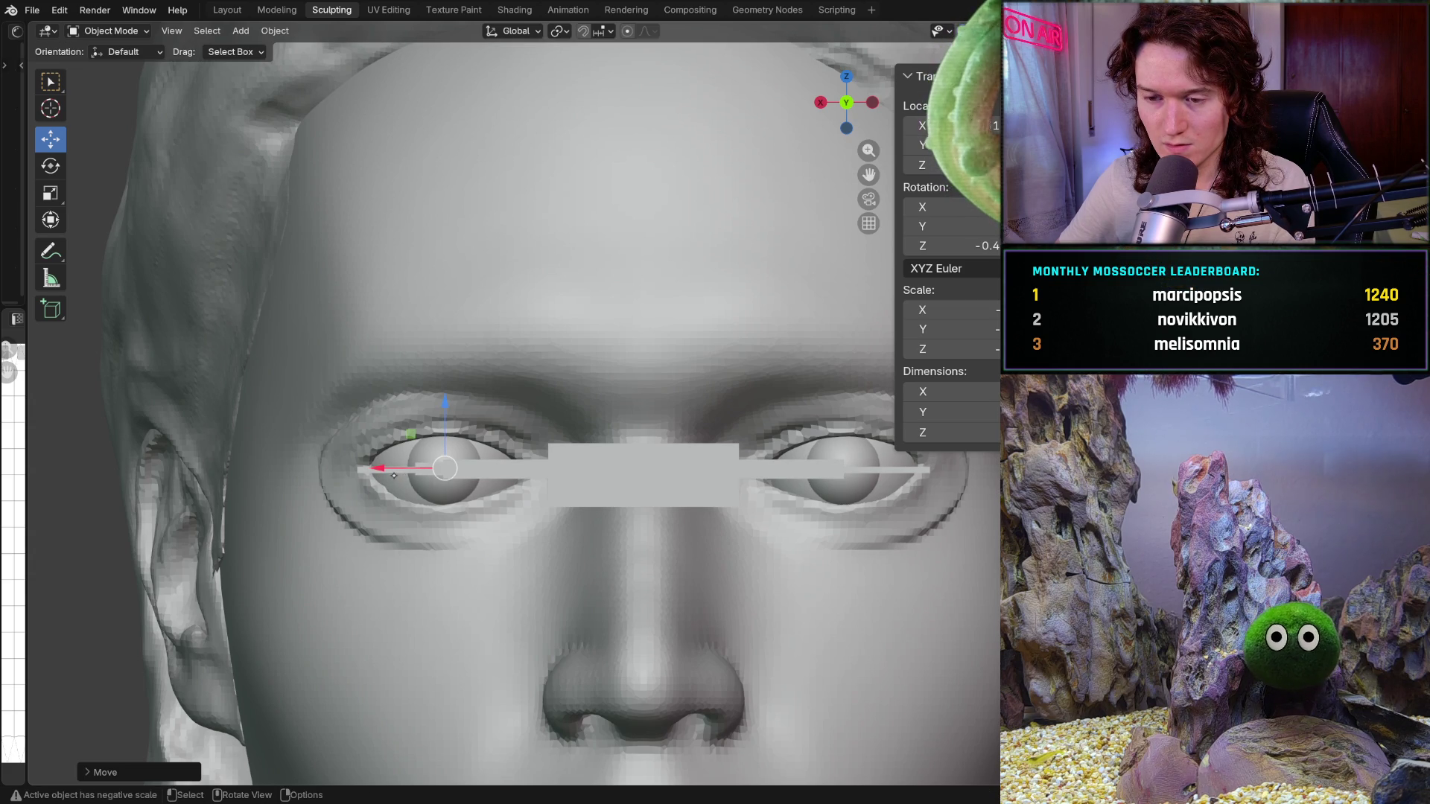
scroll(394, 469, "down", 3)
scroll(336, 537, "down", 2)
left_click(243, 638)
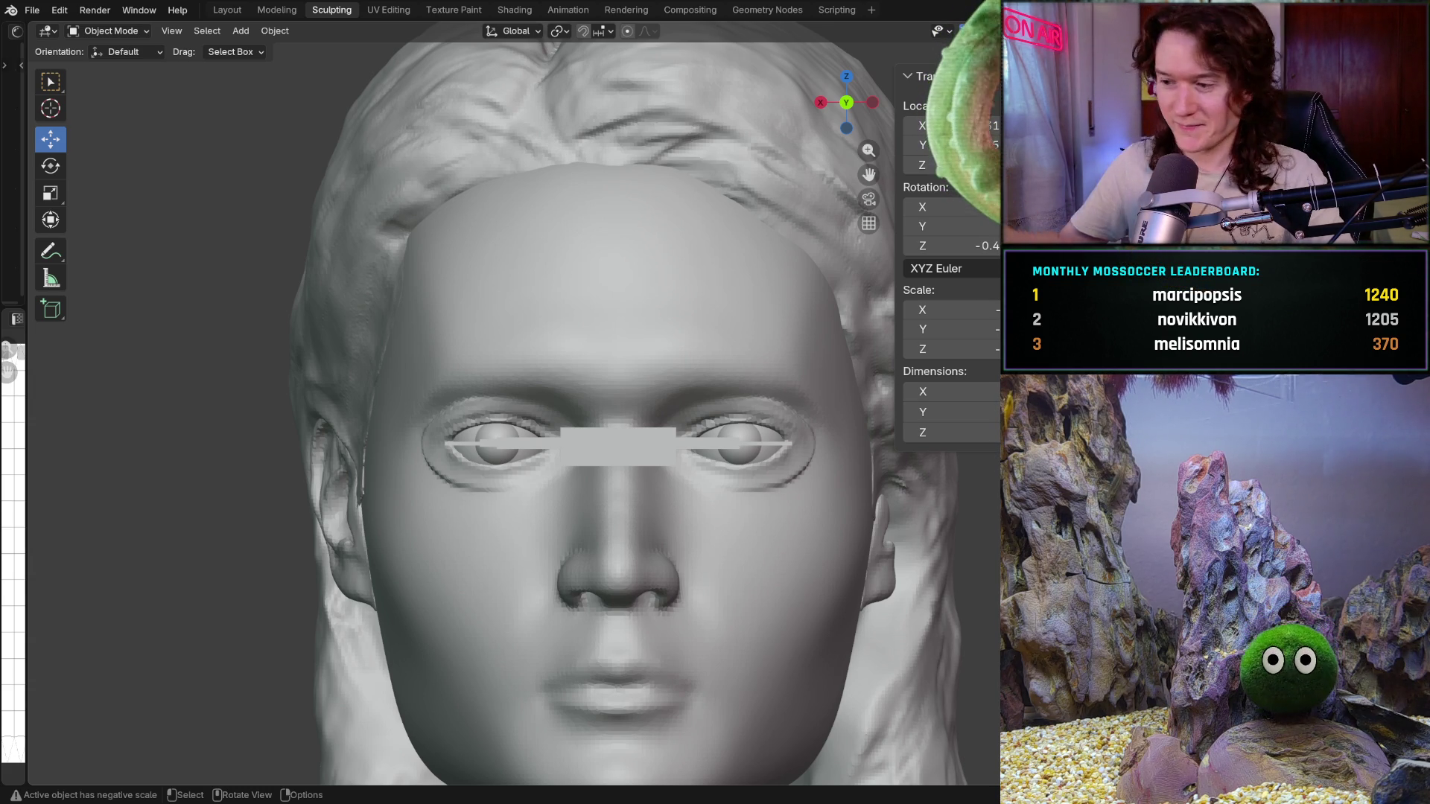
scroll(434, 464, "up", 2)
scroll(433, 464, "up", 2)
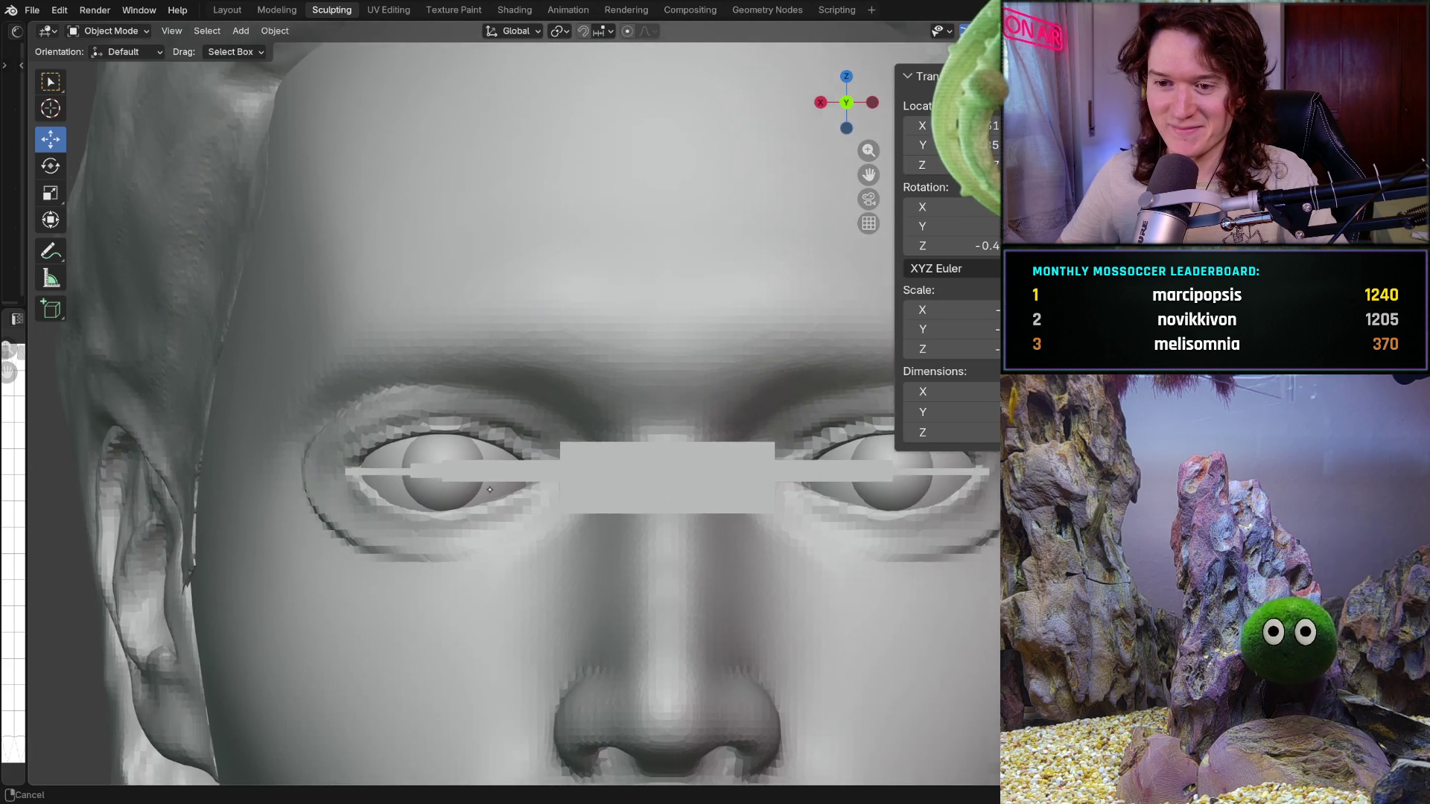
scroll(434, 464, "up", 2)
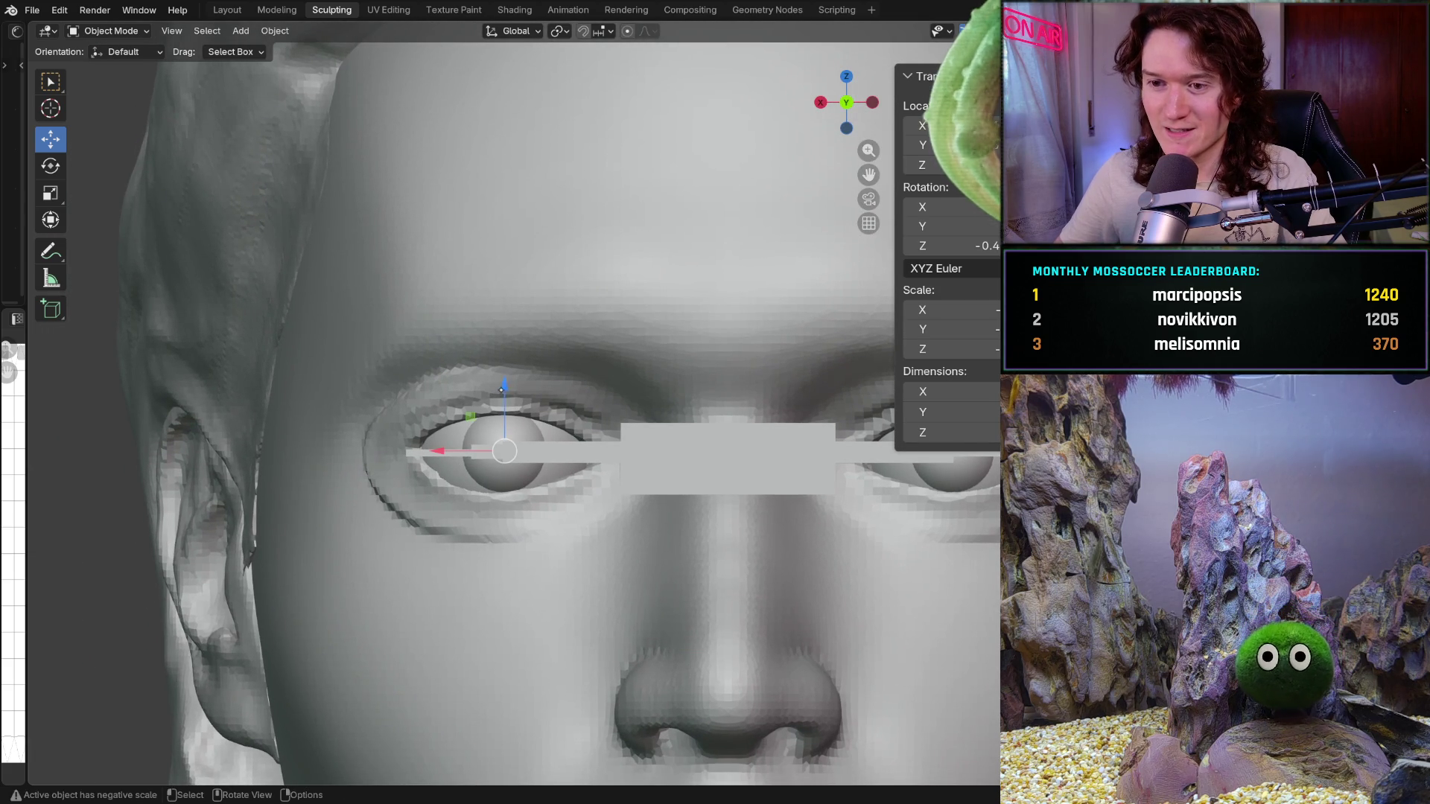
Raise the left-eye guide piece slightly along Z from a straight-on view
left_click(506, 388)
scroll(458, 445, "down", 5)
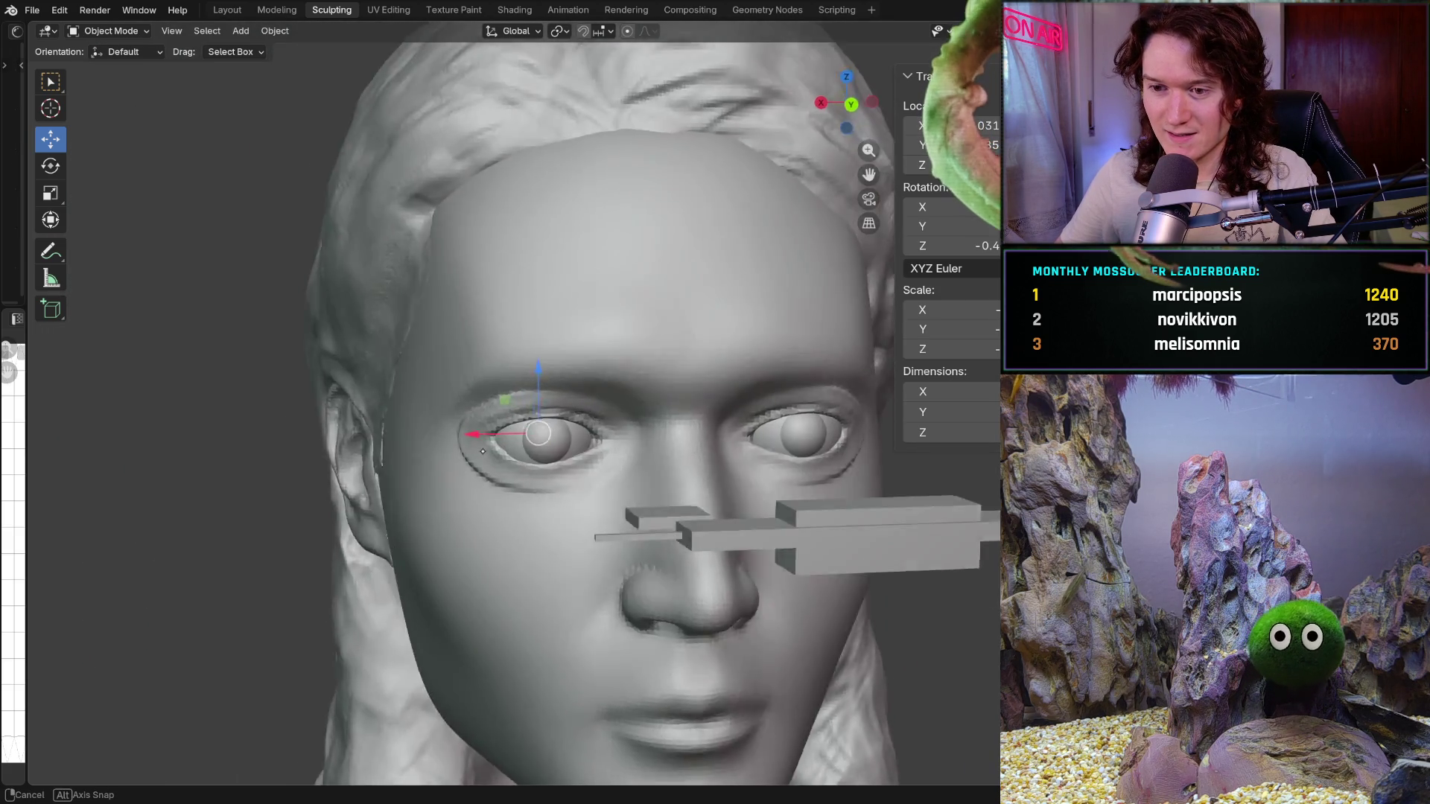
mouse_move(459, 445)
middle_mouse_down()
mouse_move(531, 385)
mouse_move(503, 446)
middle_mouse_up()
key("ctrl+KP_1")
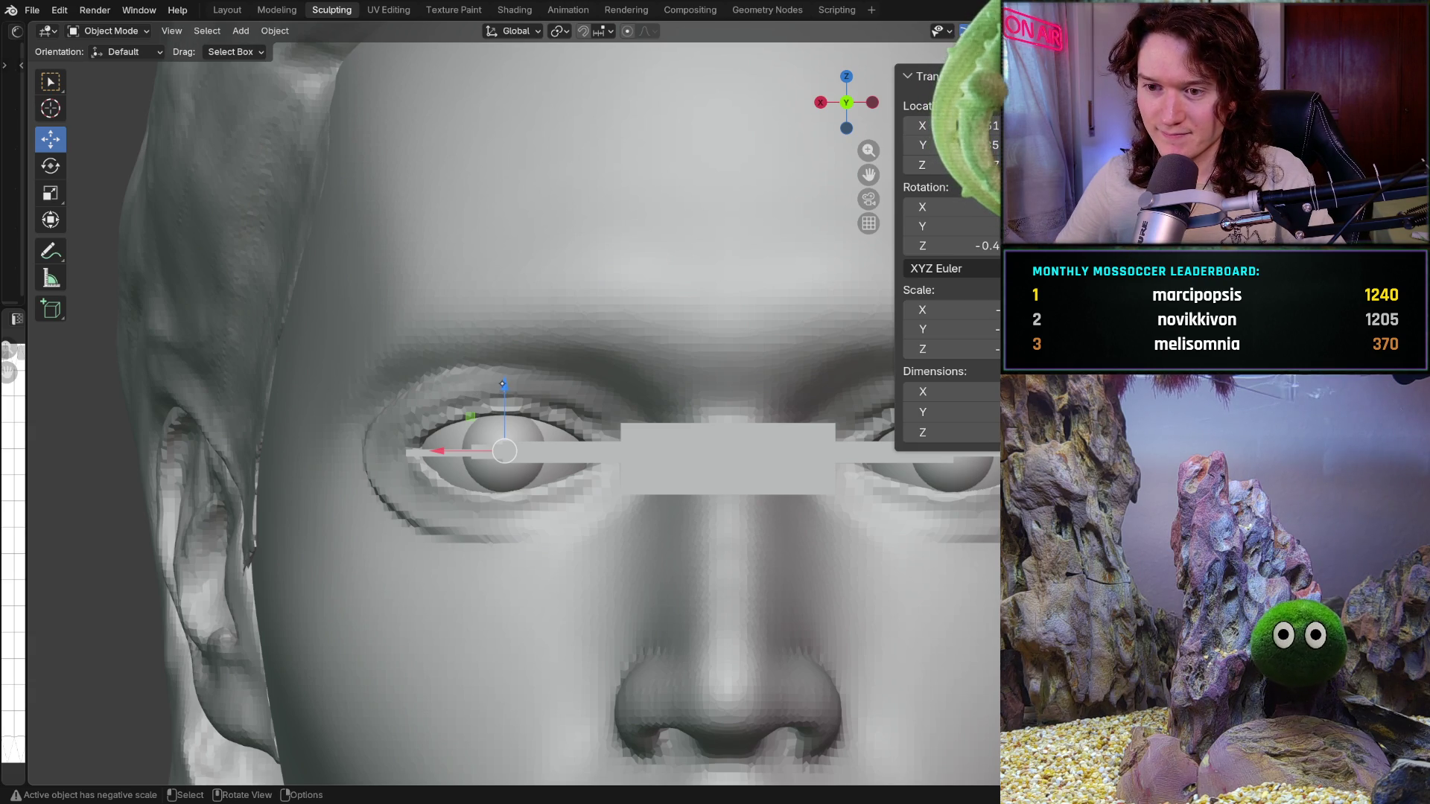
left_click_drag(504, 450, 518, 330)
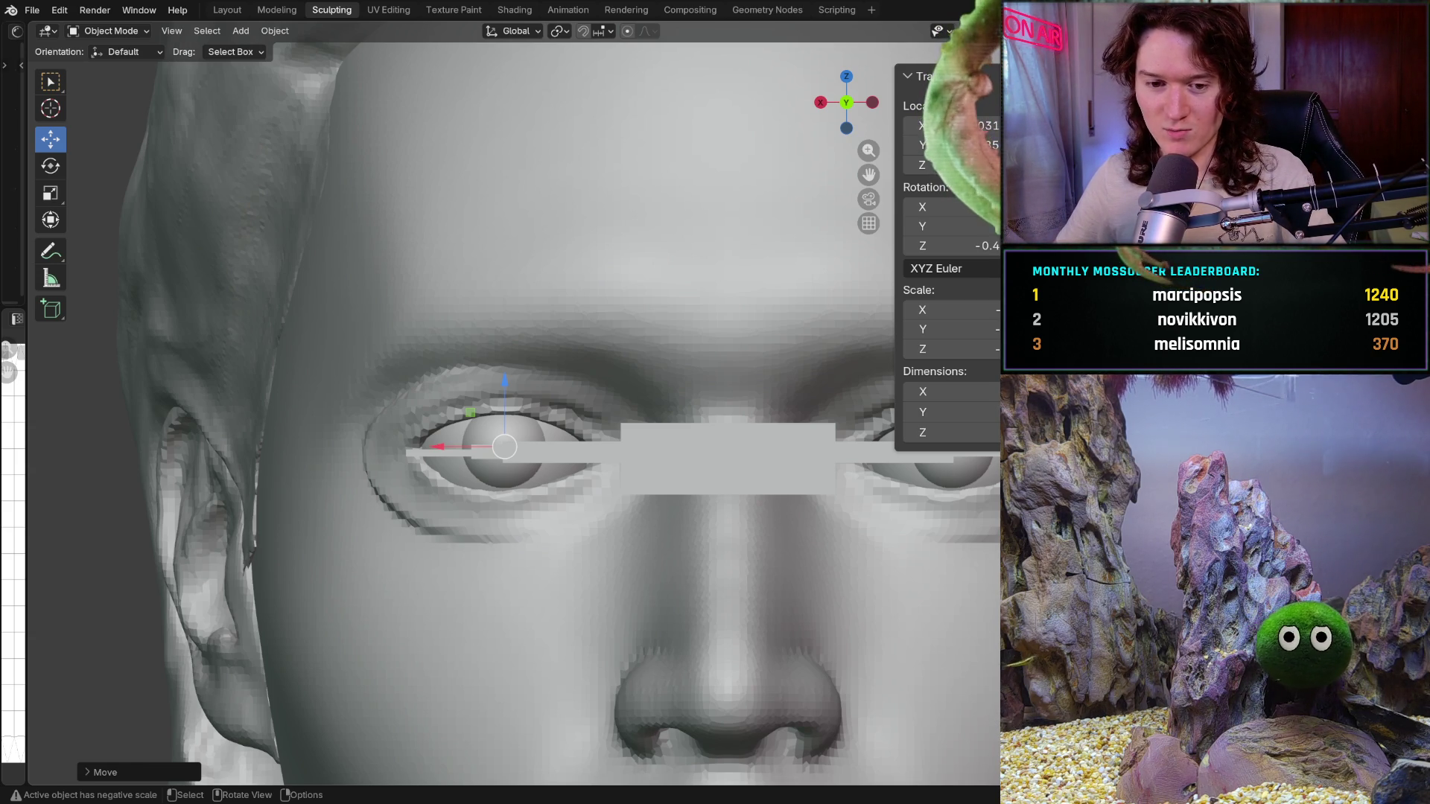
Zoom on the left eye and make the head the active object
key("ctrl")
scroll(441, 390, "up", 3)
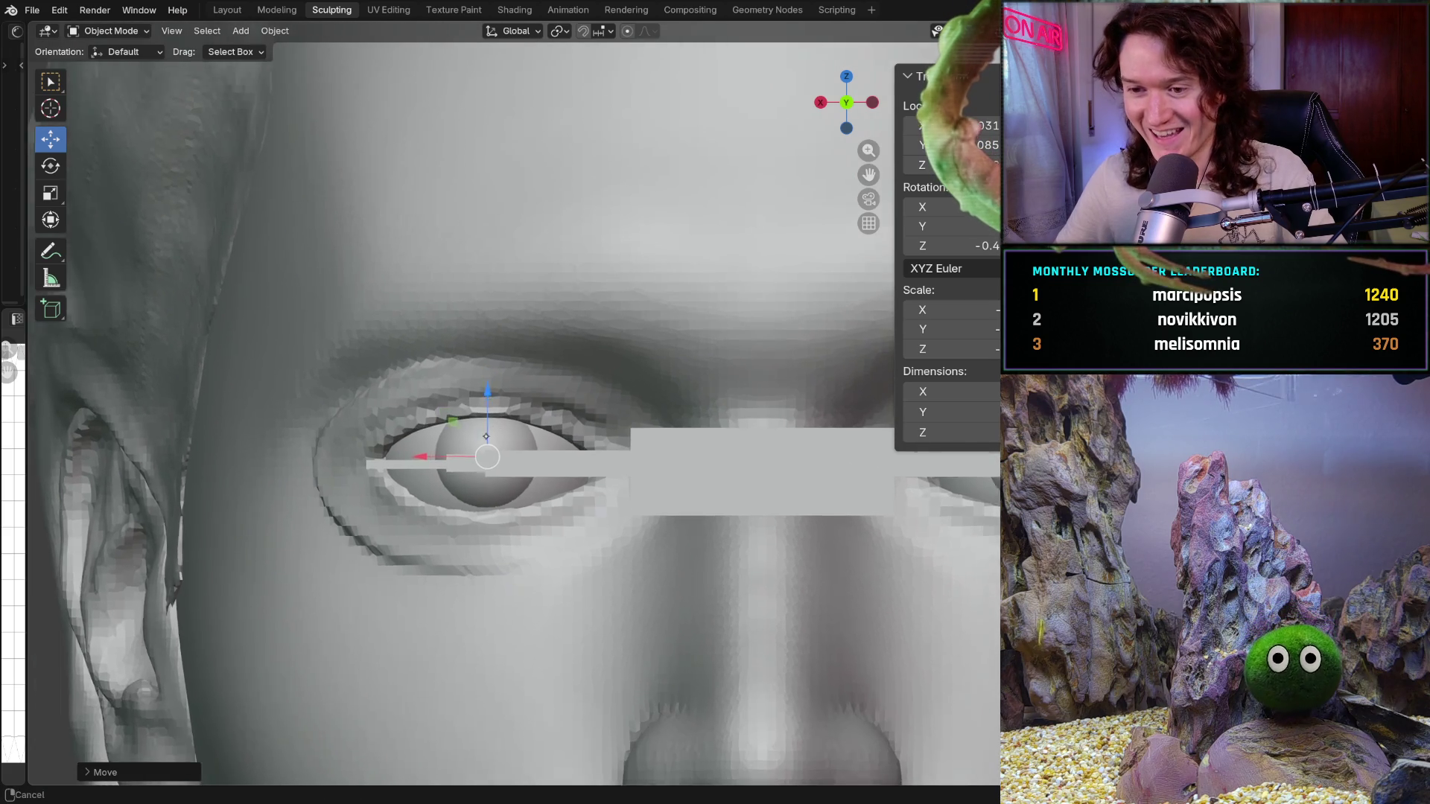
middle_click_drag(441, 390, 469, 335)
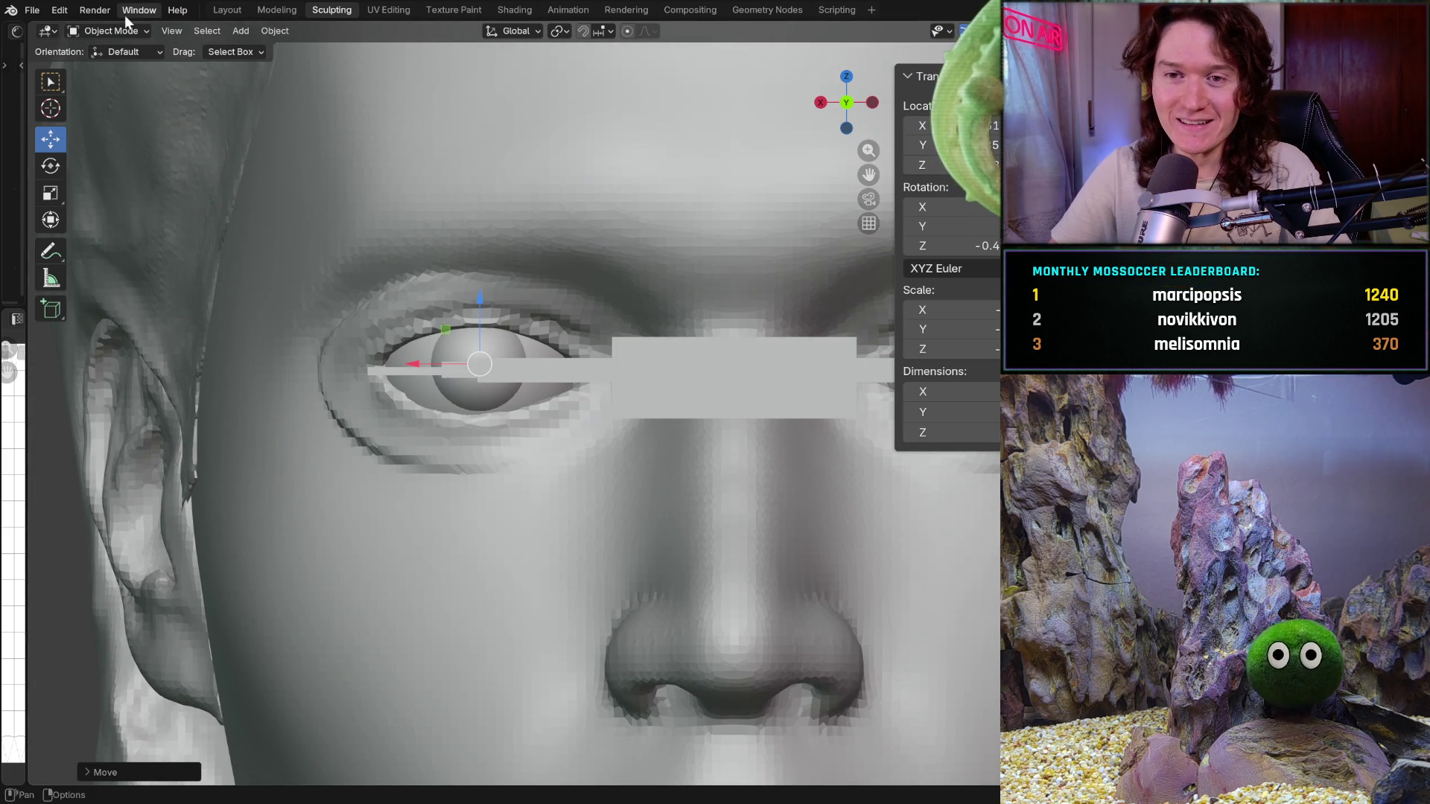
left_click(326, 157)
Switch the head to Sculpt Mode and enlarge the Grab brush to 994 px
left_click(120, 37)
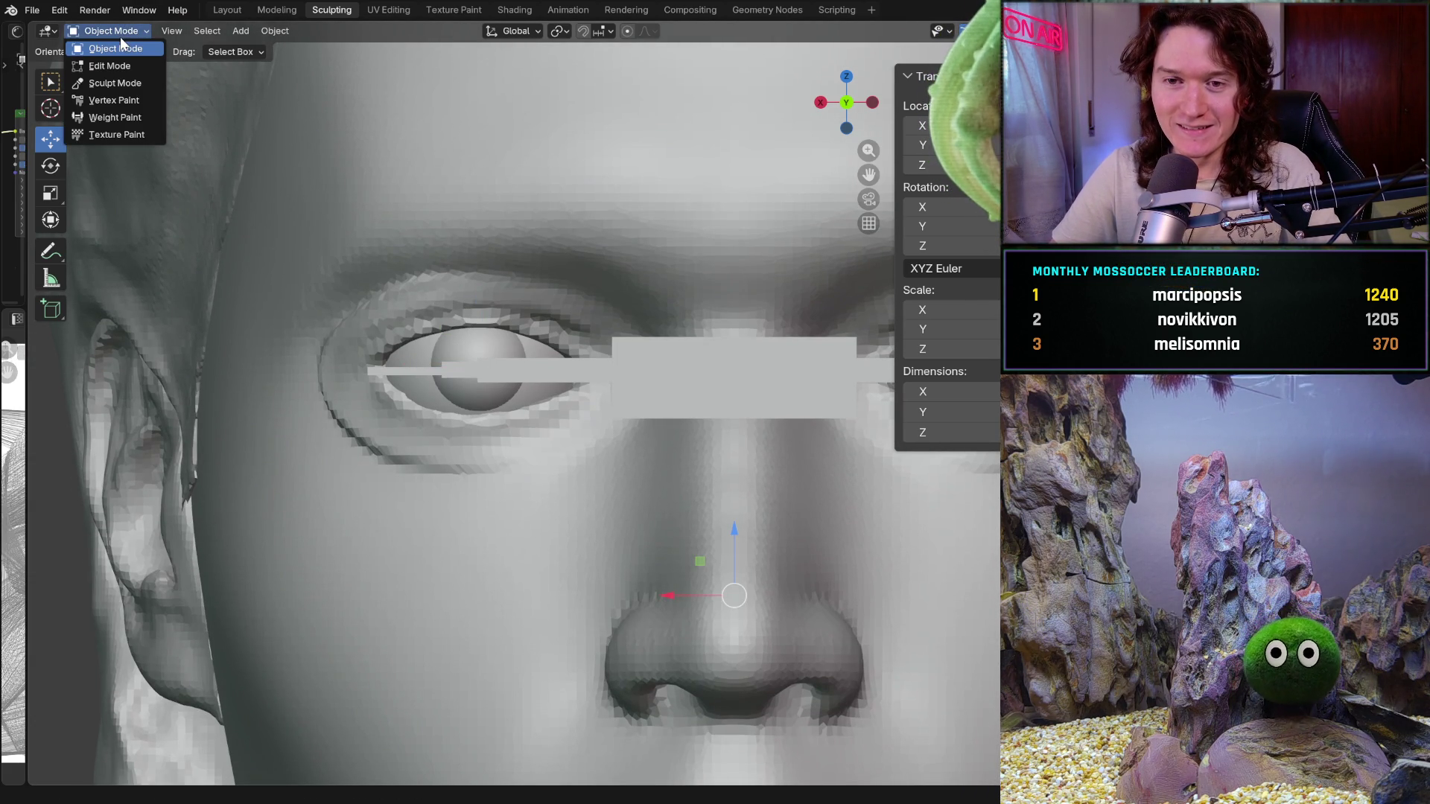
left_click(132, 83)
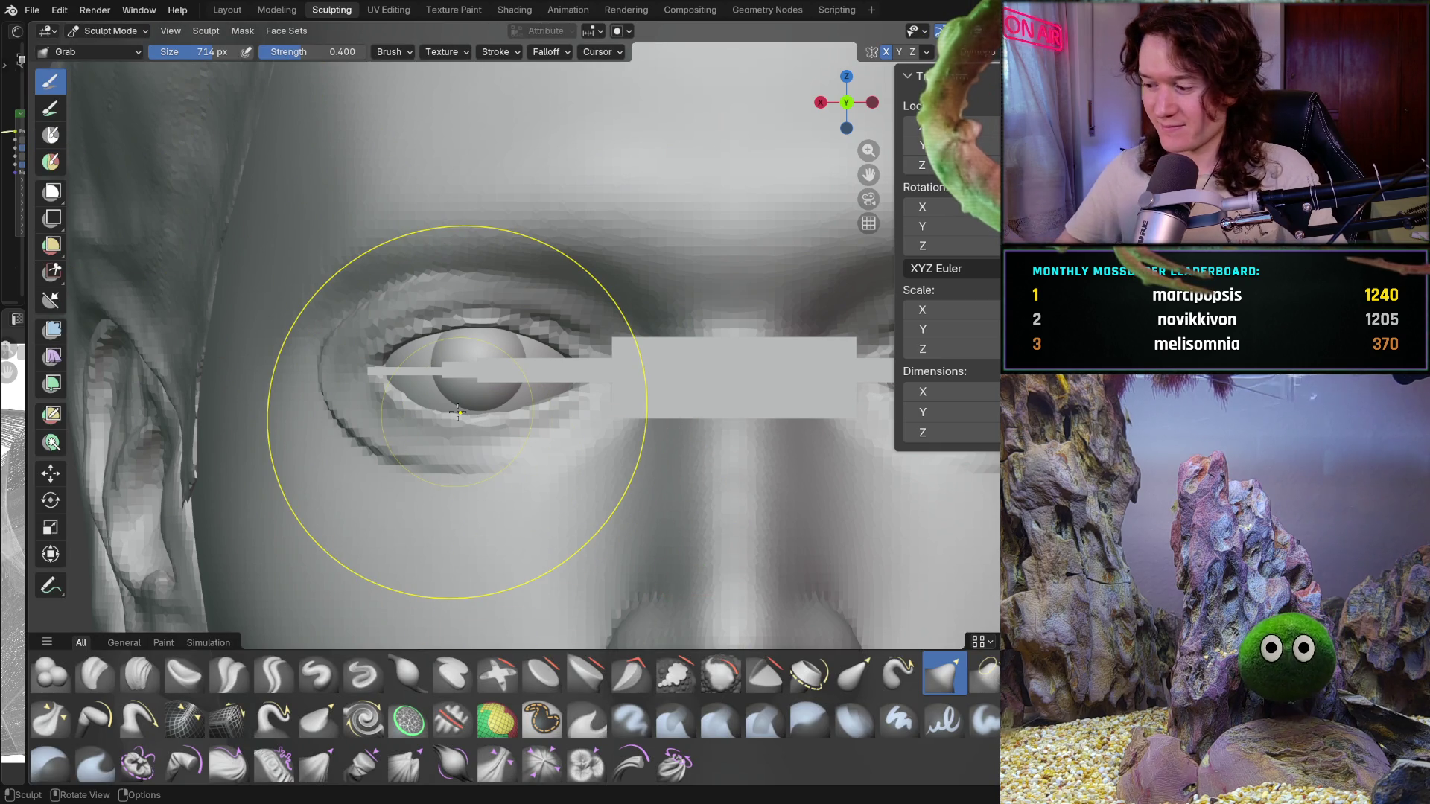
key("f")
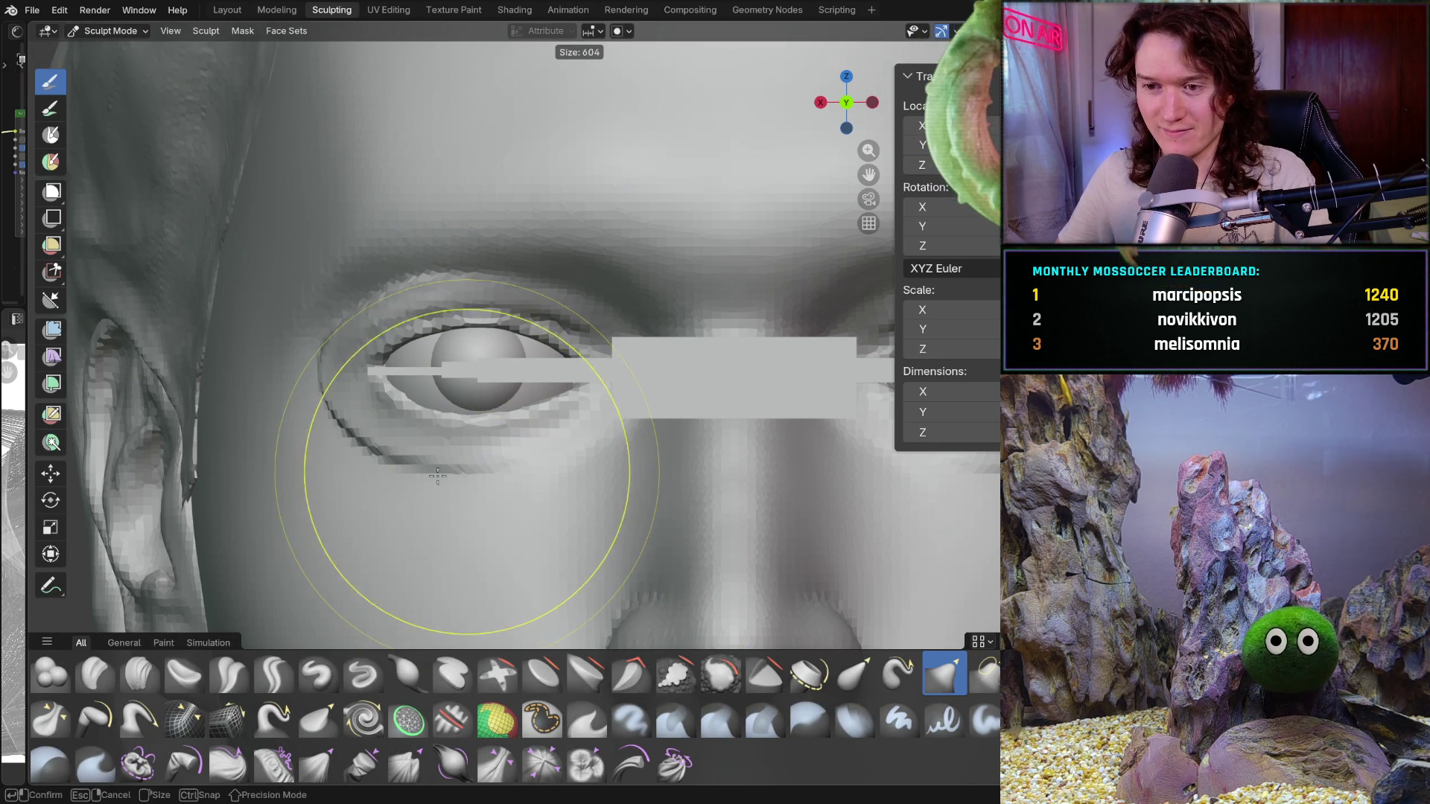
left_click(458, 469)
key("f")
left_click(475, 341)
key("f")
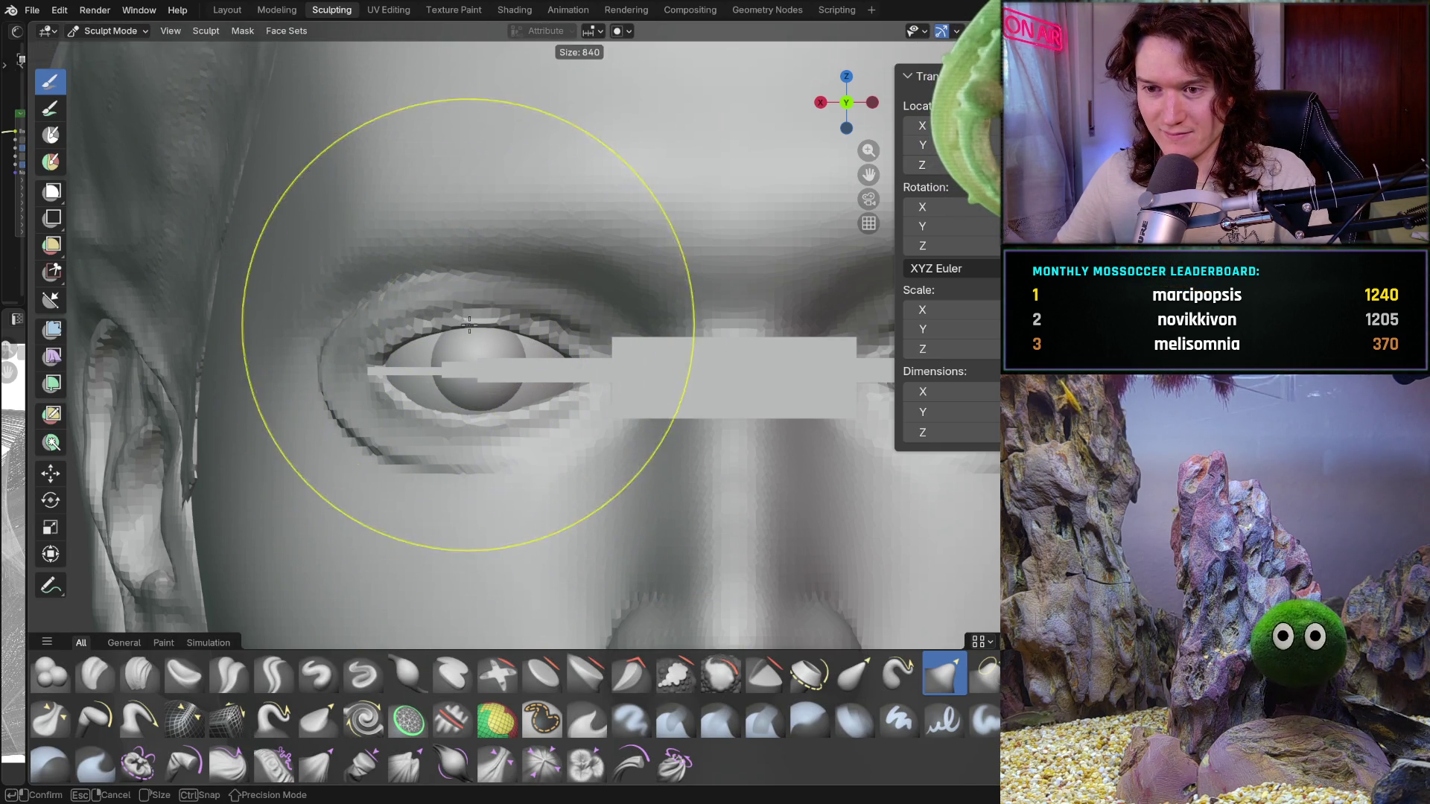
left_click(472, 326)
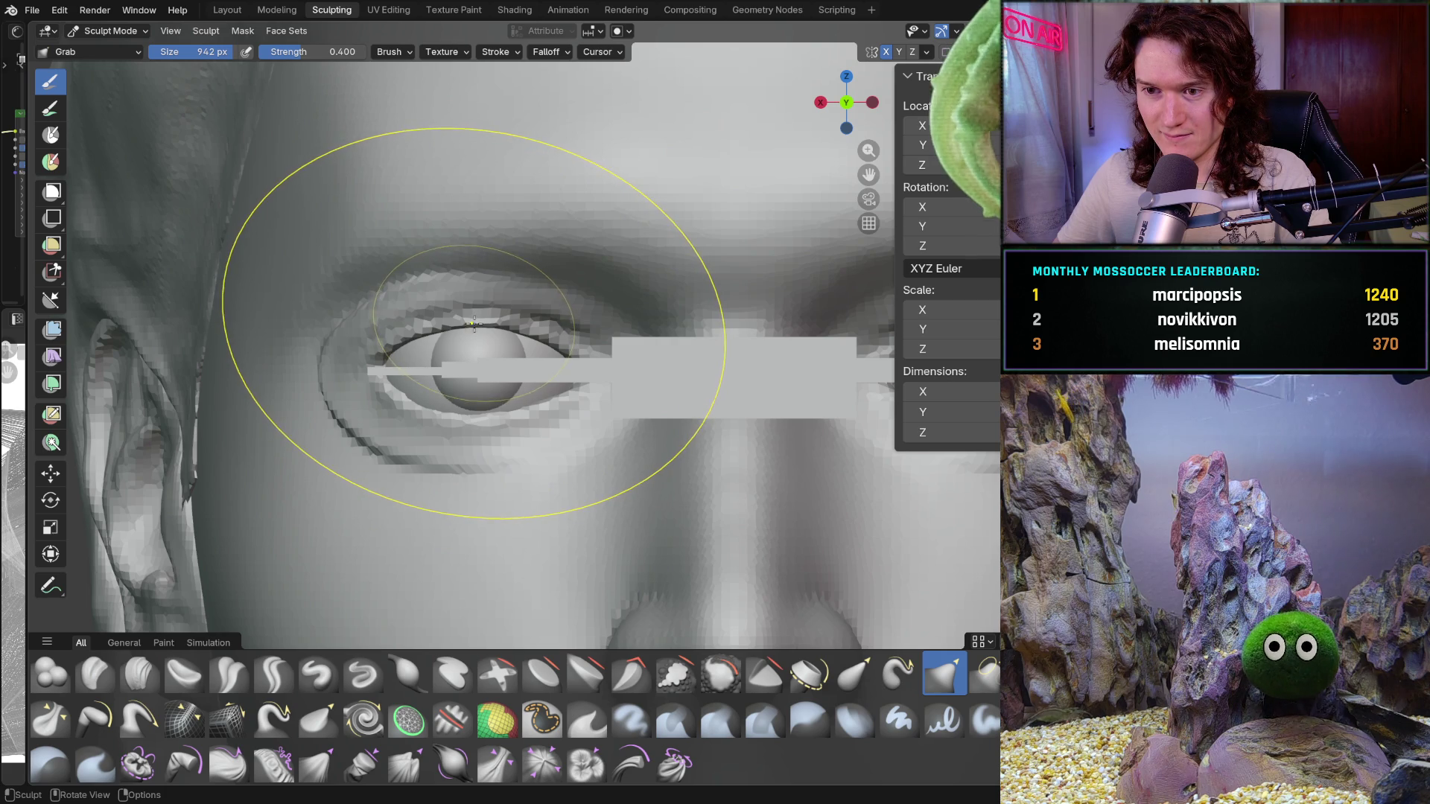
key("f")
left_click(485, 327)
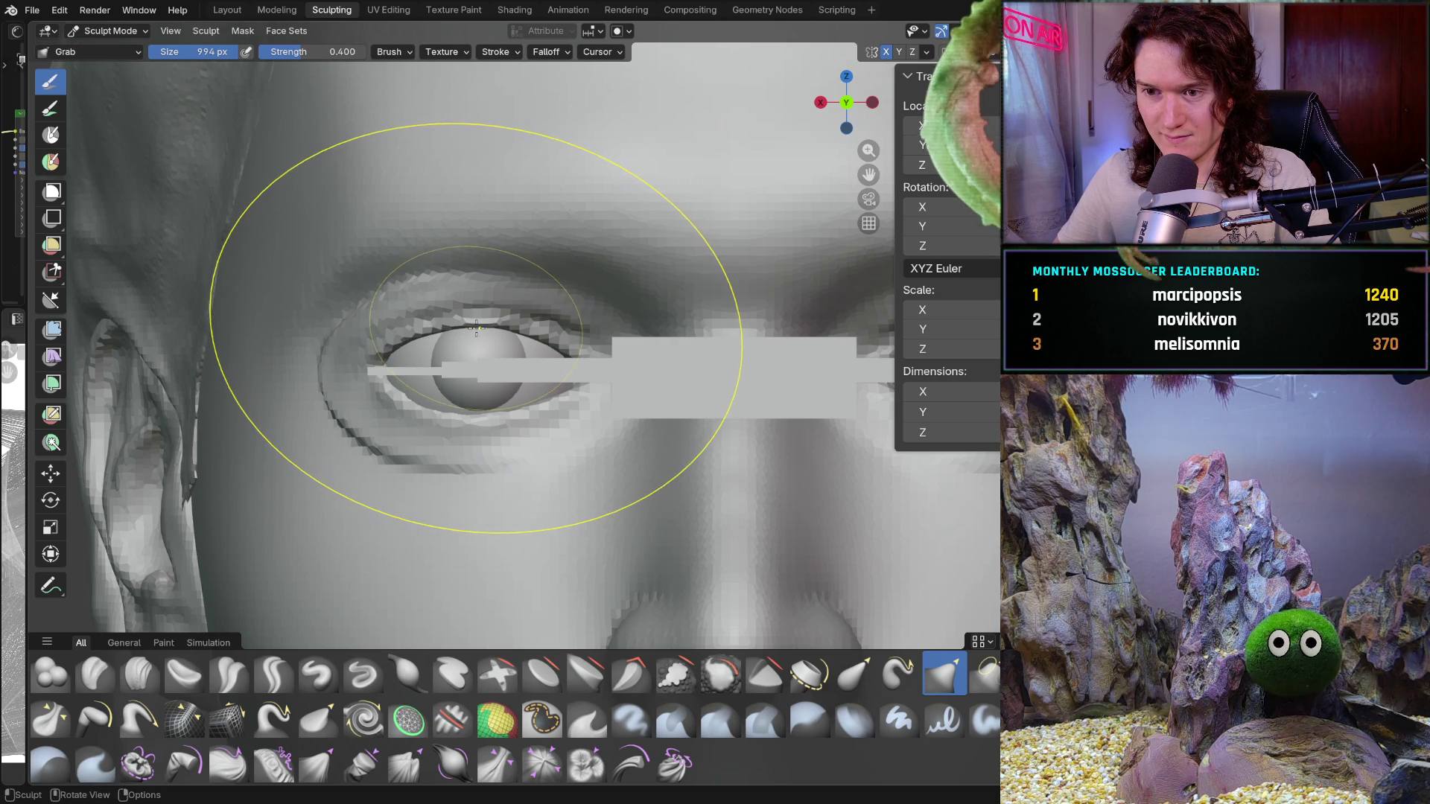
Check the XYZ symmetry settings, resize the brush to 682 px and pick the Mask brush
left_click(927, 53)
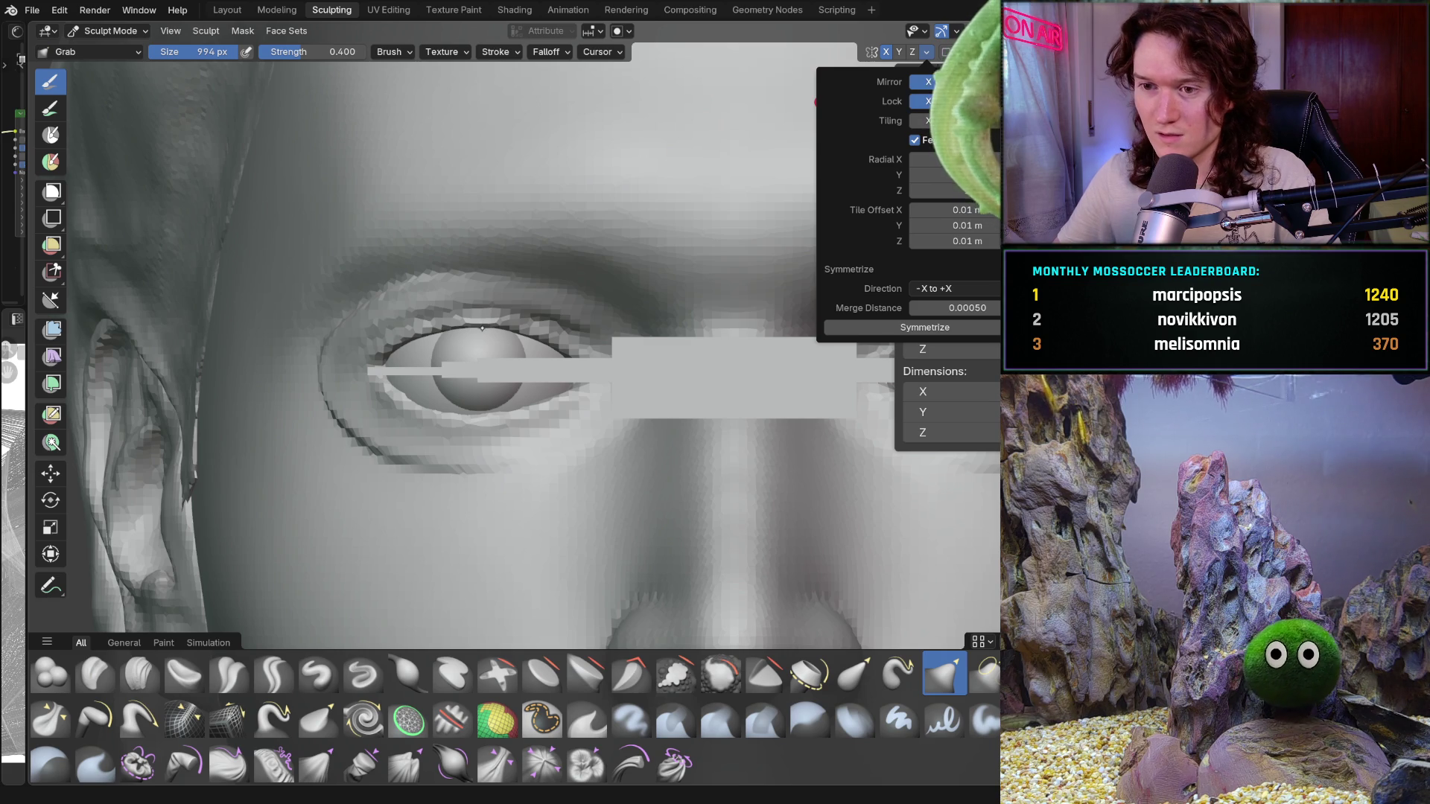
left_click_drag(474, 327, 474, 327)
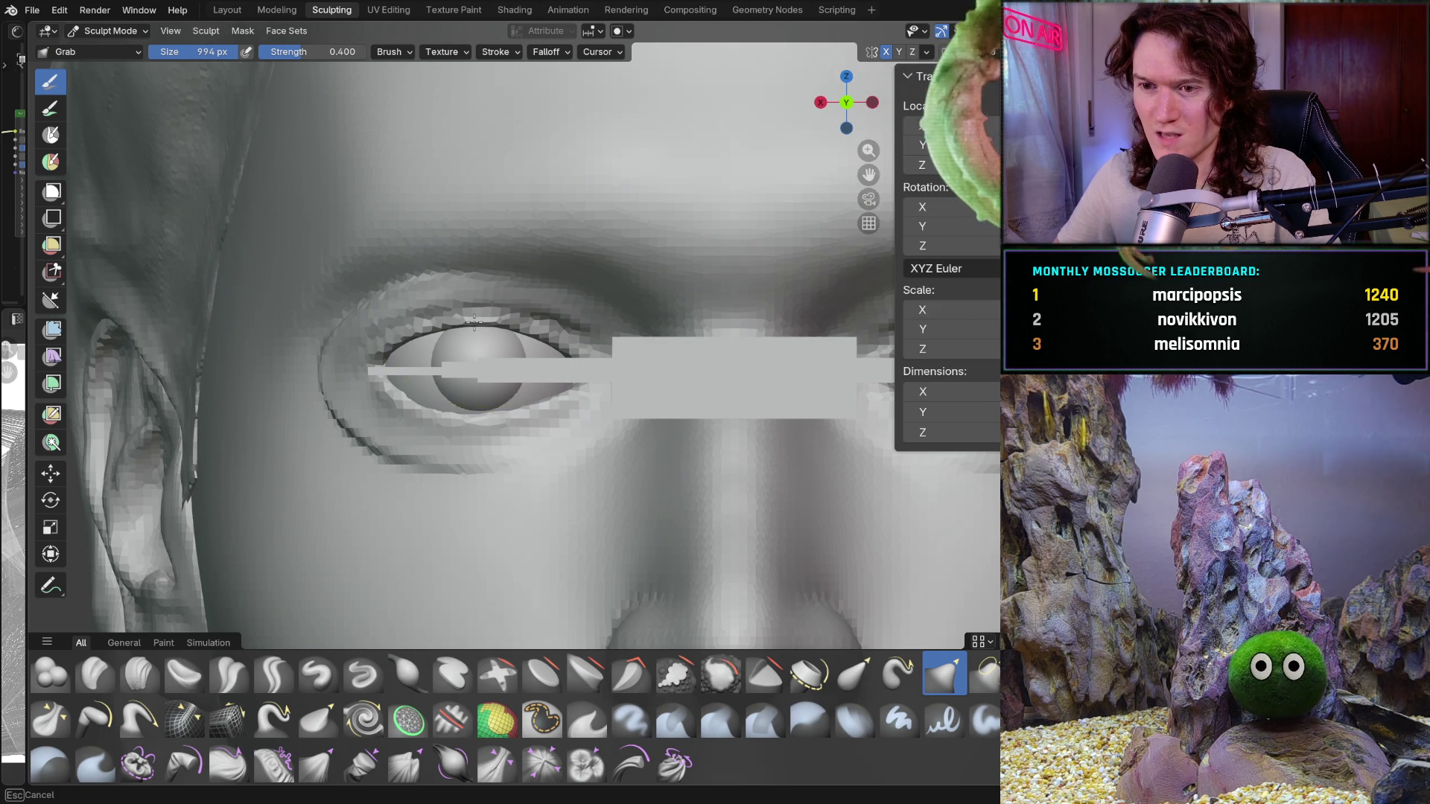
key("f")
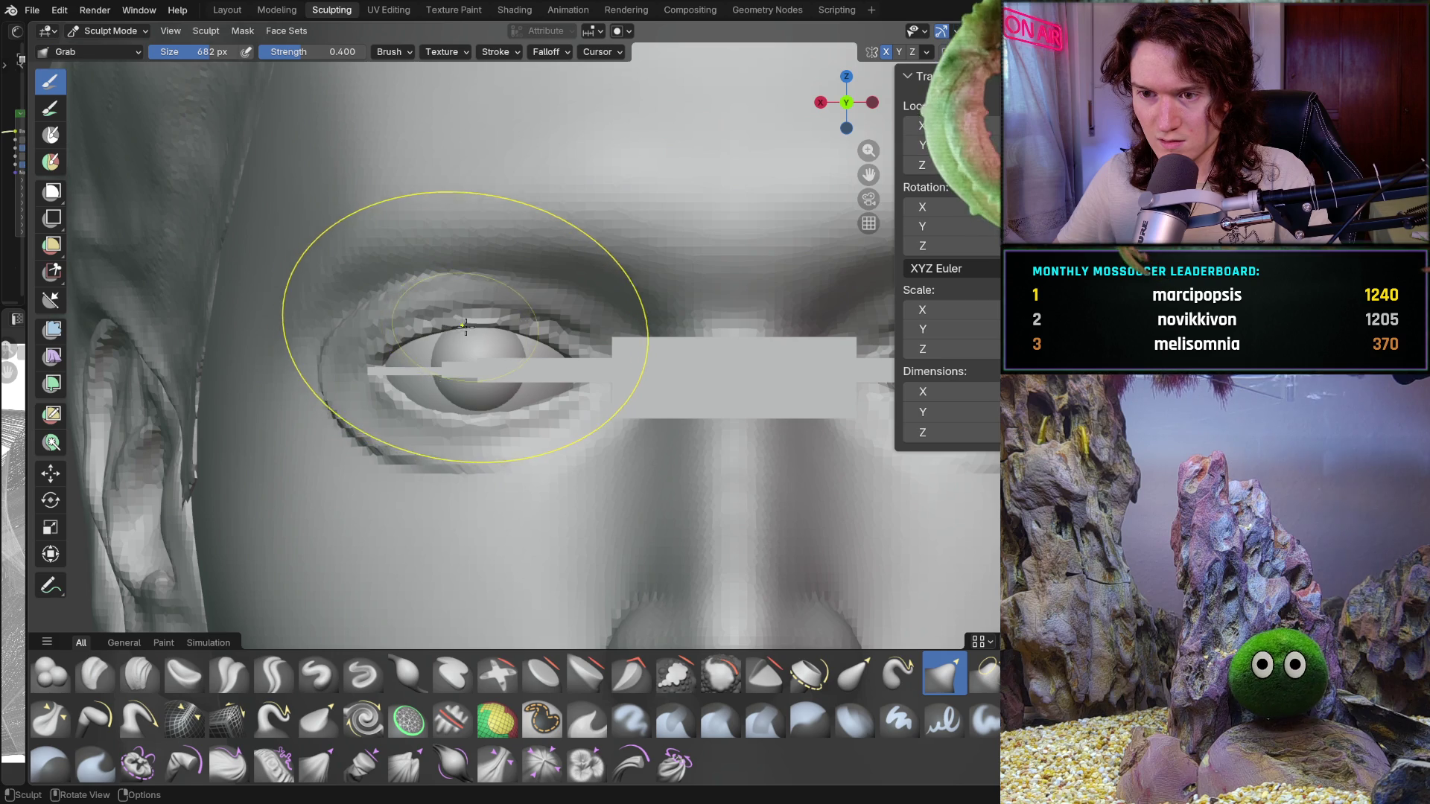
left_click(467, 325)
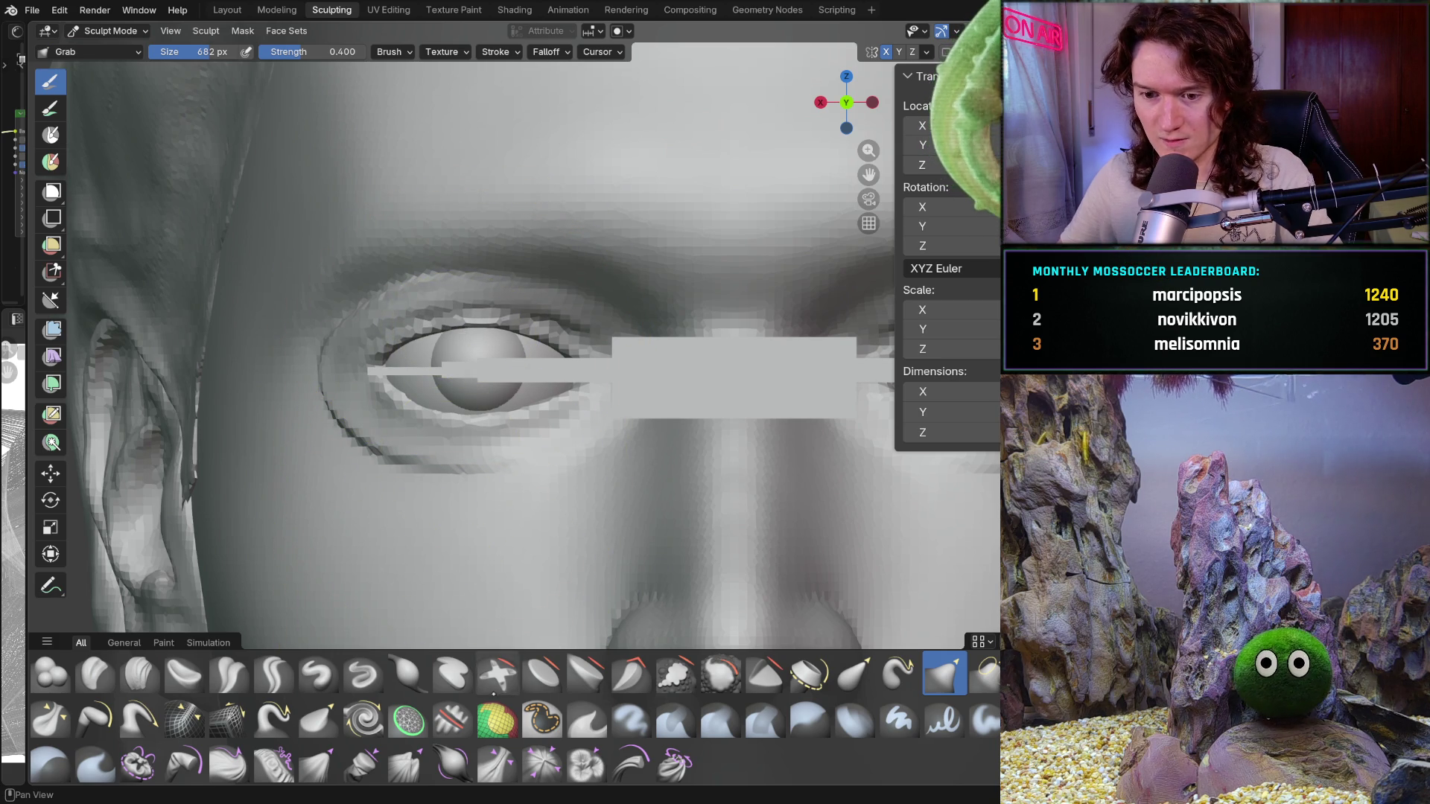
left_click(542, 721)
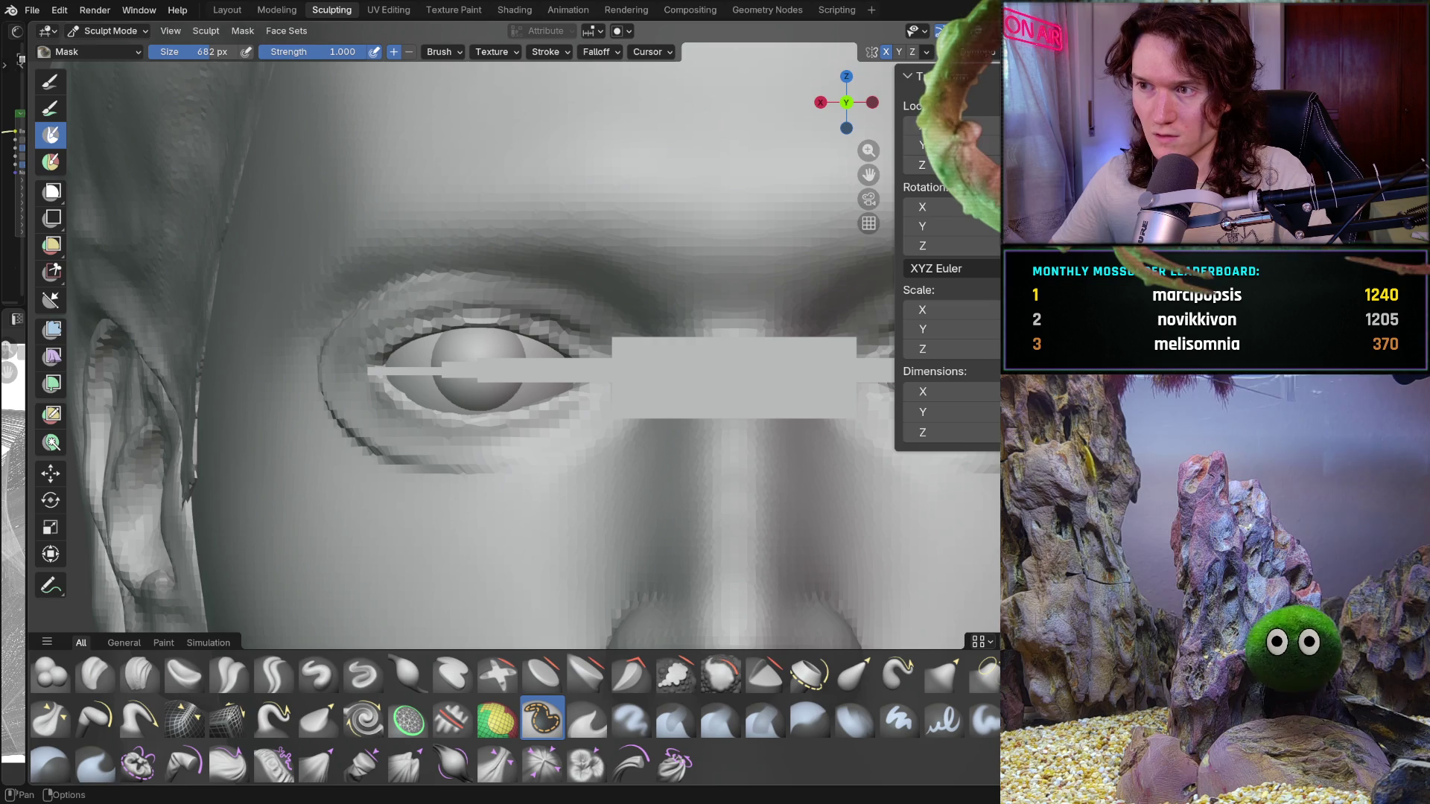
scroll(402, 374, "up", 3)
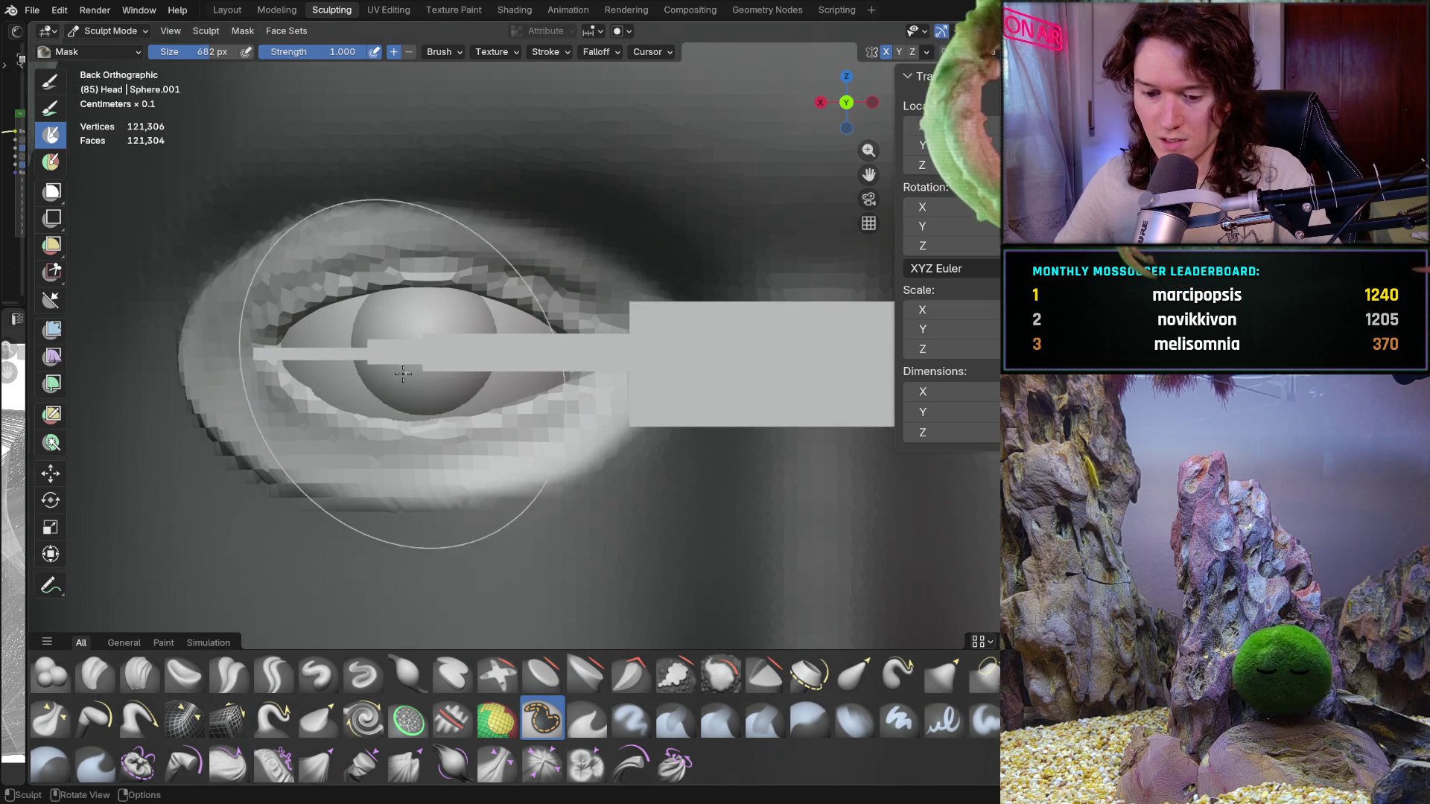
Paint mask along the lower eyelid and right of the eye with a 326 px brush
key("bracketleft")
key("bracketleft")
key("bracketleft")
key("bracketleft")
key("bracketleft")
key("bracketleft")
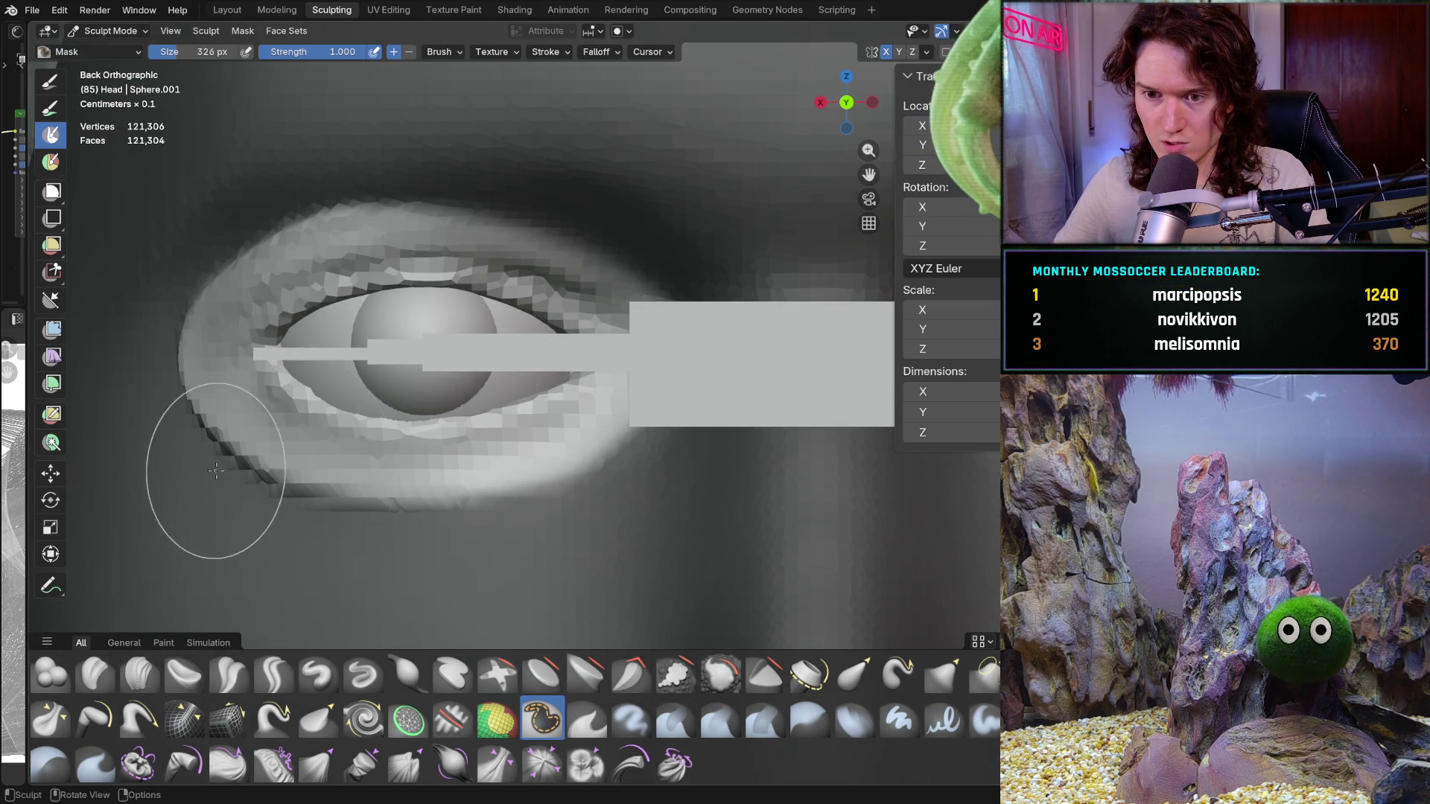
left_click_drag(216, 470, 396, 473)
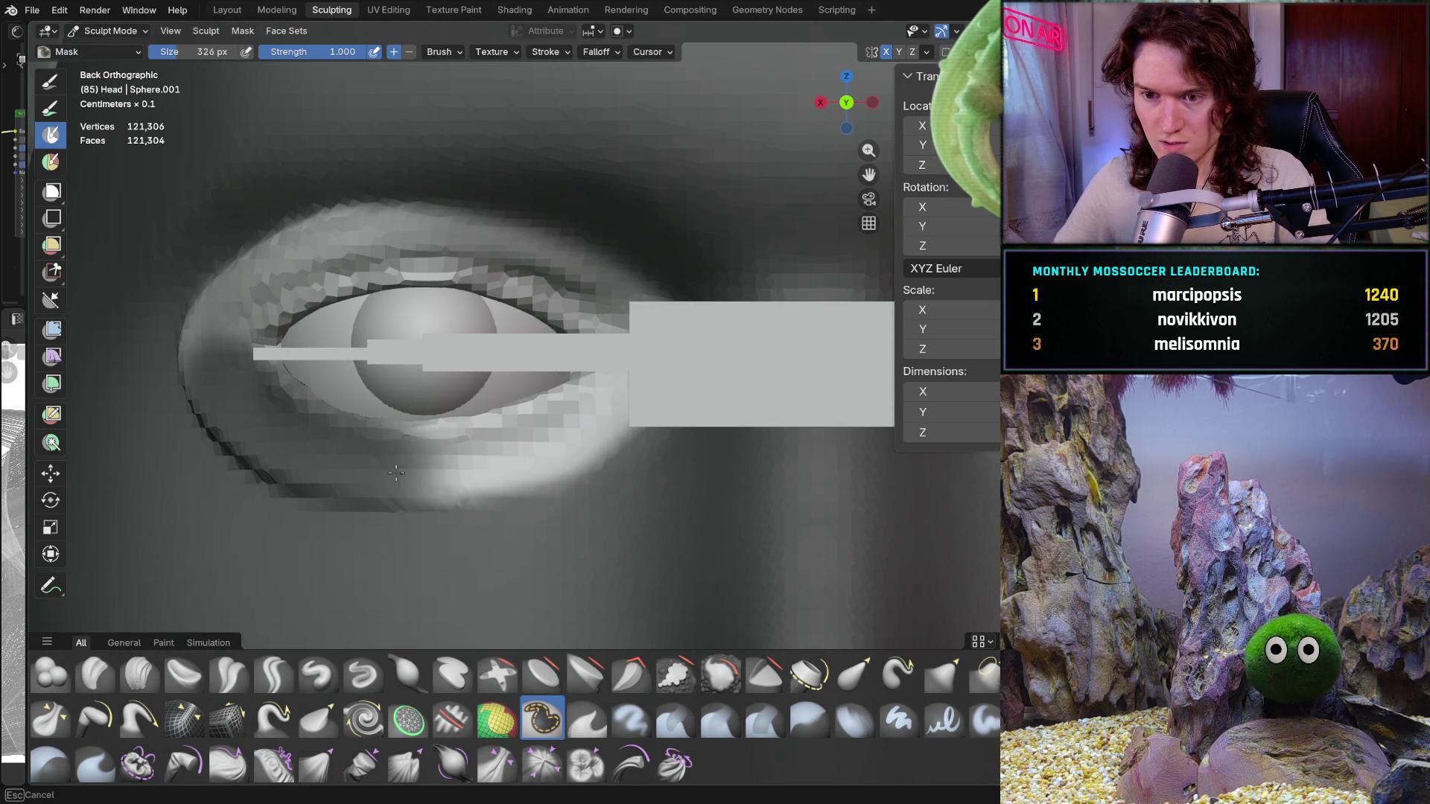
left_click_drag(397, 472, 603, 402)
middle_click_drag(511, 448, 550, 452)
left_click_drag(574, 446, 661, 405)
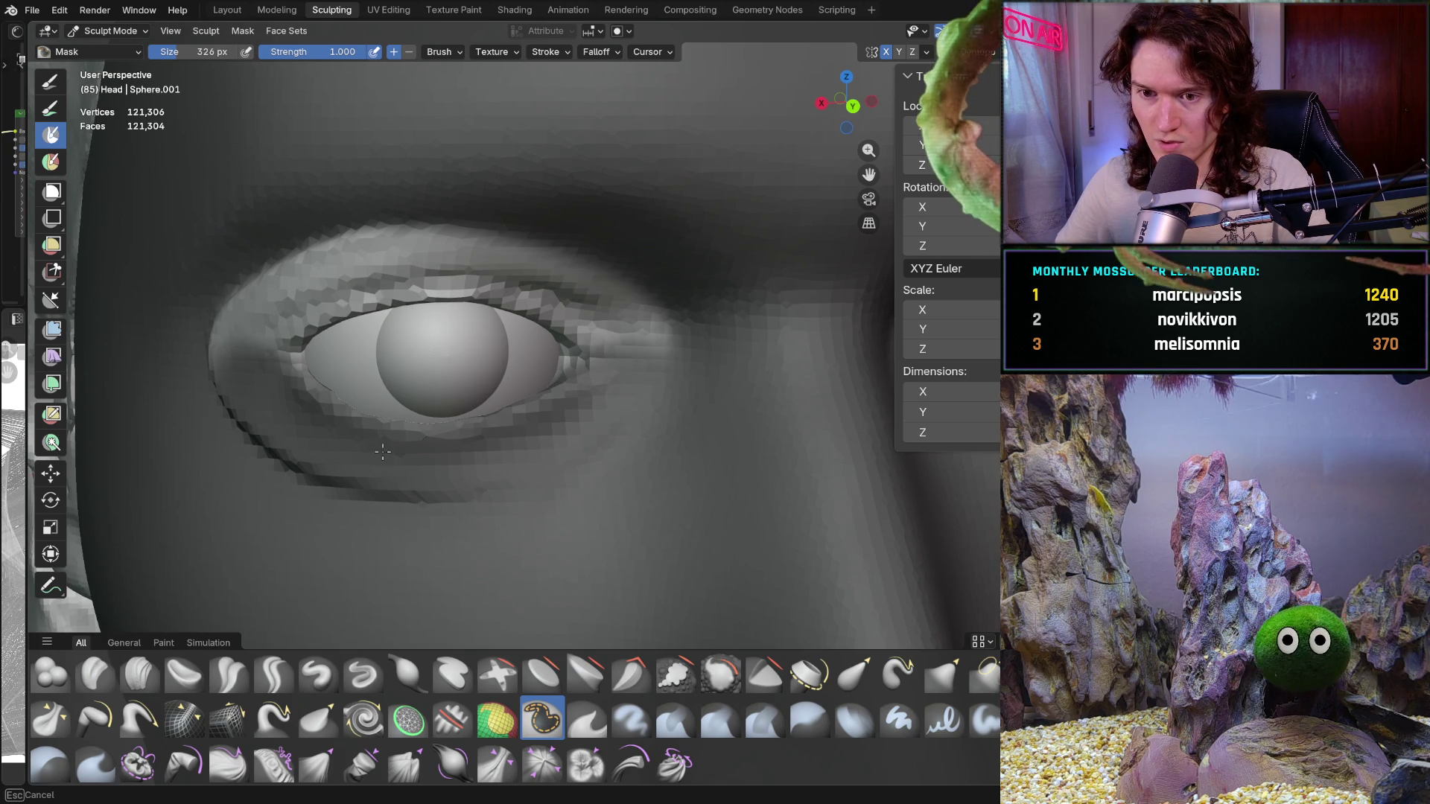
left_click_drag(216, 422, 511, 447)
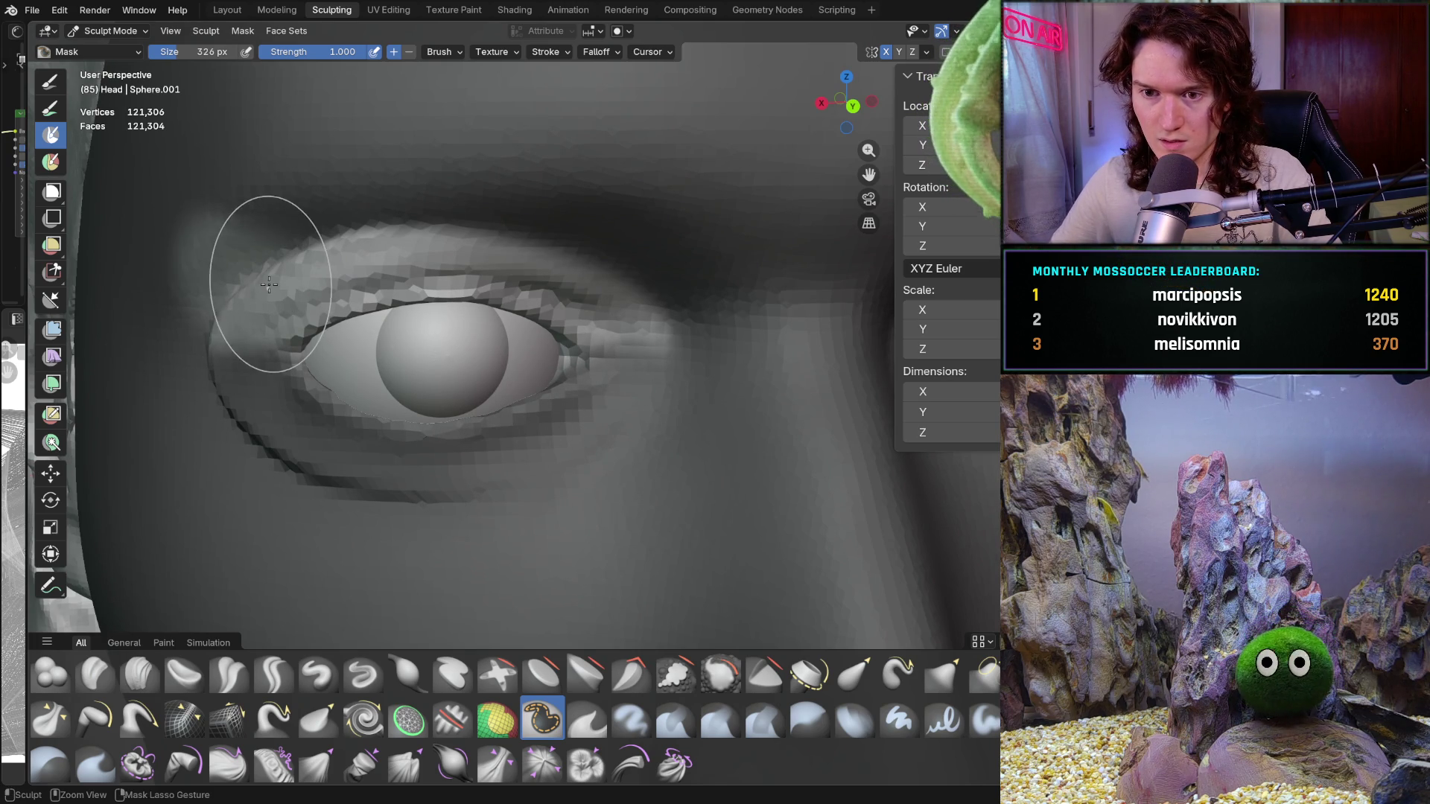
Undo those strokes and repaint the lower-left eyelid with a 274 px brush
key("ctrl+z")
key("ctrl+z")
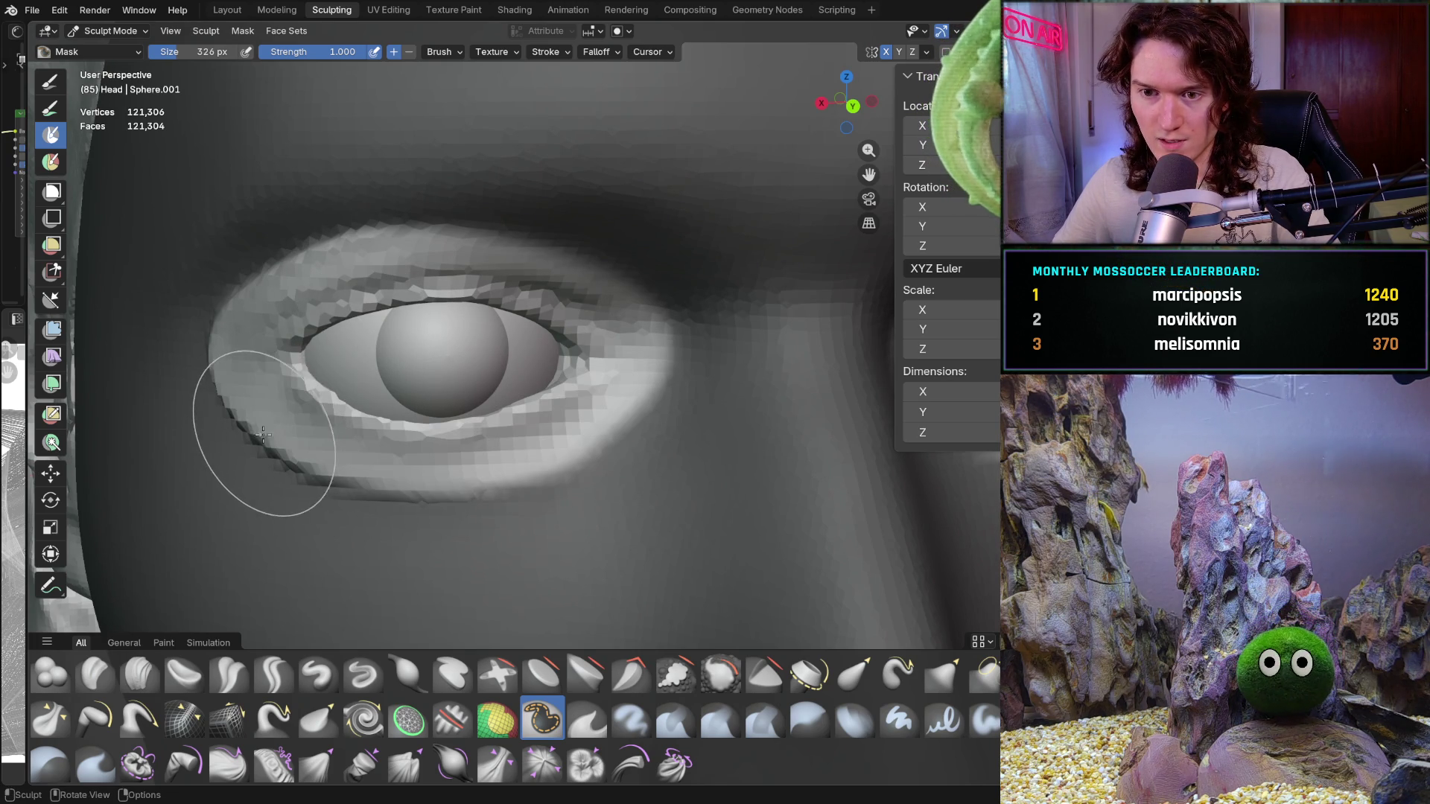
key("f")
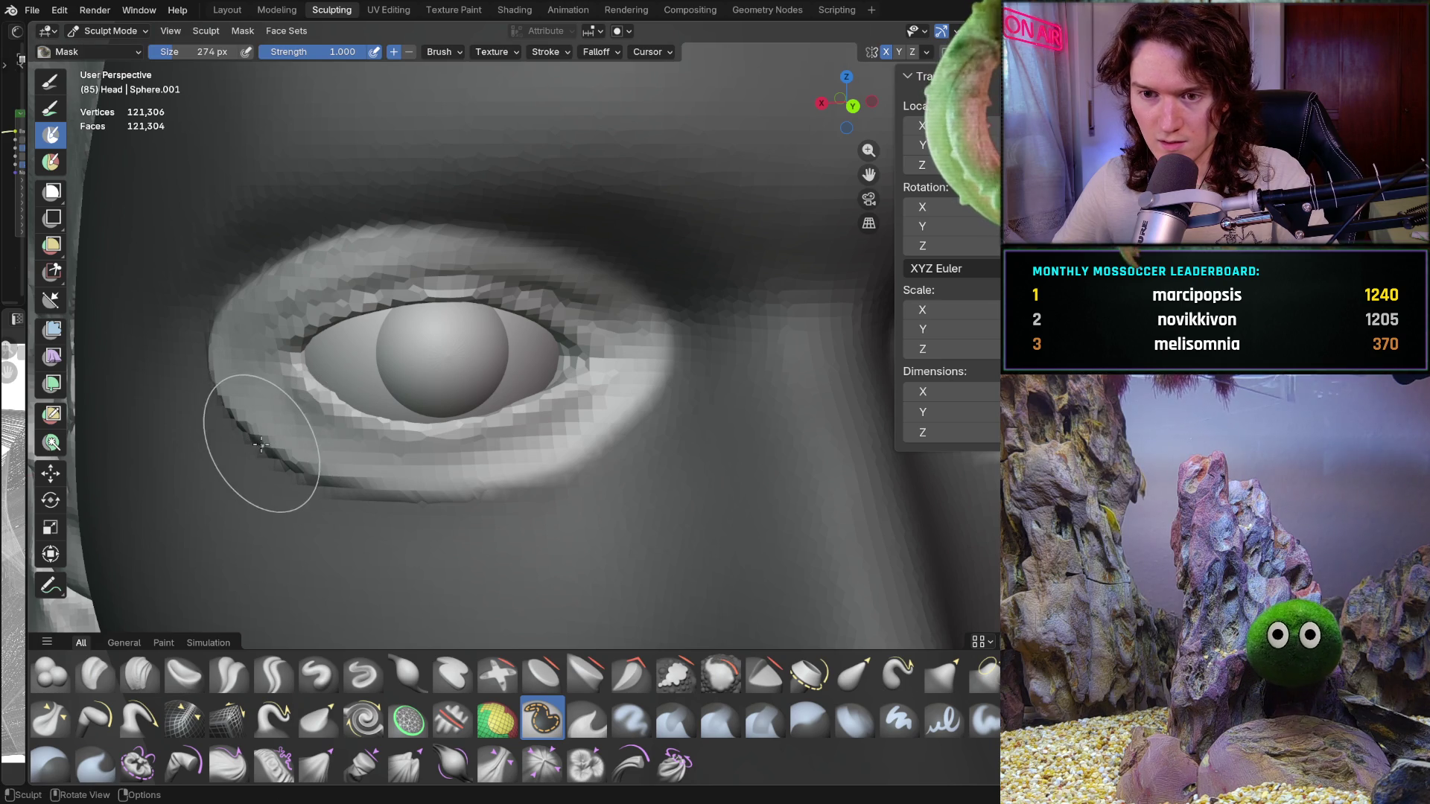
mouse_move(266, 441)
left_mouse_down()
mouse_move(307, 424)
mouse_move(546, 429)
left_mouse_up()
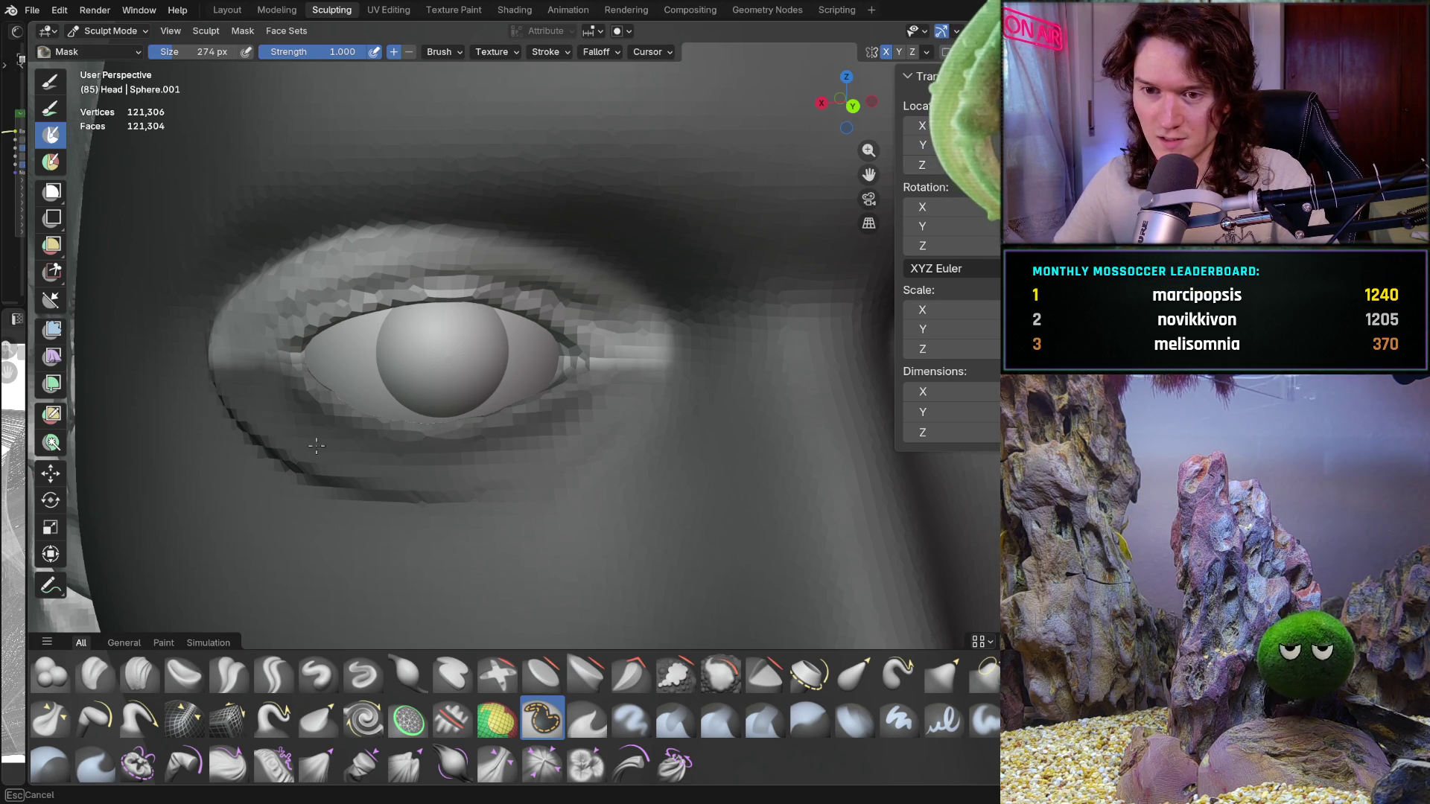
scroll(480, 381, "down", 5)
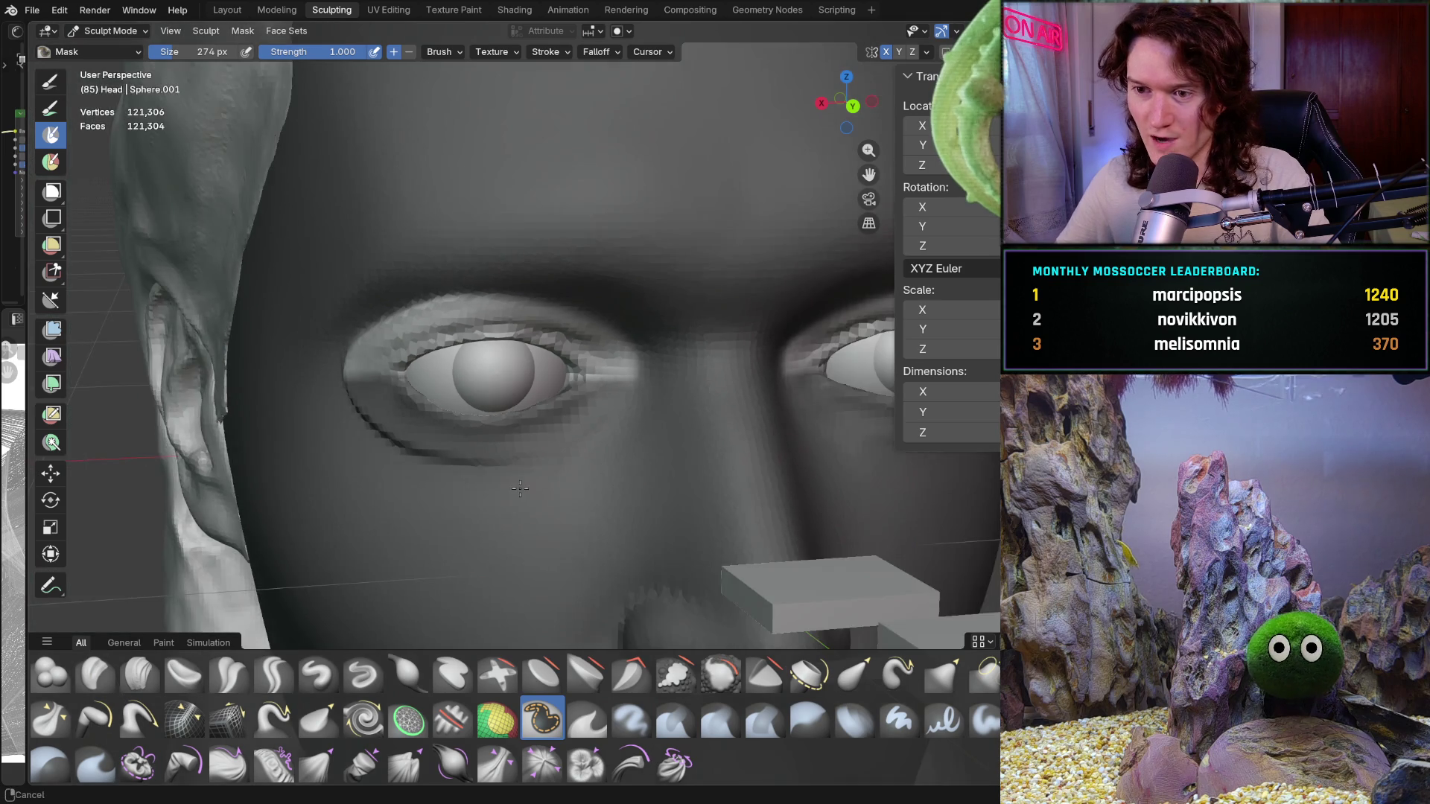
scroll(495, 448, "up", 6)
scroll(508, 429, "down", 3)
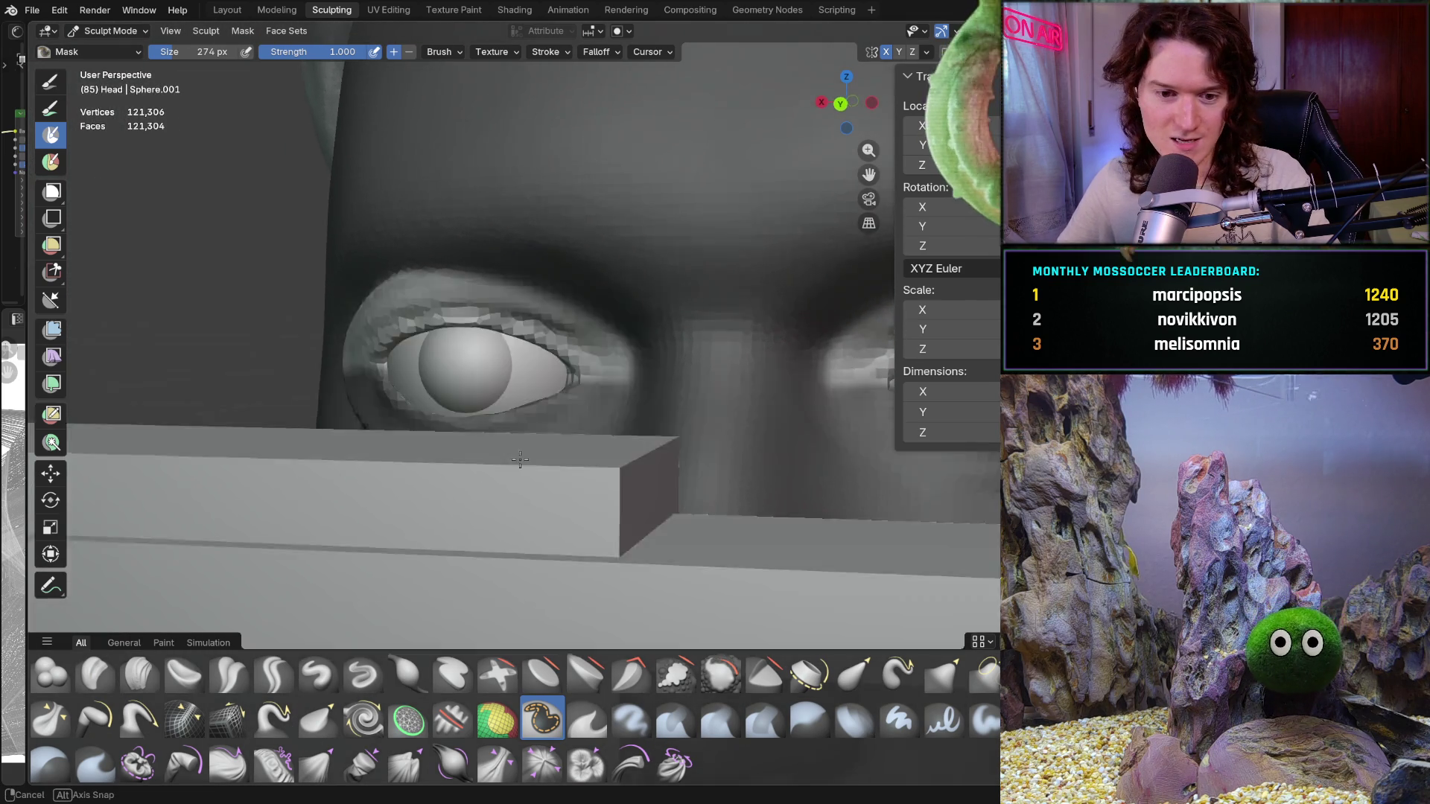
scroll(507, 430, "down", 2)
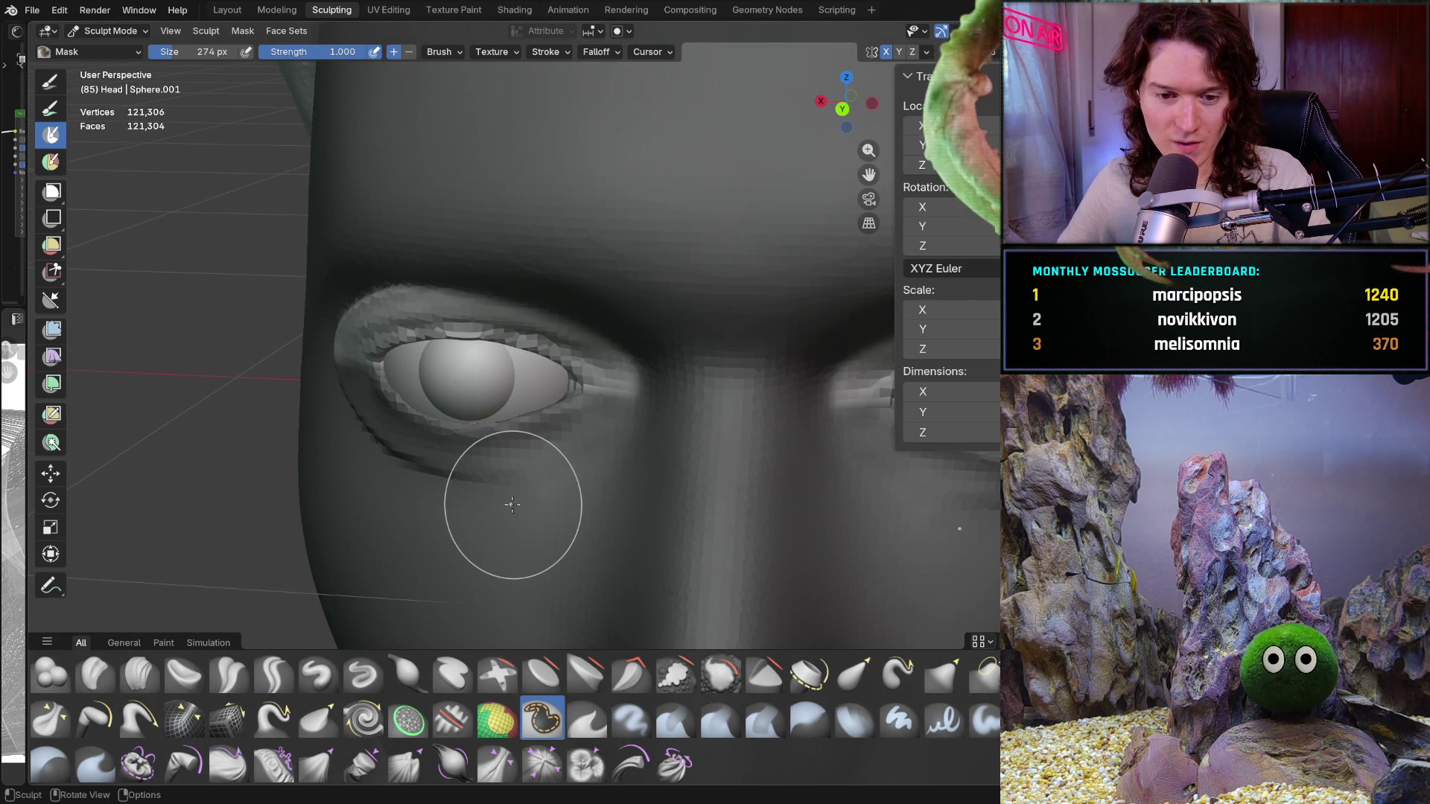
Inspect the masked eye from several angles, return to front view and switch to the Grab brush
mouse_move(530, 497)
middle_mouse_down()
mouse_move(600, 432)
mouse_move(589, 448)
middle_mouse_up()
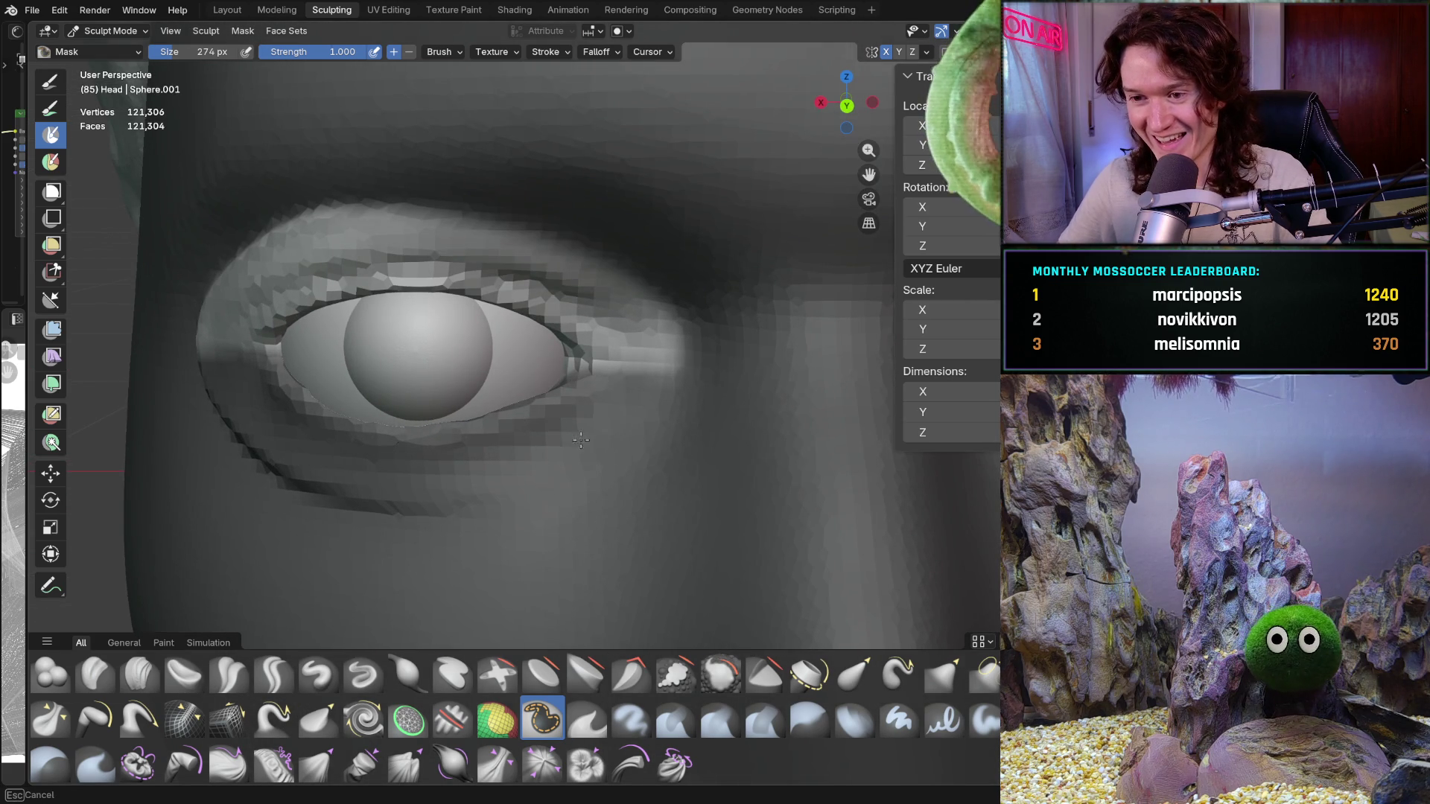
middle_click_drag(709, 417, 716, 385)
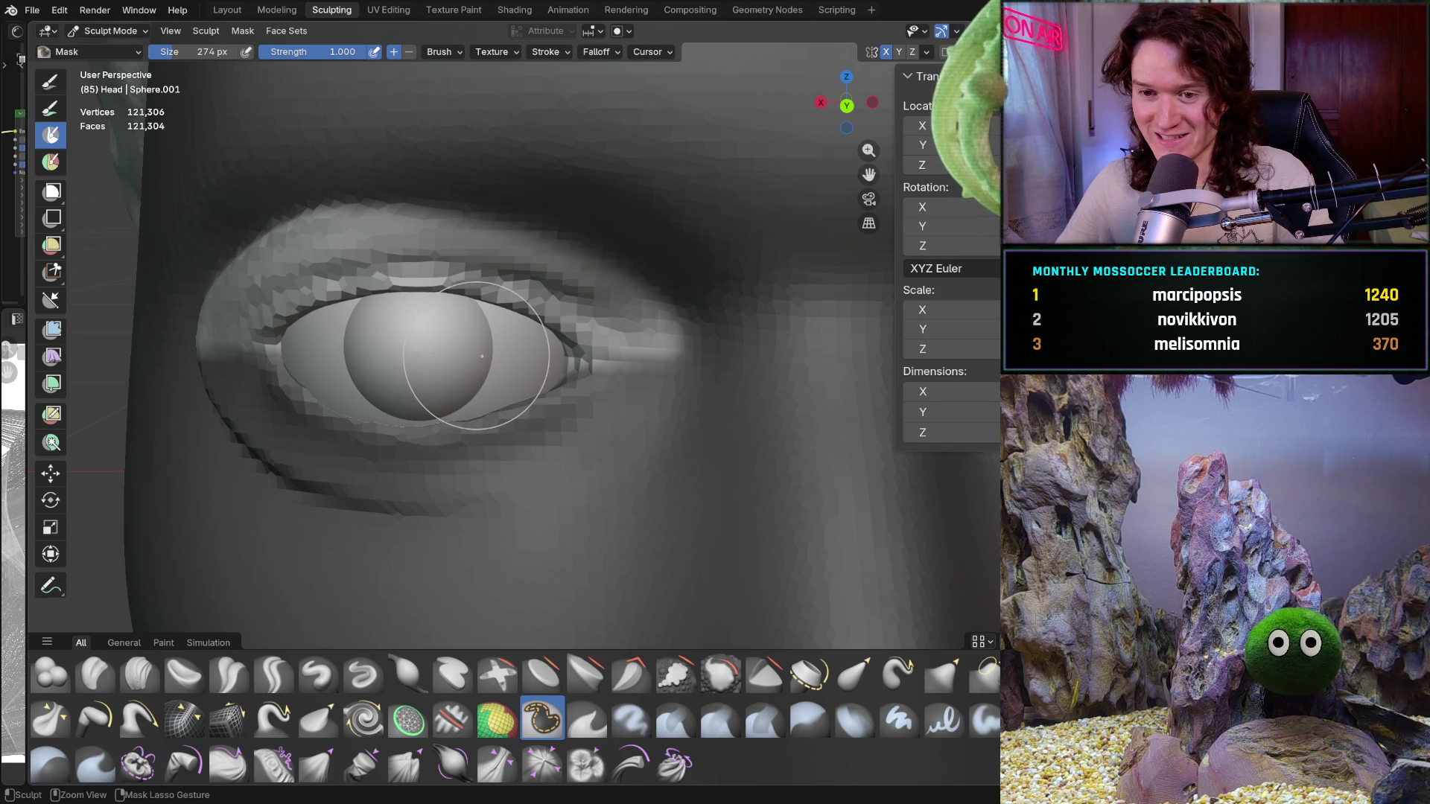
middle_click_drag(481, 356, 456, 397, "ctrl")
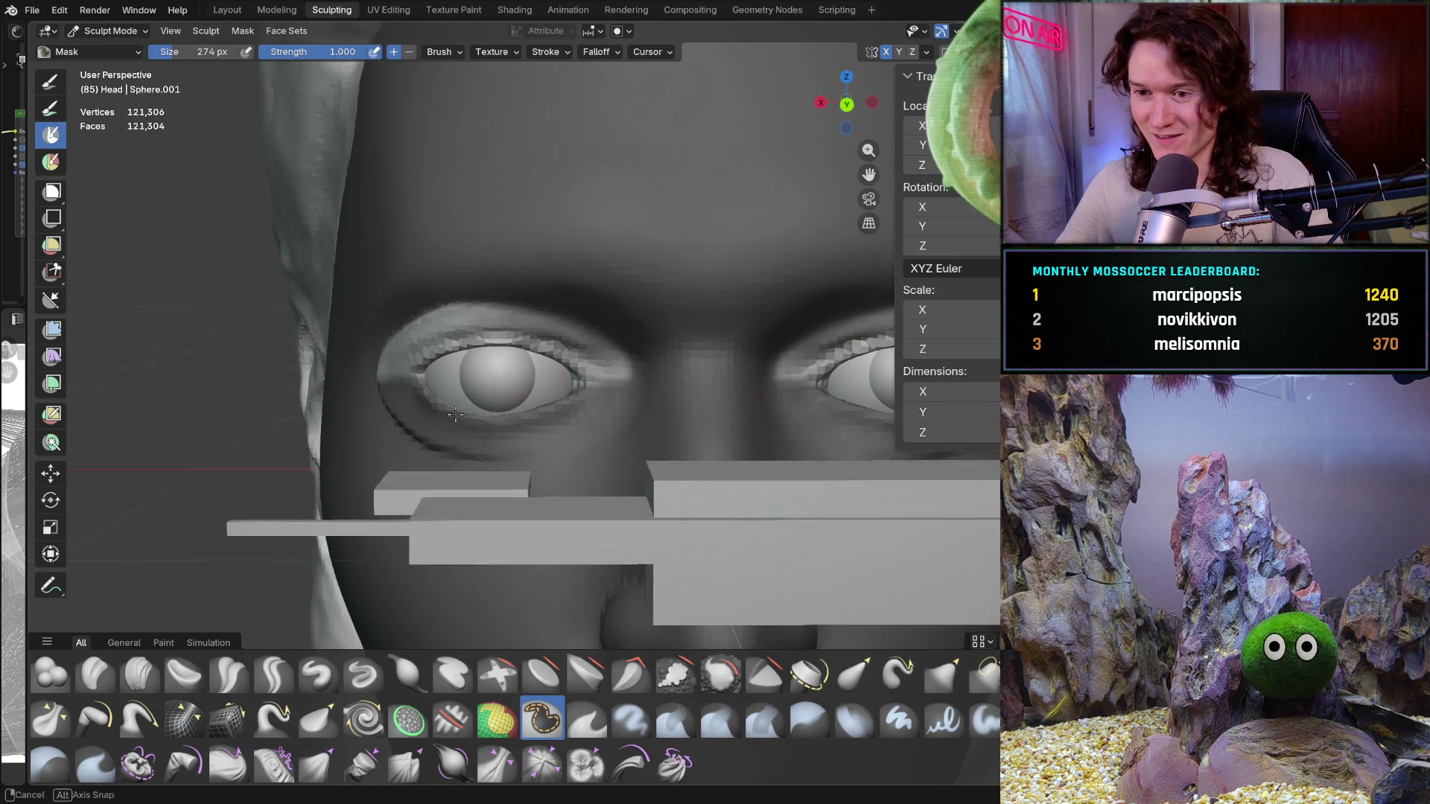
key("ctrl+KP_1")
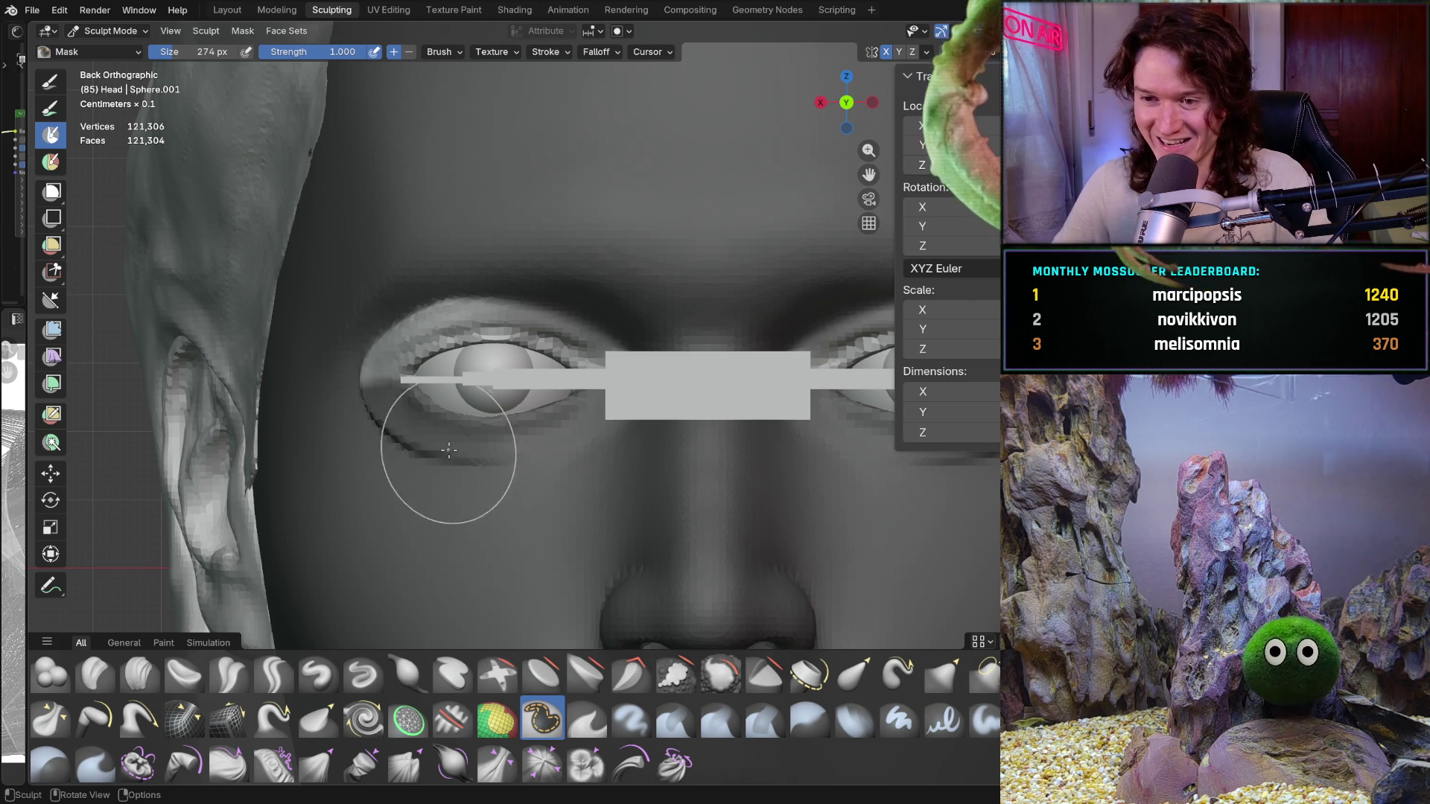
scroll(467, 439, "up", 1)
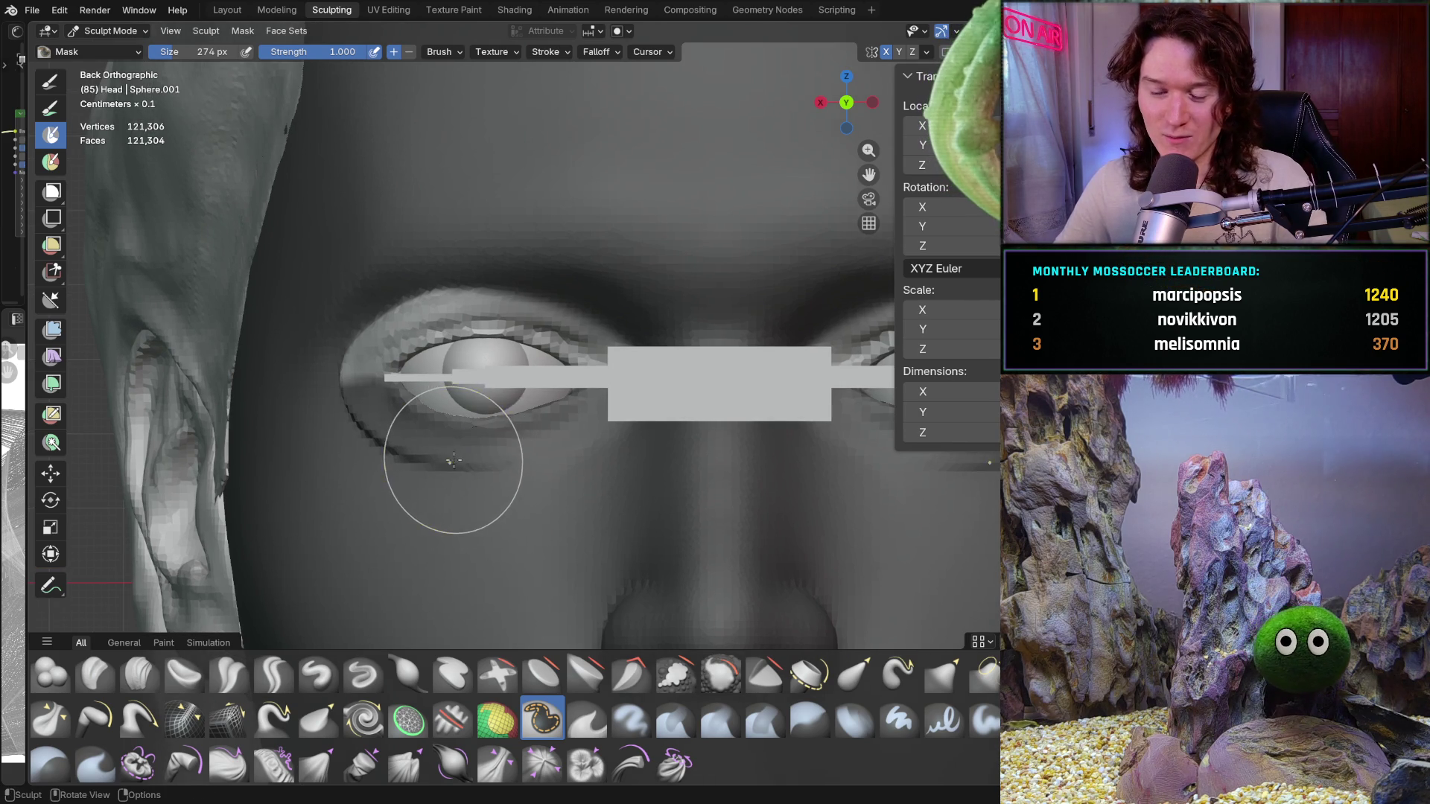
key("x")
key("f")
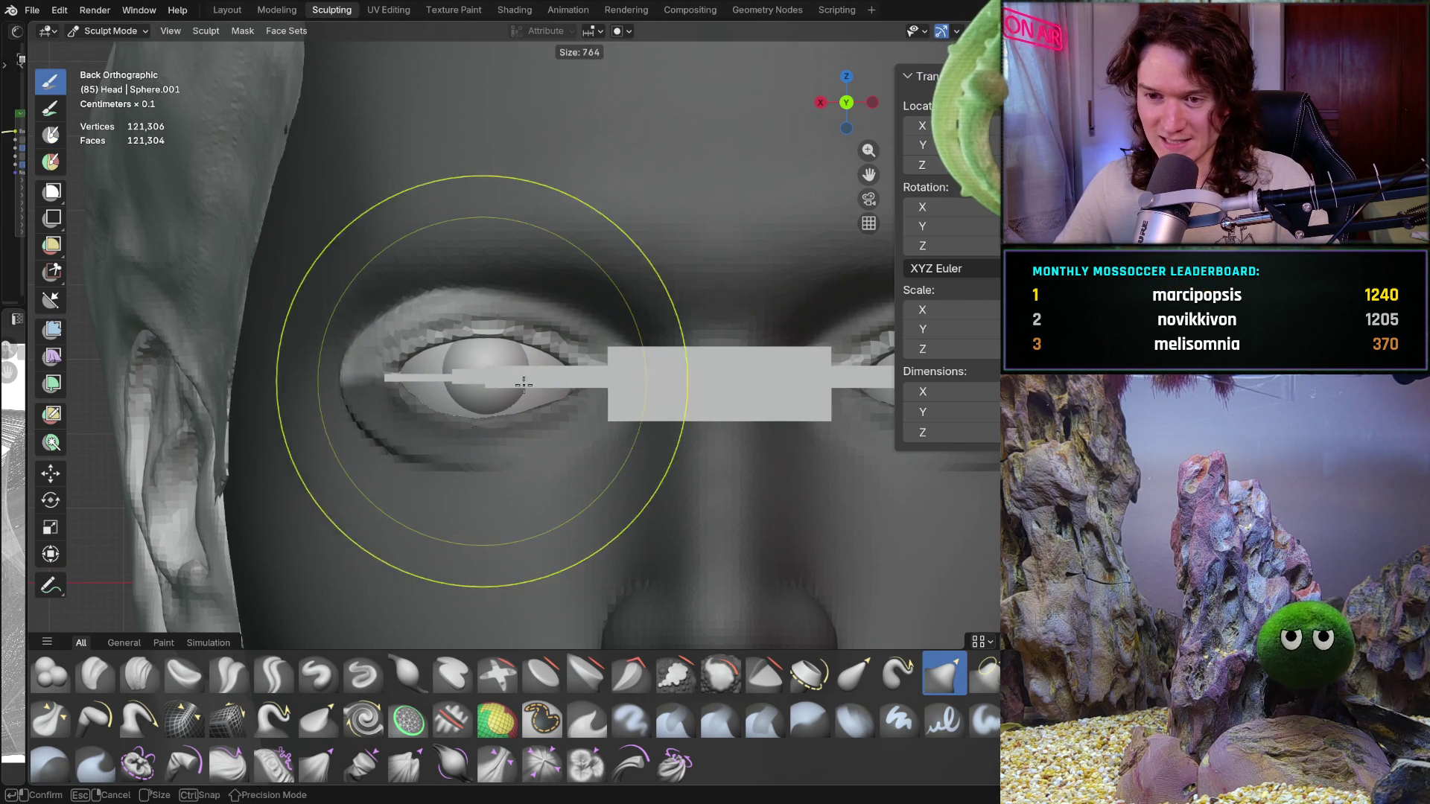
Set the Grab brush to 816 px and pull the upper eyelid into shape over the eyeball
left_click(487, 356)
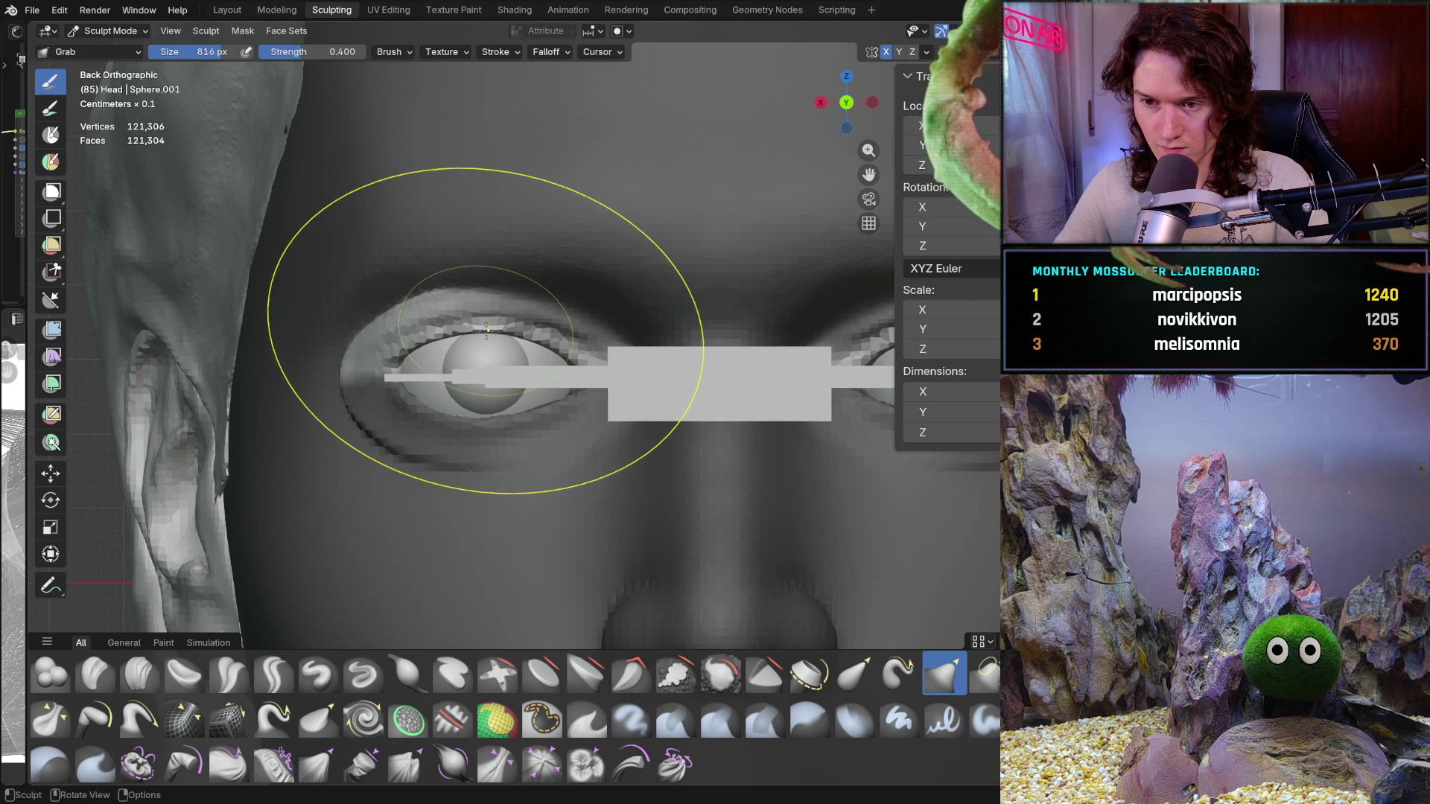
scroll(414, 459, "down", 4)
middle_click_drag(413, 460, 475, 422)
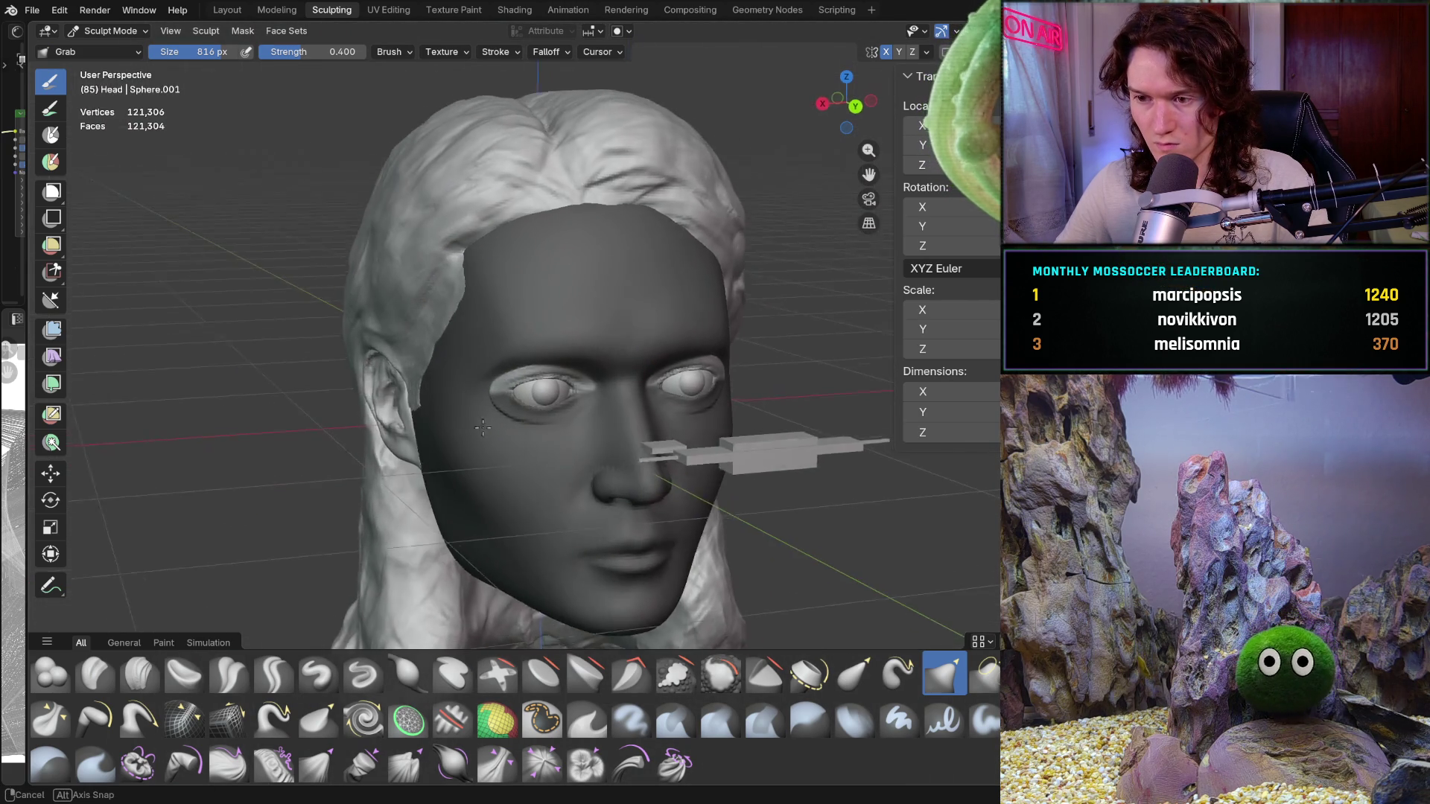
key("ctrl+KP_1")
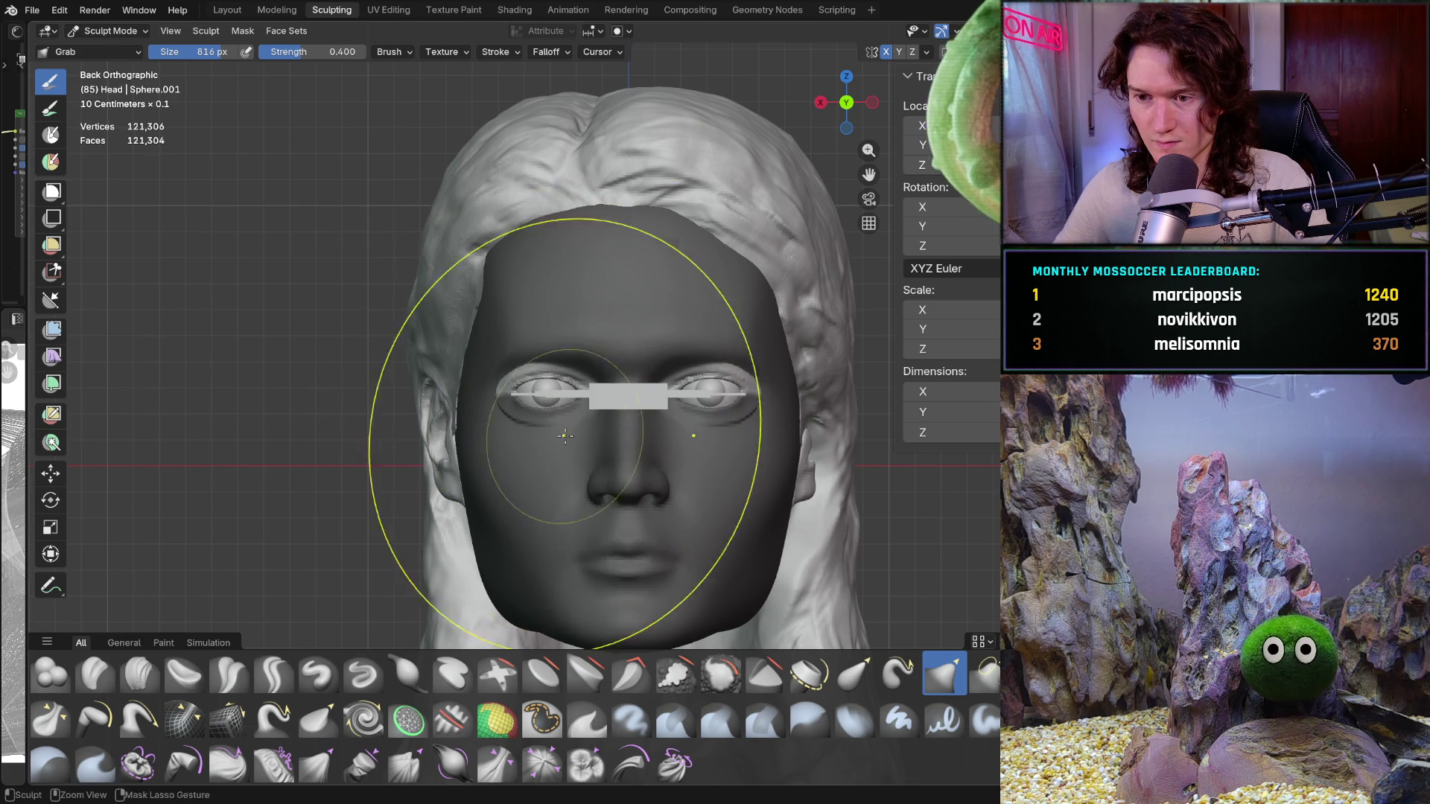
mouse_move(547, 394)
middle_mouse_down("ctrl")
mouse_move(587, 384)
mouse_move(499, 343)
middle_mouse_up("ctrl")
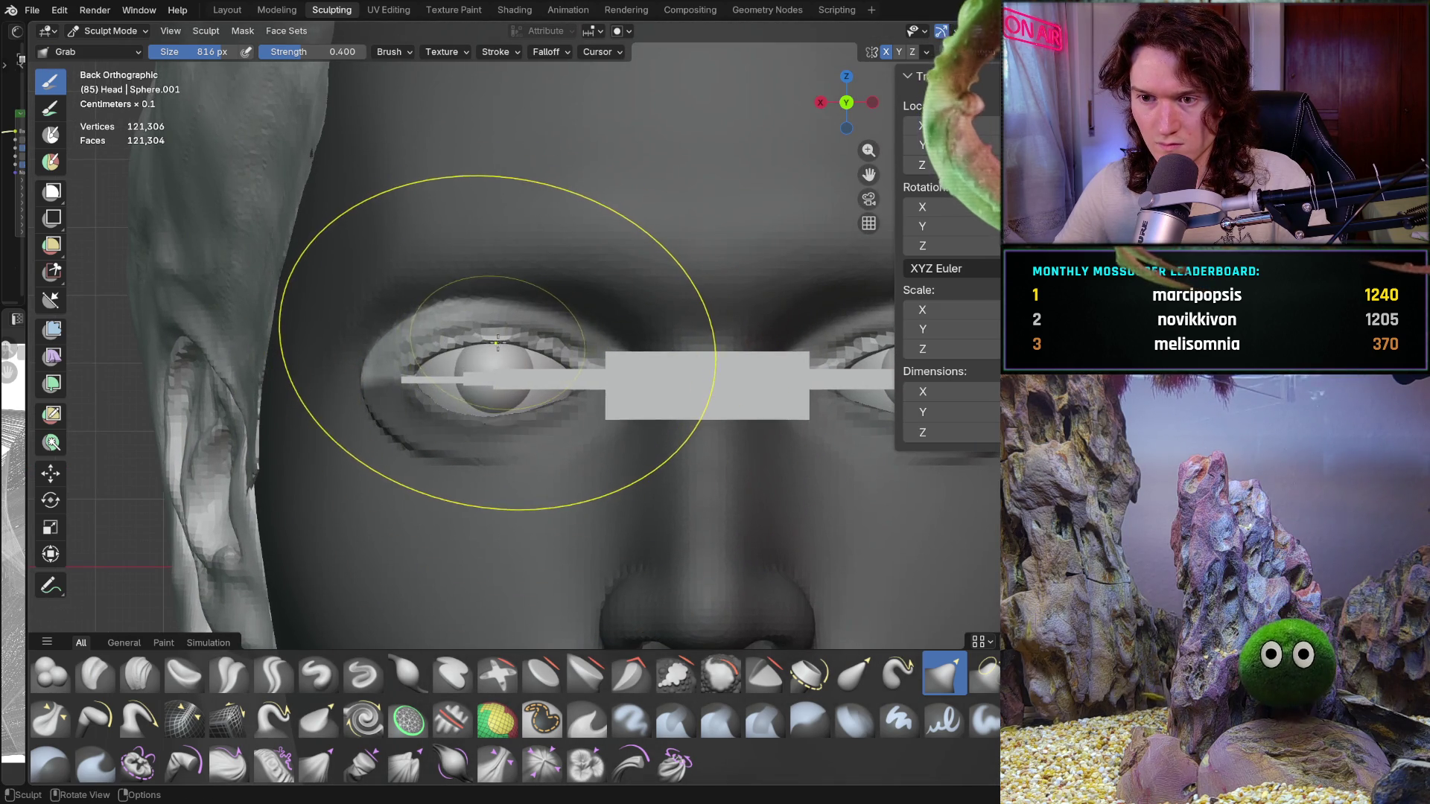
left_click_drag(499, 344, 492, 341)
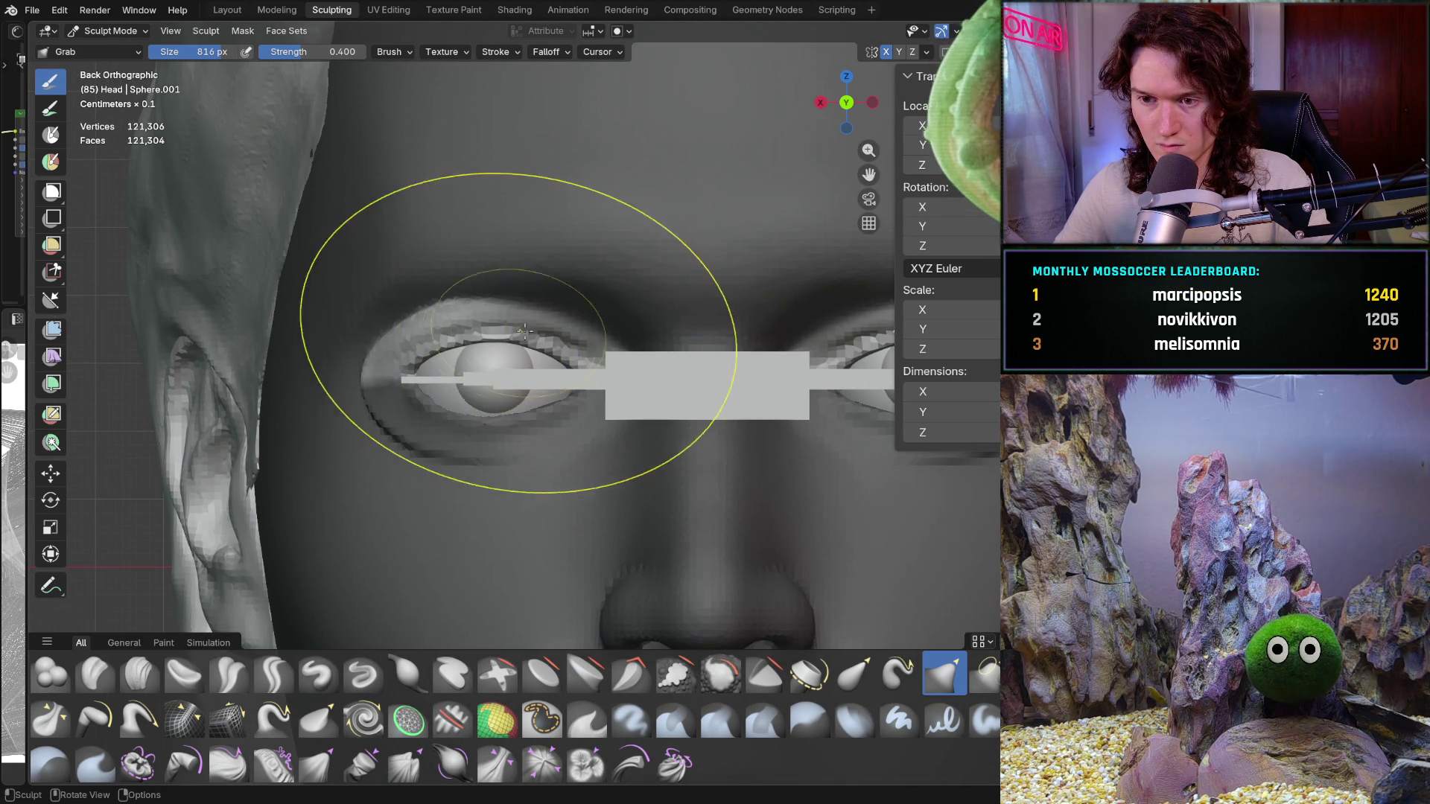
scroll(559, 335, "down", 3)
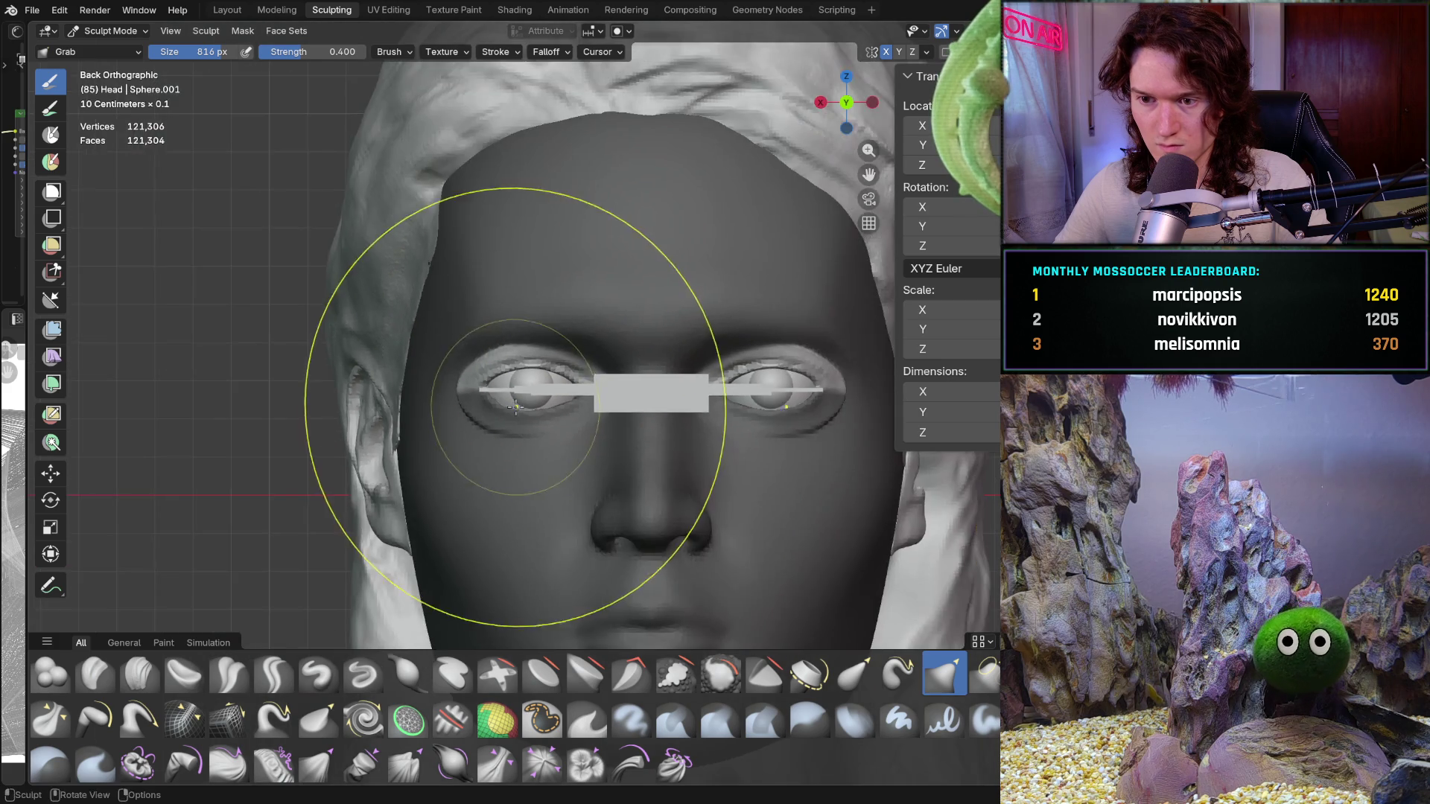
Orbit through profile and top views to an eye-level close-up of the left eye
mouse_move(597, 447)
middle_mouse_down()
mouse_move(638, 422)
mouse_move(489, 512)
middle_mouse_up()
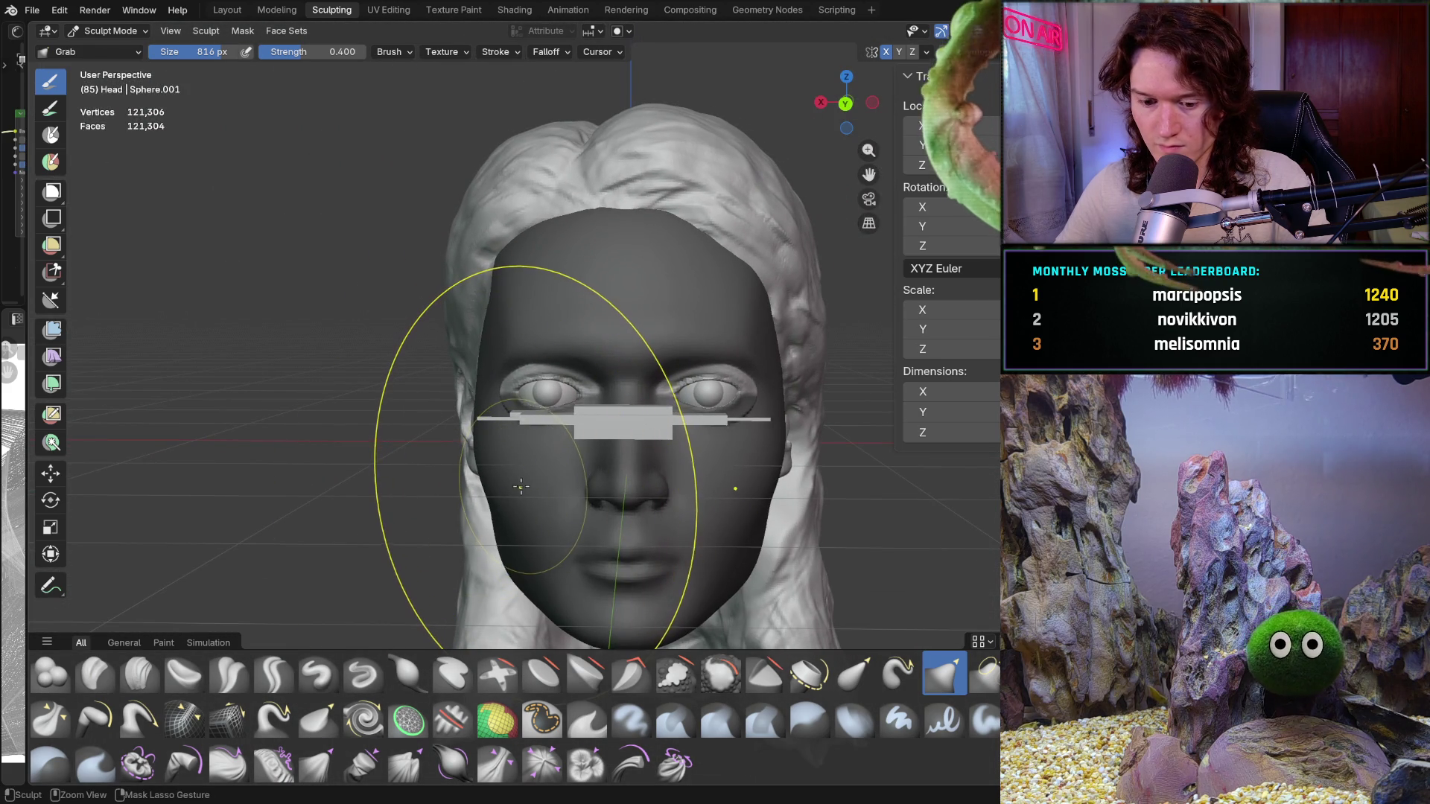
mouse_move(522, 485)
middle_mouse_down()
mouse_move(666, 472)
mouse_move(578, 432)
middle_mouse_up()
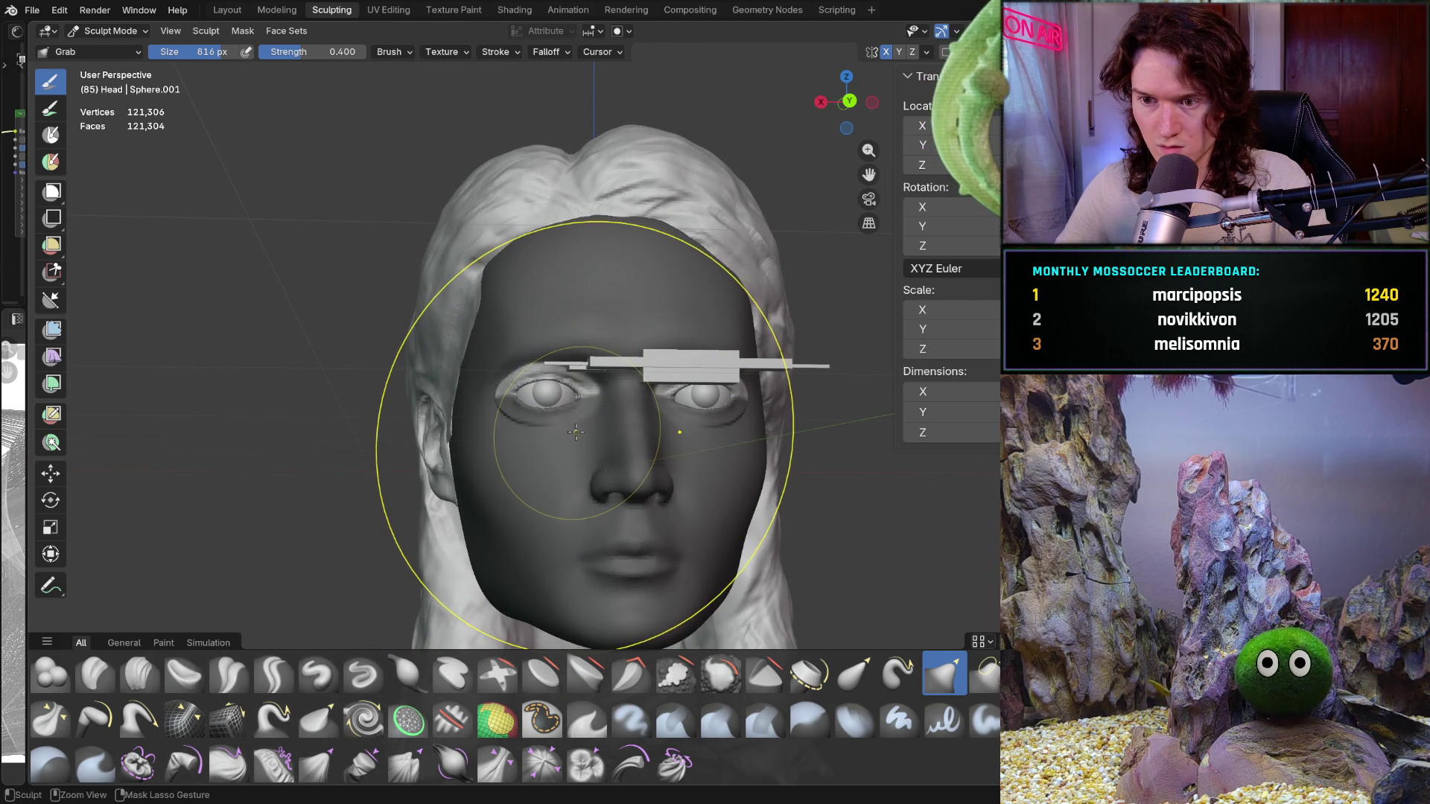
mouse_move(574, 434)
middle_mouse_down()
mouse_move(547, 453)
mouse_move(559, 407)
middle_mouse_up()
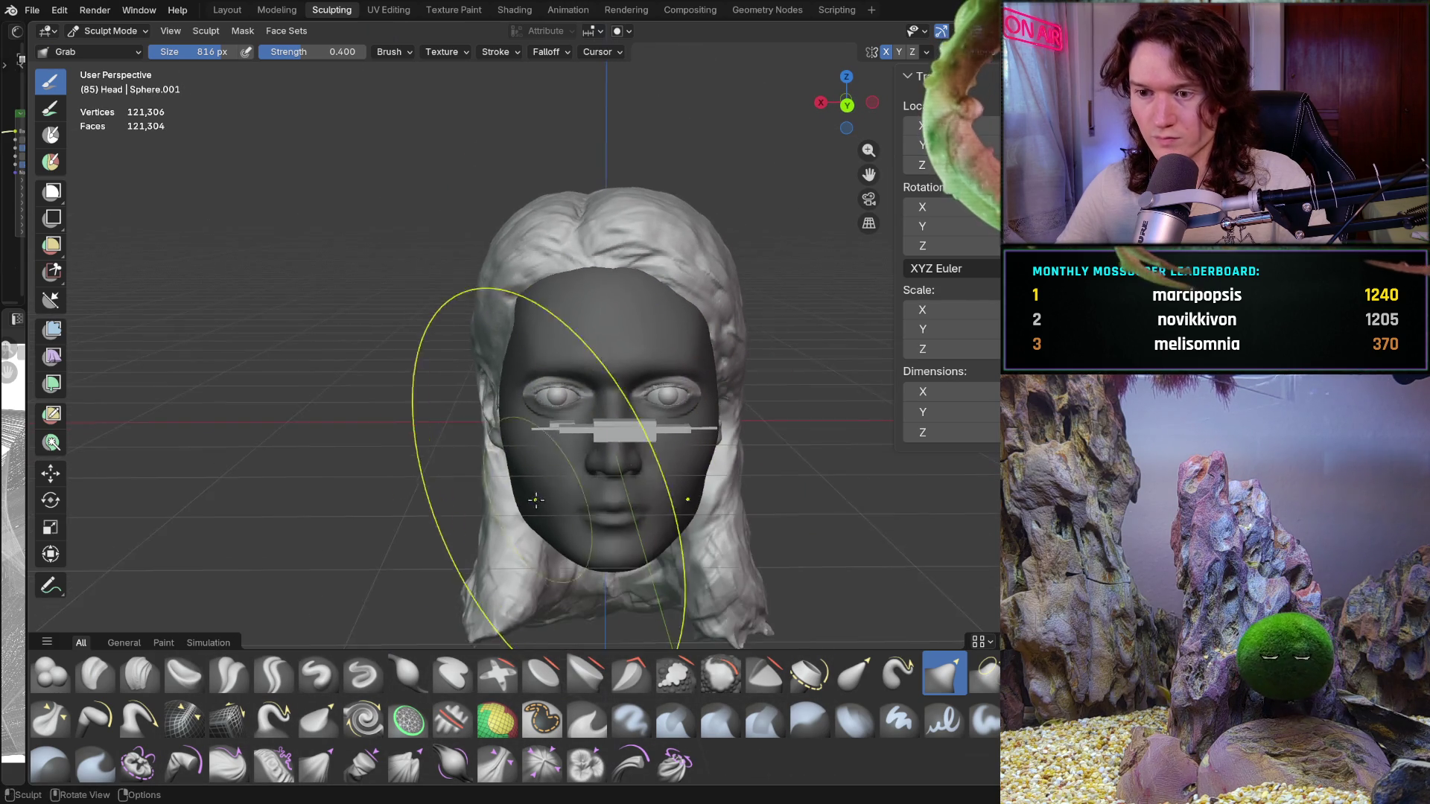
scroll(560, 409, "up", 3)
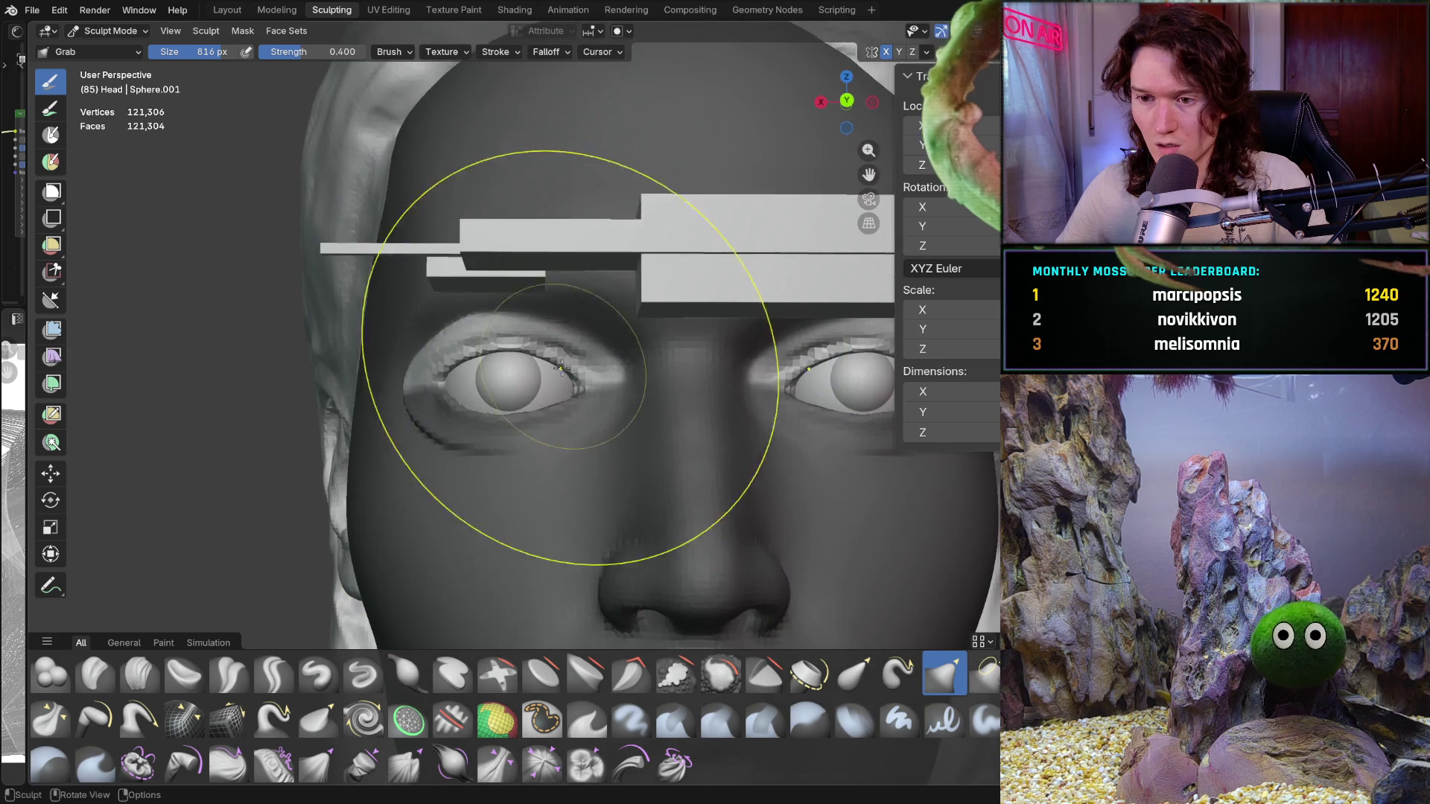
middle_click_drag(614, 373, 537, 410)
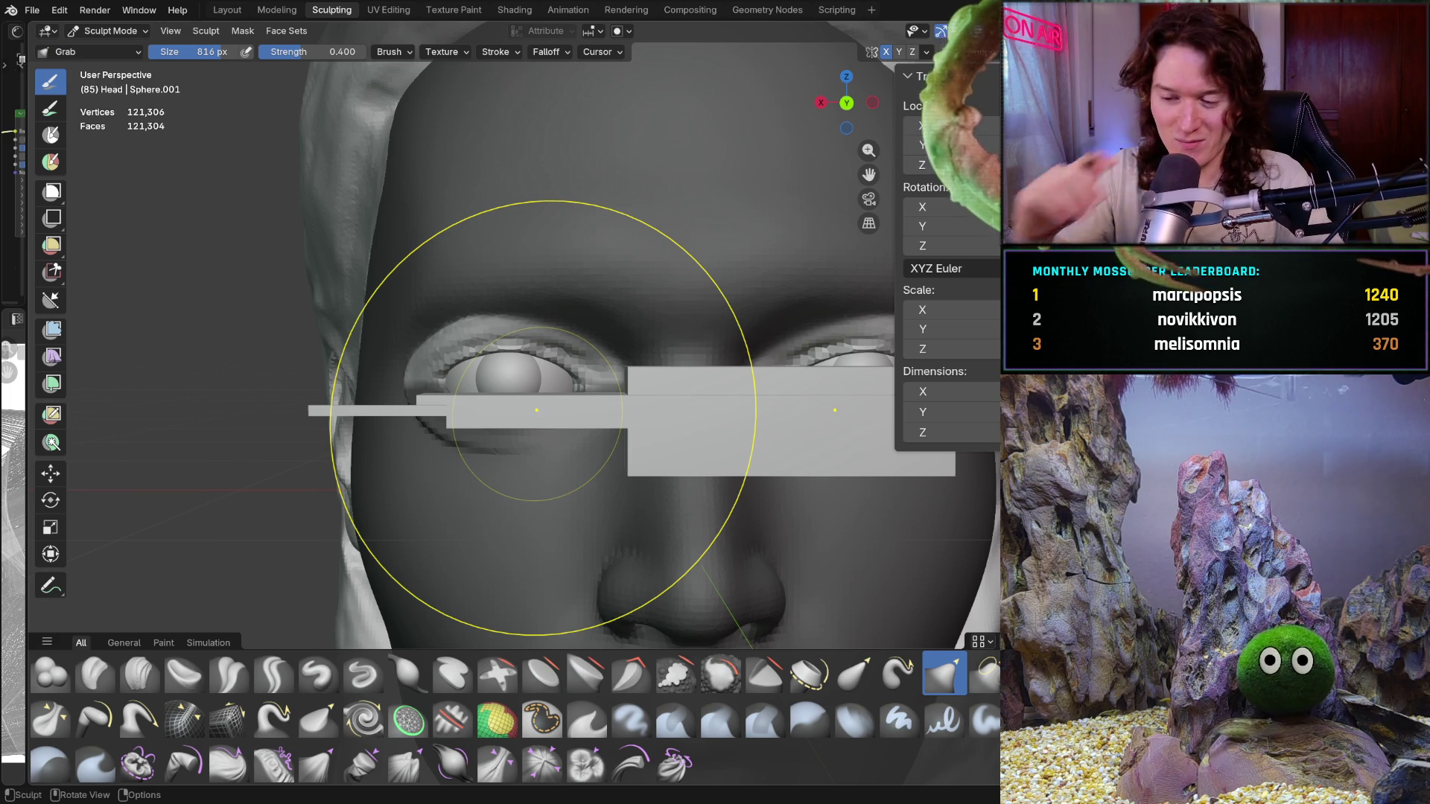
Undo the test grab on the eyelid and orbit out to see the whole head from the side
left_click_drag(536, 410, 539, 423)
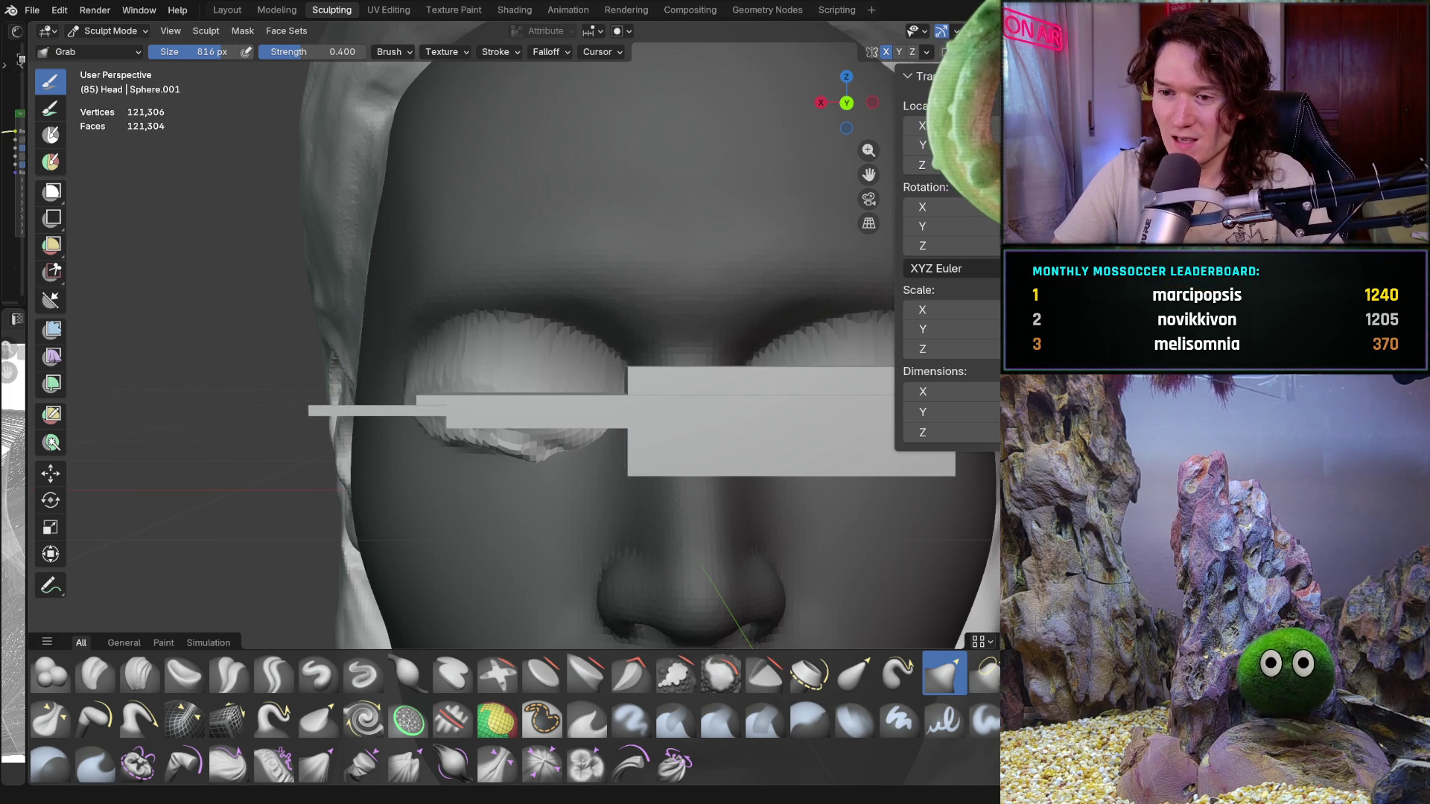
key("Escape")
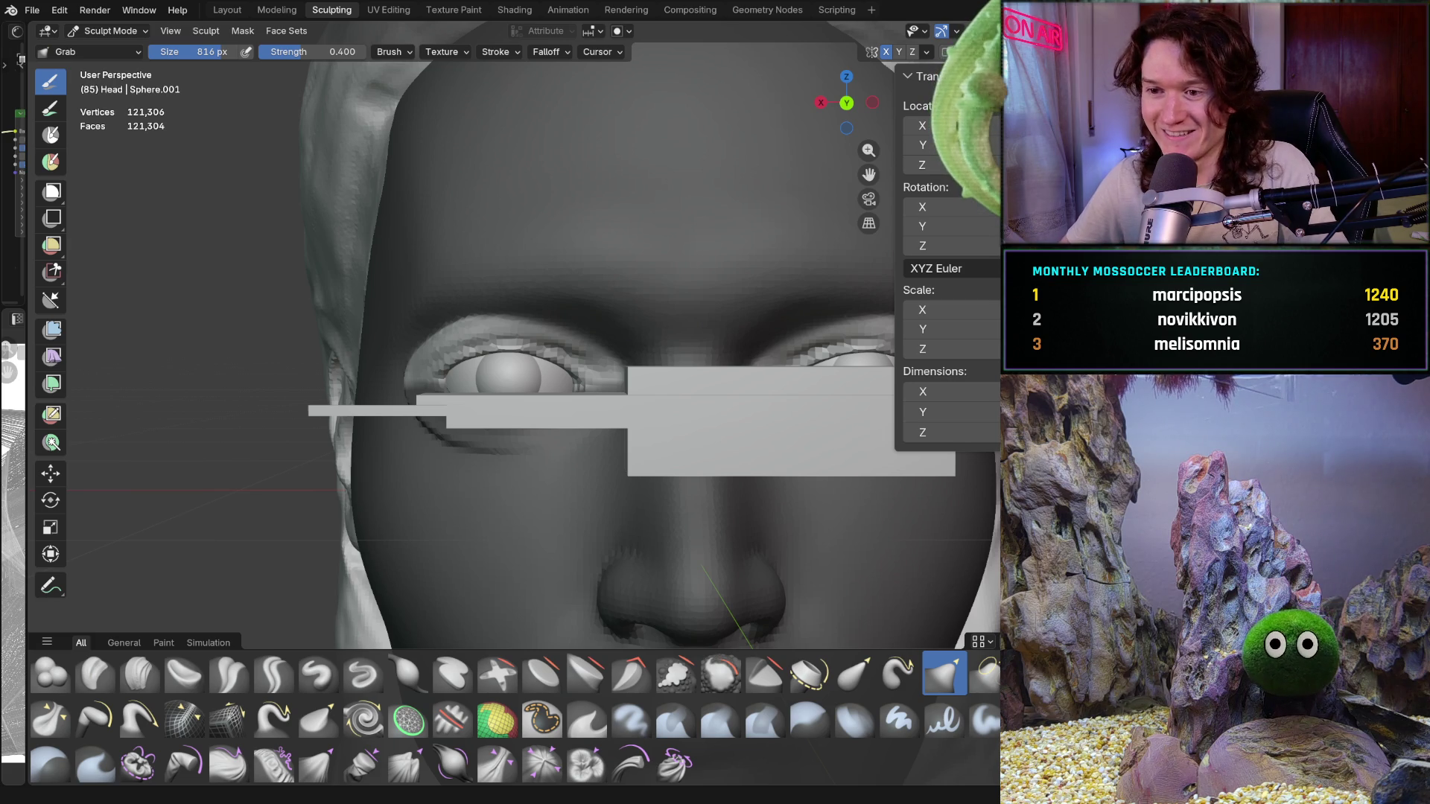
mouse_move(527, 409)
middle_mouse_down()
mouse_move(634, 411)
mouse_move(606, 376)
mouse_move(479, 399)
mouse_move(453, 356)
mouse_move(492, 461)
middle_mouse_up()
scroll(452, 356, "down", 2)
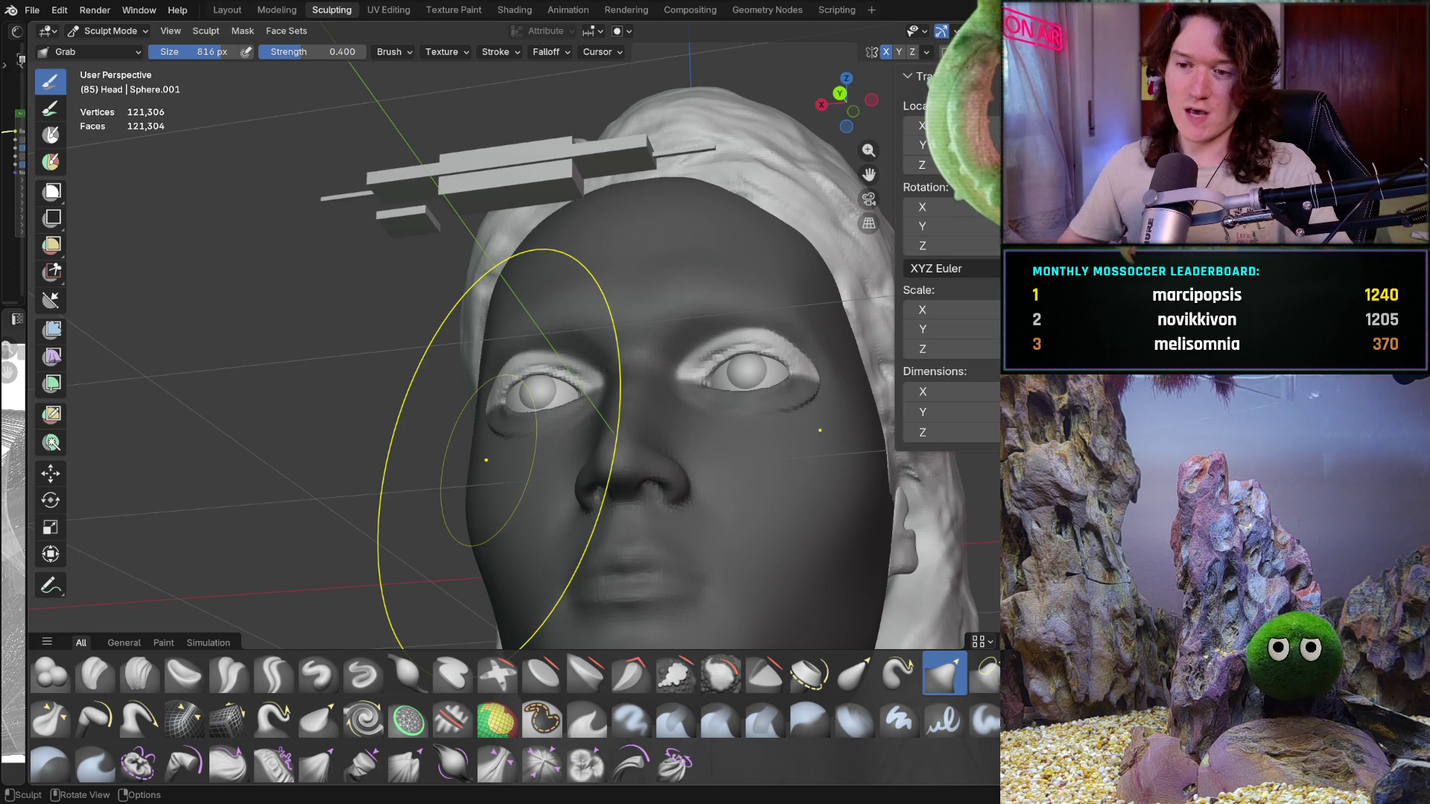
Snap to the straight-on face view and zoom in on the left eye
key("ctrl+KP_1")
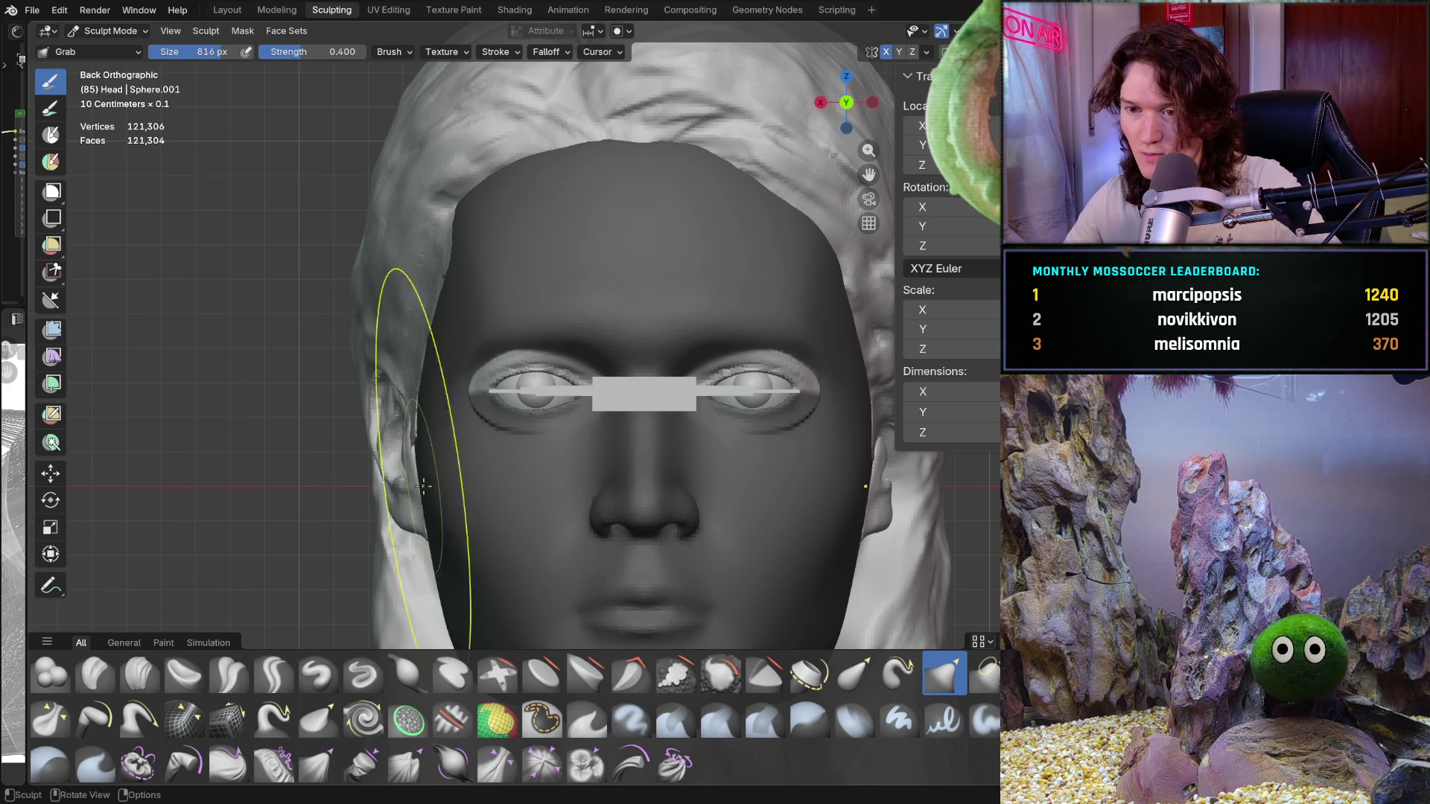
middle_click_drag(470, 506, 536, 335, "ctrl")
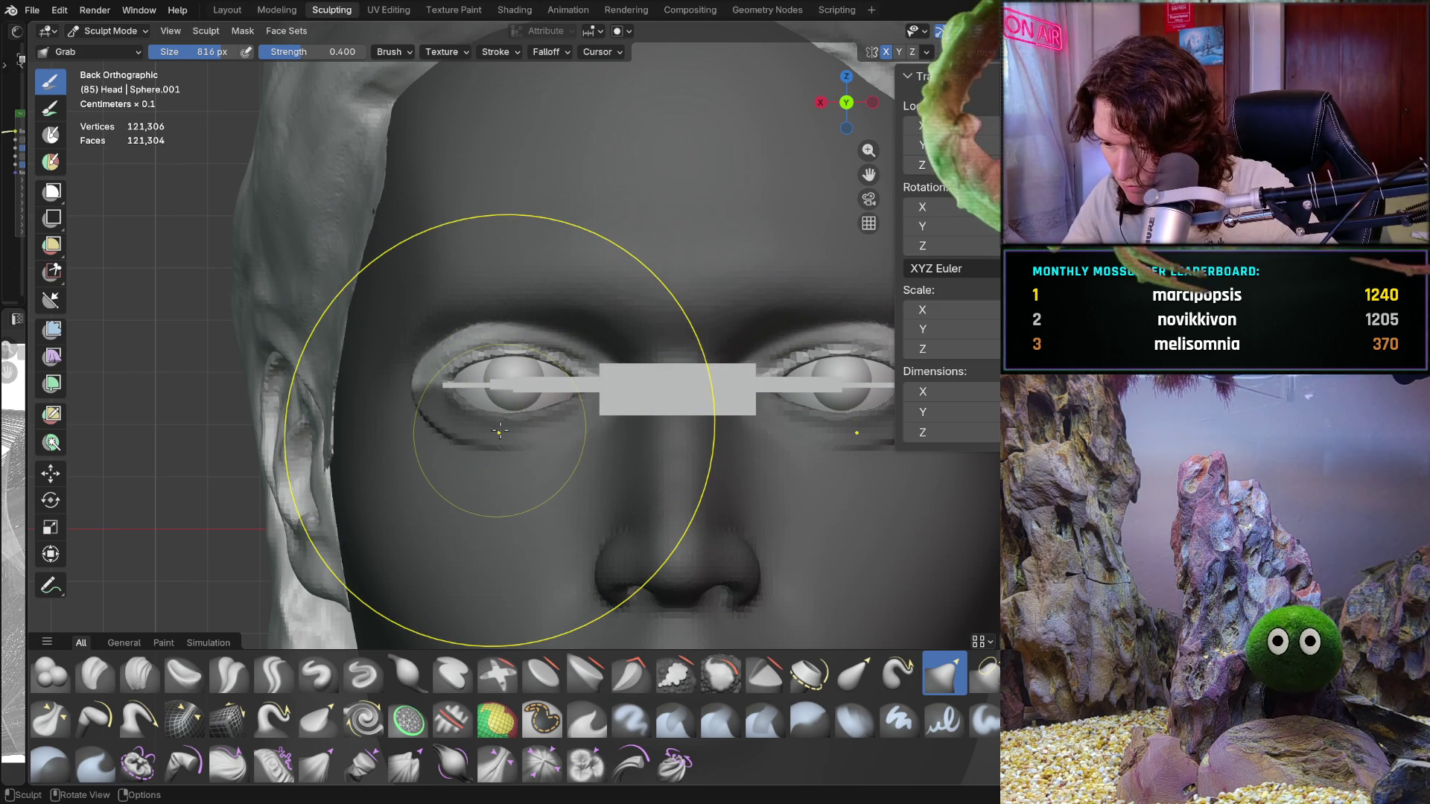
scroll(503, 431, "up", 2)
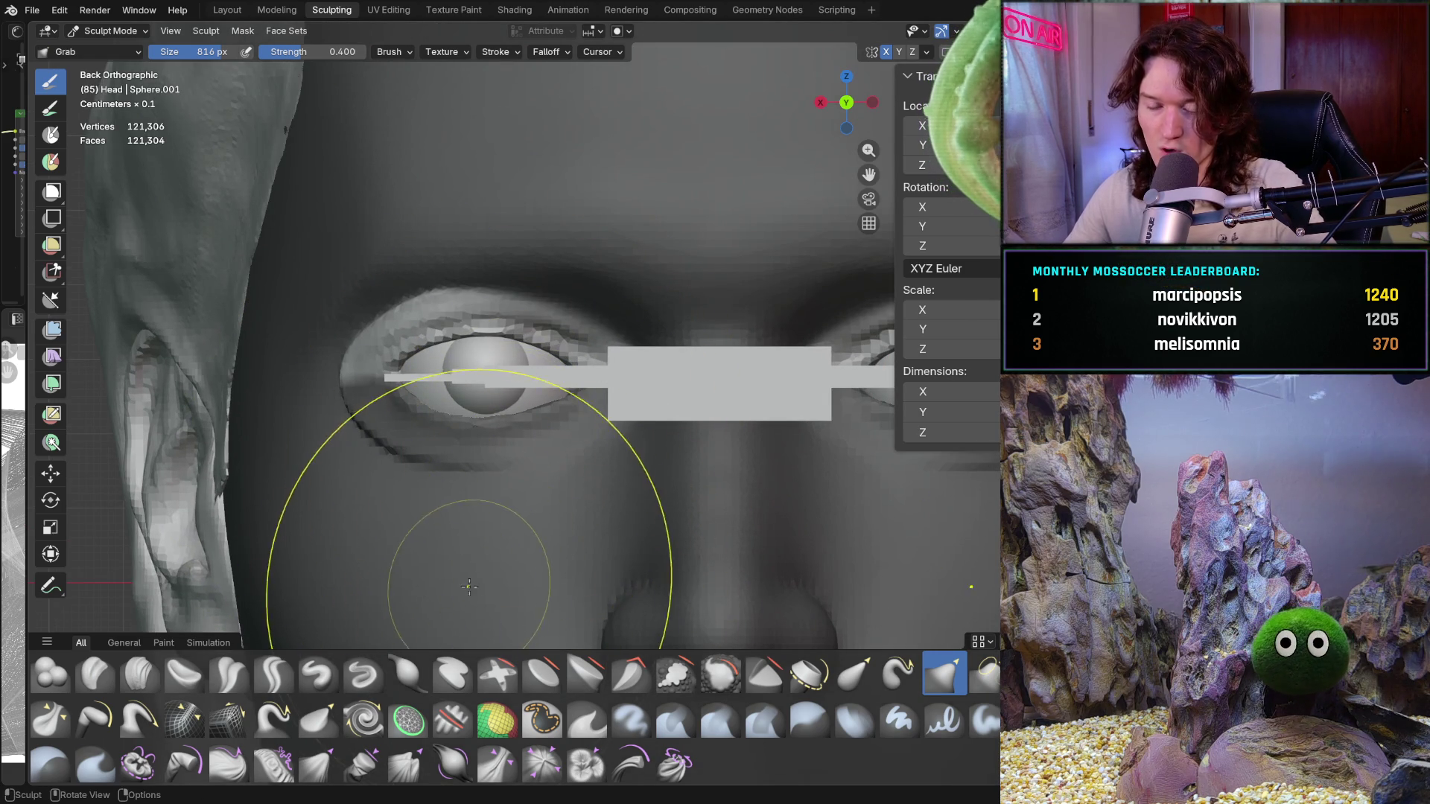
Switch to the Mask brush, shrink it to 170 px and zoom closer on the eye
left_click(542, 718)
key("f")
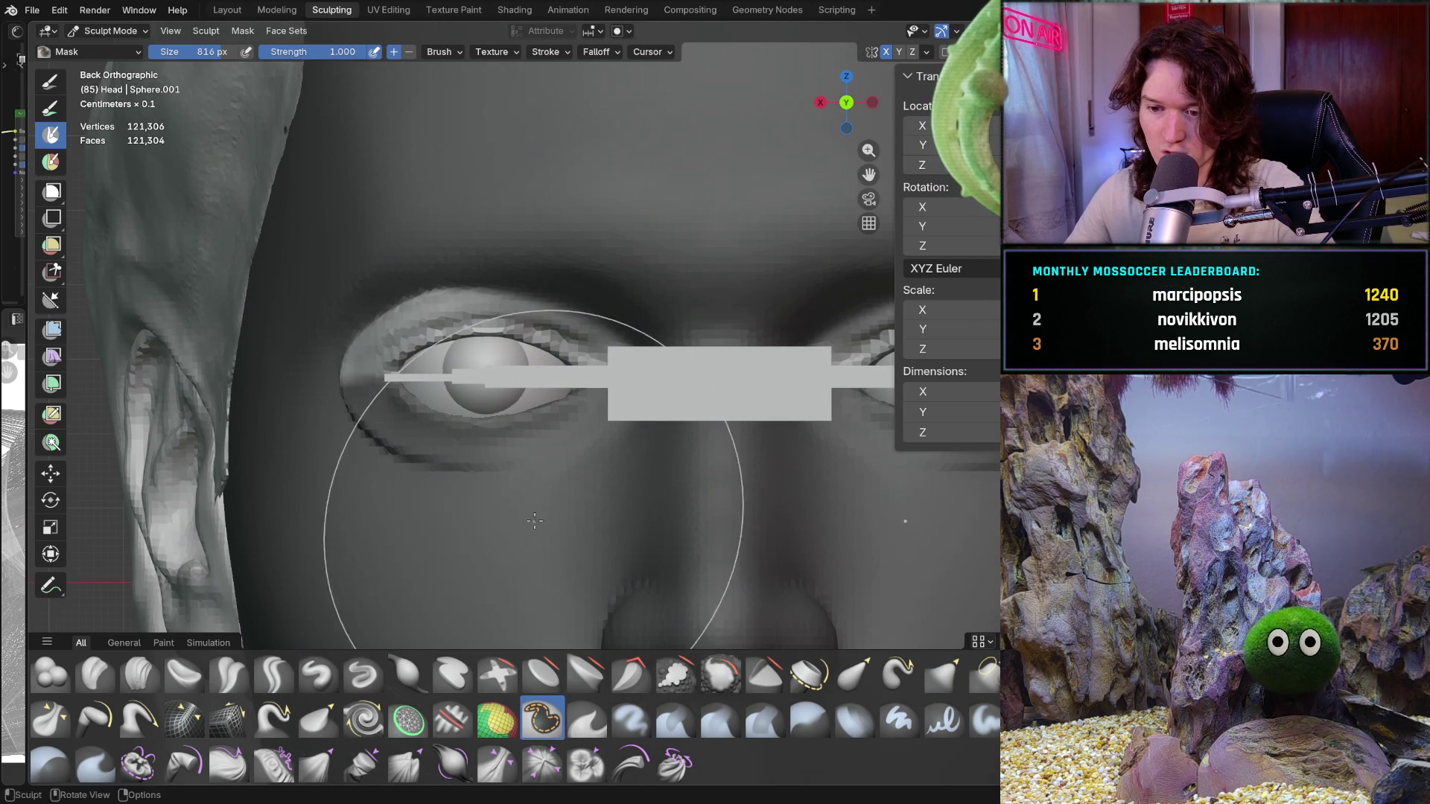
left_click(420, 502)
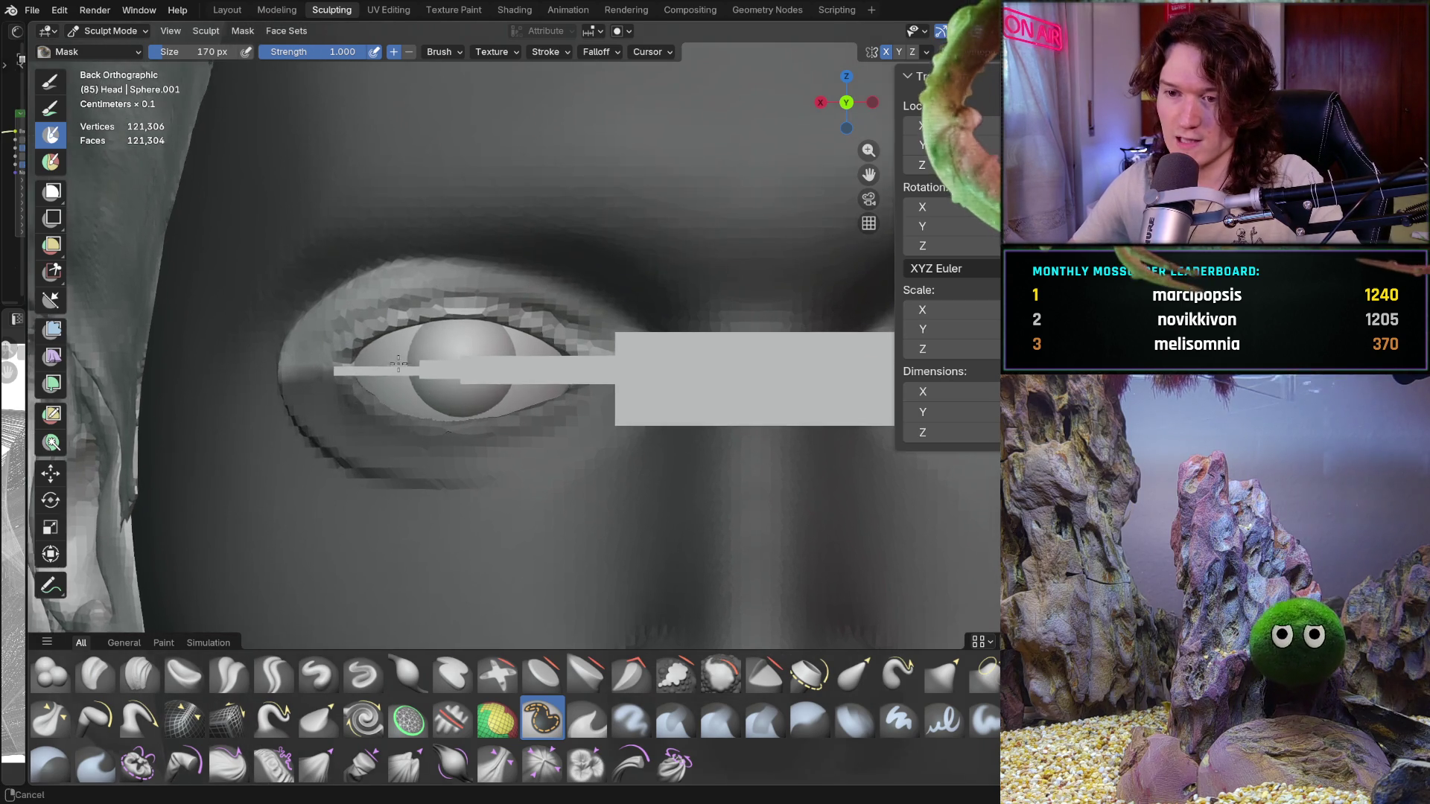
middle_click_drag(398, 402, 454, 389, "ctrl")
Paint mask strokes along the lower eyelid from corner to corner, then return to the front view
mouse_move(454, 389)
left_mouse_down()
mouse_move(398, 404)
mouse_move(411, 432)
left_mouse_up()
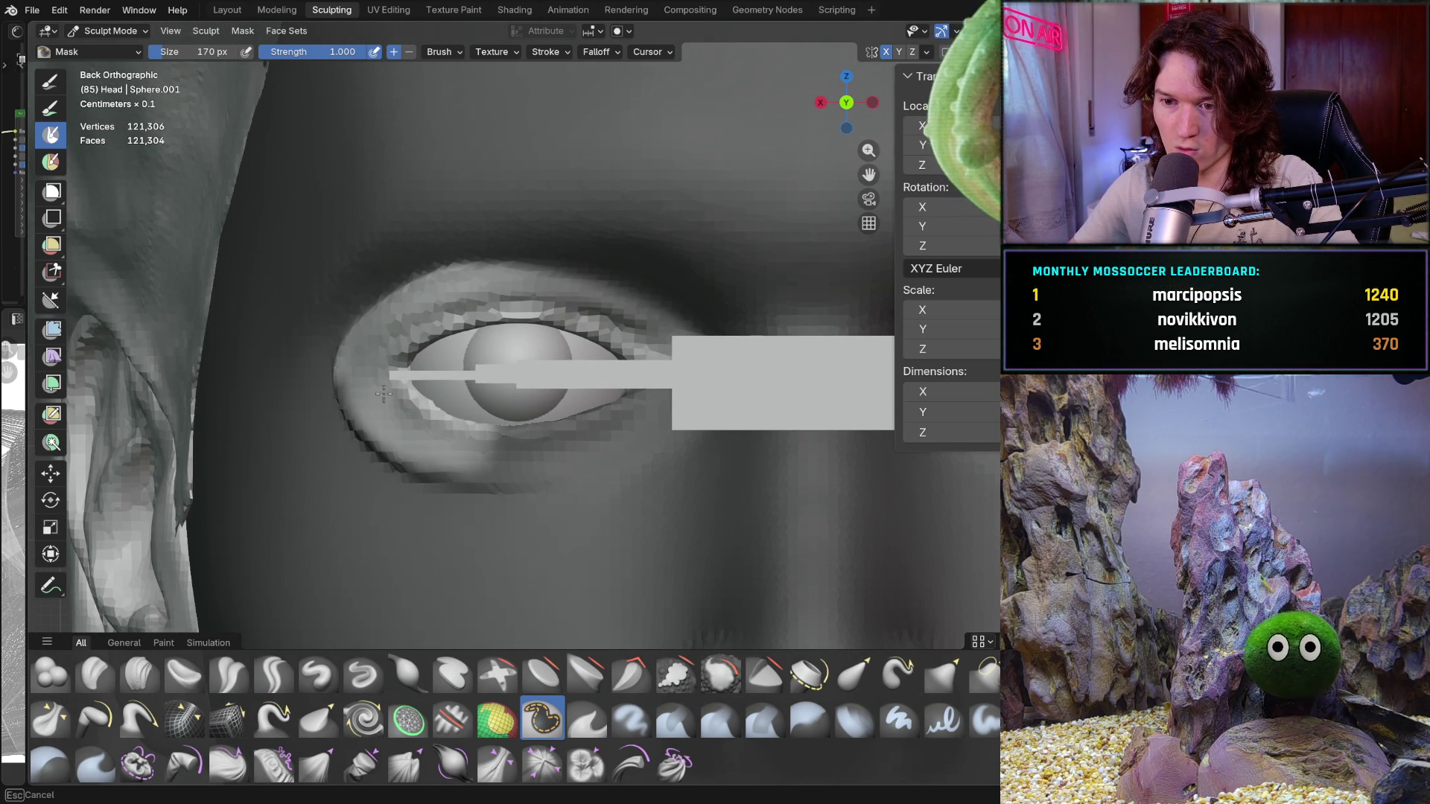
left_click_drag(412, 431, 564, 422)
middle_click_drag(563, 423, 590, 418)
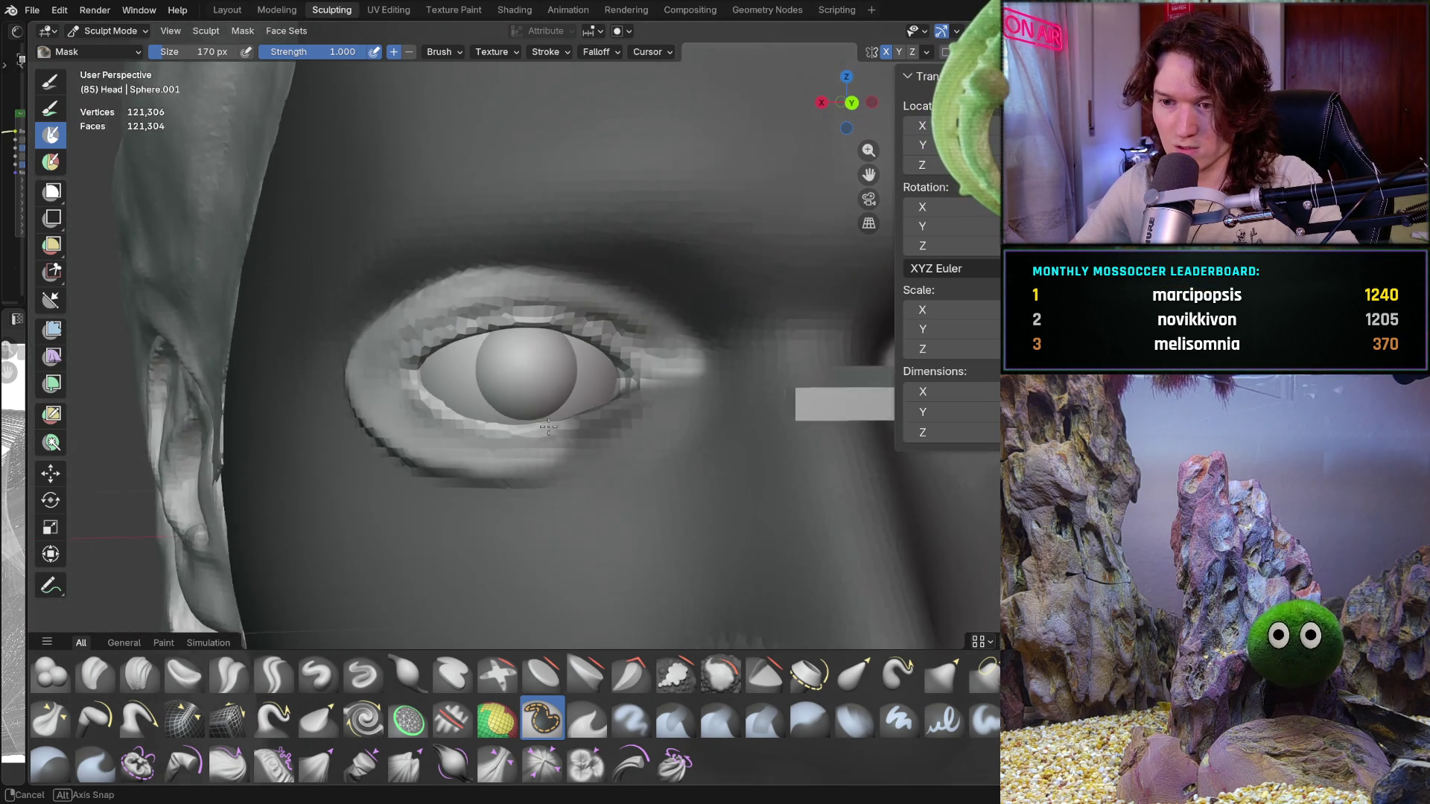
mouse_move(590, 418)
left_mouse_down()
mouse_move(640, 385)
mouse_move(478, 423)
left_mouse_up()
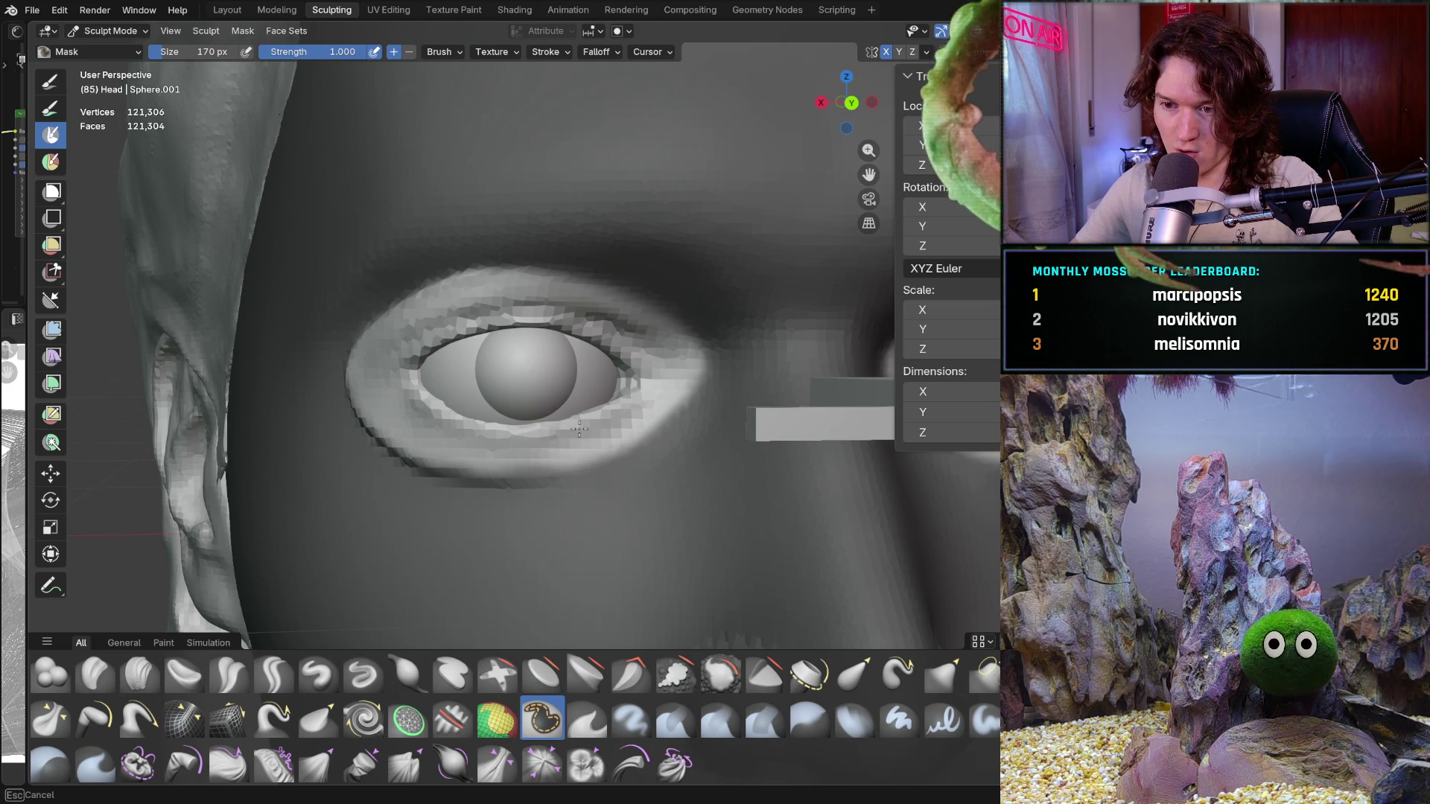
left_click_drag(478, 423, 646, 384)
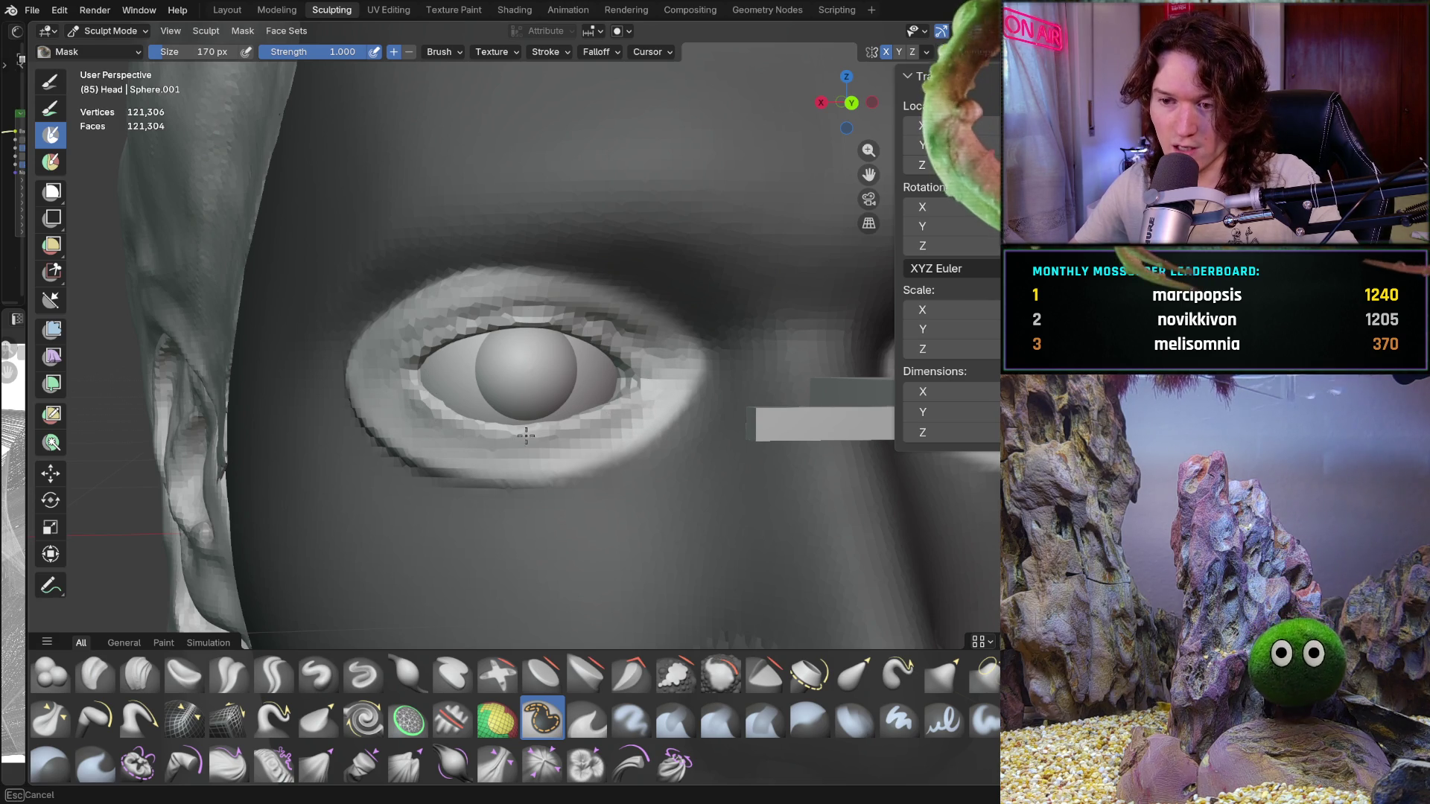
left_click_drag(394, 394, 397, 391)
middle_click_drag(528, 405, 493, 405)
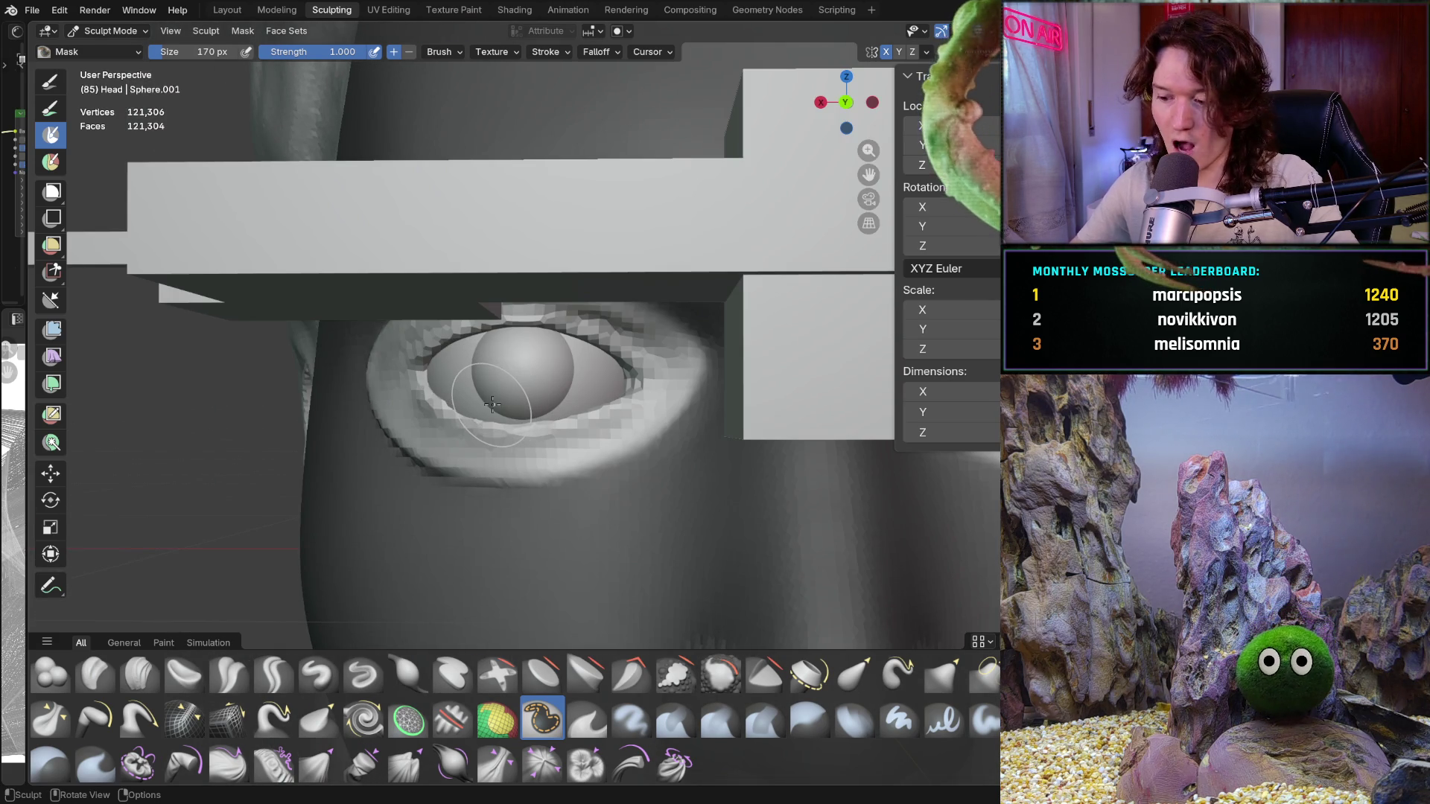
key("ctrl+KP_1")
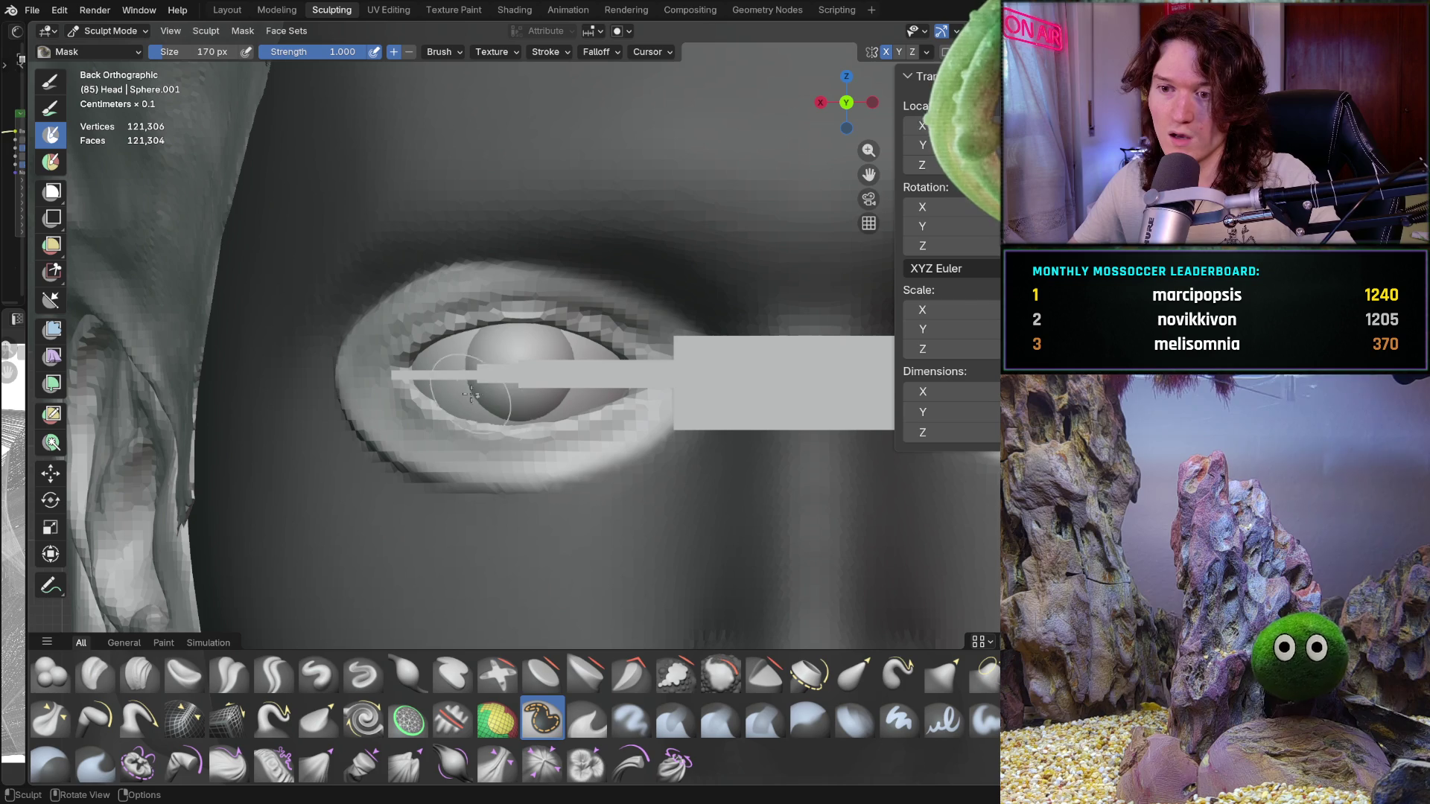
middle_click_drag(470, 436, 584, 460)
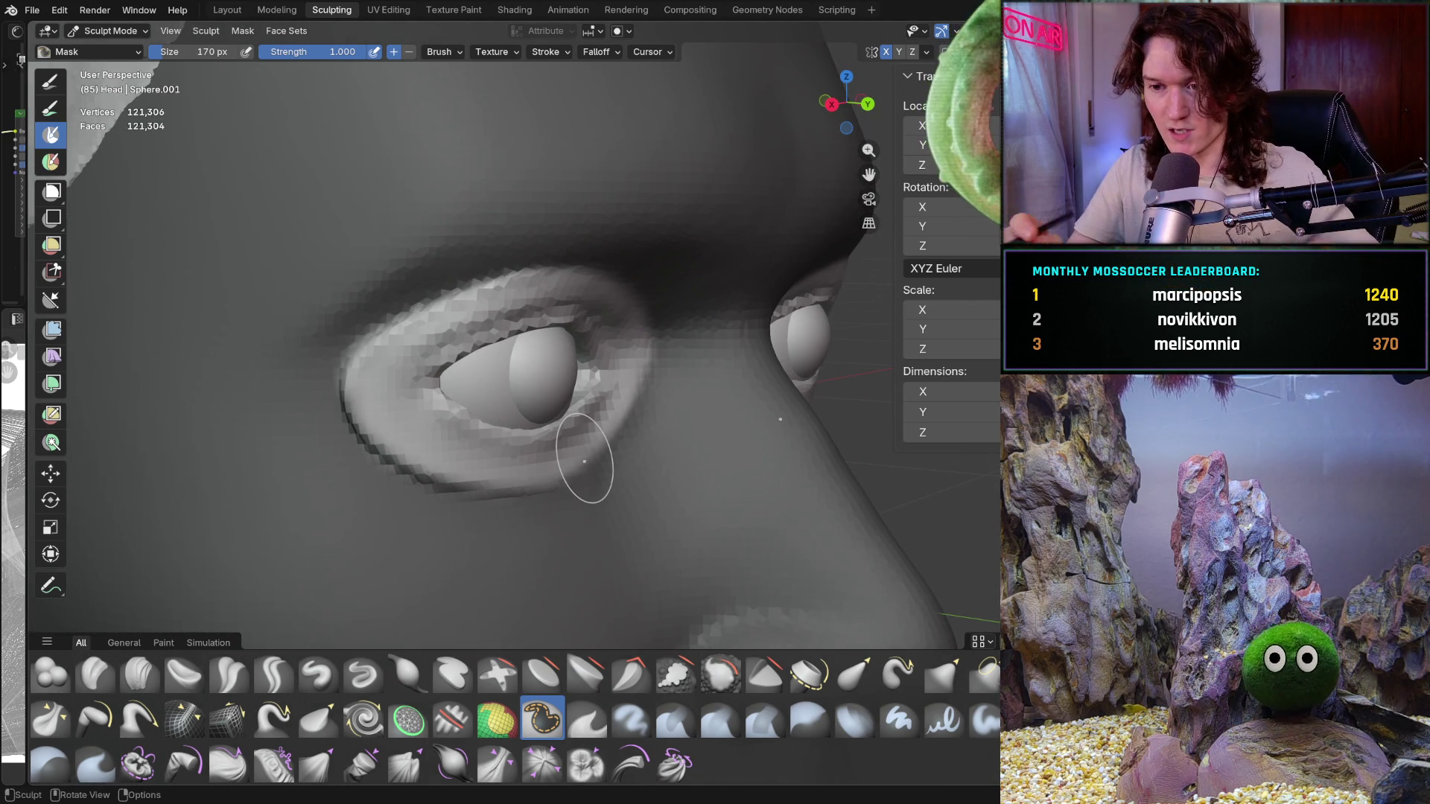
key("ctrl+KP_1")
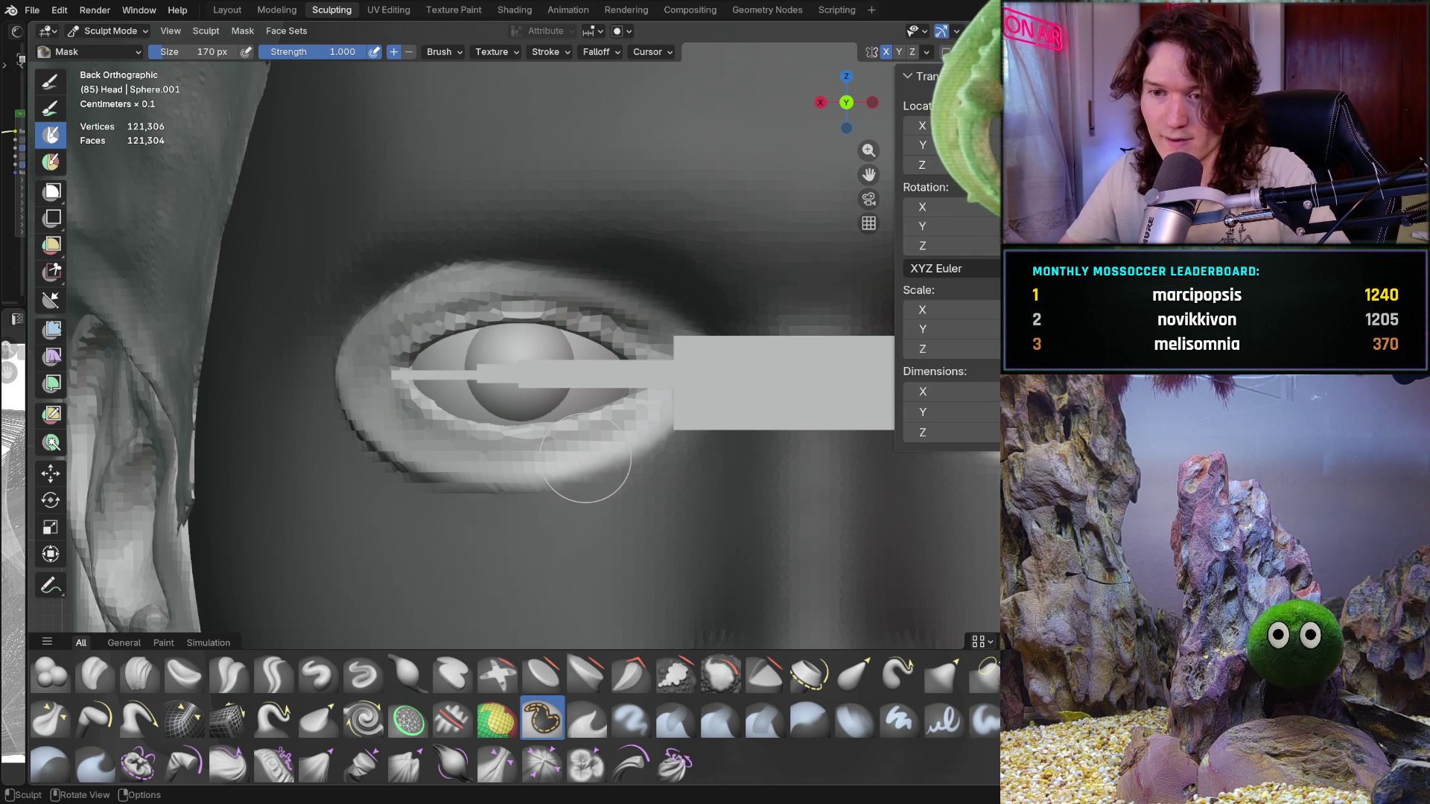
Switch to Object Mode and select the short guide bar Cube.002 over the left eye
left_click(122, 30)
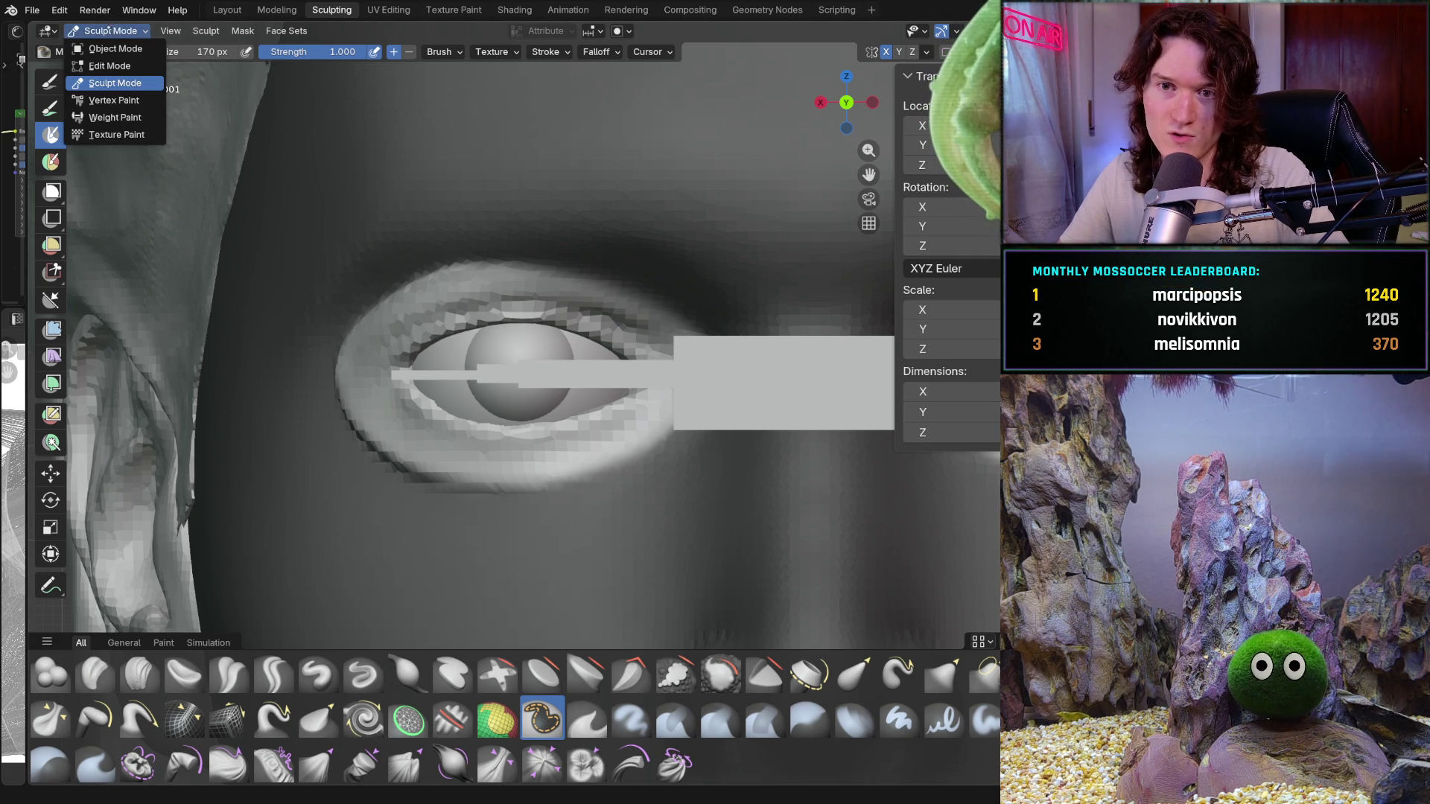
left_click(113, 49)
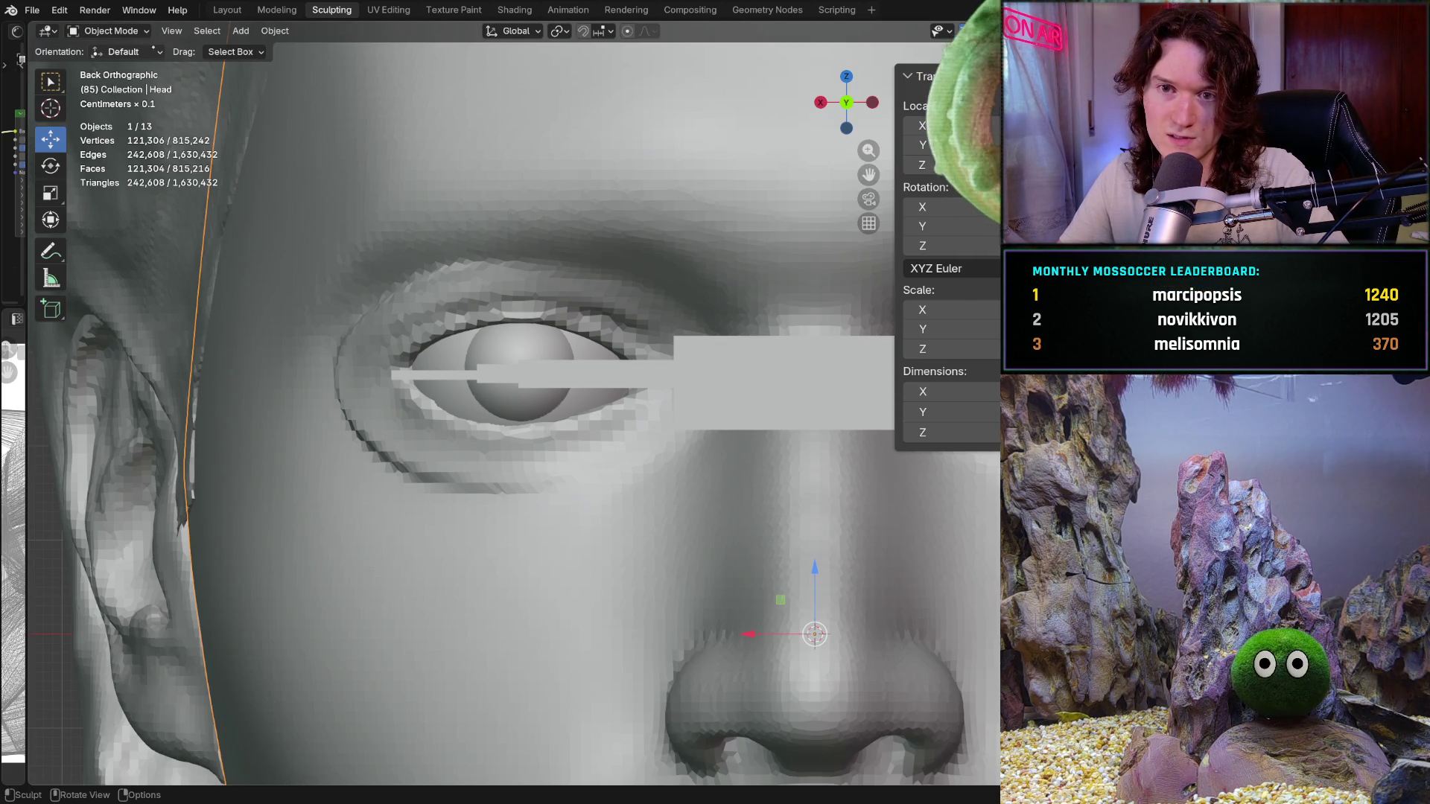
left_click(488, 379)
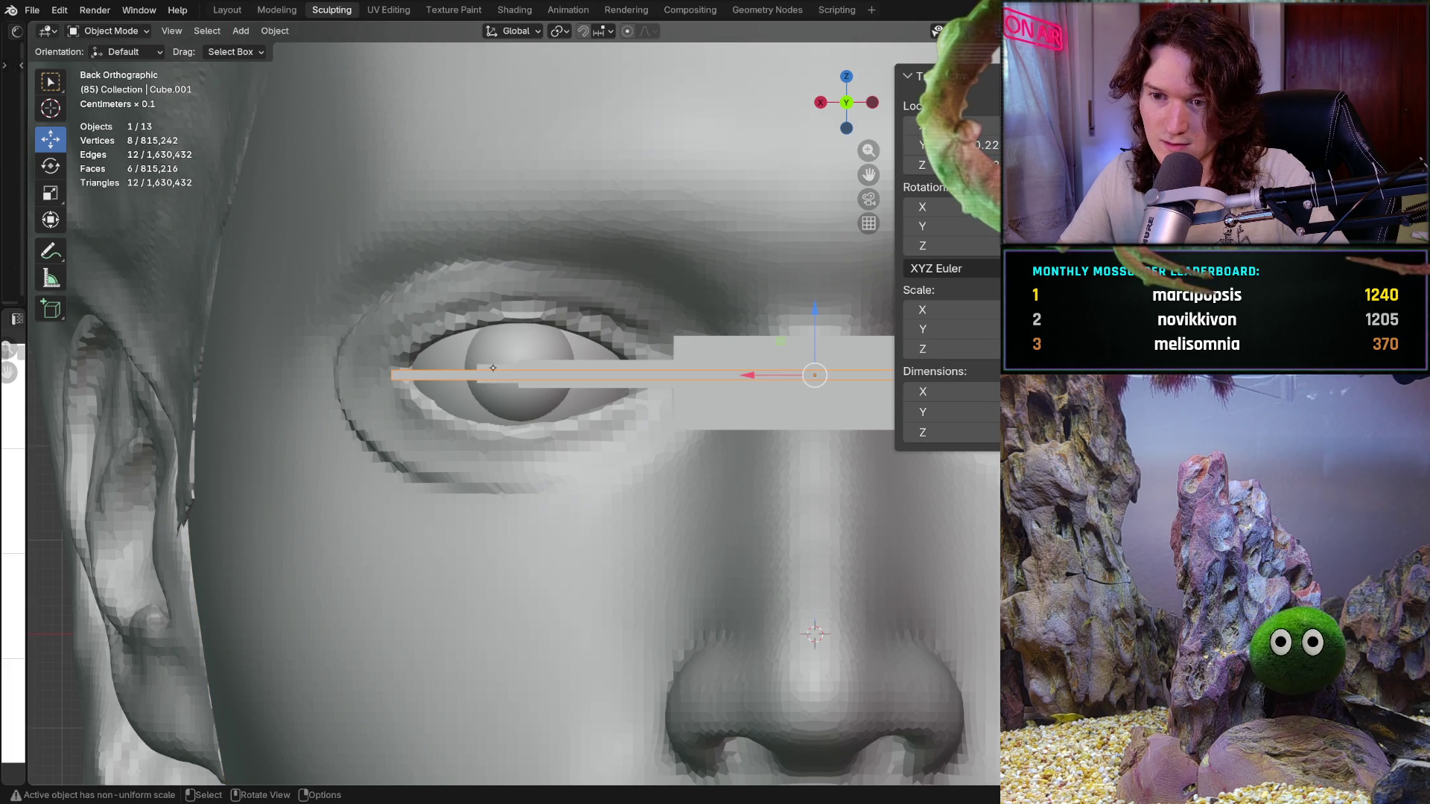
left_click(492, 368)
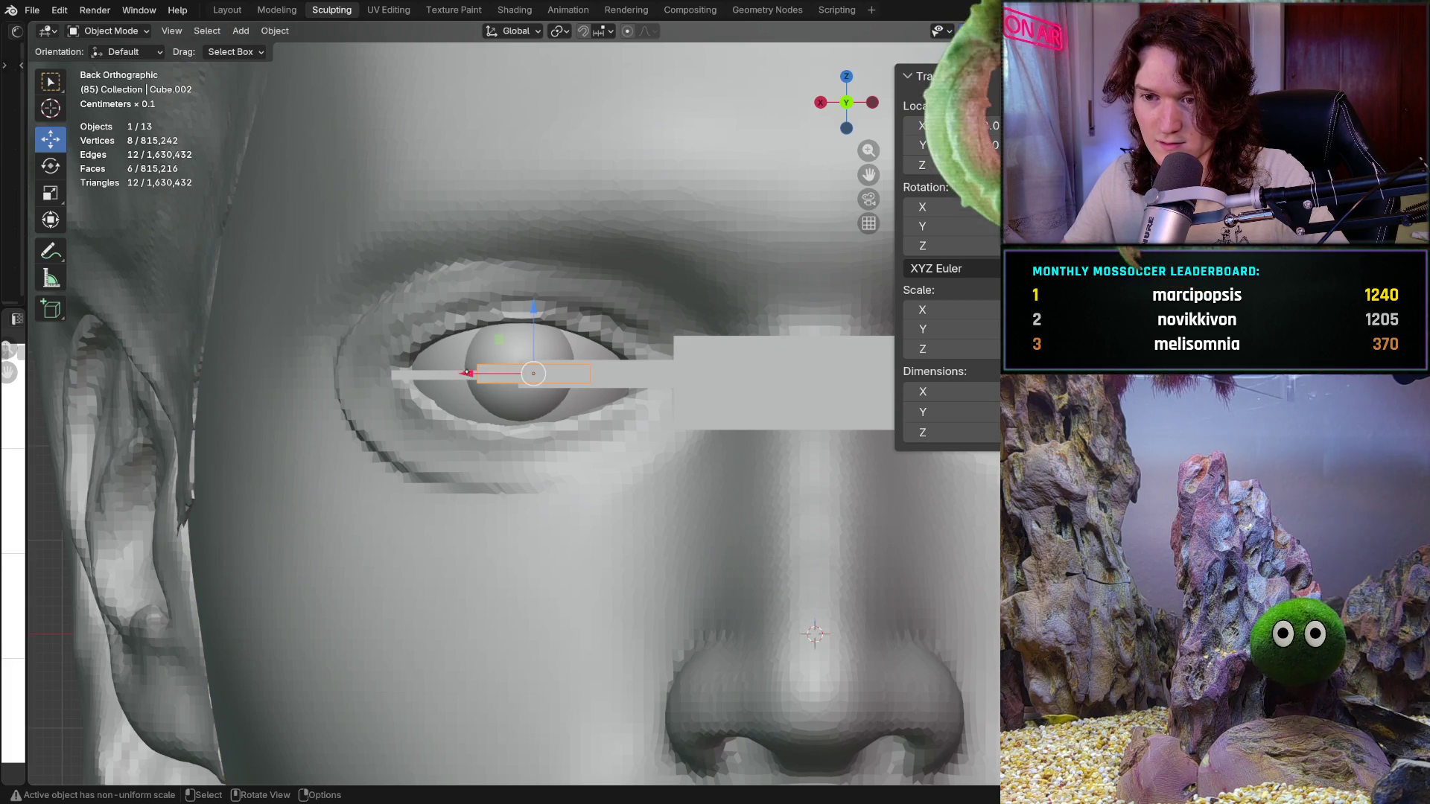
Slide Cube.002 left along X and check its position from an angle and straight on
left_click_drag(469, 371, 449, 378)
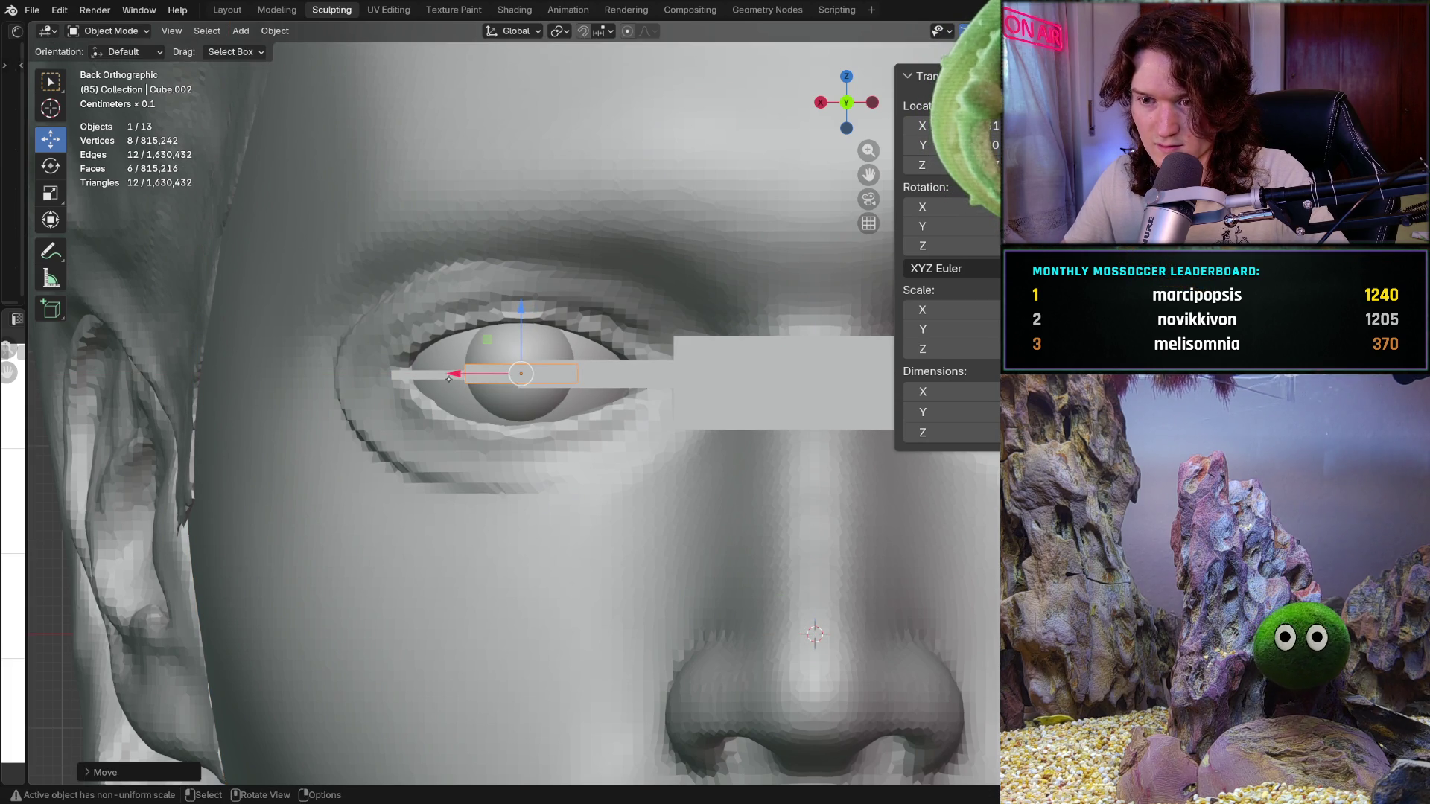
middle_click_drag(514, 447, 582, 425)
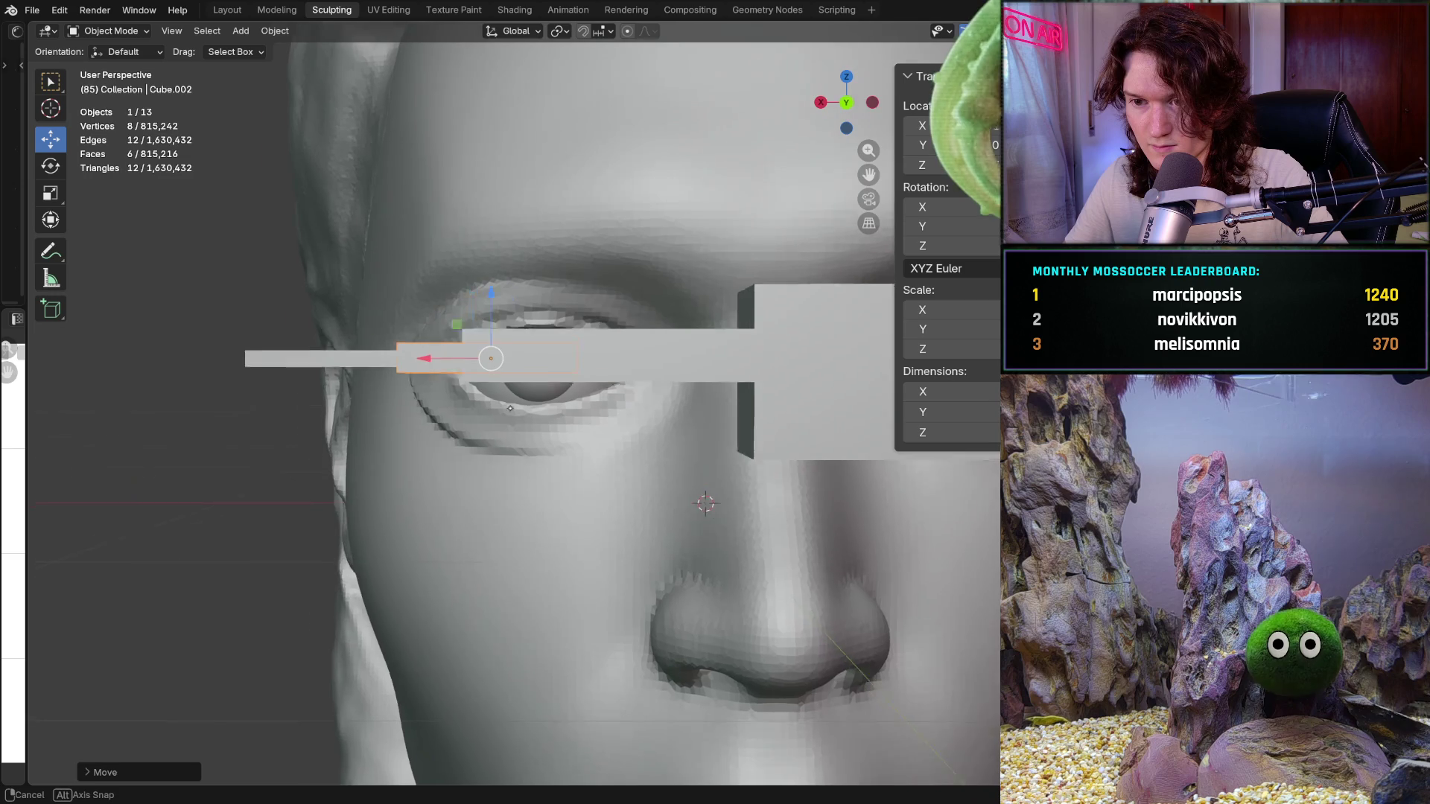
key("ctrl+KP_1")
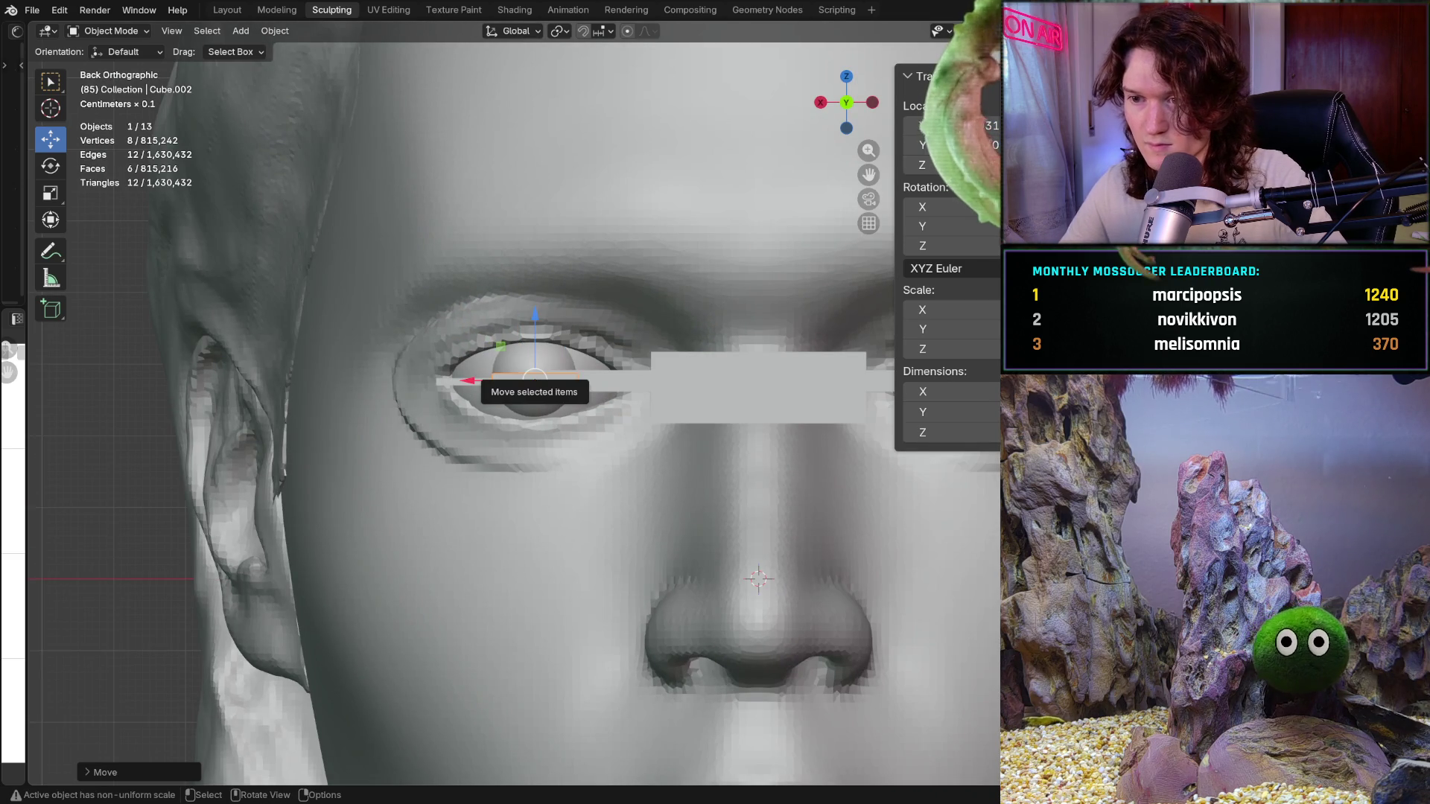
scroll(645, 383, "down", 3)
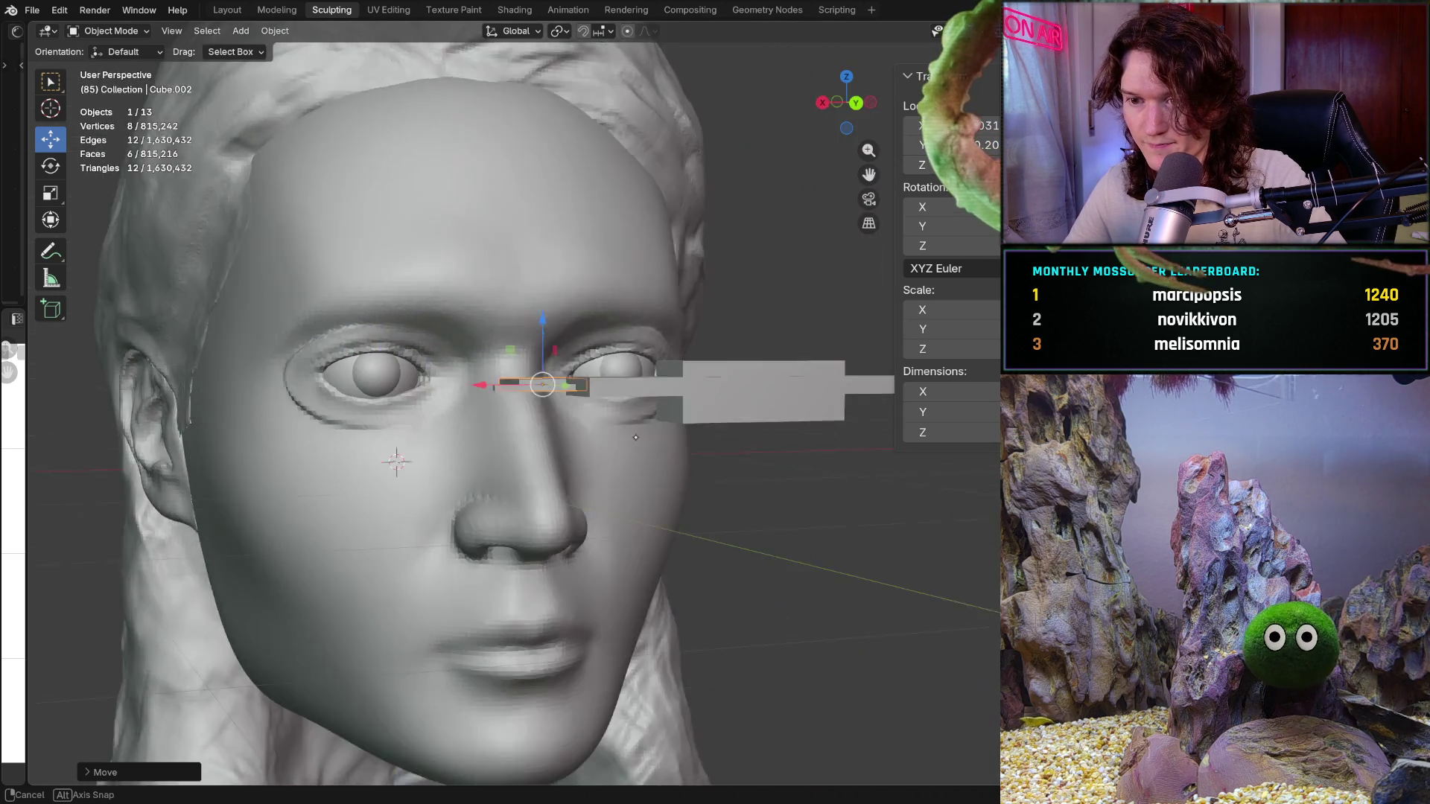
middle_click_drag(391, 457, 447, 502)
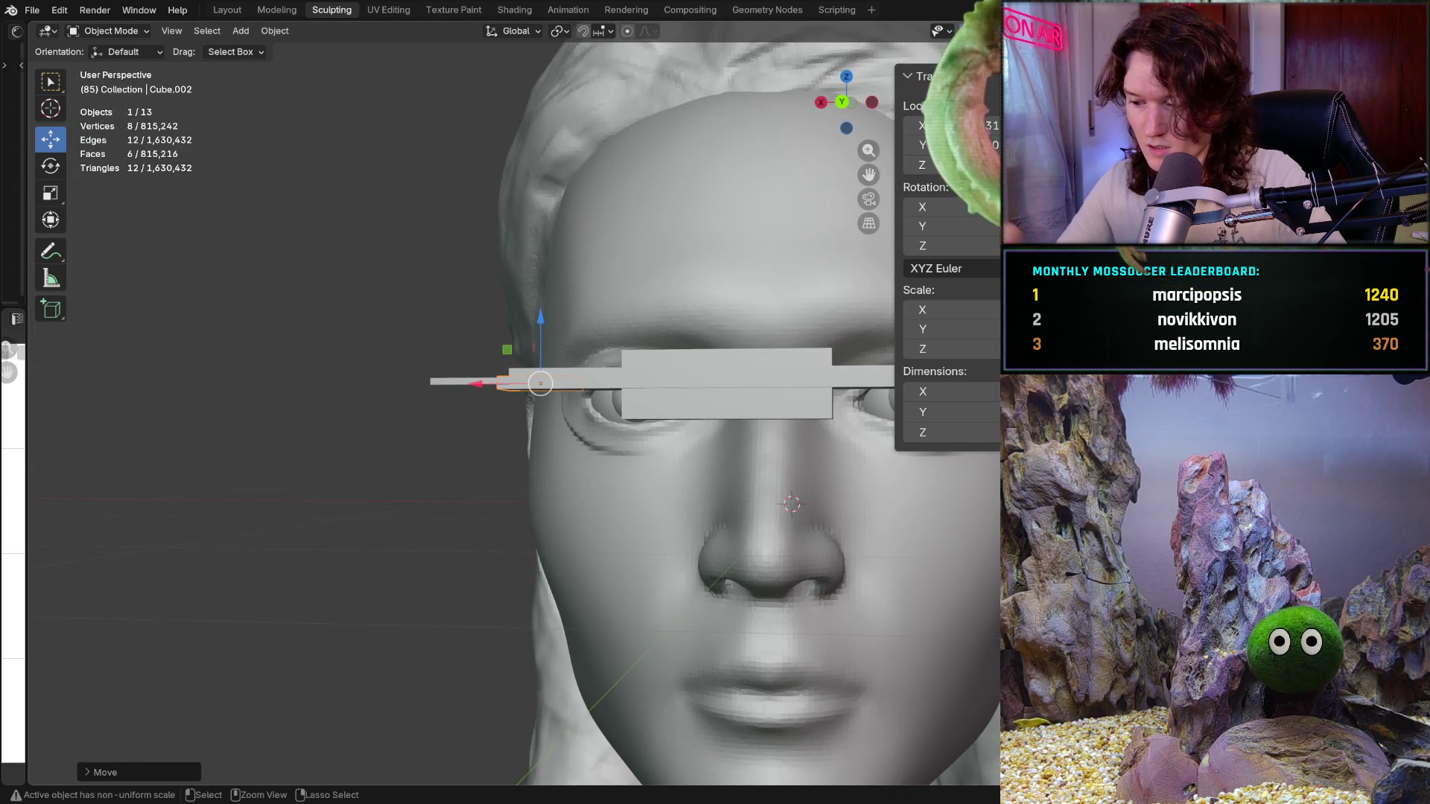
key("ctrl+KP_1")
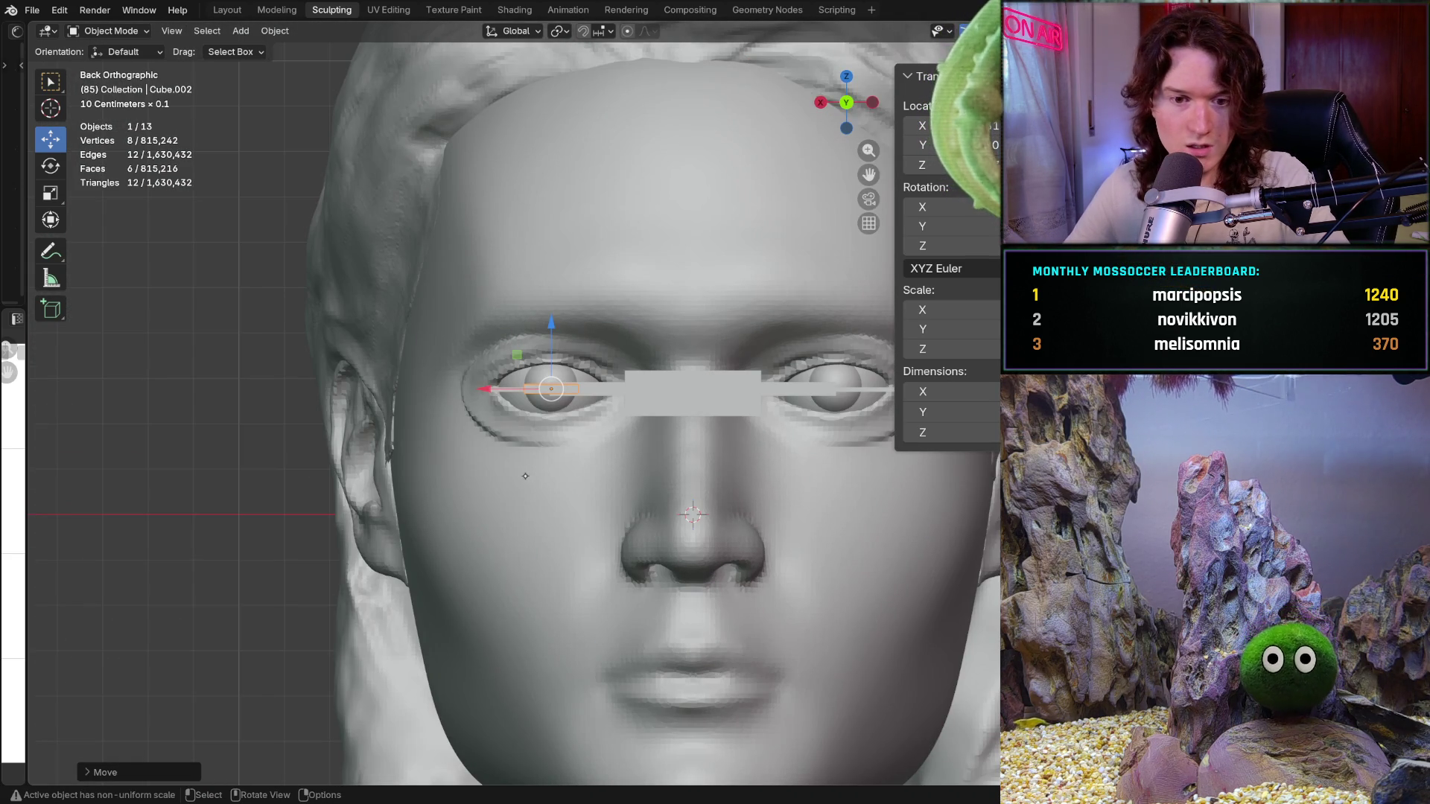